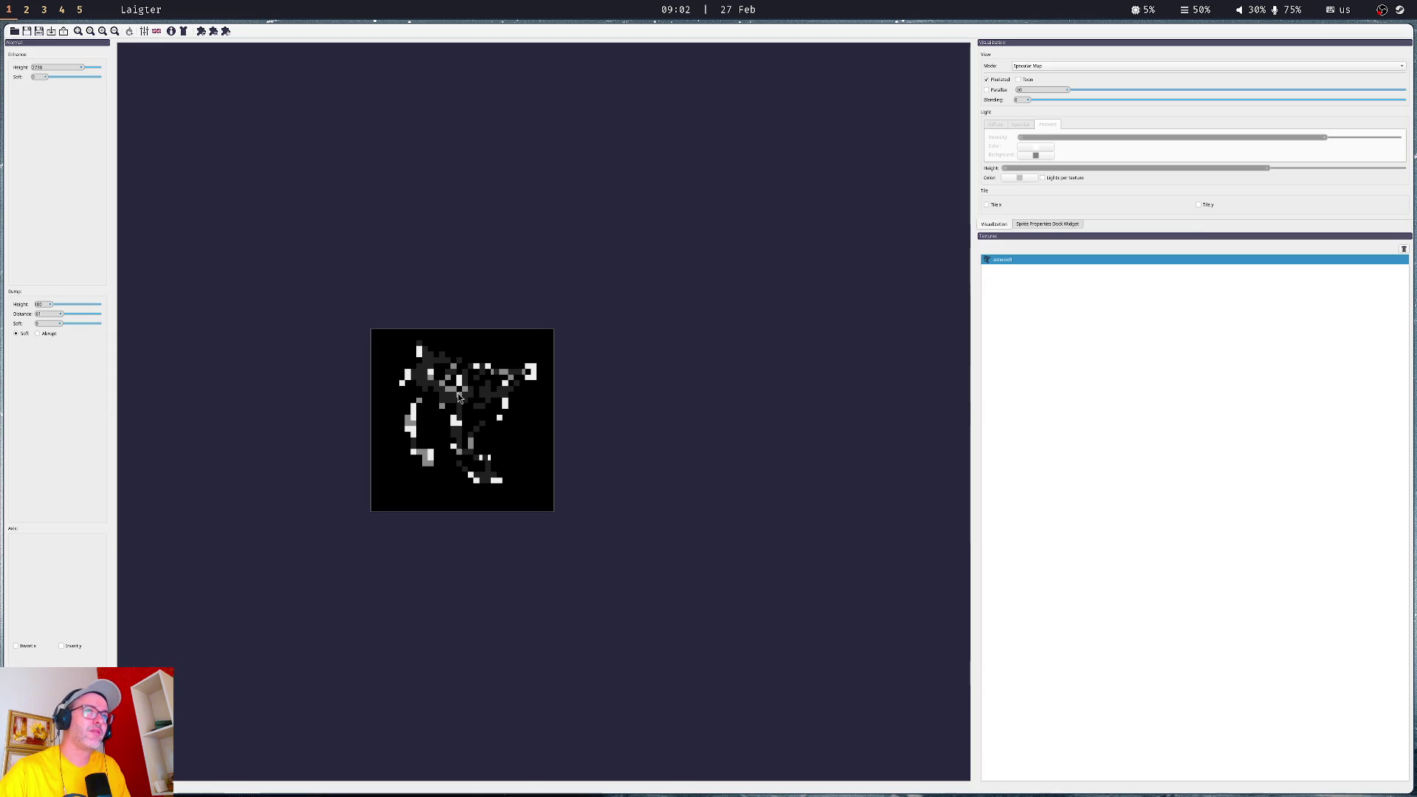
- Preview the asteroid's normal map with Enhance Height and Bump Height both set to 0
{"action": "left_click", "coordinate": [1024, 67]}
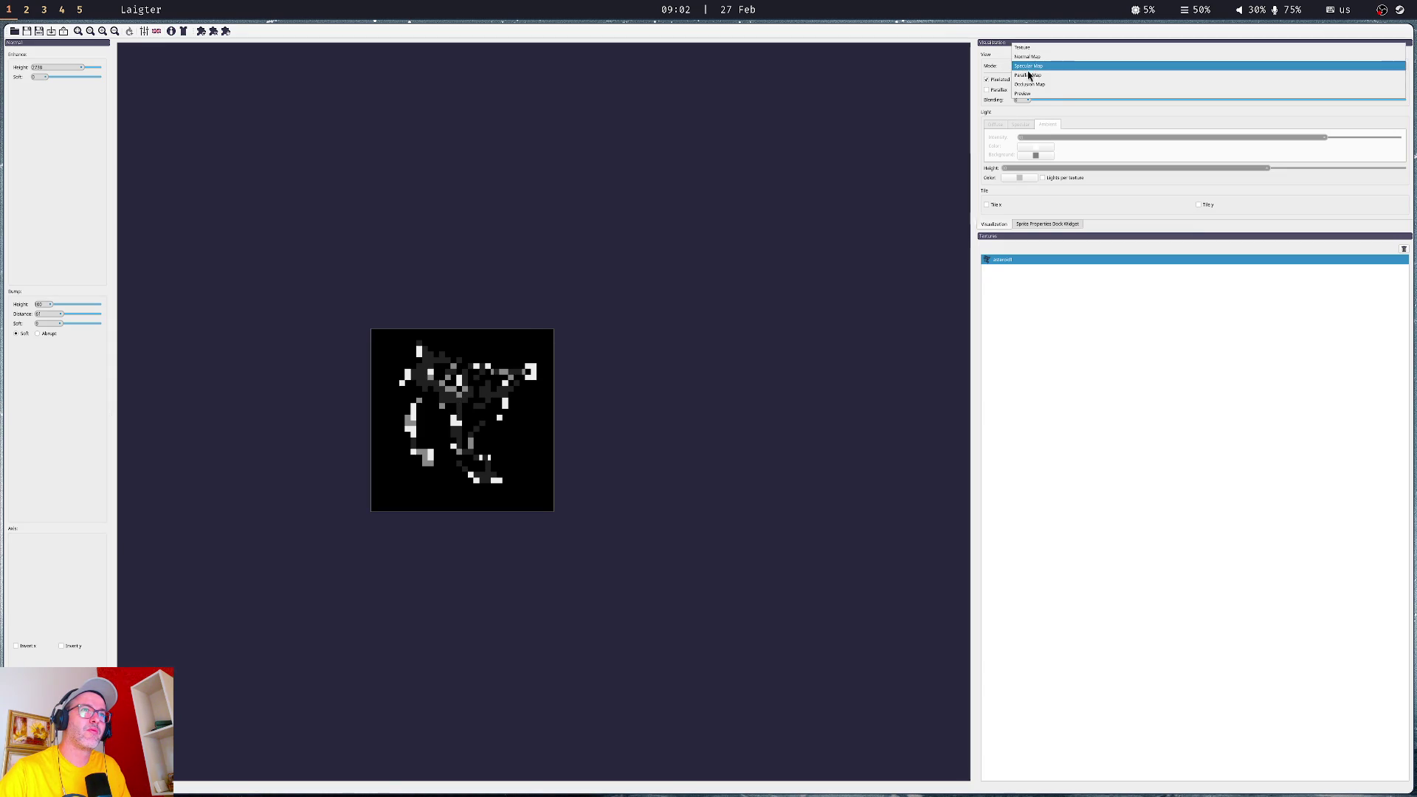
{"action": "left_click", "coordinate": [1027, 57]}
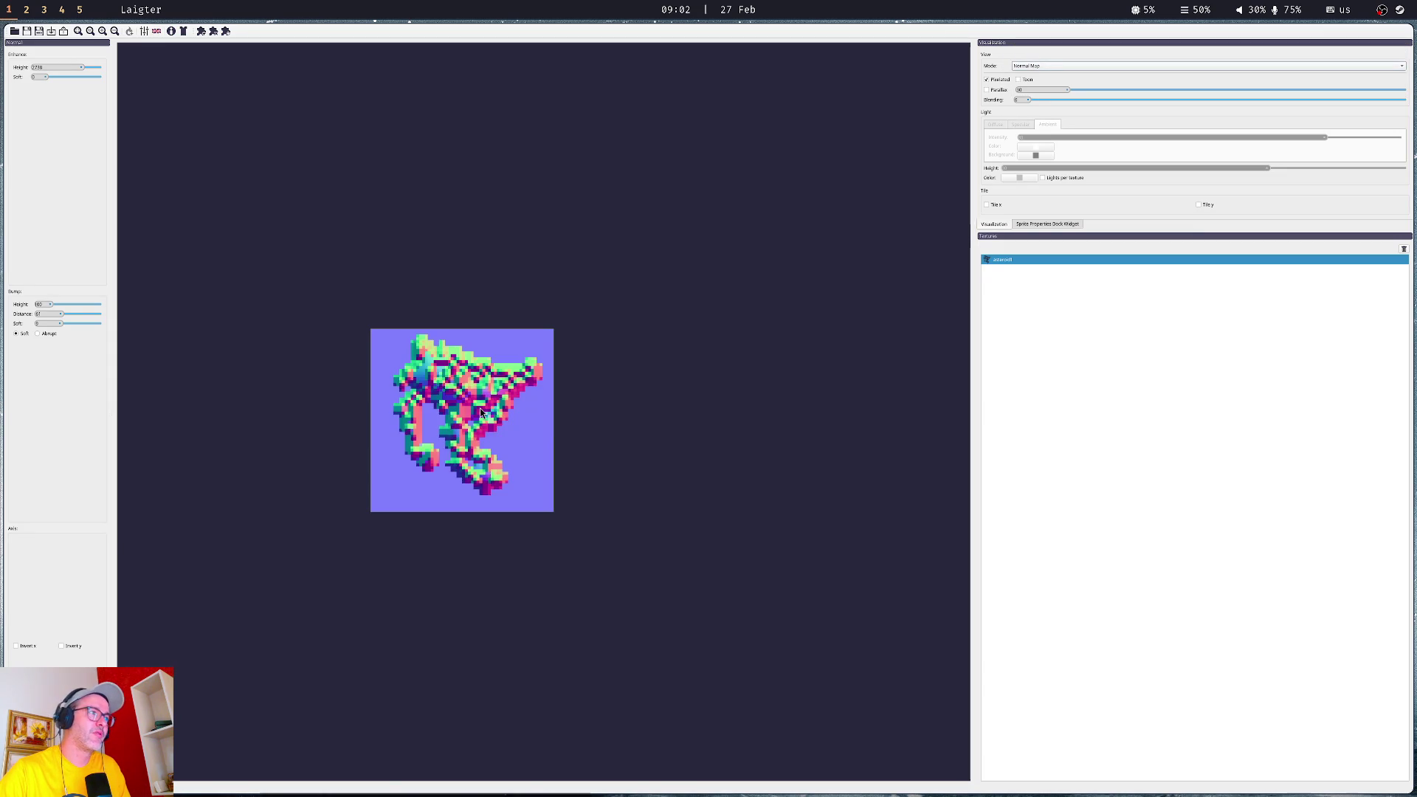
{"action": "mouse_move", "coordinate": [80, 67]}
{"action": "left_mouse_down"}
{"action": "mouse_move", "coordinate": [23, 70]}
{"action": "mouse_move", "coordinate": [114, 69]}
{"action": "left_mouse_up"}
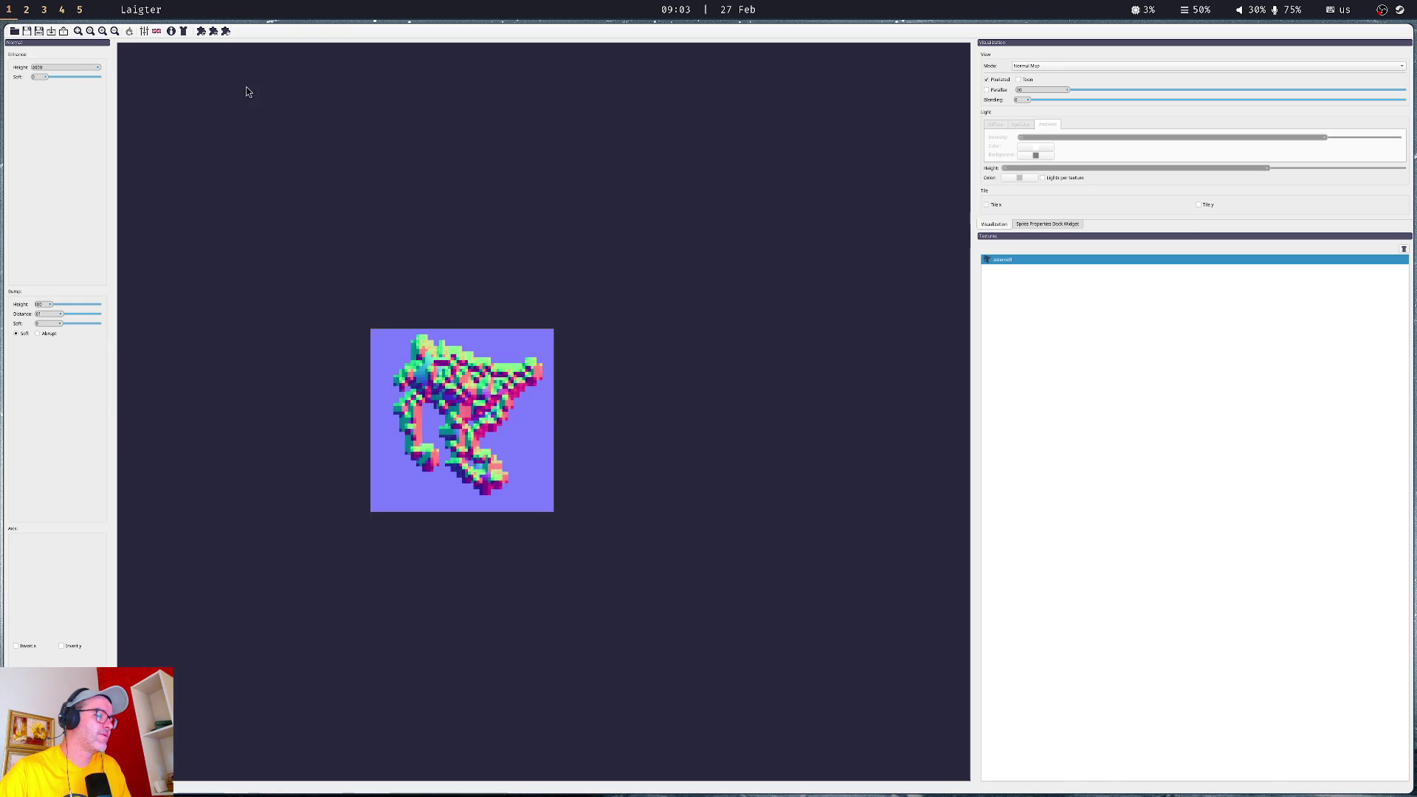
{"action": "mouse_move", "coordinate": [50, 308]}
{"action": "left_mouse_down"}
{"action": "mouse_move", "coordinate": [151, 306]}
{"action": "mouse_move", "coordinate": [2, 308]}
{"action": "mouse_move", "coordinate": [21, 313]}
{"action": "left_mouse_up"}
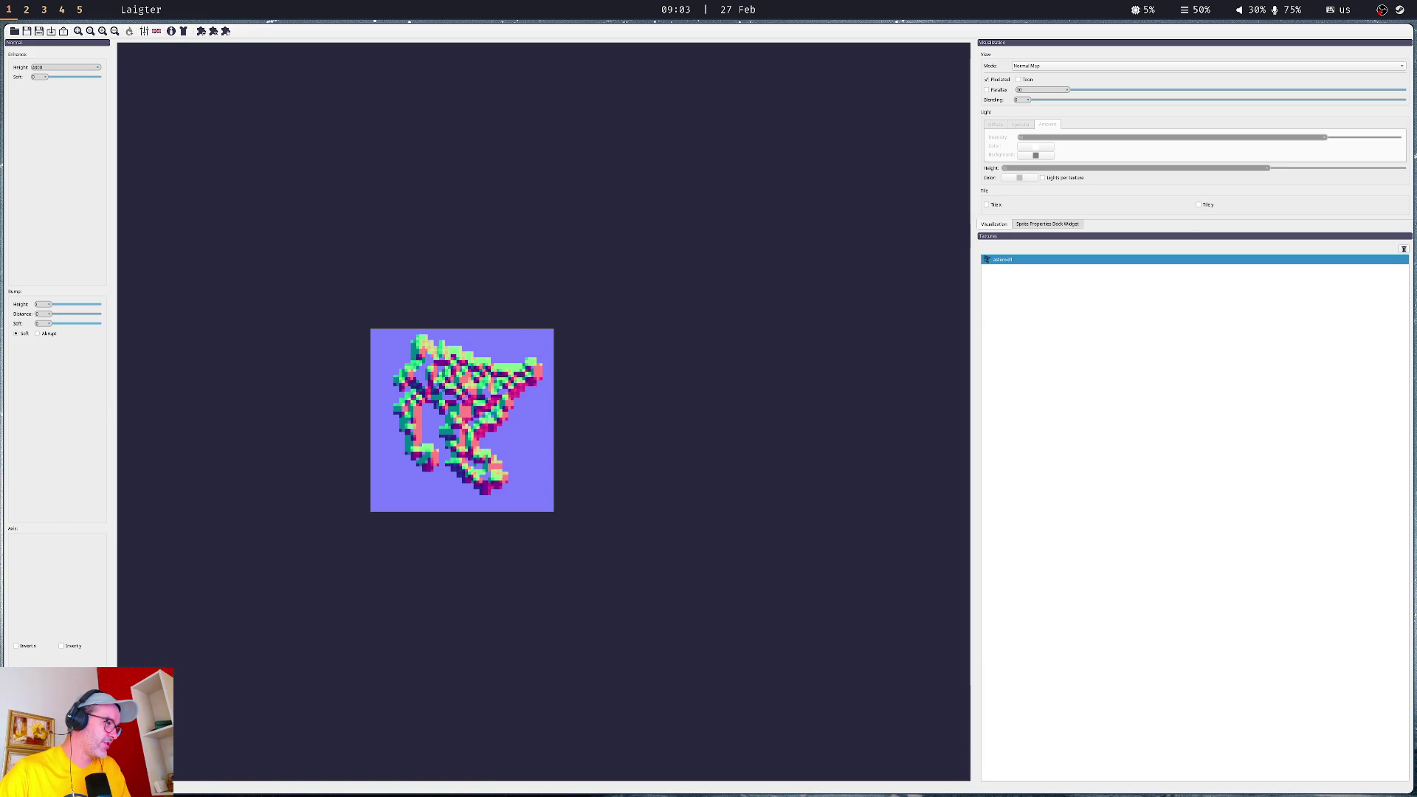
{"action": "left_click", "coordinate": [484, 427]}
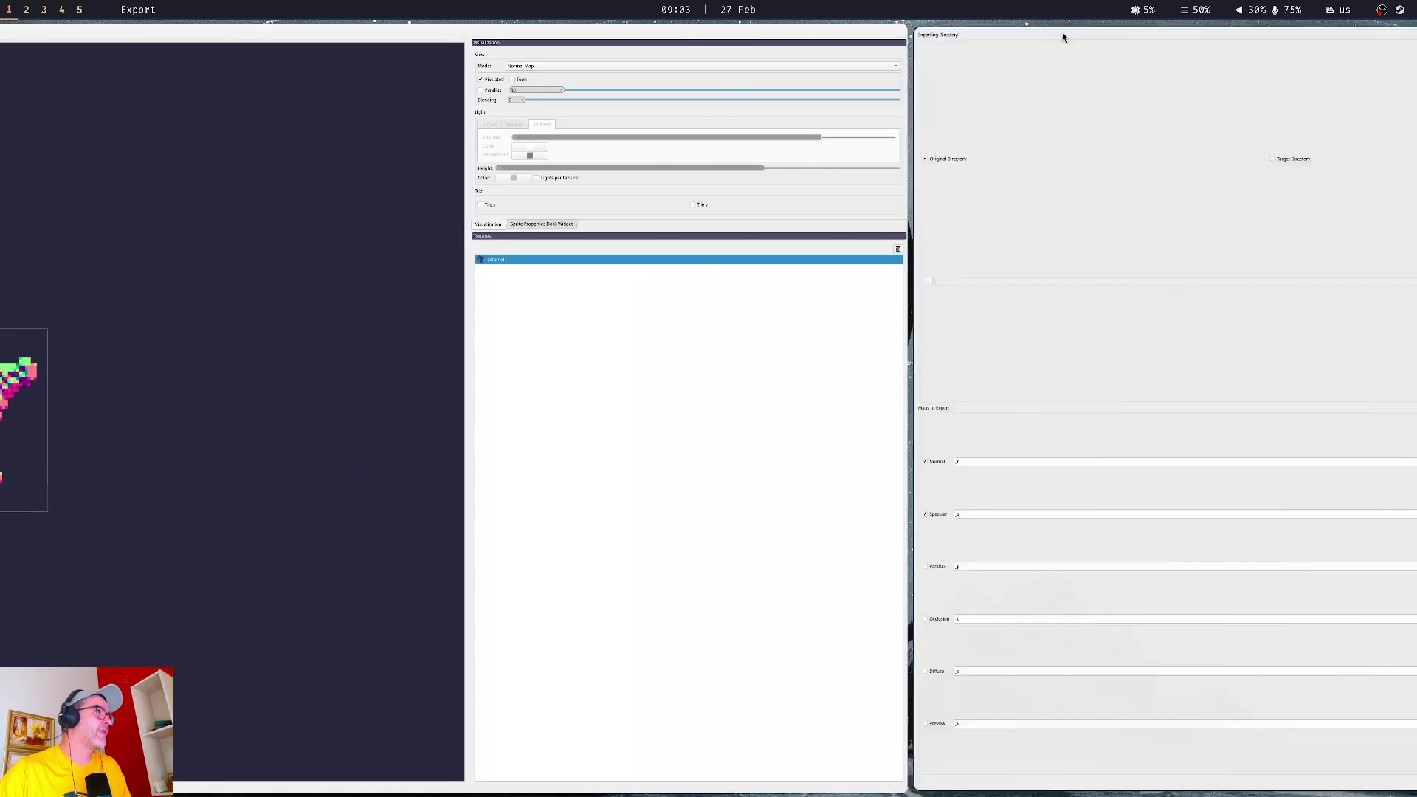
- Export the asteroid's normal and specular maps from Laigter
{"action": "left_click", "coordinate": [62, 31]}
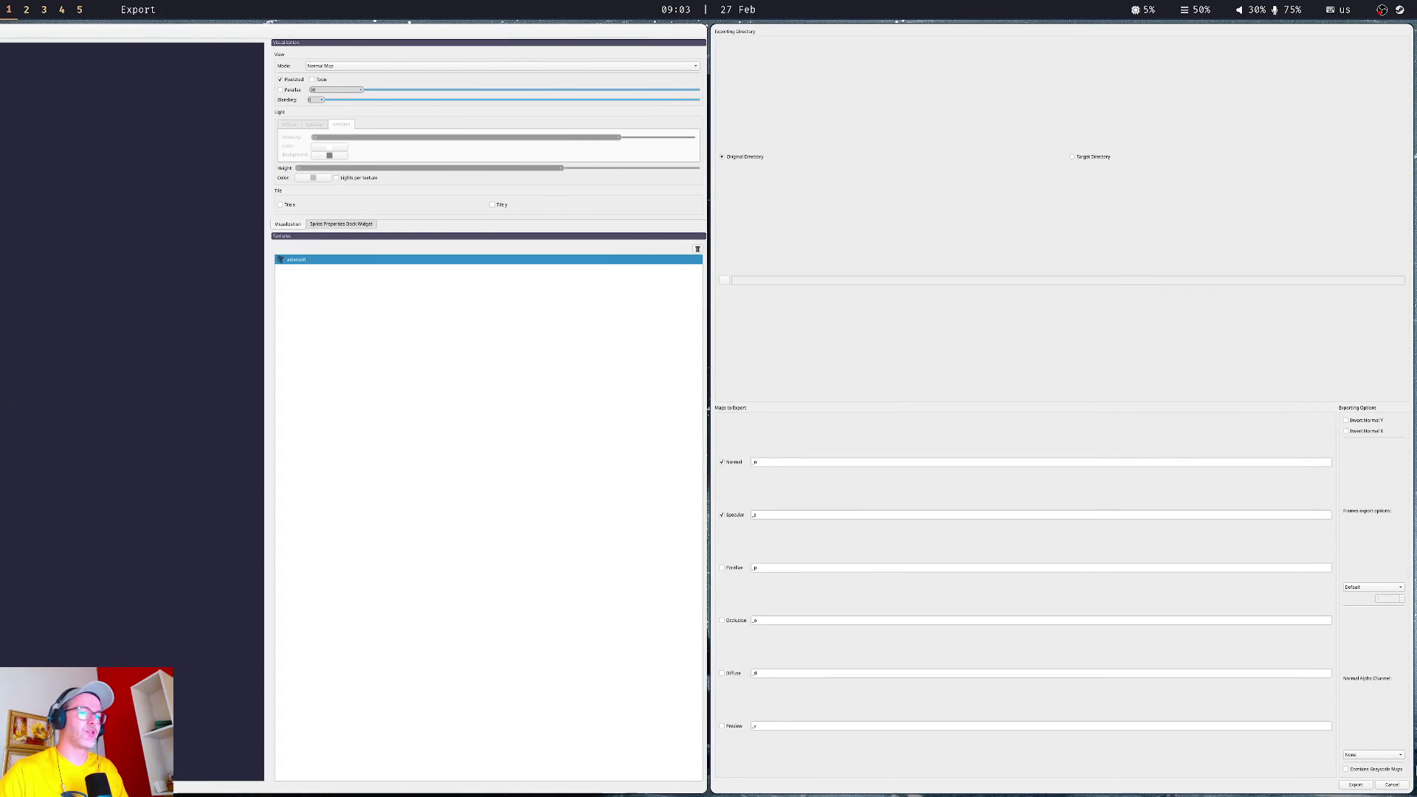
{"action": "left_click", "coordinate": [1354, 785]}
{"action": "left_click", "coordinate": [703, 405]}
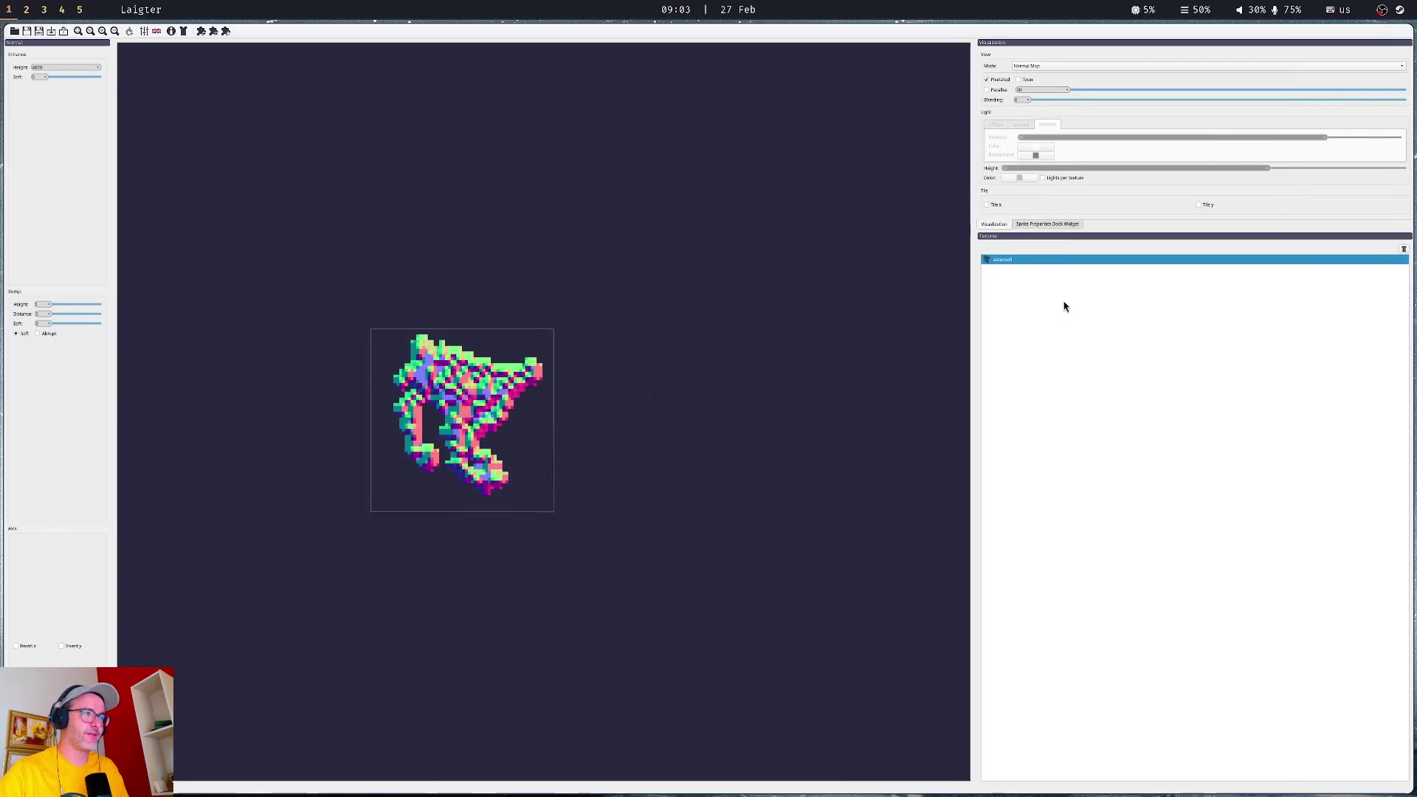
{"action": "key", "text": "super+2"}
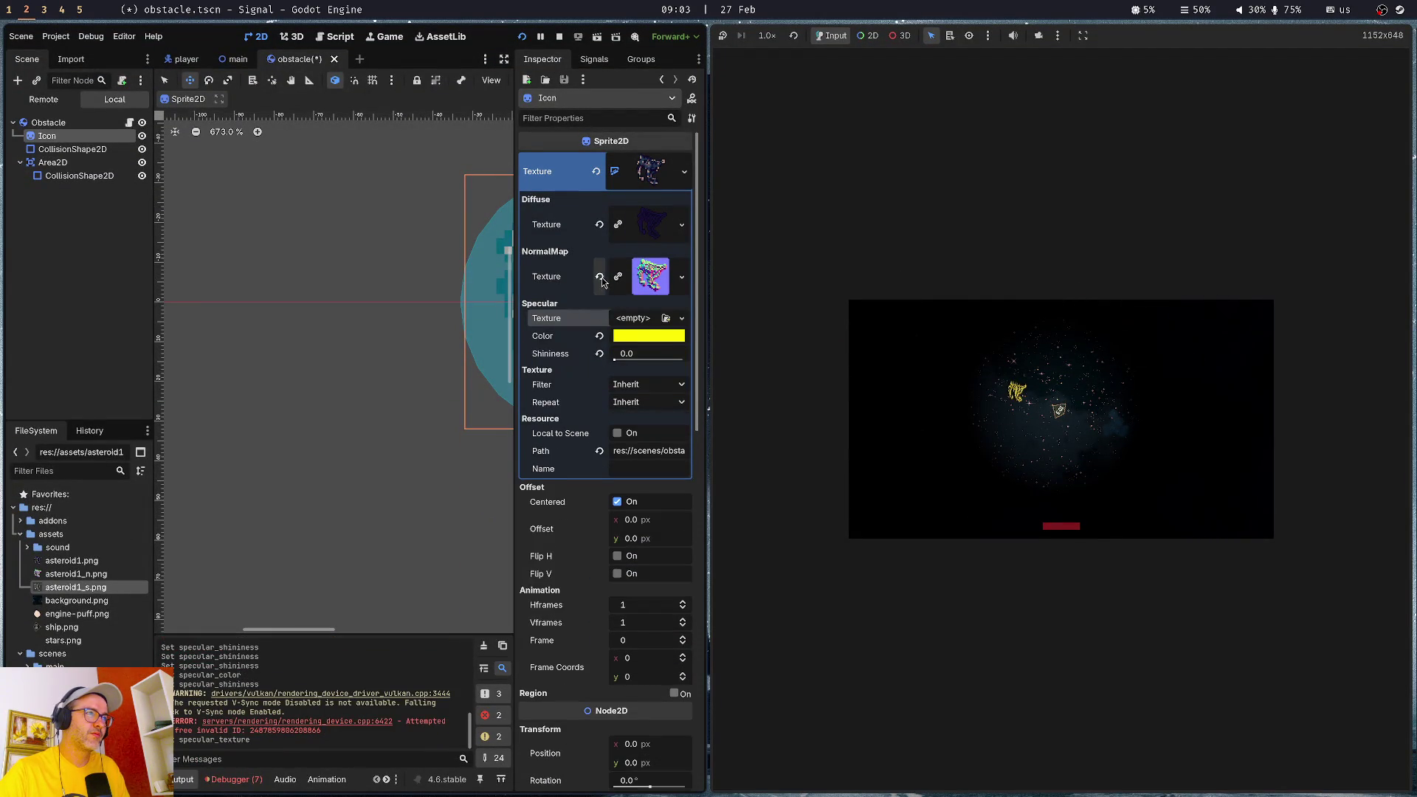
- Assign asteroid1_n.png as normal map and asteroid1_s.png as specular texture, then test shininess
{"action": "left_click_drag", "start_coordinate": [76, 574], "coordinate": [633, 275]}
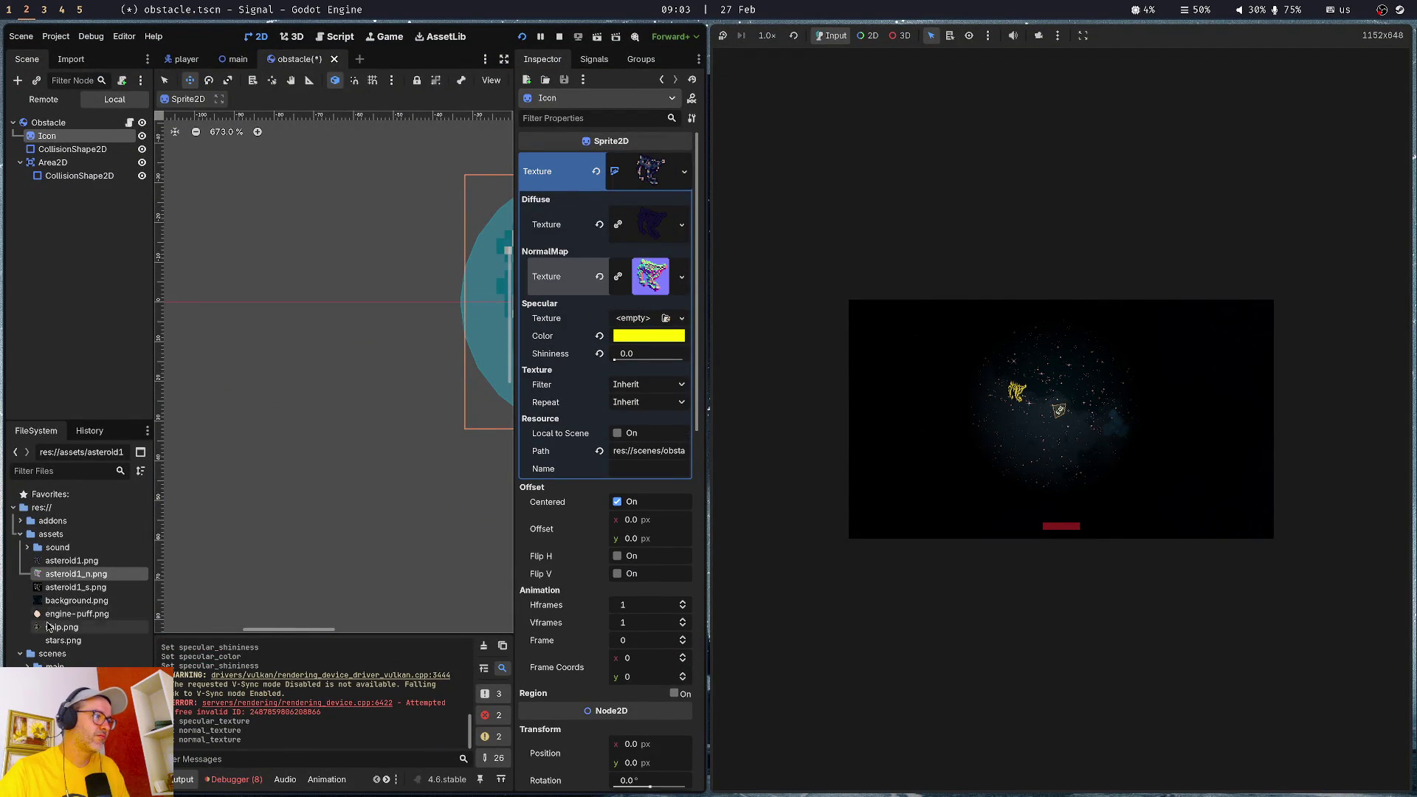
{"action": "left_click_drag", "start_coordinate": [76, 587], "coordinate": [632, 321]}
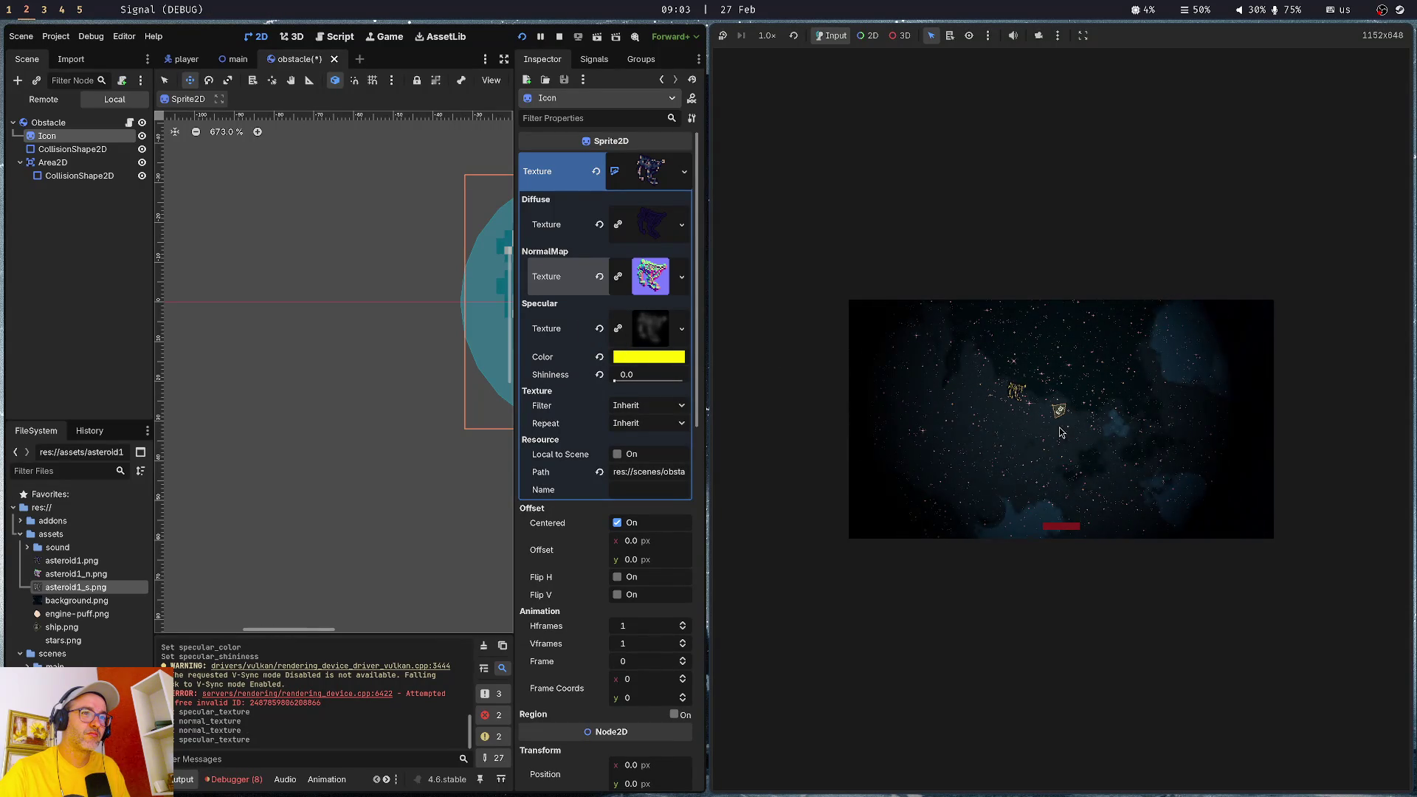
{"action": "mouse_move", "coordinate": [614, 381]}
{"action": "left_mouse_down"}
{"action": "mouse_move", "coordinate": [762, 398]}
{"action": "mouse_move", "coordinate": [640, 401]}
{"action": "left_mouse_up"}
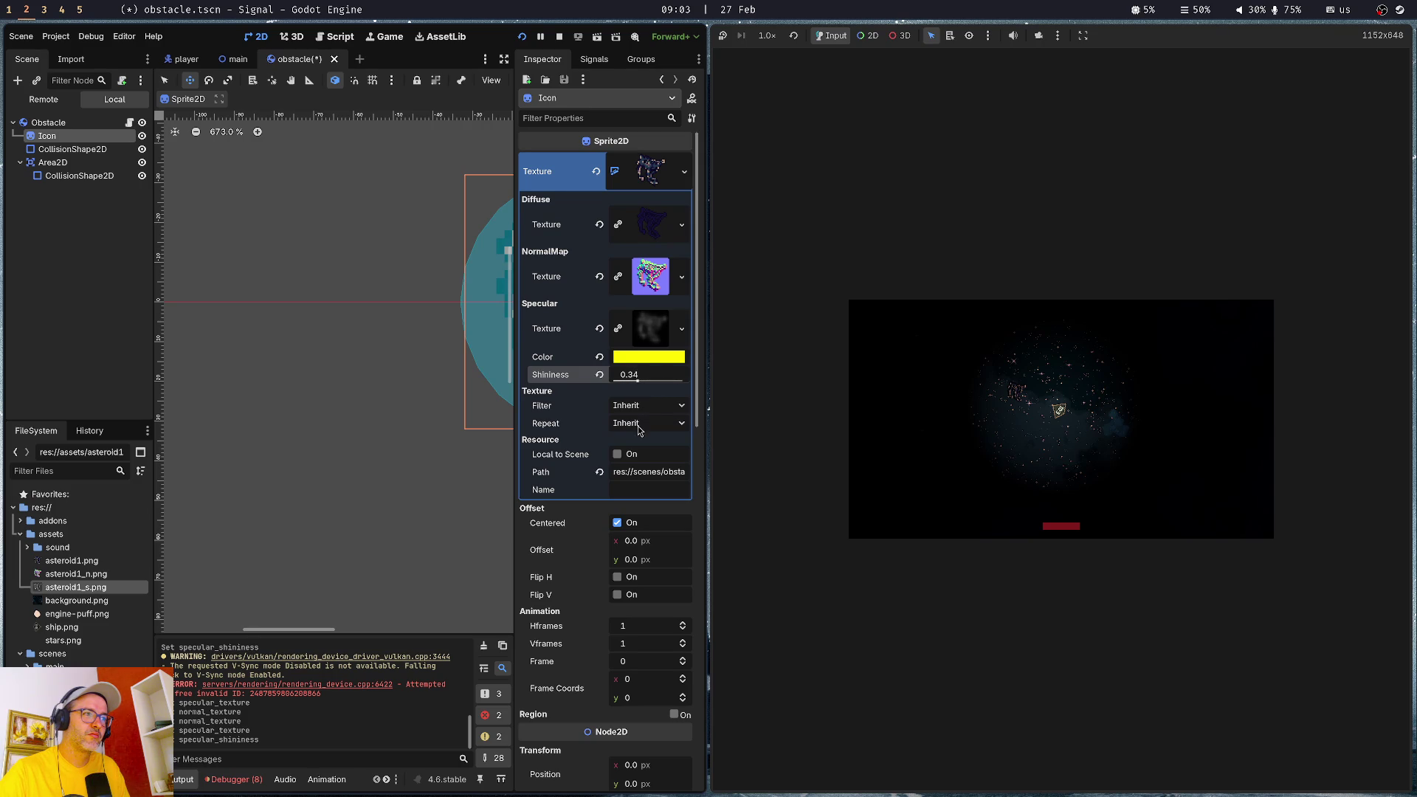
{"action": "scroll", "coordinate": [536, 398], "scroll_direction": "down", "scroll_amount": 15}
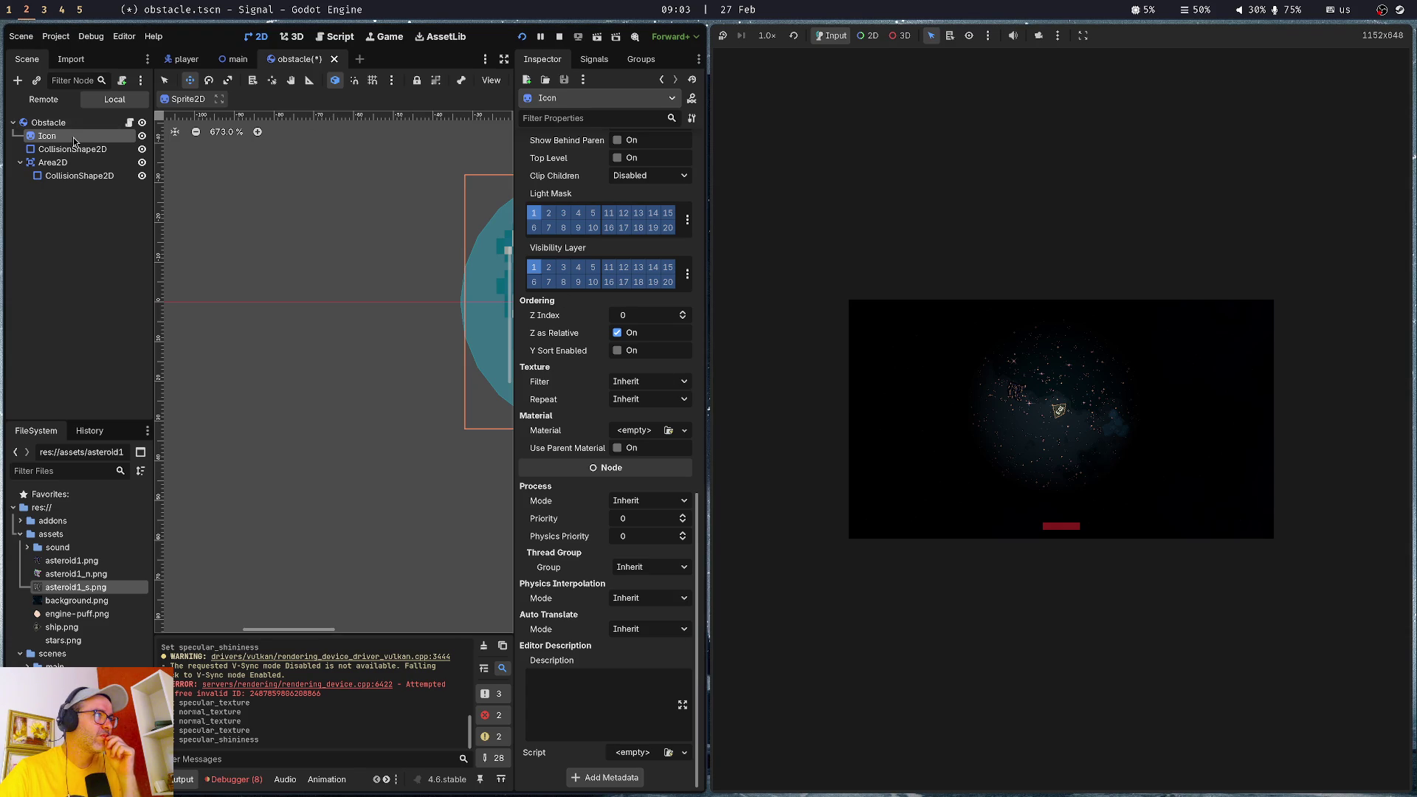
{"action": "scroll", "coordinate": [616, 310], "scroll_direction": "up", "scroll_amount": 15}
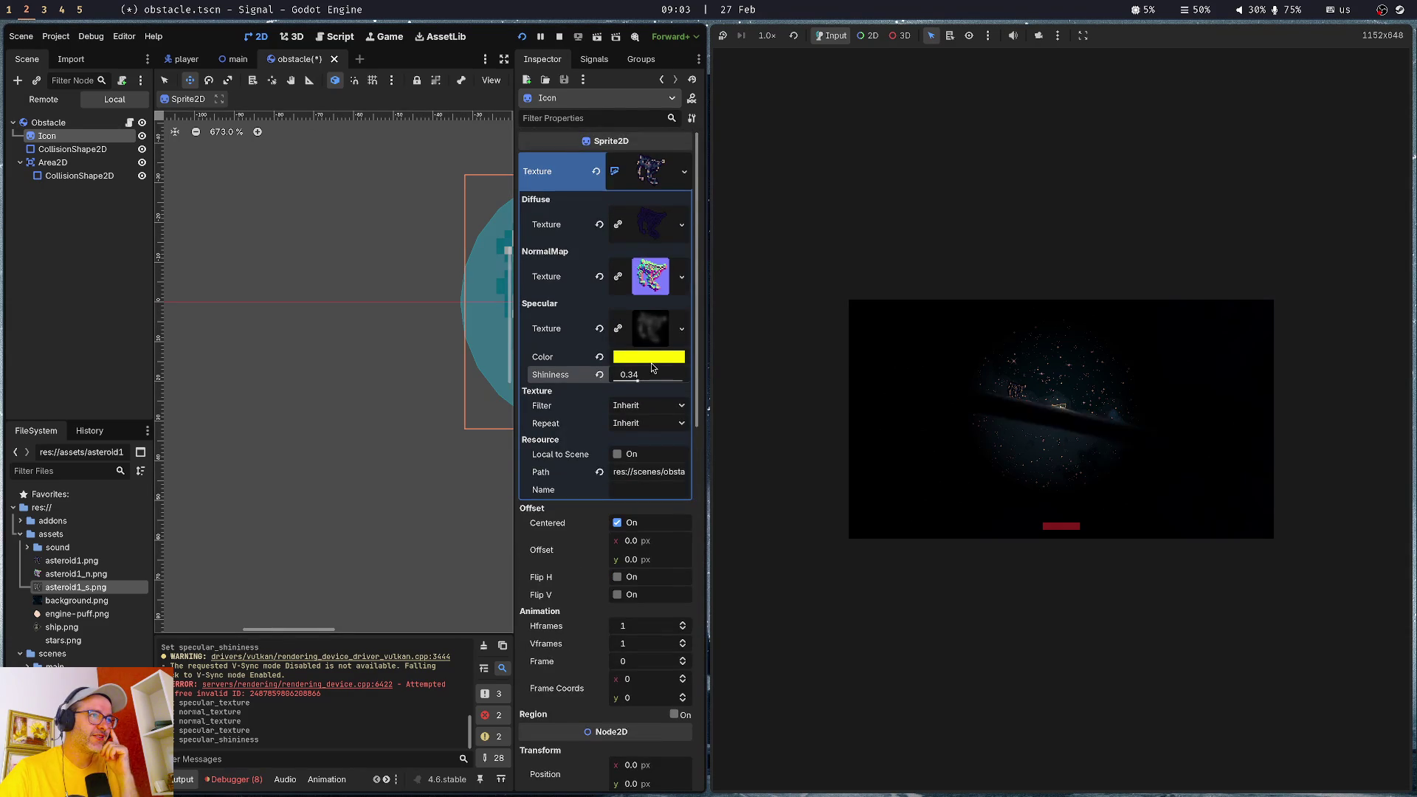
- Revert the specular colour to white and shininess back to 0.0
{"action": "left_click_drag", "start_coordinate": [627, 376], "coordinate": [581, 385]}
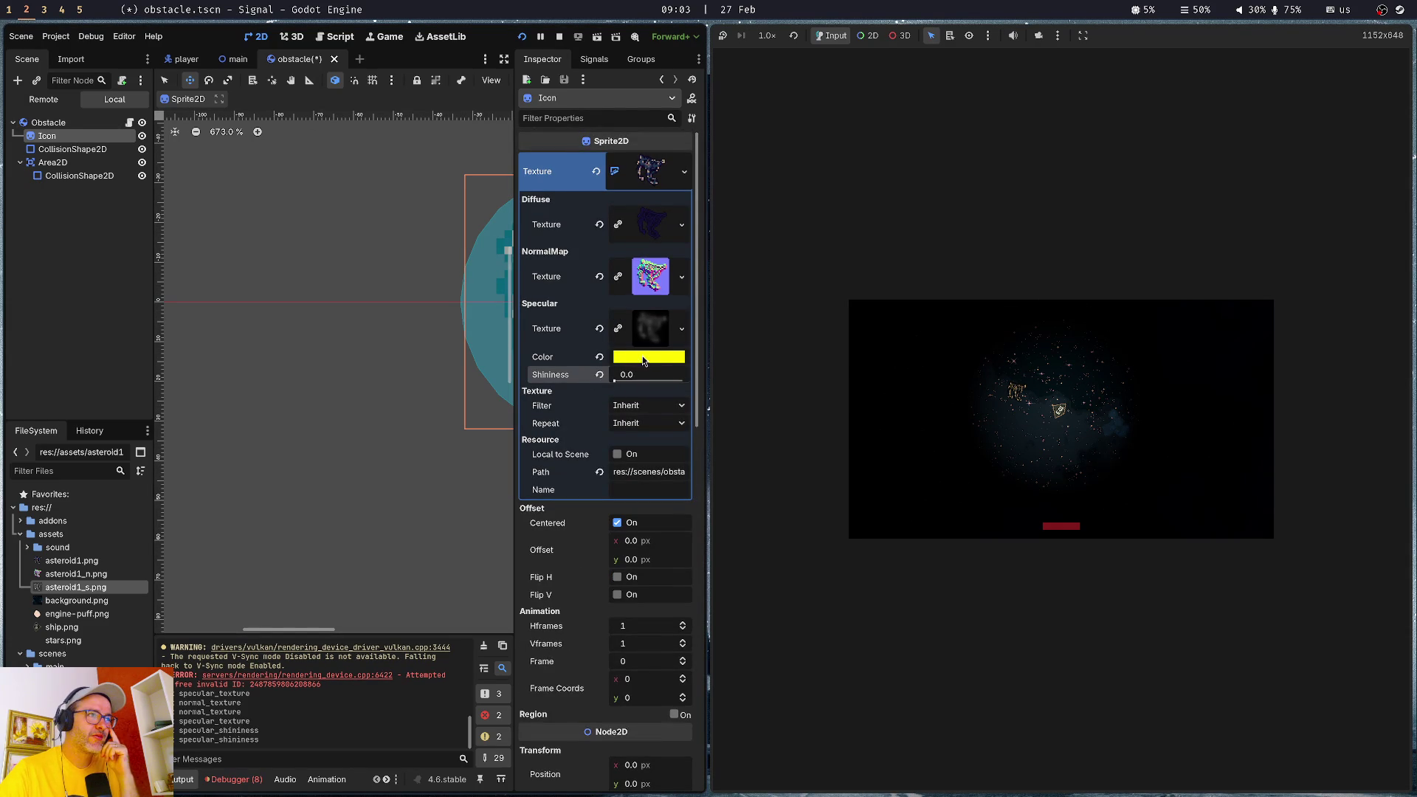
{"action": "left_click", "coordinate": [631, 358]}
{"action": "left_click", "coordinate": [601, 358]}
{"action": "left_click", "coordinate": [601, 358]}
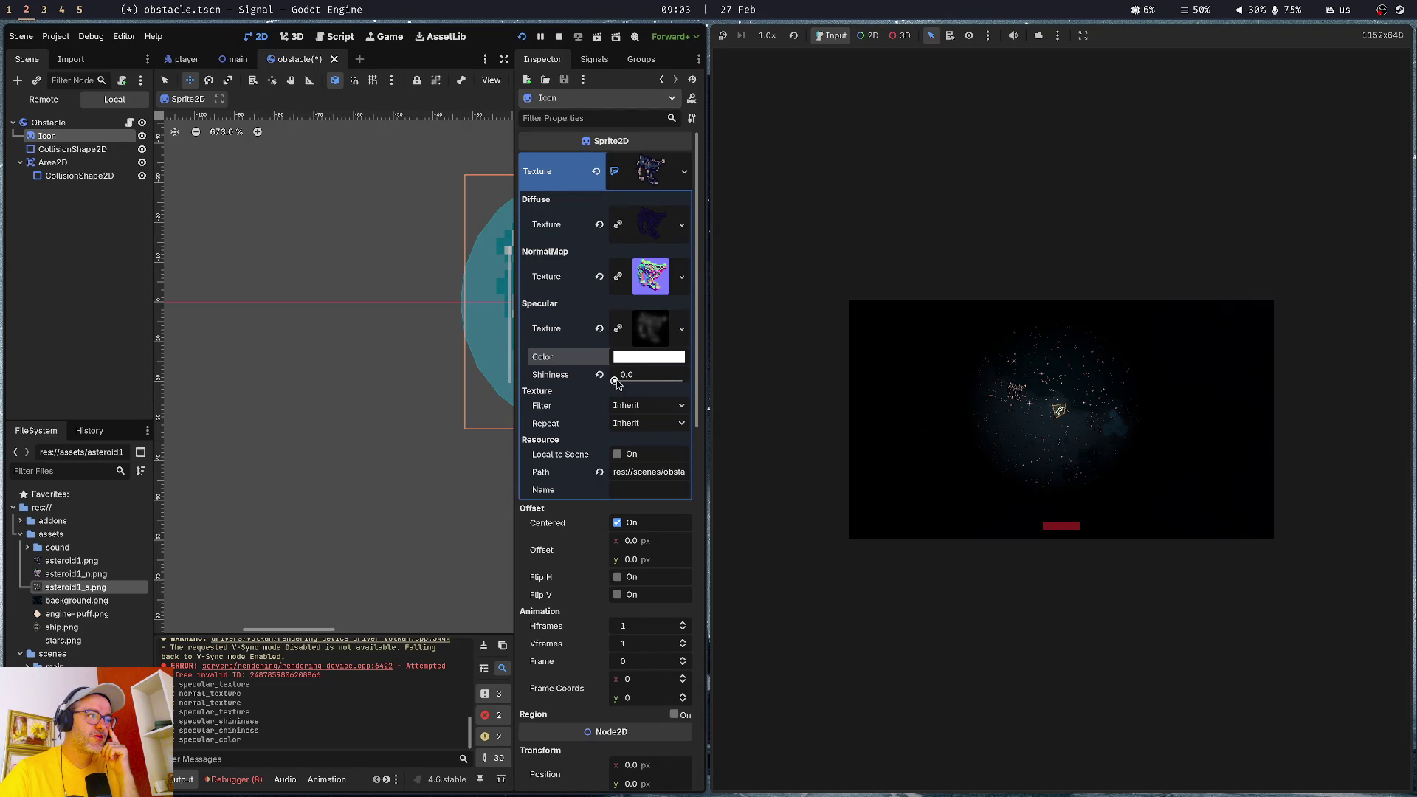
{"action": "left_click", "coordinate": [617, 381]}
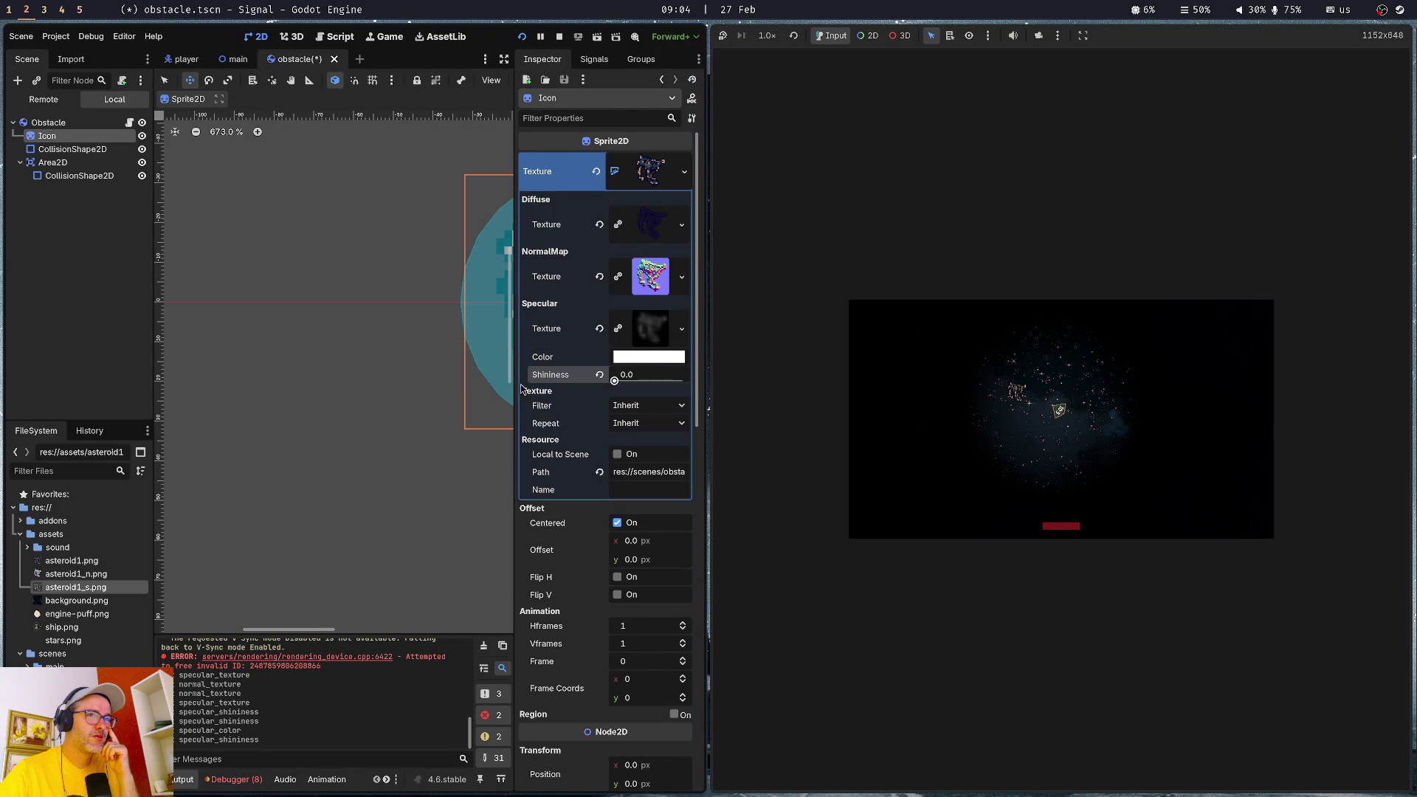
- Try cyan, blue and green specular colours, settling on yellow ffff00
{"action": "left_click", "coordinate": [635, 360]}
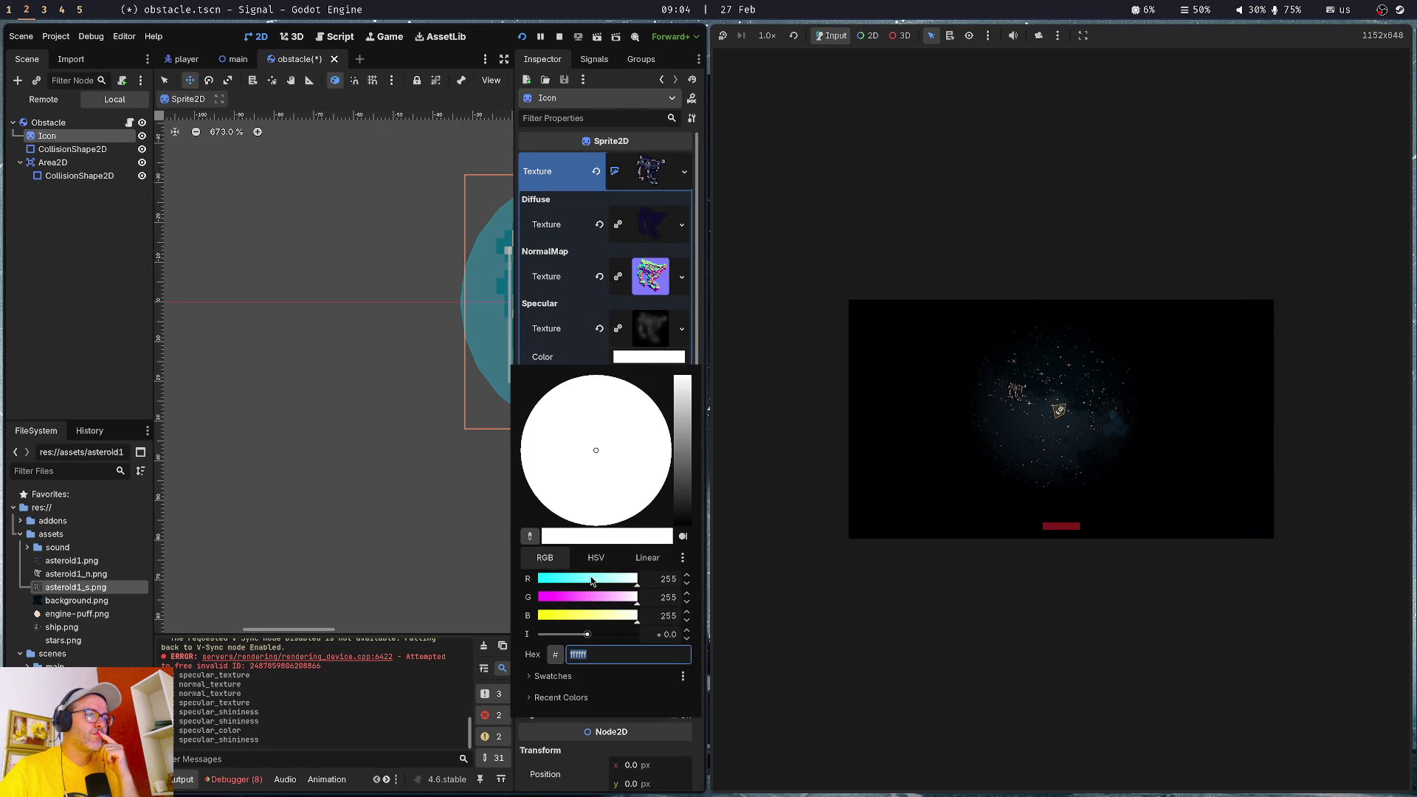
{"action": "left_click_drag", "start_coordinate": [591, 581], "coordinate": [411, 578]}
{"action": "mouse_move", "coordinate": [603, 600]}
{"action": "left_mouse_down"}
{"action": "mouse_move", "coordinate": [448, 601]}
{"action": "mouse_move", "coordinate": [802, 598]}
{"action": "left_mouse_up"}
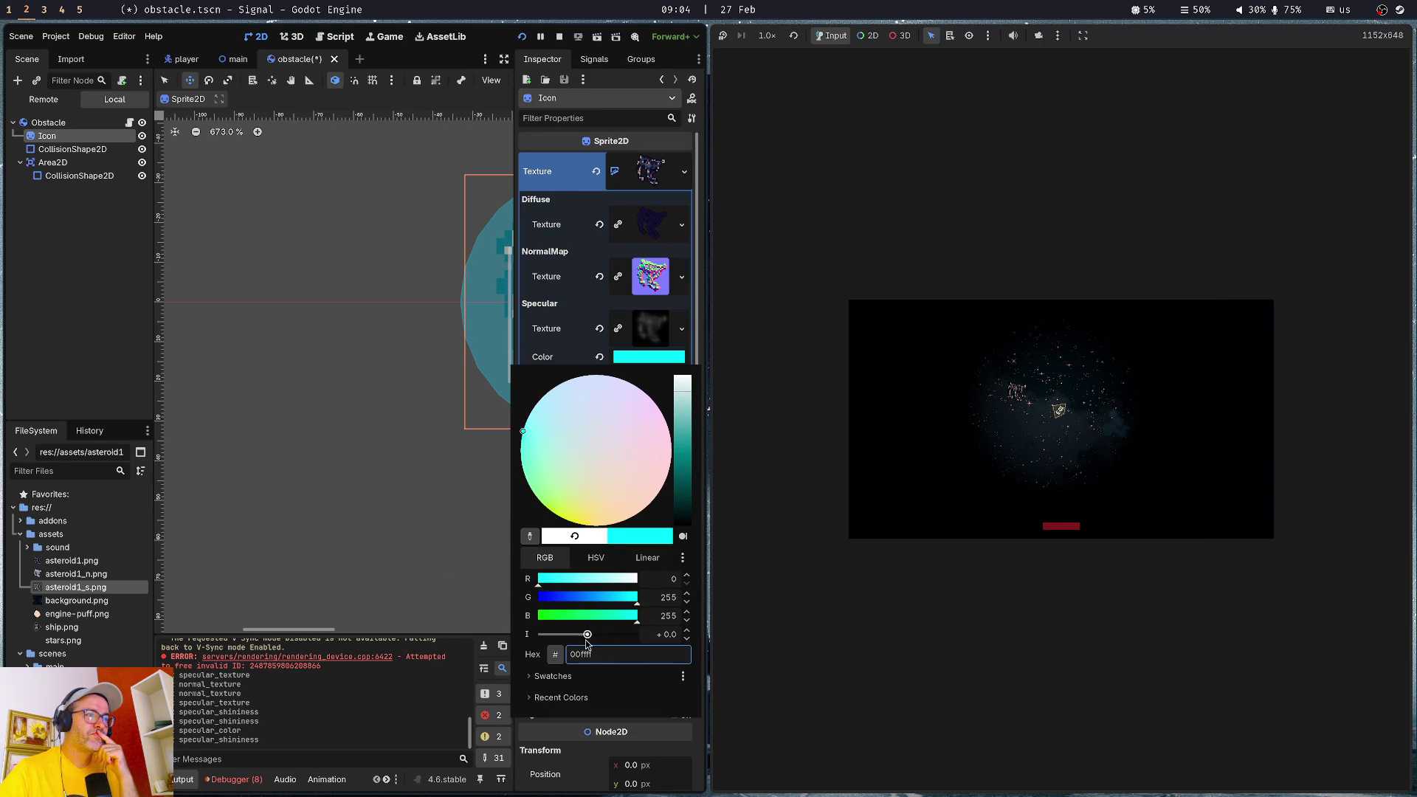
{"action": "left_click_drag", "start_coordinate": [598, 620], "coordinate": [532, 617]}
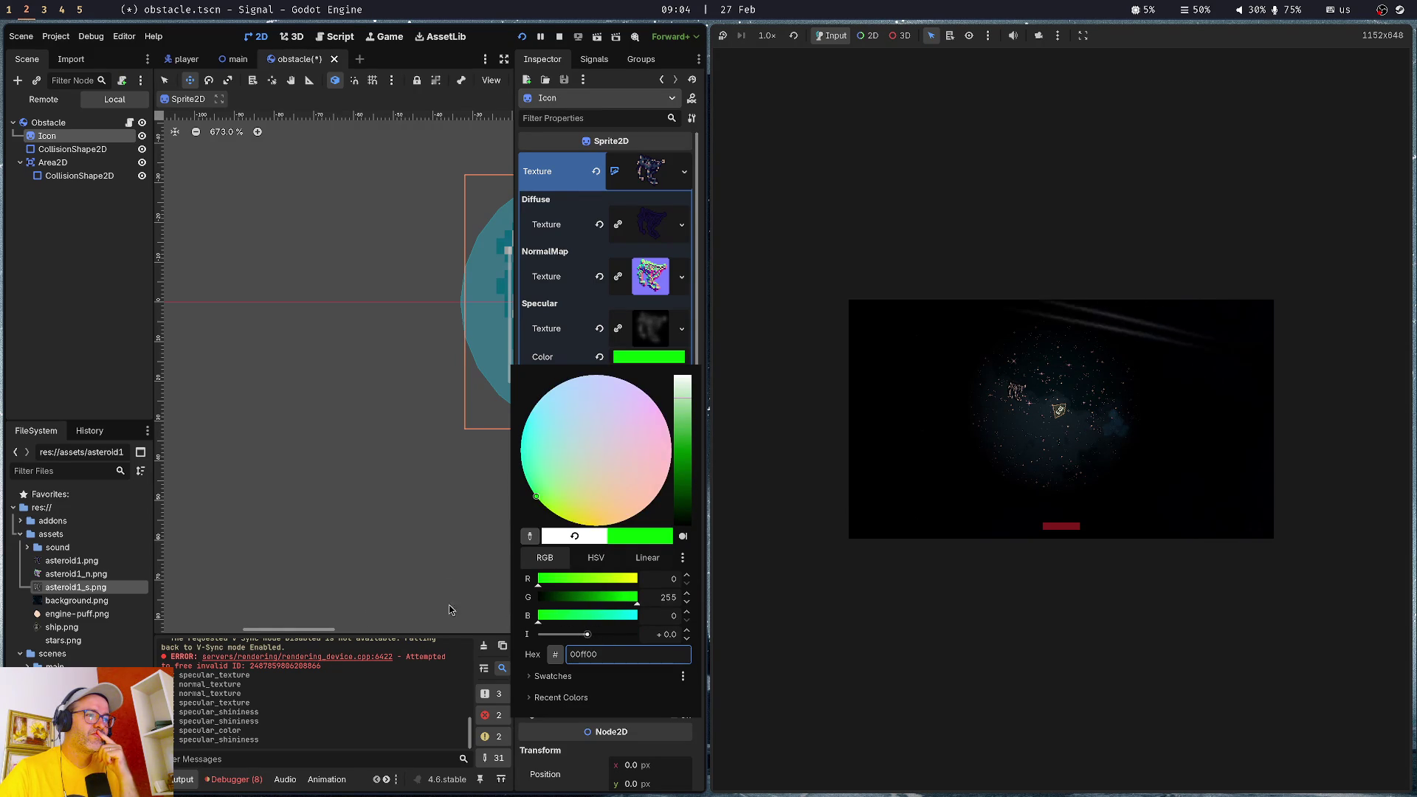
{"action": "left_click_drag", "start_coordinate": [617, 581], "coordinate": [639, 582]}
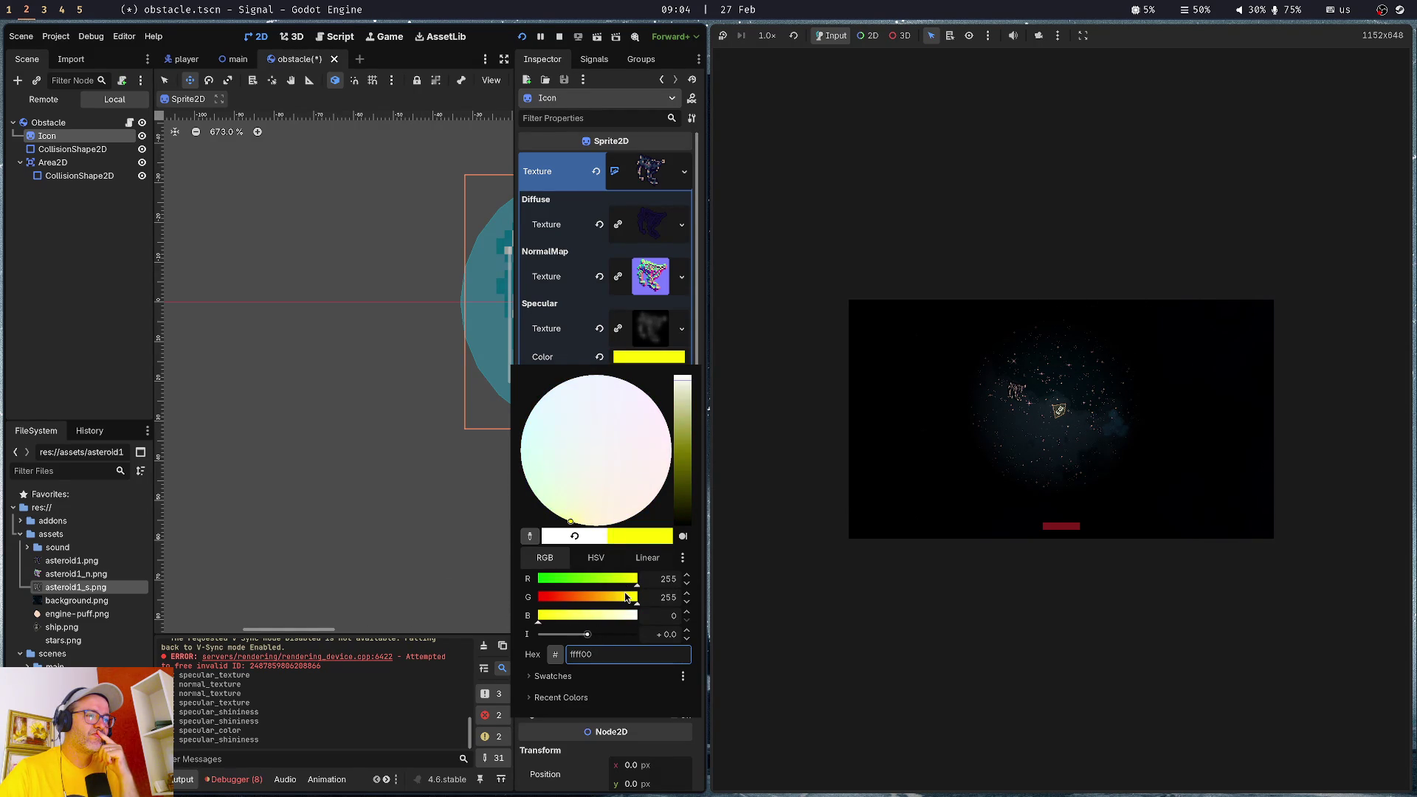
{"action": "left_click", "coordinate": [945, 548]}
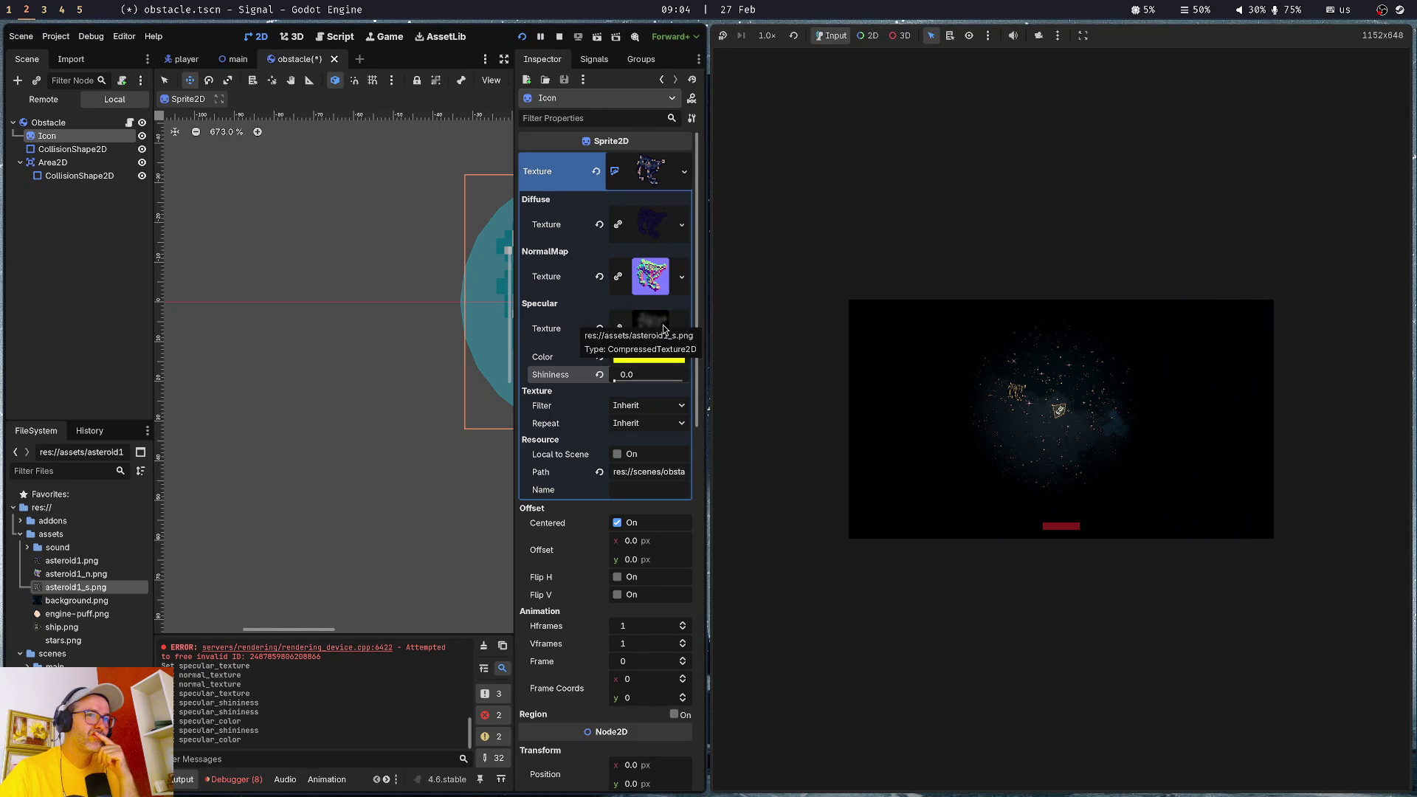
{"action": "key", "text": "f"}
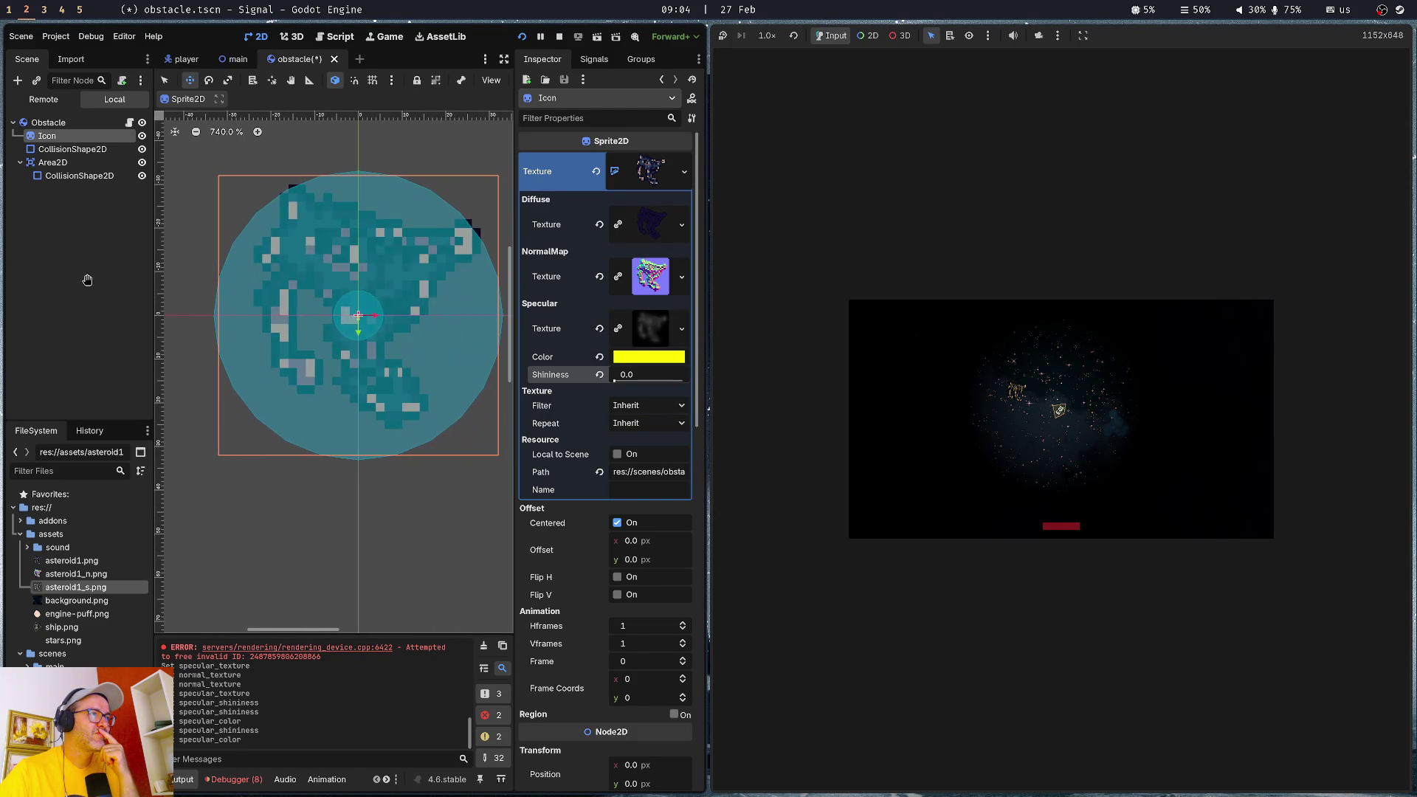
- Enlarge the obstacle's CollisionShape2D circle to cover the whole asteroid
{"action": "left_click", "coordinate": [143, 163]}
{"action": "left_click", "coordinate": [142, 163]}
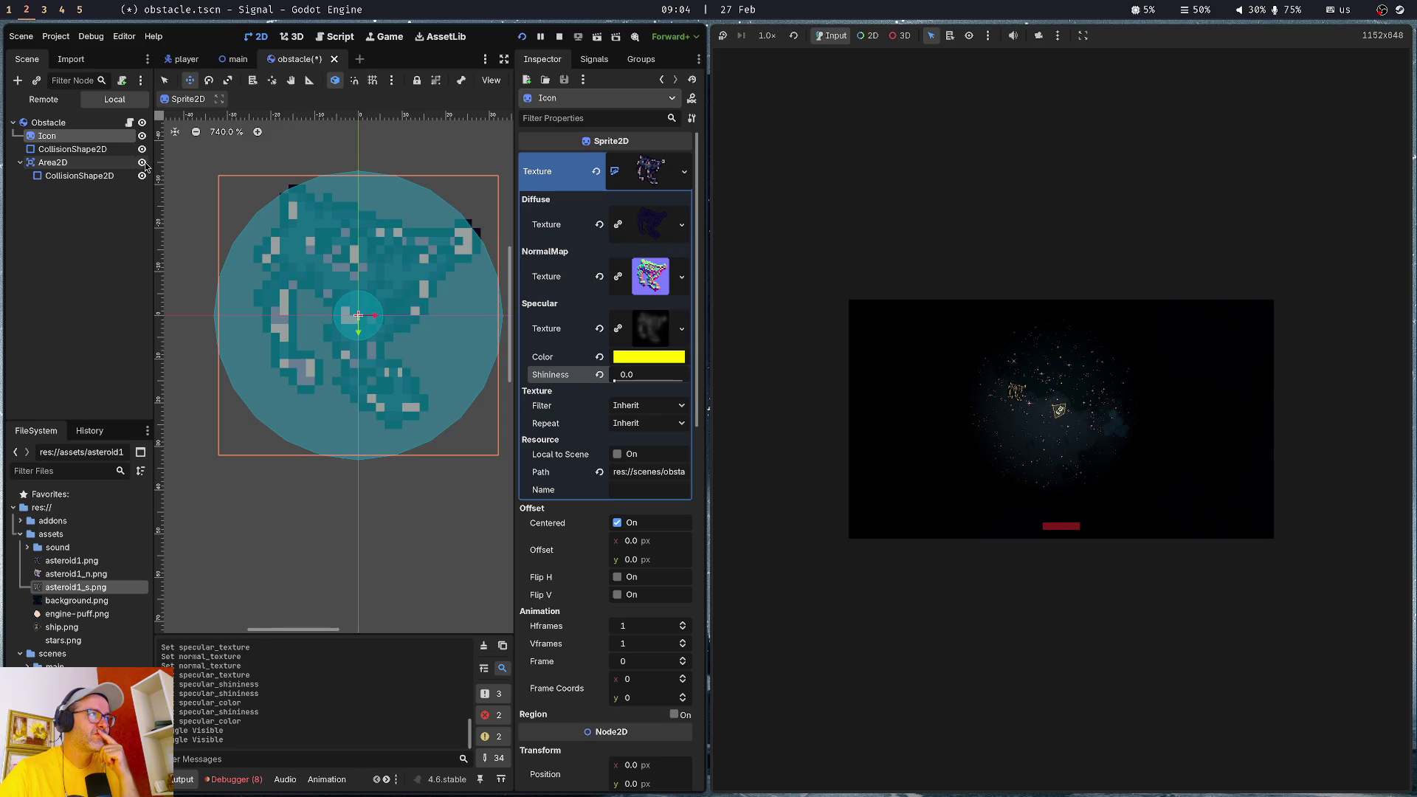
{"action": "left_click", "coordinate": [100, 149]}
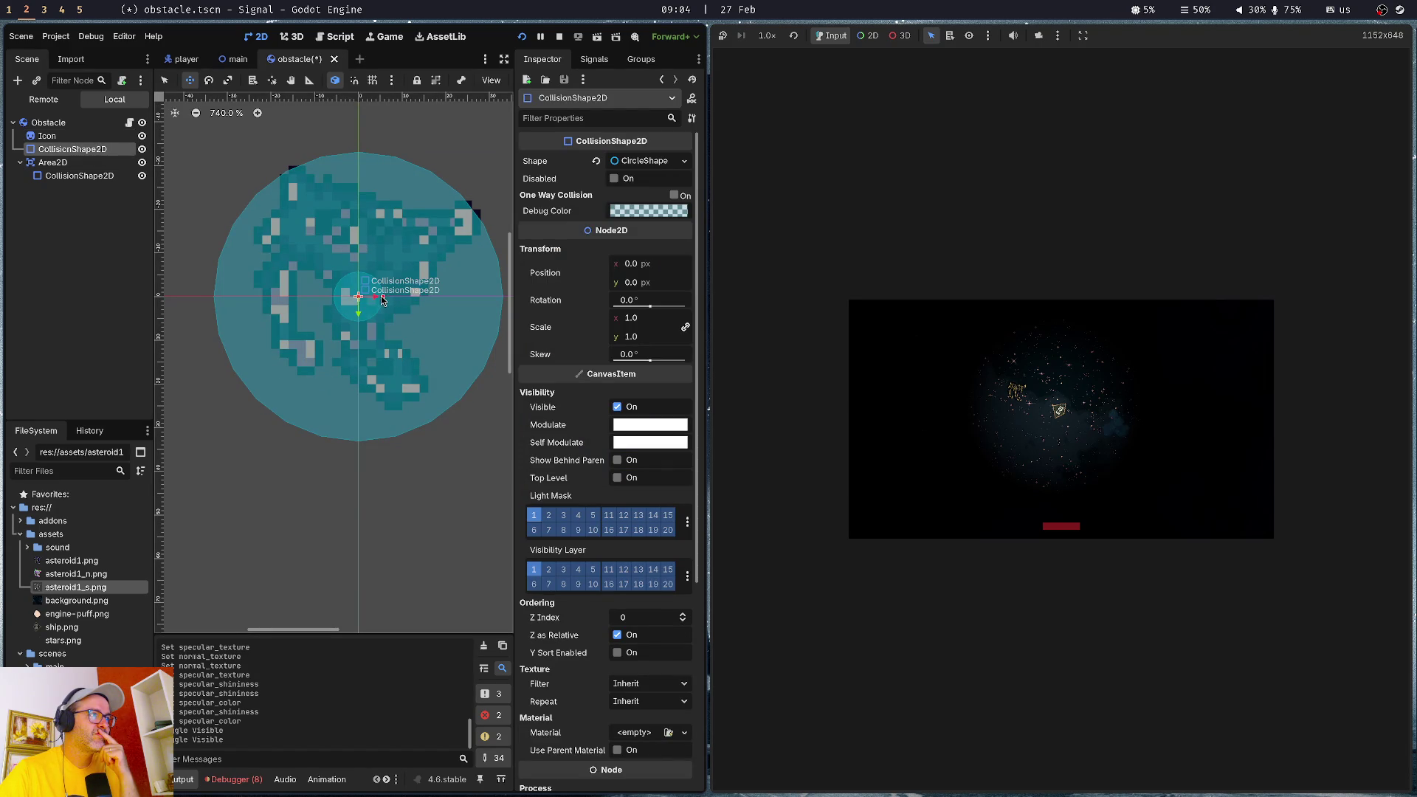
{"action": "left_click_drag", "start_coordinate": [384, 298], "coordinate": [494, 297]}
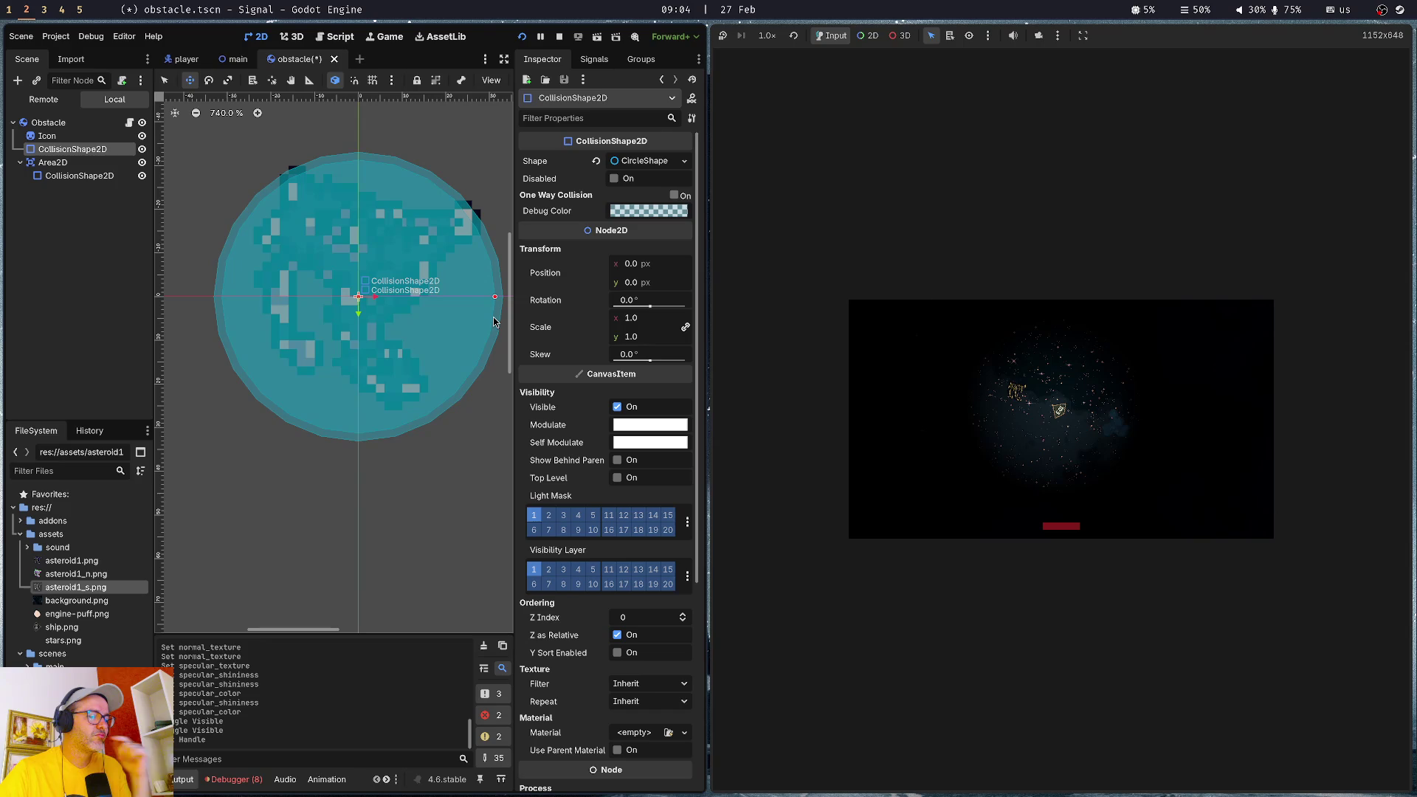
- Save the scene, run the game to fly the ship, and reselect the collision shape
{"action": "key", "text": "F5"}
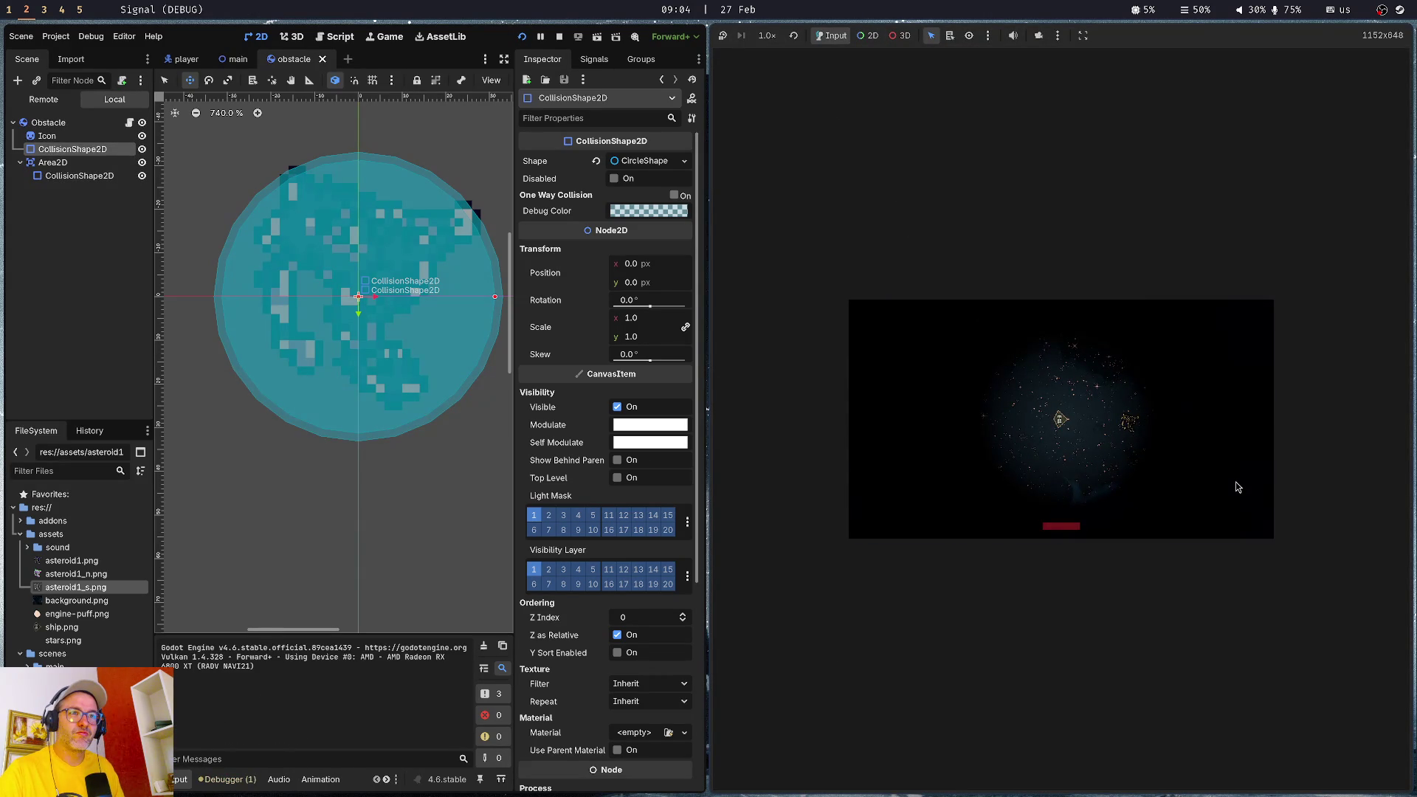
{"action": "key", "text": "Up"}
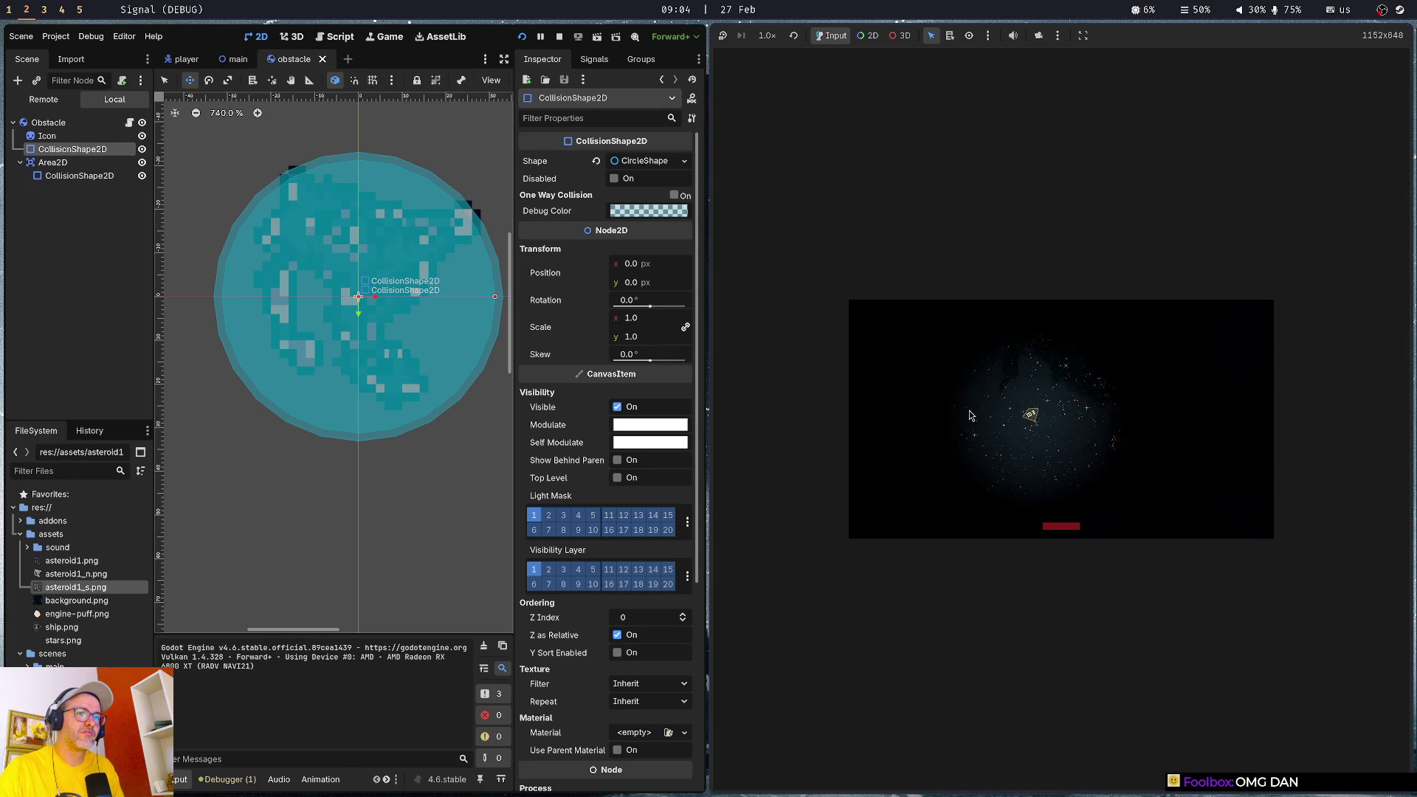
{"action": "left_click", "coordinate": [93, 178]}
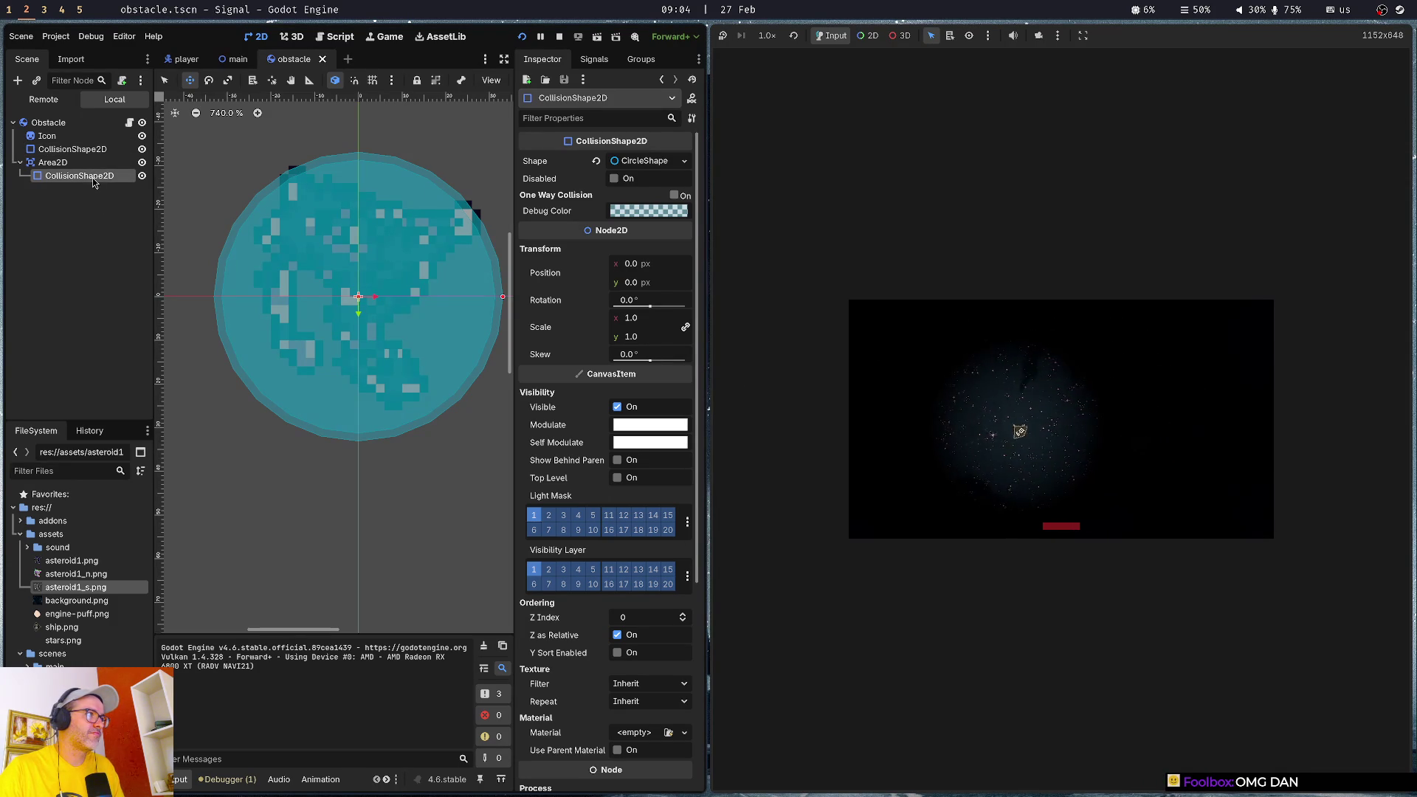
{"action": "left_click", "coordinate": [76, 152]}
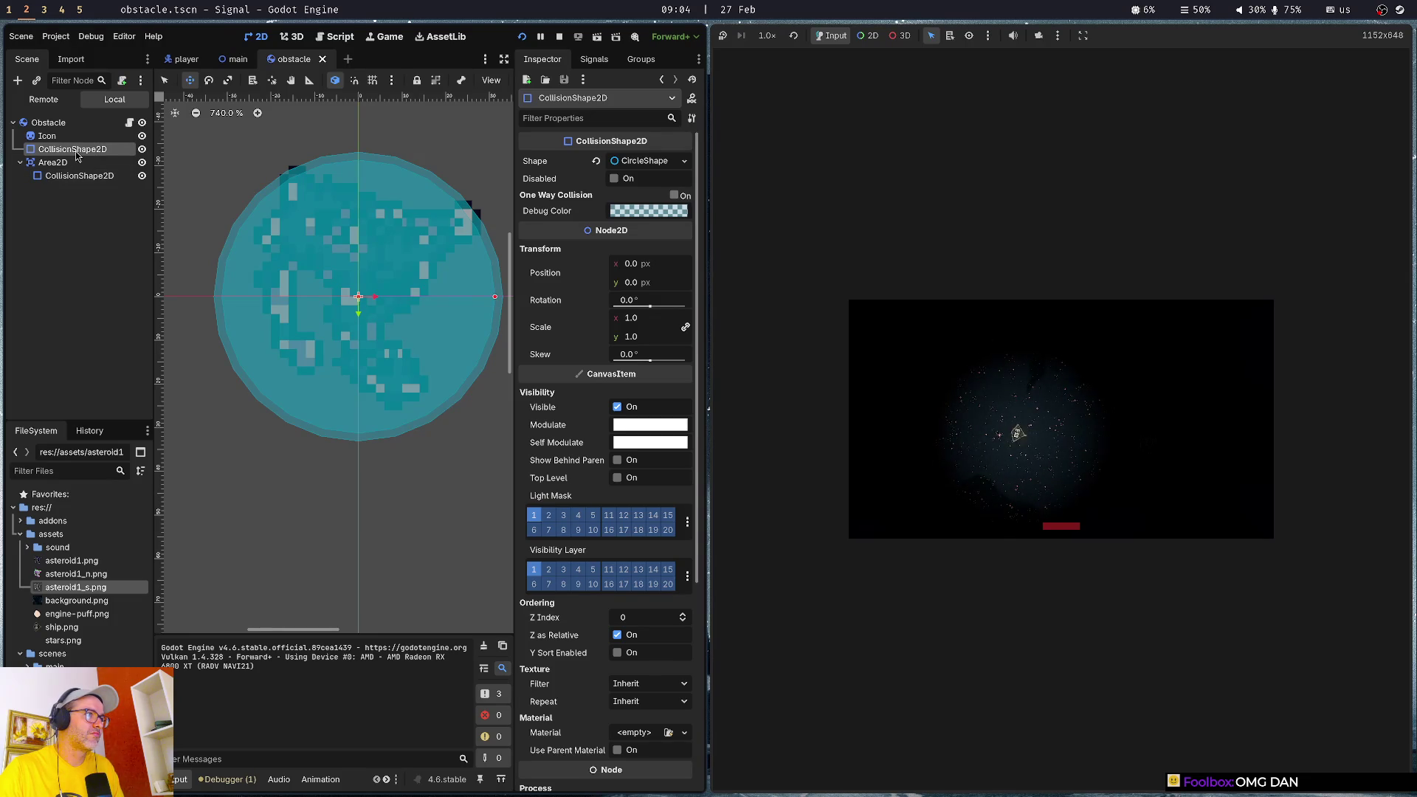
- Shrink the collision circle slightly, rerun the game to test it, then close it
{"action": "left_click_drag", "start_coordinate": [495, 296], "coordinate": [476, 299]}
{"action": "key", "text": "F5"}
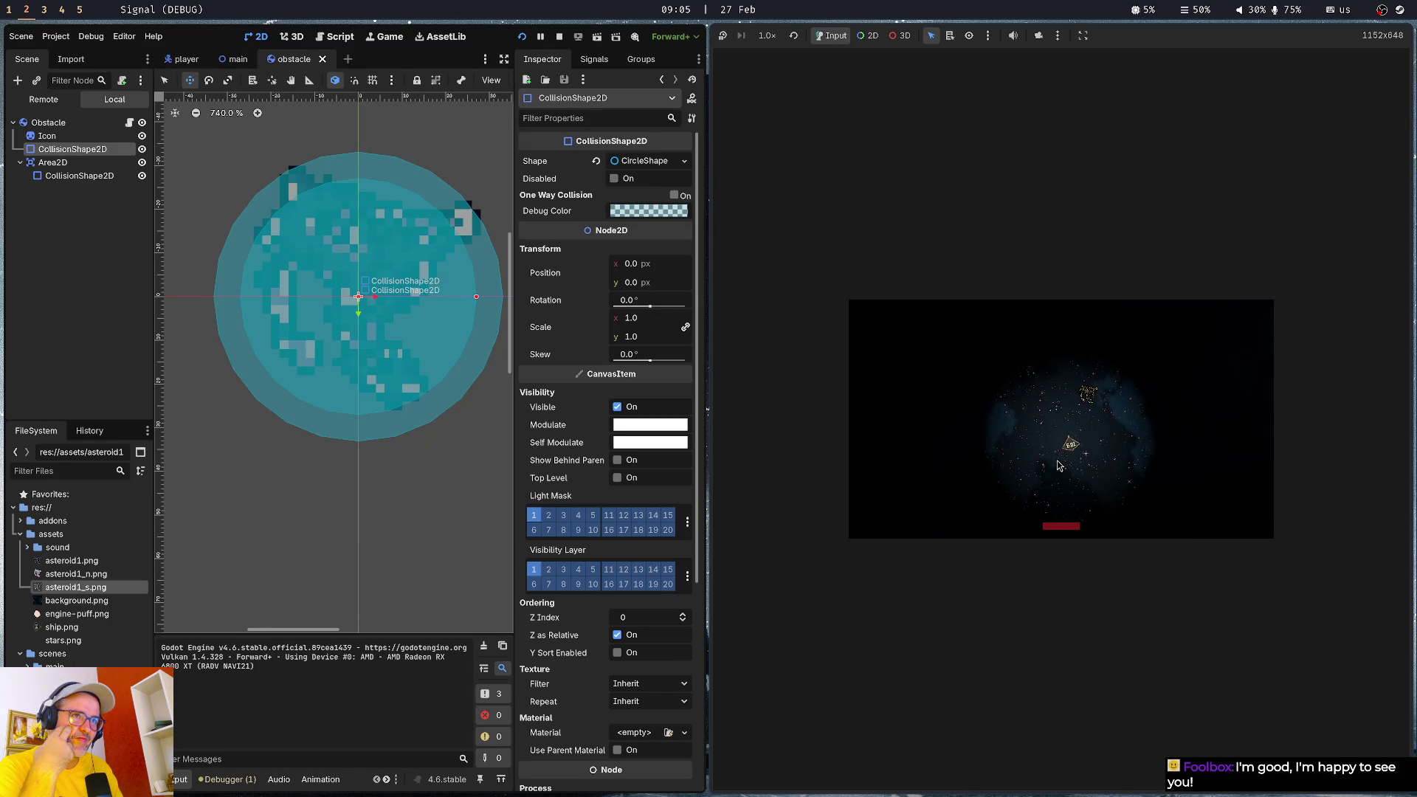
{"action": "key", "text": "Escape"}
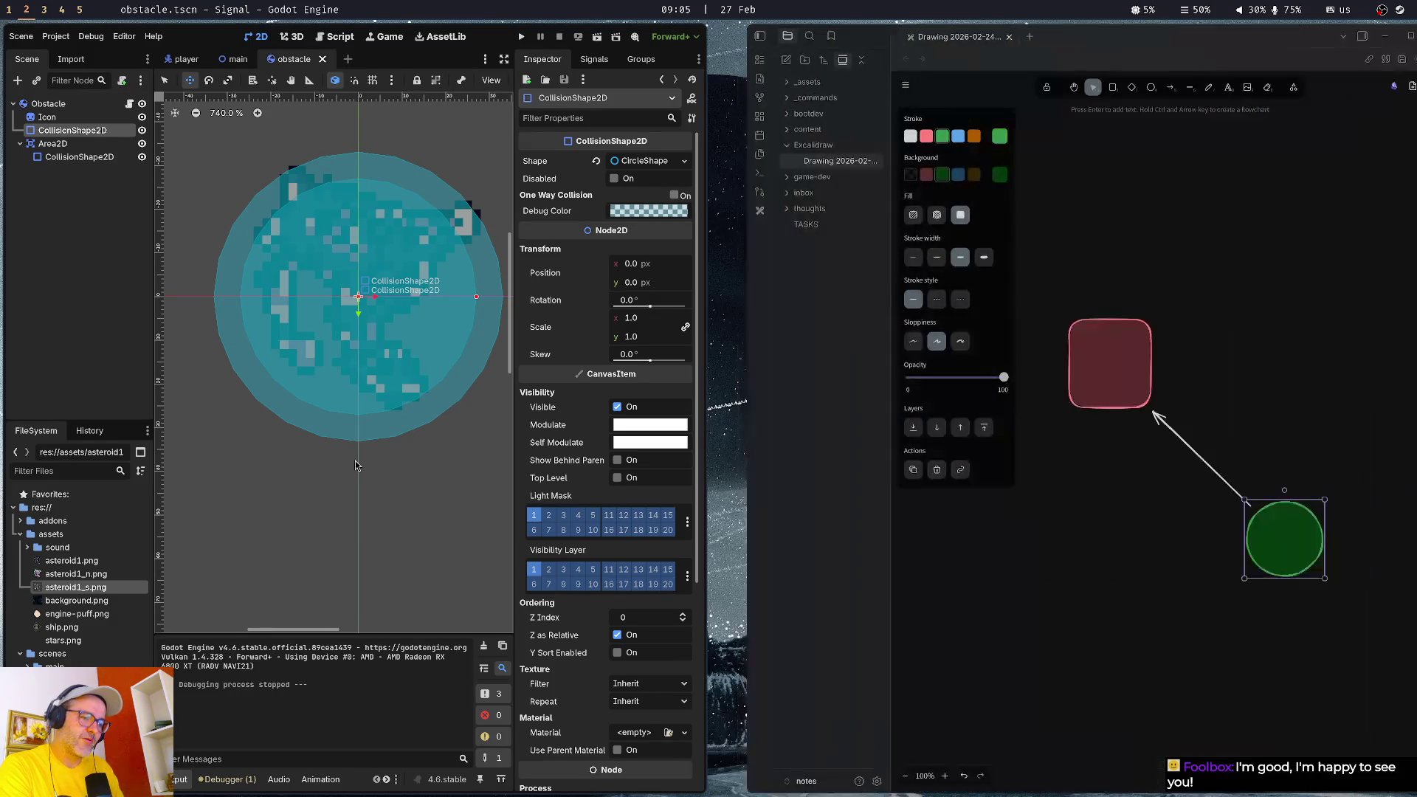
- Peek at the AI chat terminal, then close the Obsidian Excalidraw notes window
{"action": "key", "text": "super+Tab"}
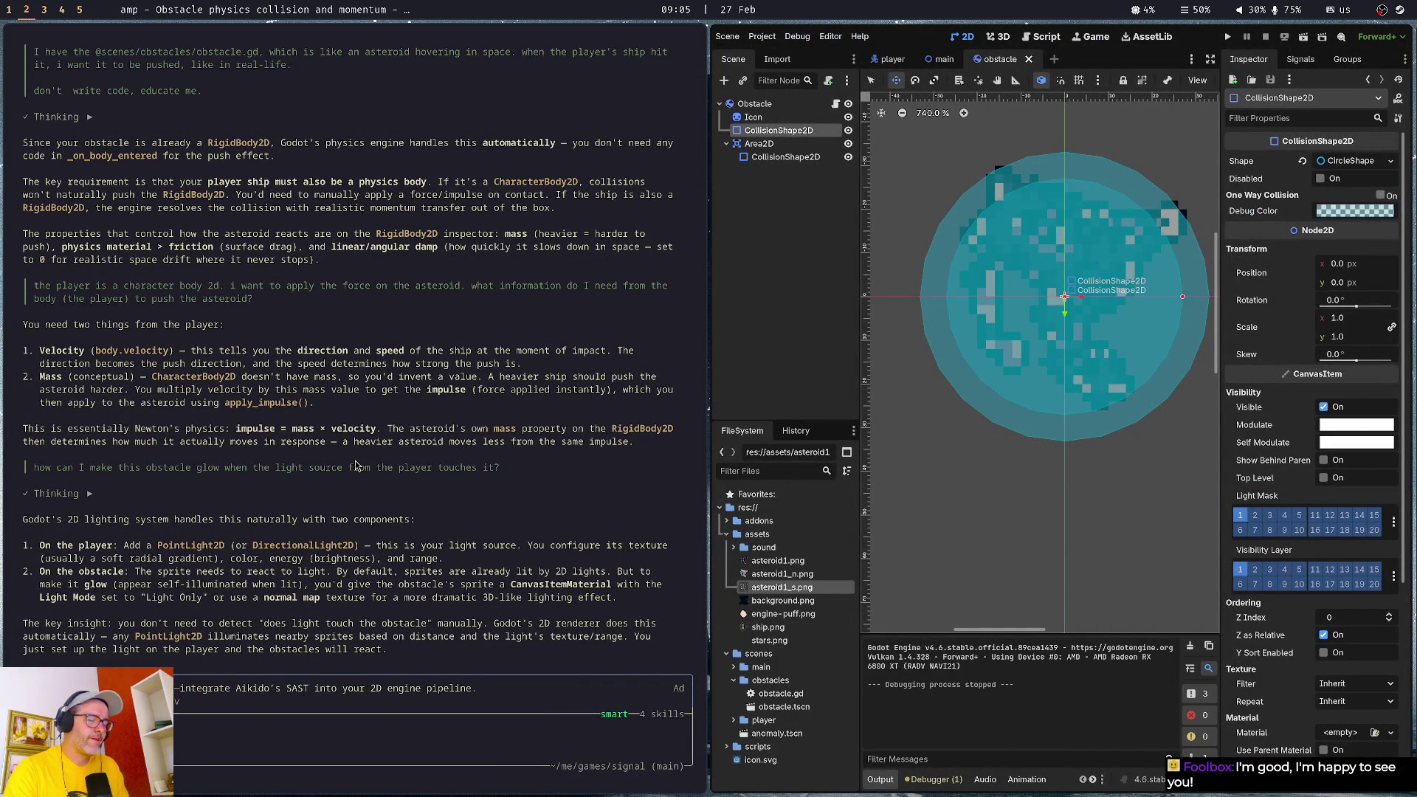
{"action": "key", "text": "super+Tab"}
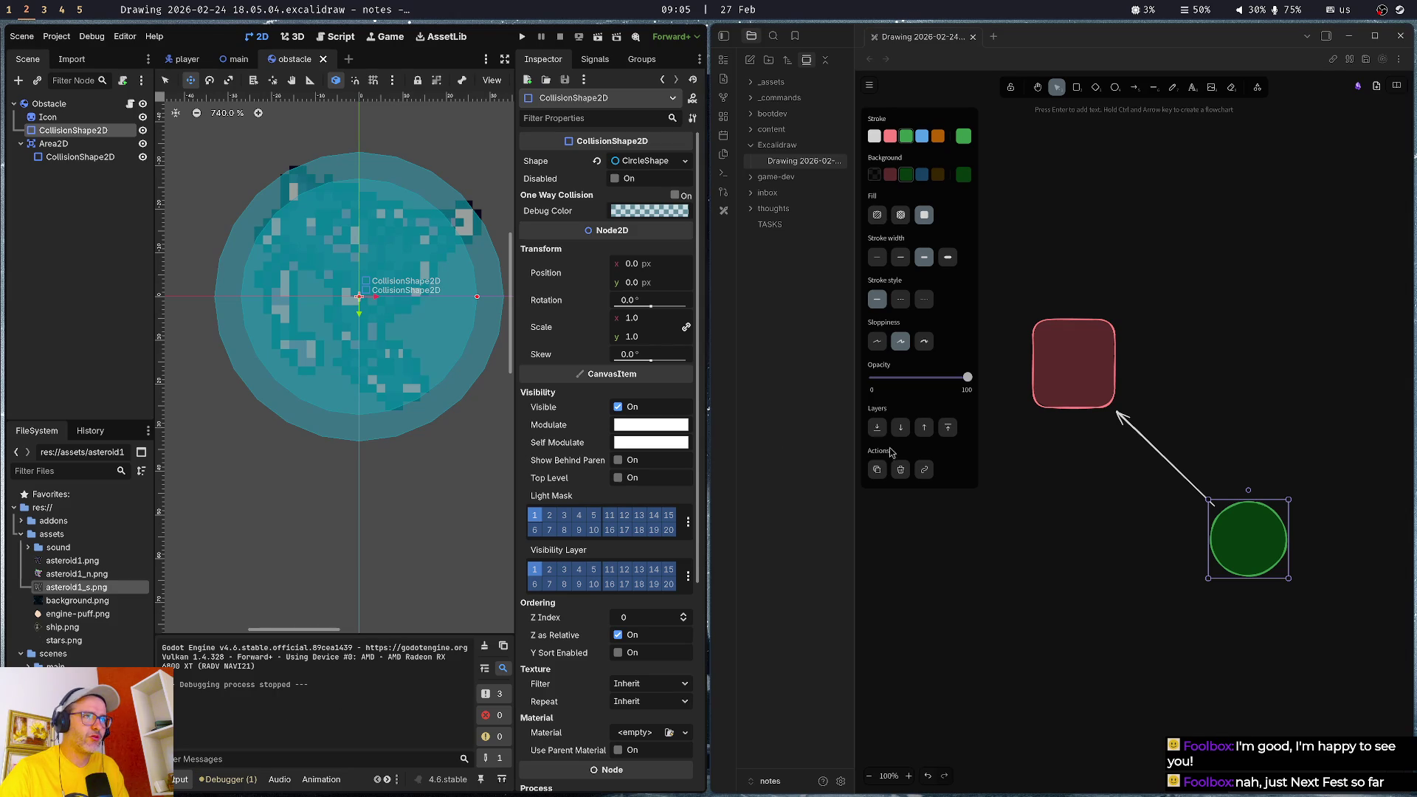
{"action": "key", "text": "super+q"}
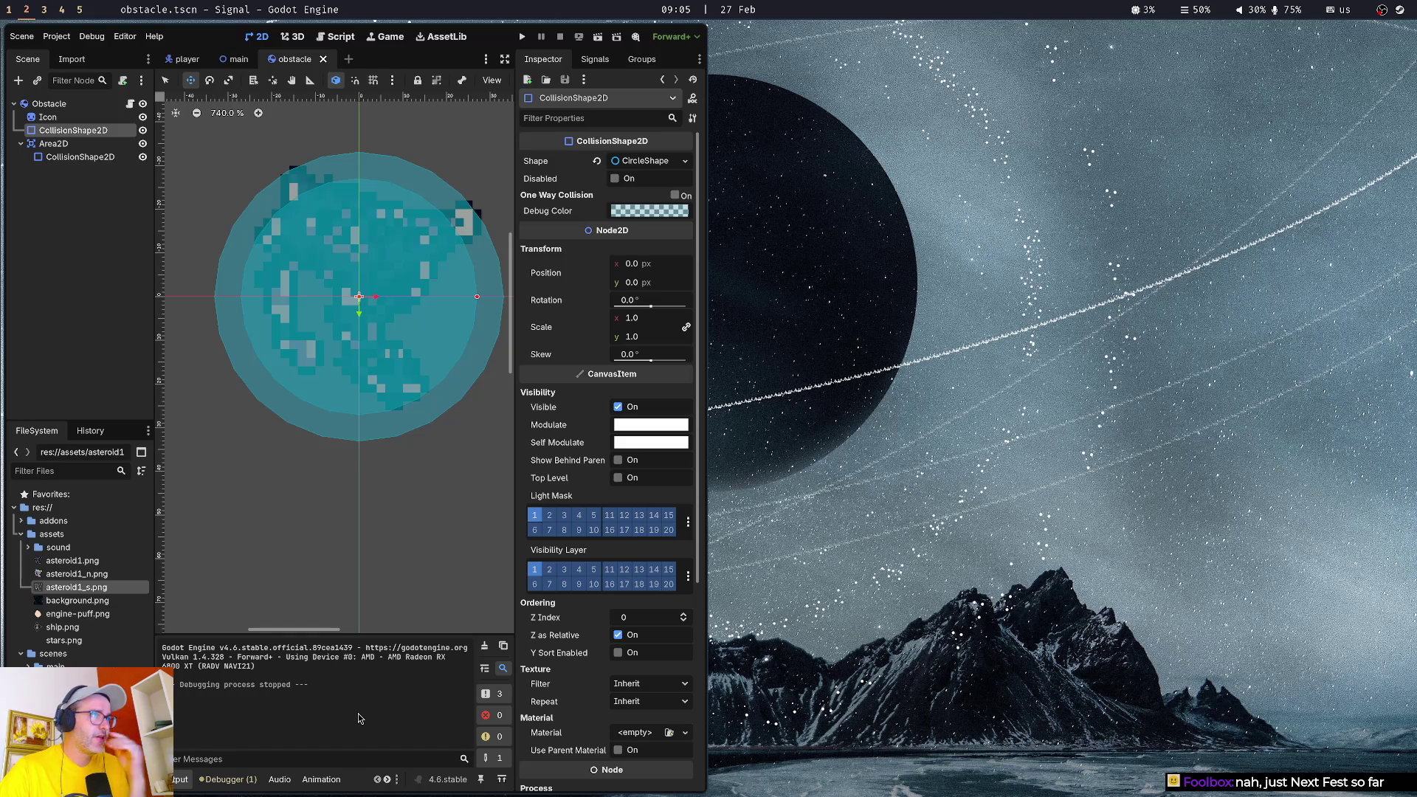
- Run the game, fly the ship around, stop it, and tile the AI chat terminal beside the editor
{"action": "left_click", "coordinate": [106, 345]}
{"action": "key", "text": "F5"}
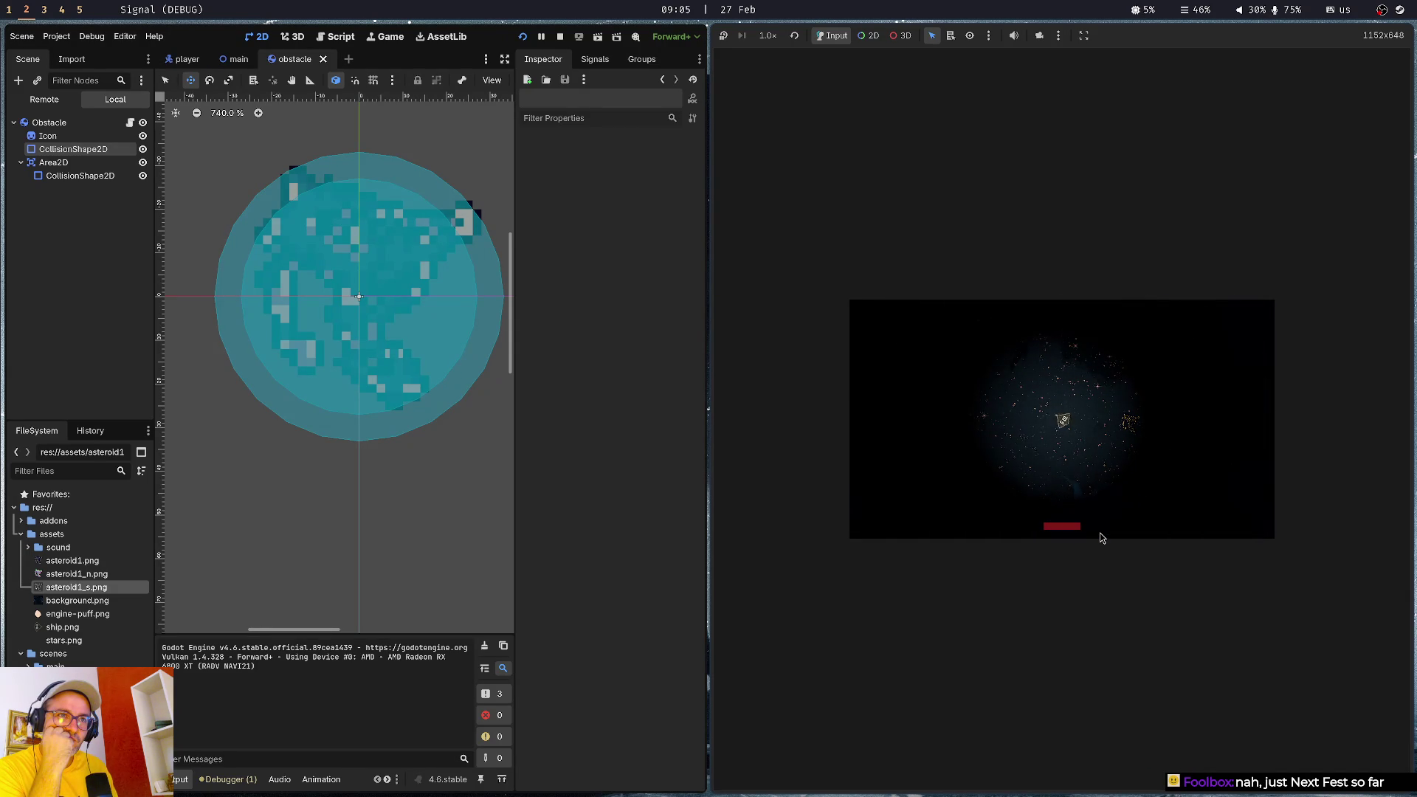
{"action": "key", "text": "Up"}
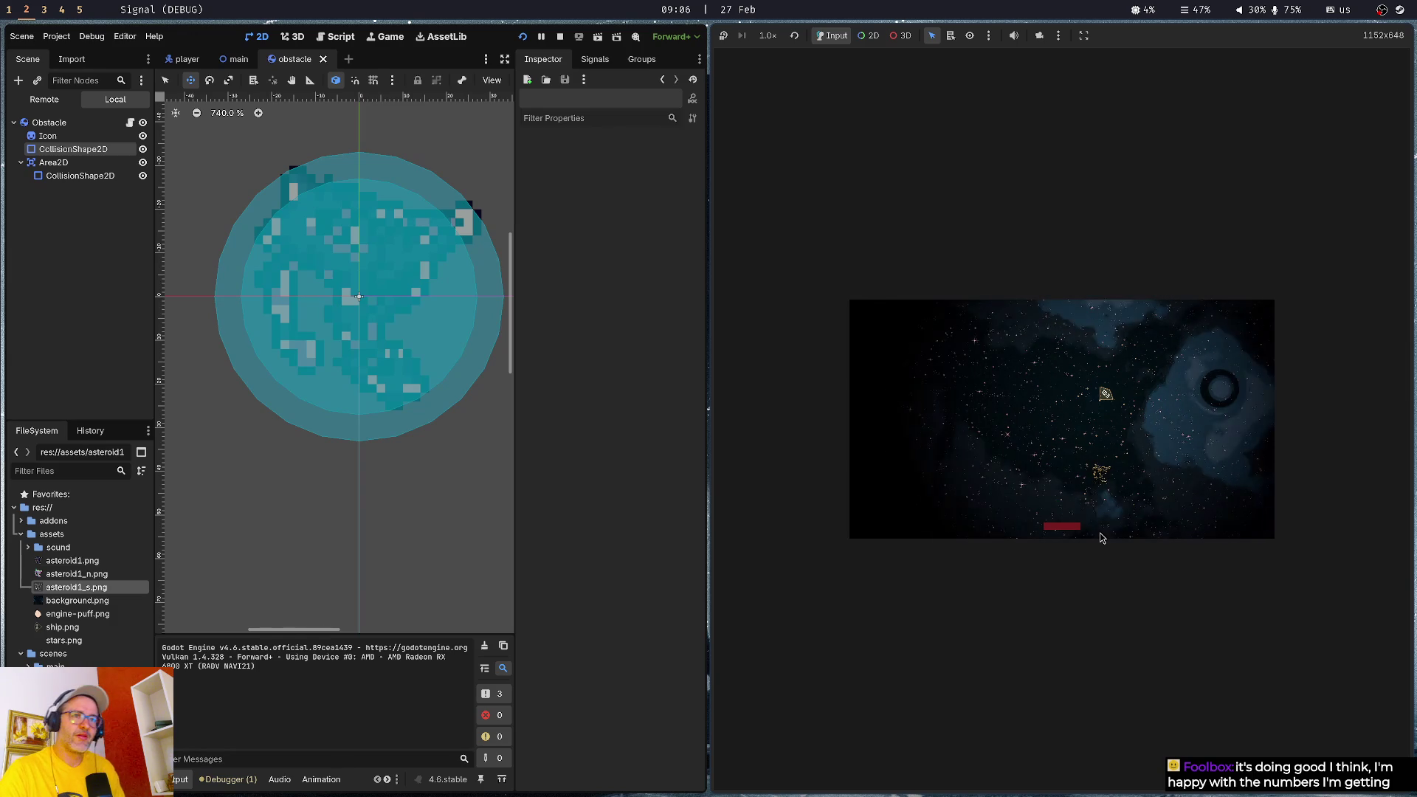
{"action": "key", "text": "Escape"}
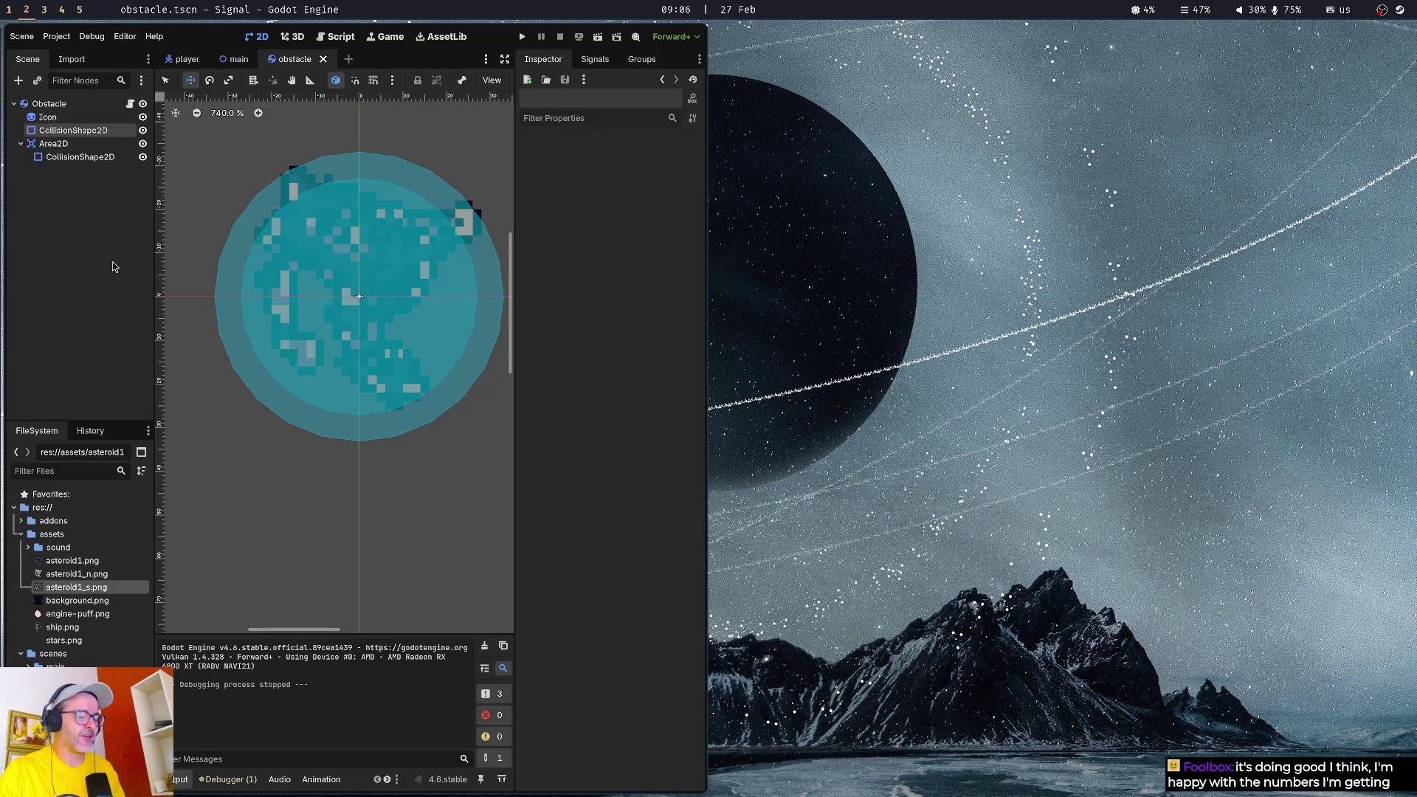
{"action": "key", "text": "super+Tab"}
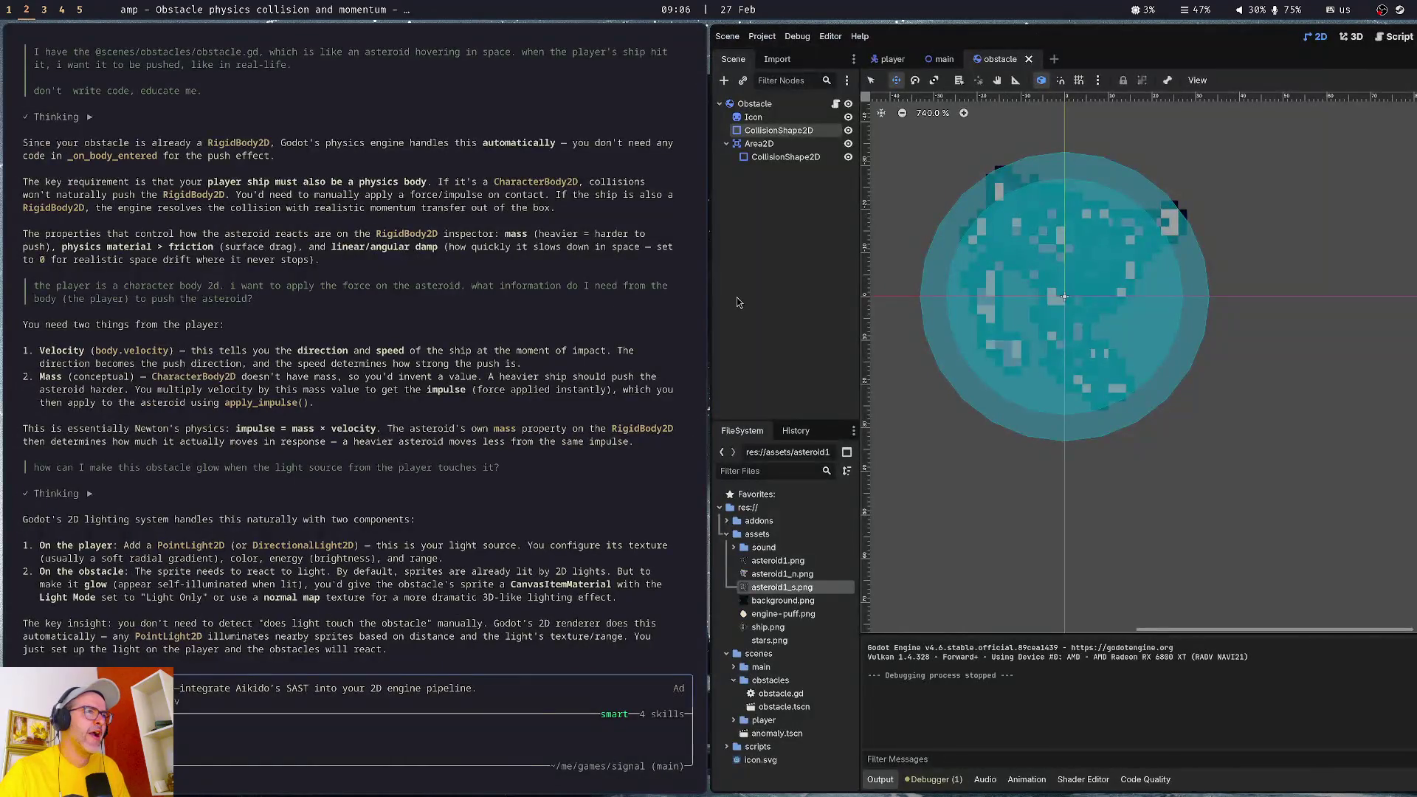
{"action": "key", "text": "super+Tab"}
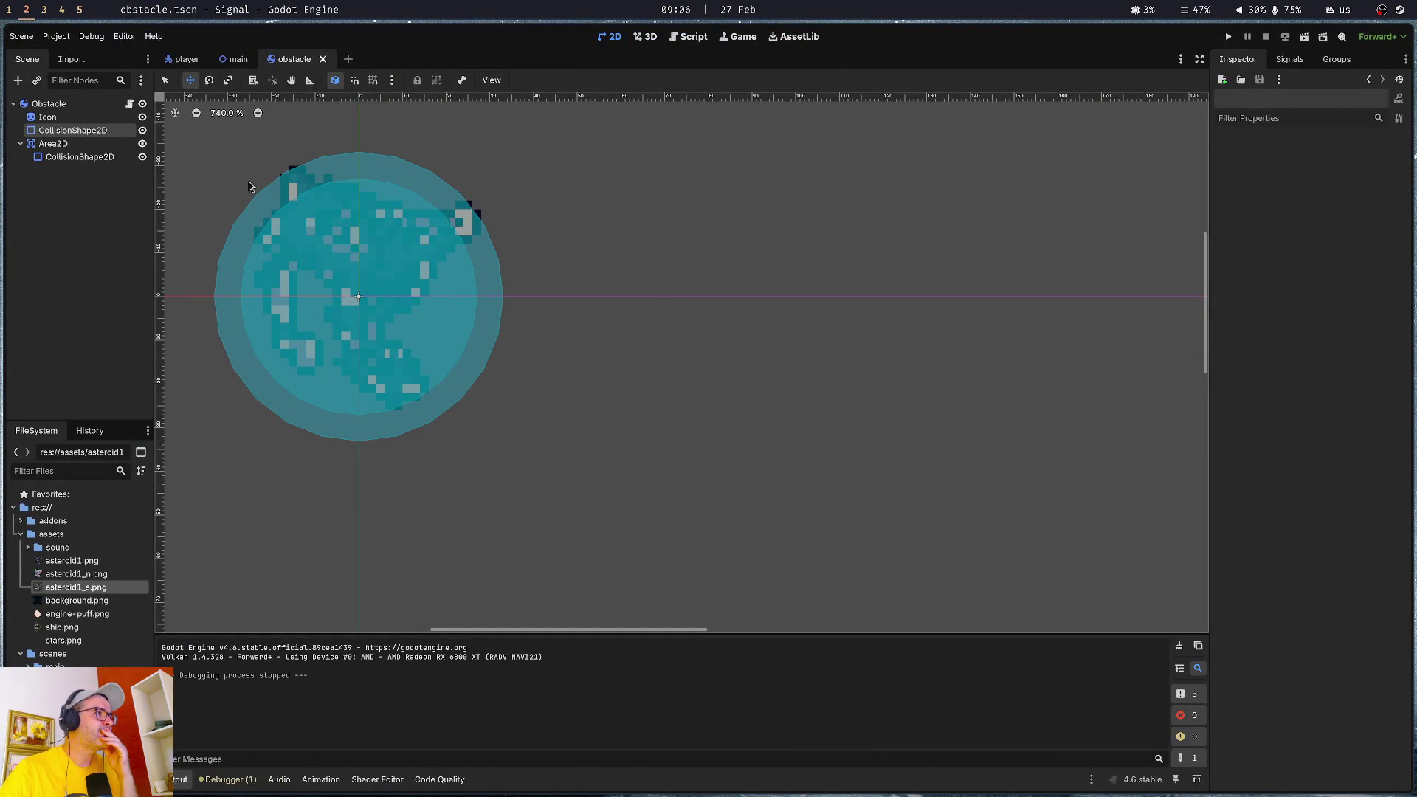
{"action": "left_click_drag", "start_coordinate": [248, 157], "coordinate": [361, 205]}
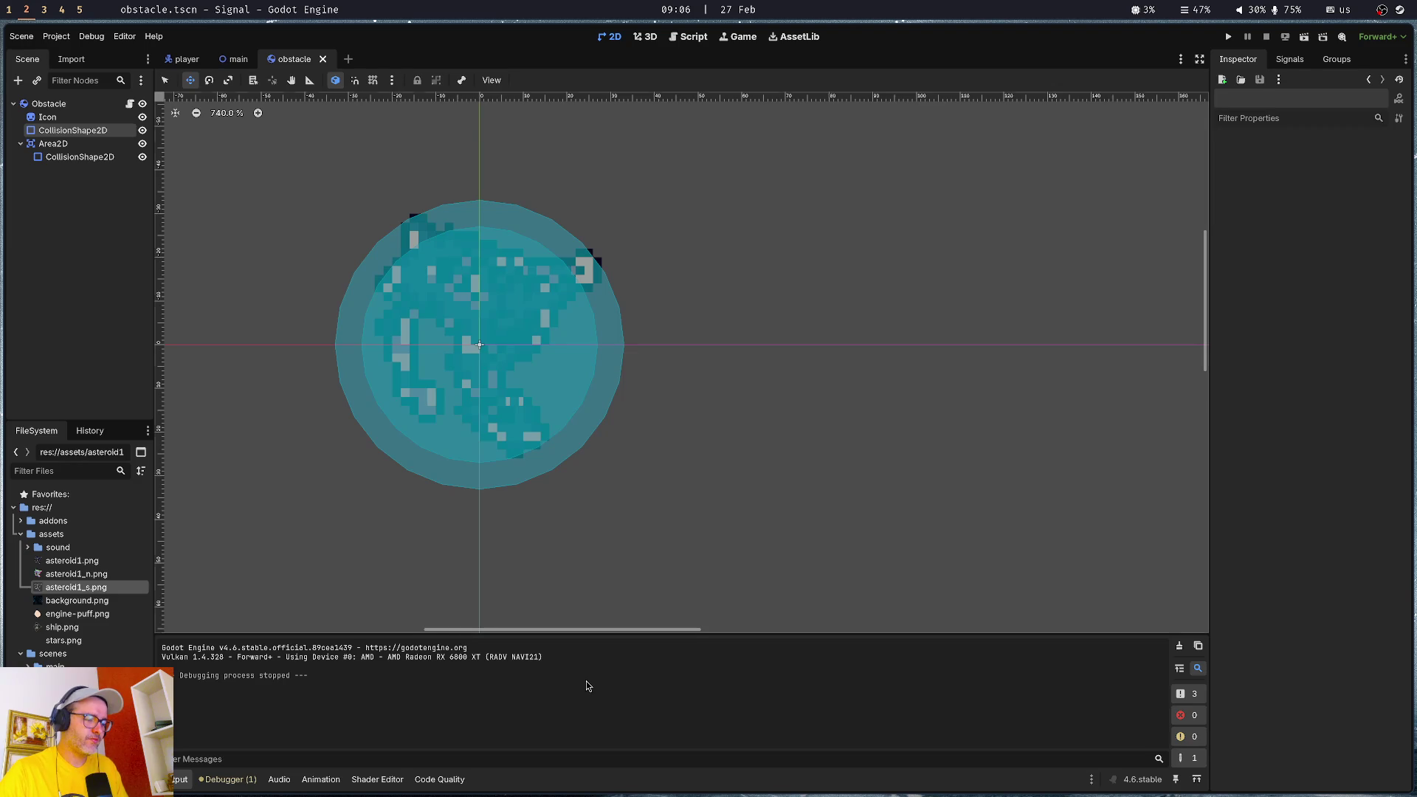
{"action": "key", "text": "super+4"}
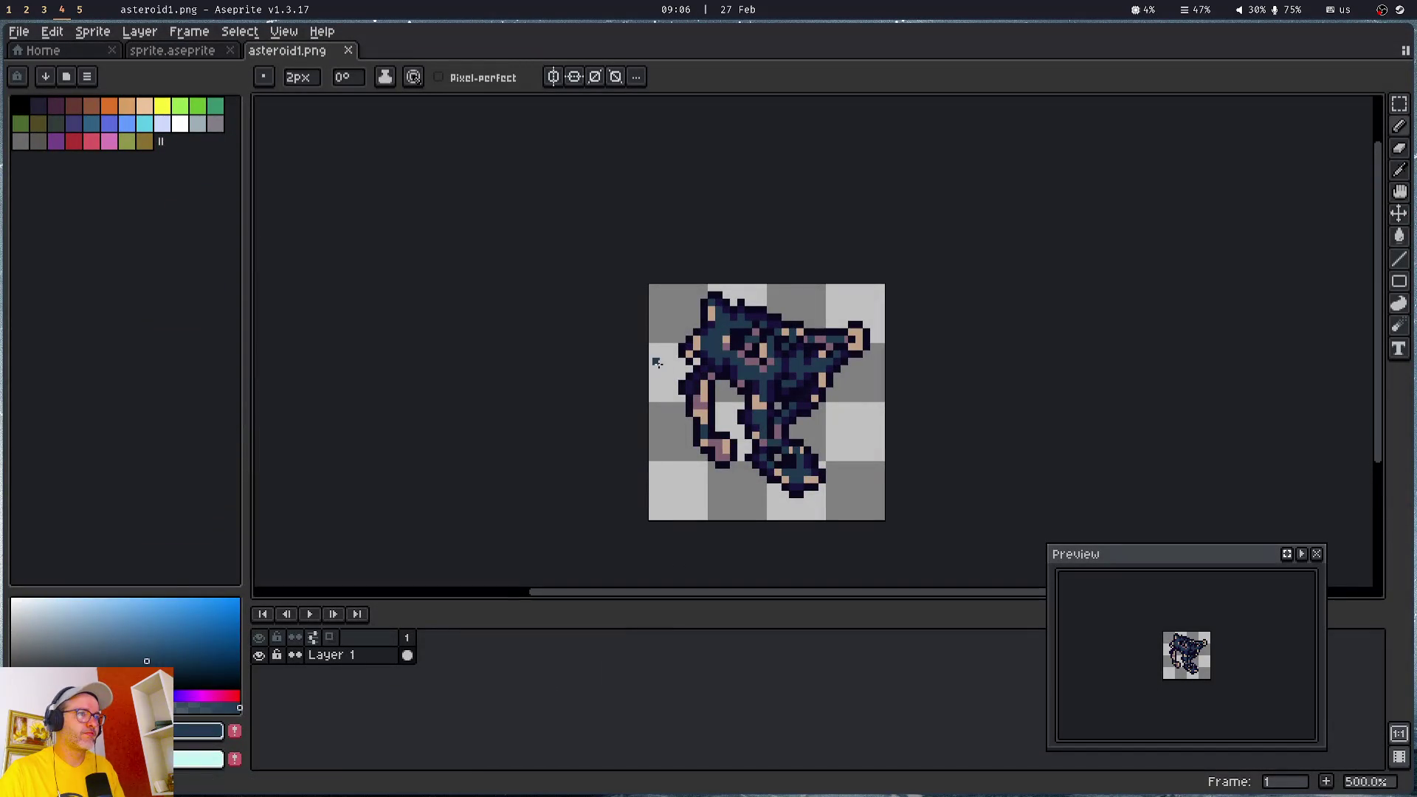
- Open sprite.aseprite, zoom onto the small asteroids, and select the Pencil
{"action": "left_click", "coordinate": [195, 56]}
{"action": "left_click_drag", "start_coordinate": [569, 310], "coordinate": [690, 294]}
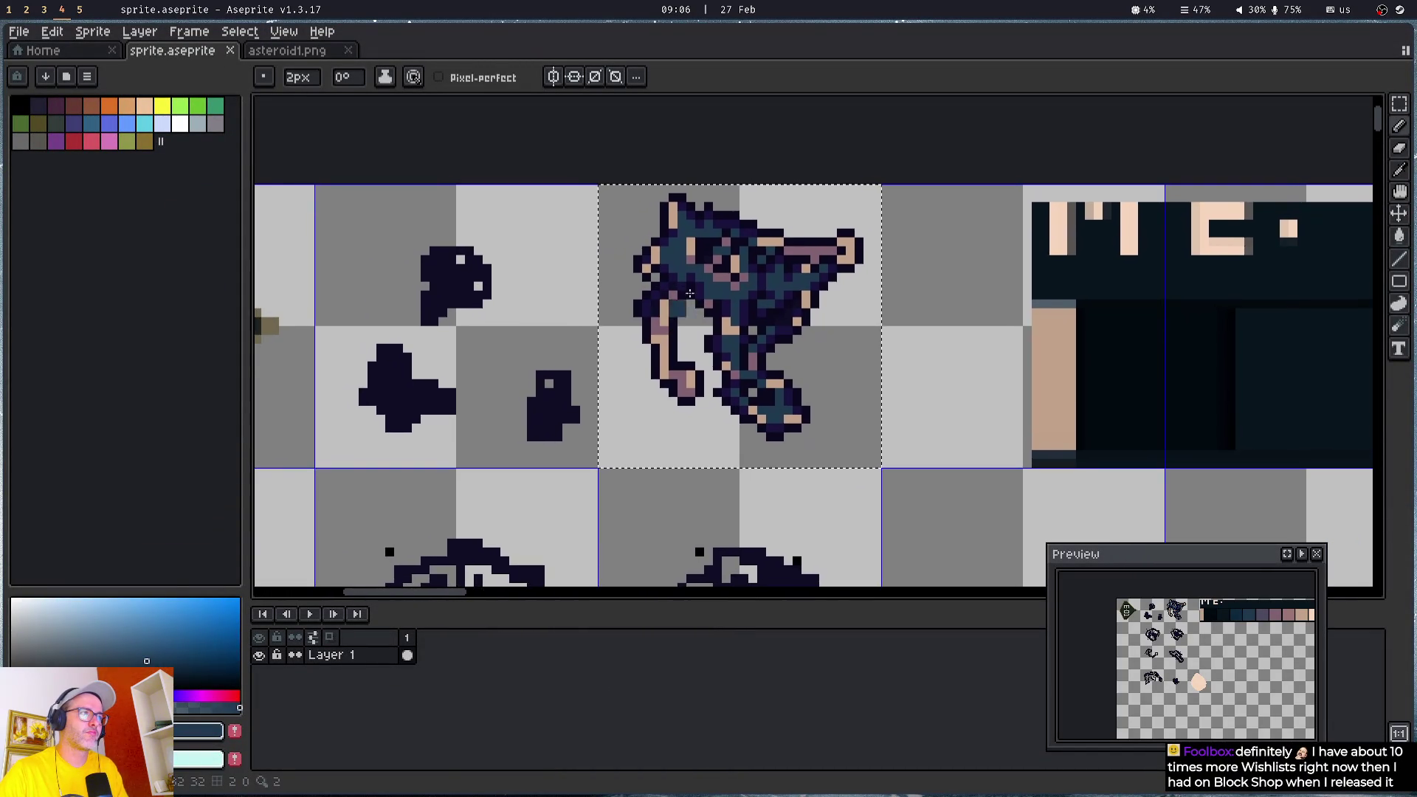
{"action": "scroll", "coordinate": [689, 294], "scroll_direction": "up", "scroll_amount": 3}
{"action": "left_click_drag", "start_coordinate": [413, 280], "coordinate": [727, 265]}
{"action": "key", "text": "v"}
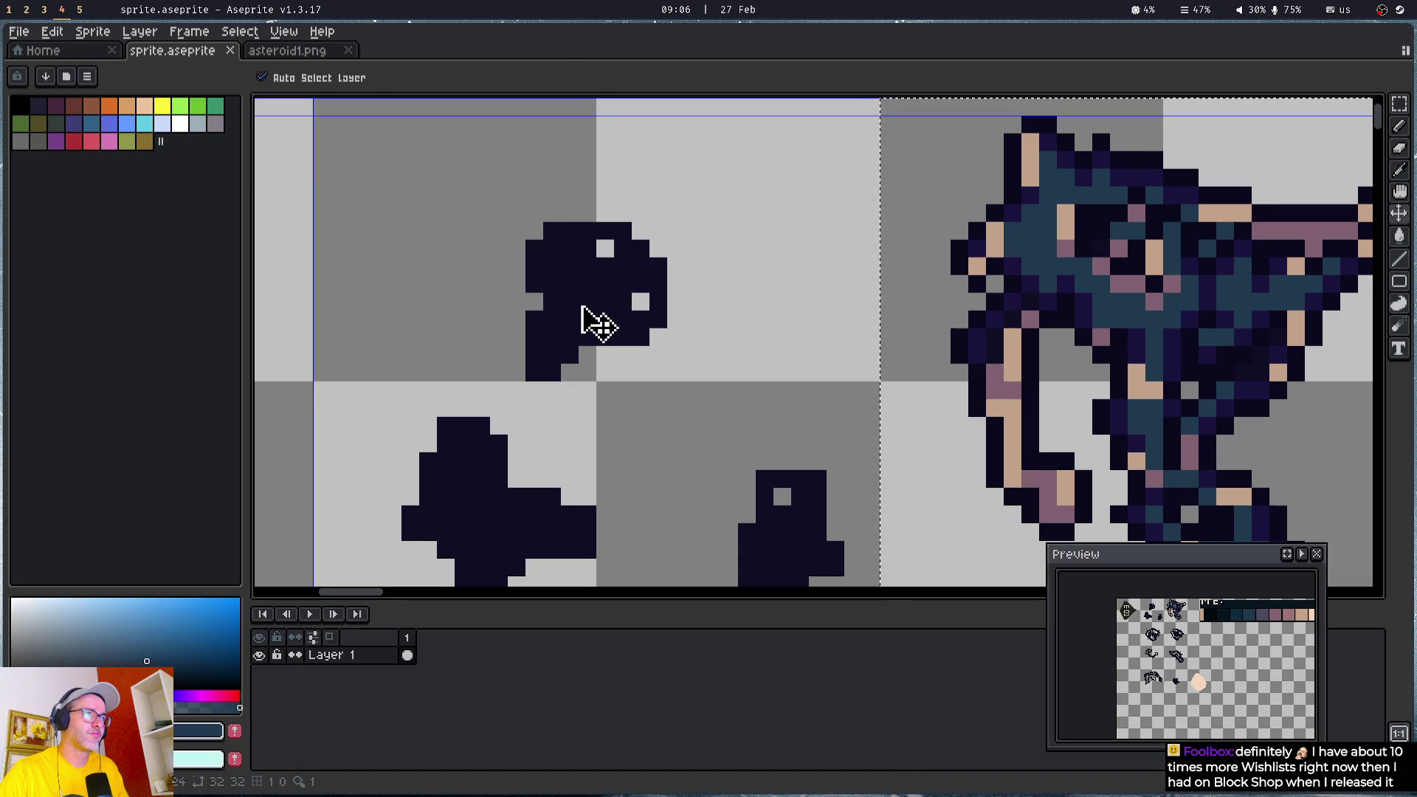
{"action": "key", "text": "b"}
- Paint teal pixels and a teal staircase stroke on the small top-left asteroid
{"action": "left_click", "coordinate": [561, 303]}
{"action": "scroll", "coordinate": [564, 305], "scroll_direction": "up", "scroll_amount": 2}
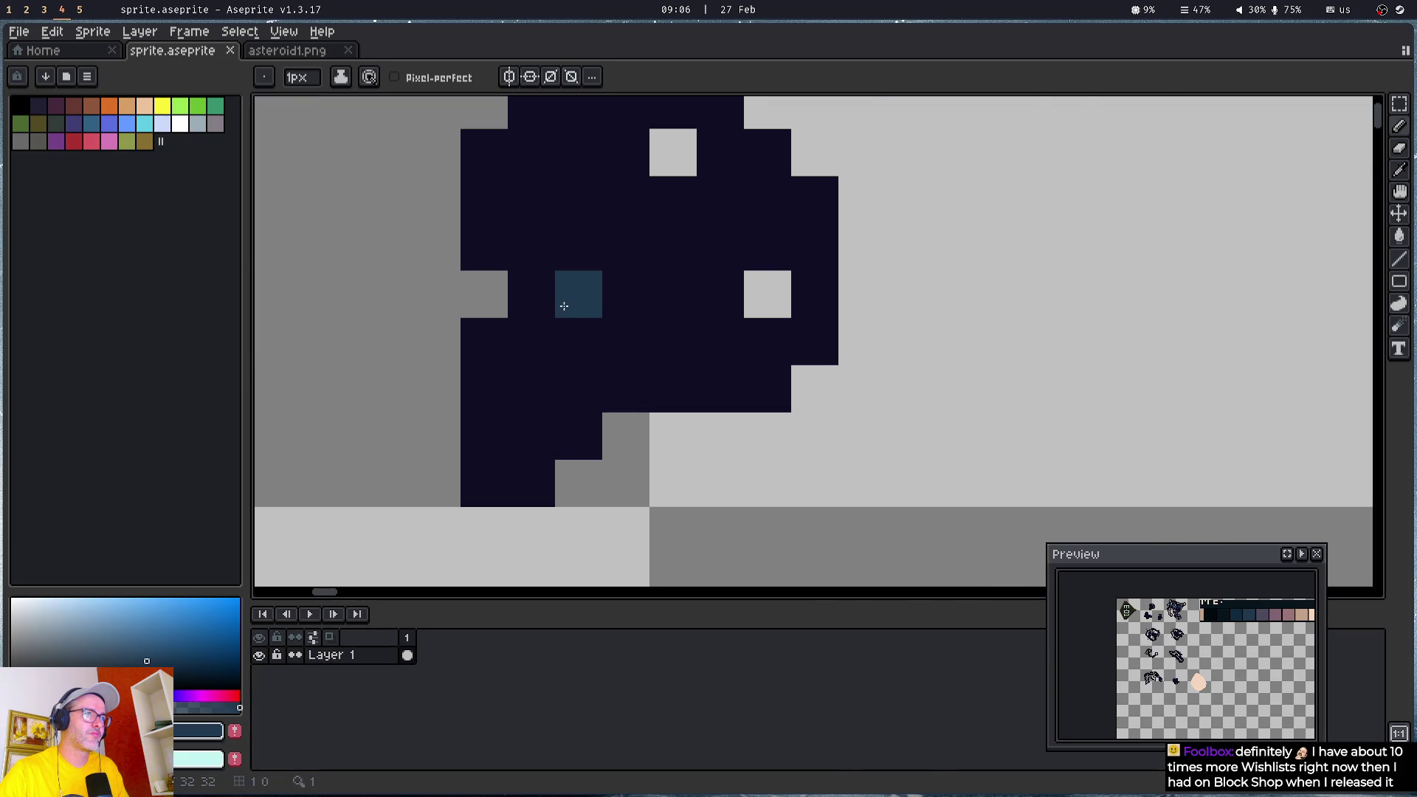
{"action": "scroll", "coordinate": [564, 305], "scroll_direction": "down", "scroll_amount": 2}
{"action": "left_click", "coordinate": [589, 310]}
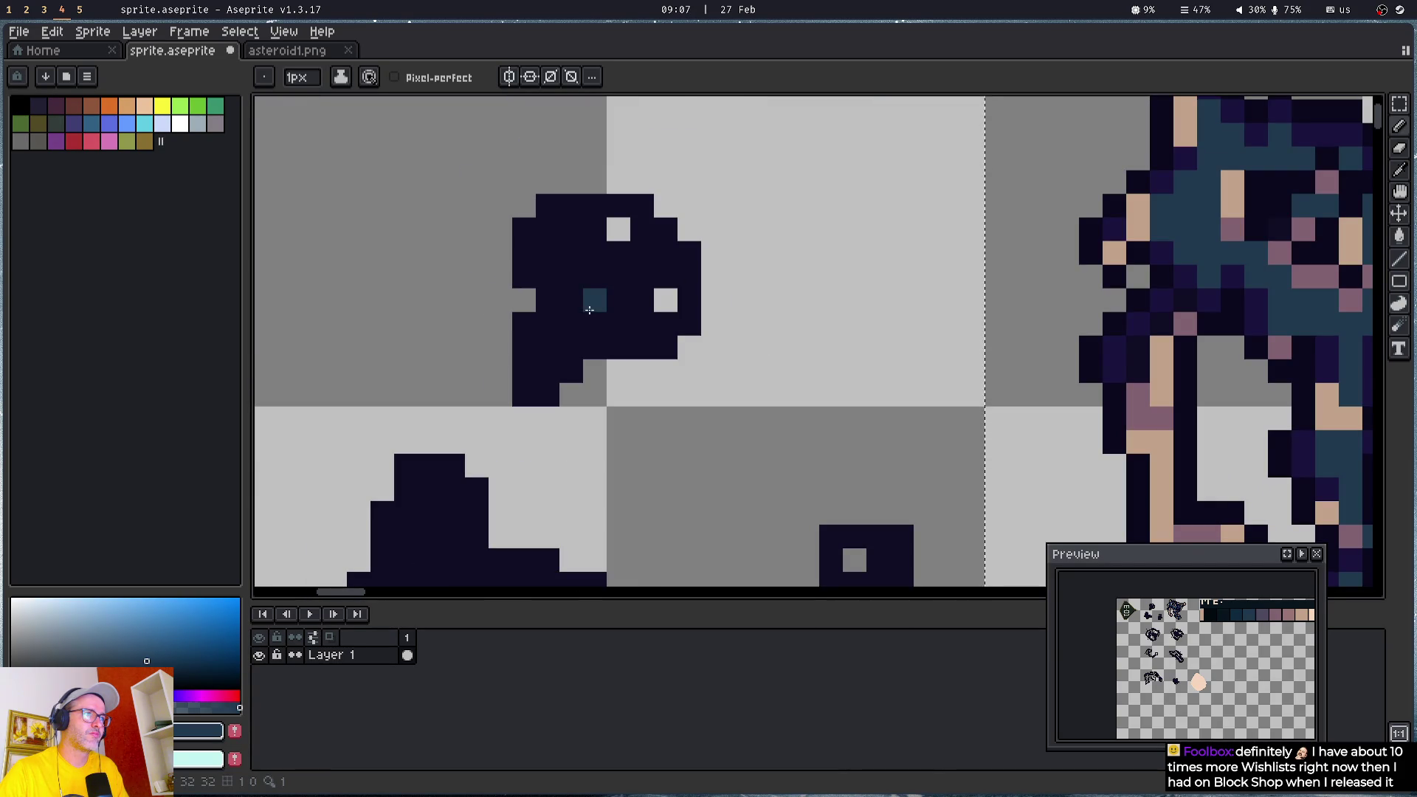
{"action": "left_click_drag", "start_coordinate": [548, 252], "coordinate": [603, 298]}
- Add teal pixels, a strip and diagonal strokes to the lower and right asteroids
{"action": "left_click", "coordinate": [613, 299]}
{"action": "scroll", "coordinate": [591, 340], "scroll_direction": "down", "scroll_amount": 3}
{"action": "left_click", "coordinate": [588, 387]}
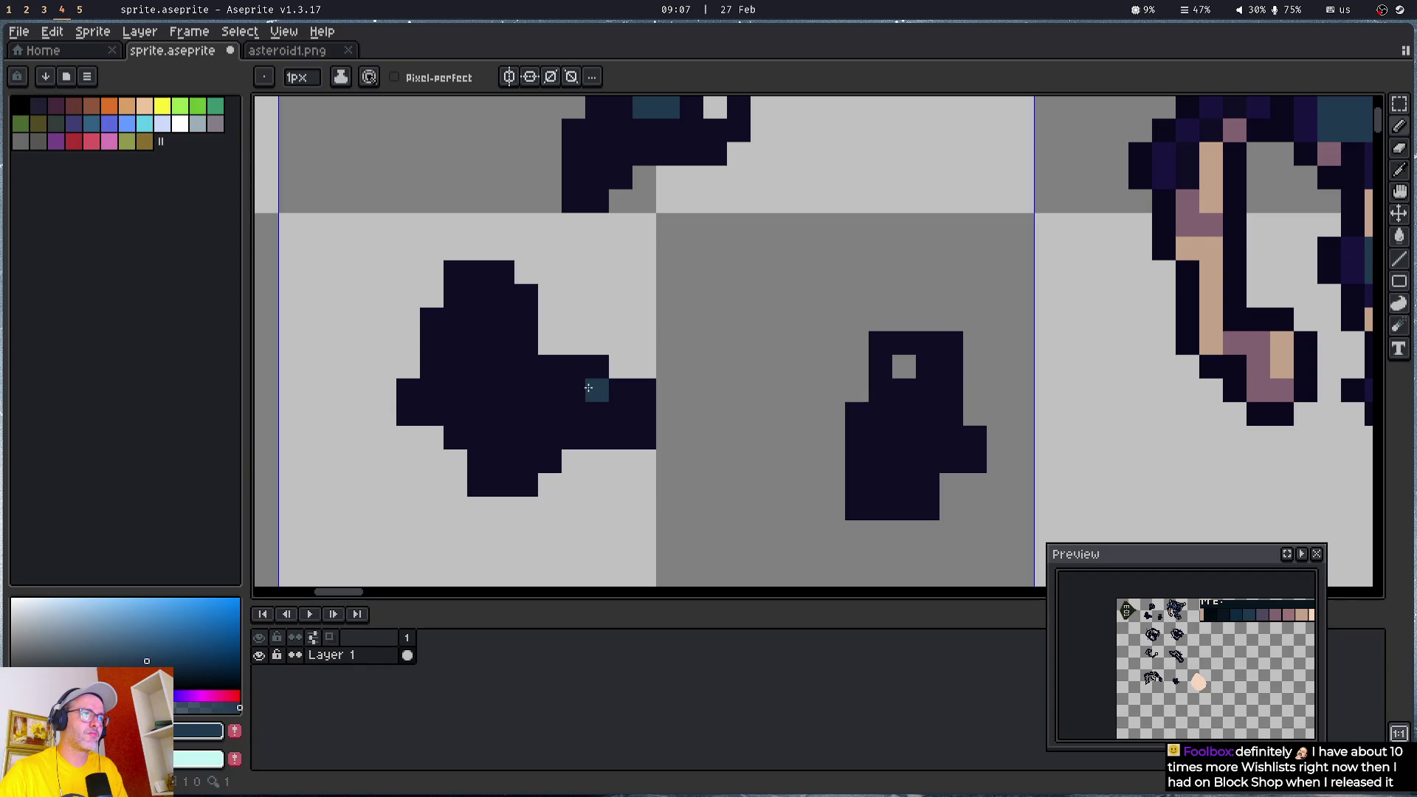
{"action": "left_click_drag", "start_coordinate": [596, 367], "coordinate": [550, 367]}
{"action": "mouse_move", "coordinate": [441, 414]}
{"action": "left_mouse_down"}
{"action": "mouse_move", "coordinate": [494, 461]}
{"action": "mouse_move", "coordinate": [525, 461]}
{"action": "mouse_move", "coordinate": [523, 479]}
{"action": "left_mouse_up"}
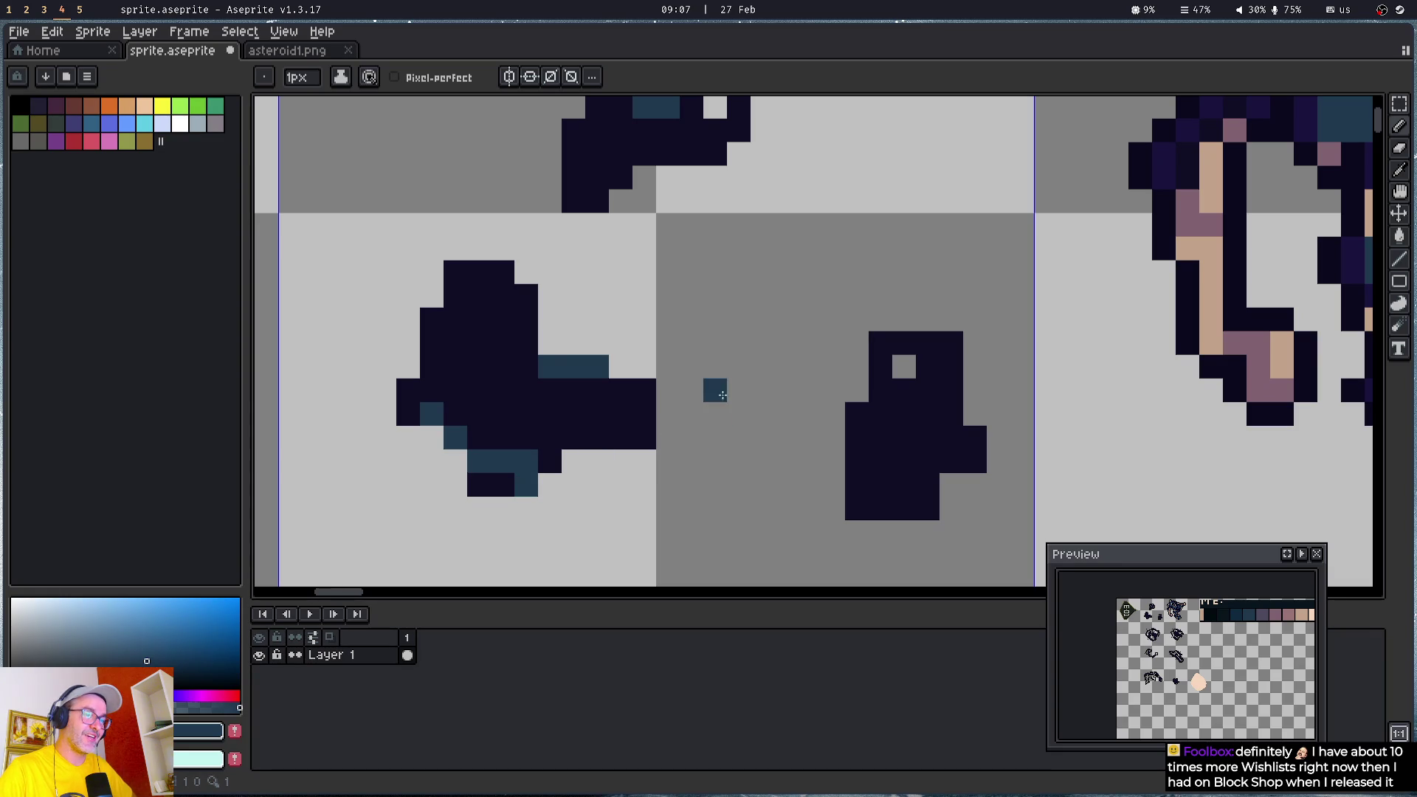
{"action": "mouse_move", "coordinate": [879, 438]}
{"action": "left_mouse_down"}
{"action": "mouse_move", "coordinate": [928, 421]}
{"action": "mouse_move", "coordinate": [951, 367]}
{"action": "left_mouse_up"}
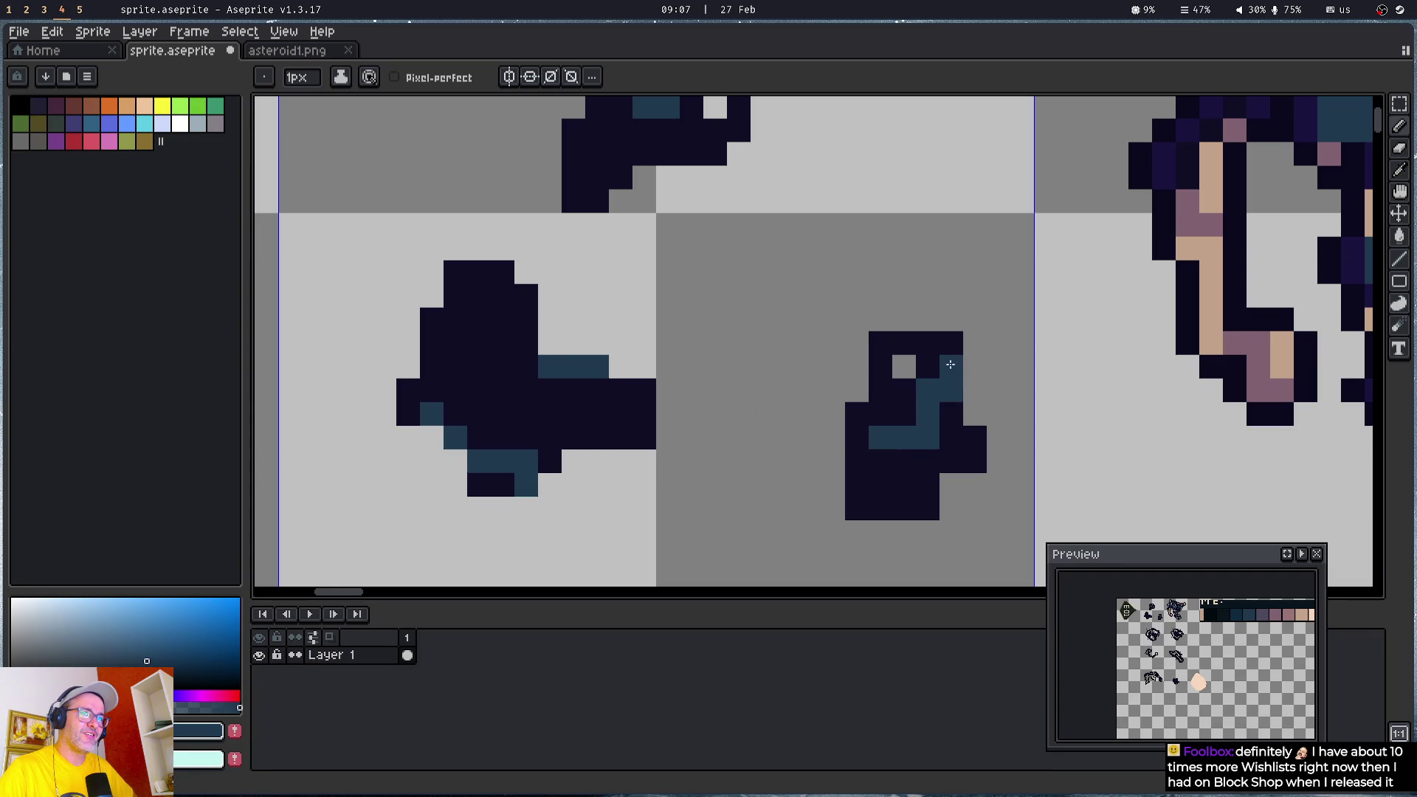
- Add teal edge pixels along the left asteroid and the top asteroid's left edge
{"action": "left_click_drag", "start_coordinate": [476, 282], "coordinate": [456, 275]}
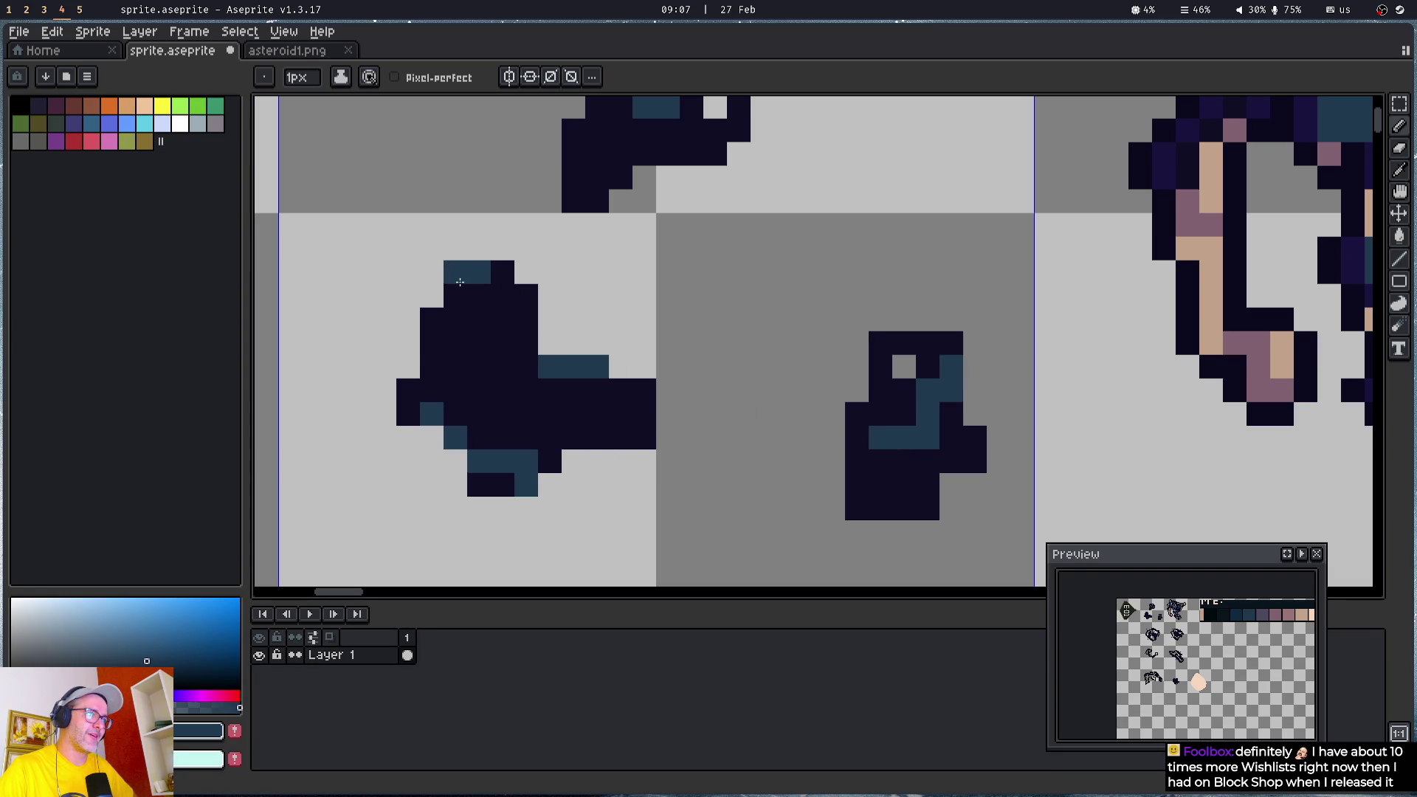
{"action": "left_click", "coordinate": [432, 320]}
{"action": "left_click", "coordinate": [620, 437]}
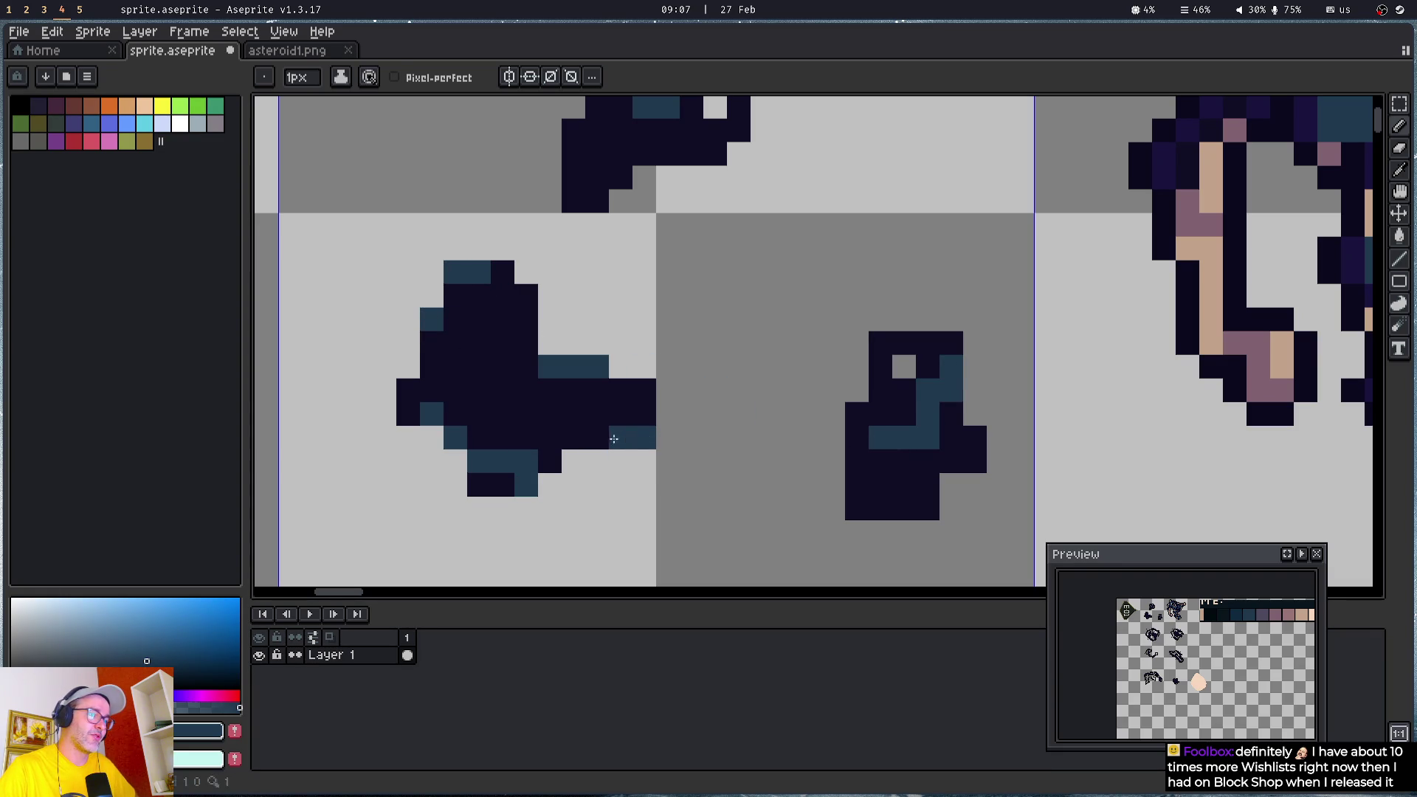
{"action": "left_click", "coordinate": [645, 414]}
{"action": "left_click", "coordinate": [573, 178]}
{"action": "left_click", "coordinate": [573, 192]}
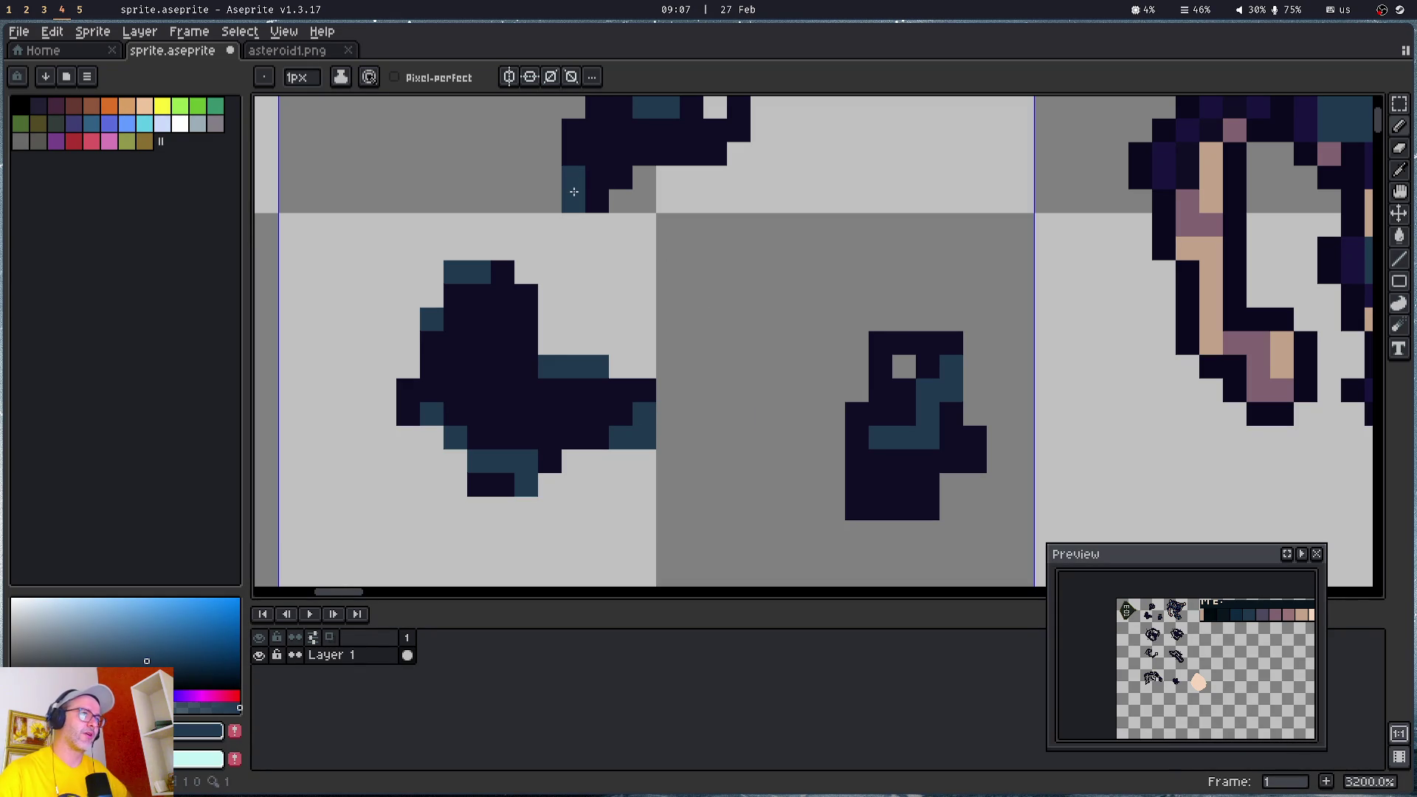
- Pick the tan colour from the sprite and paint a tan highlight row on the top asteroid
{"action": "scroll", "coordinate": [694, 250], "scroll_direction": "down", "scroll_amount": 3}
{"action": "left_click_drag", "start_coordinate": [696, 316], "coordinate": [583, 437]}
{"action": "scroll", "coordinate": [756, 248], "scroll_direction": "up", "scroll_amount": 2}
{"action": "left_click", "coordinate": [764, 242], "text": "alt"}
{"action": "left_click_drag", "start_coordinate": [426, 303], "coordinate": [656, 377]}
{"action": "left_click_drag", "start_coordinate": [536, 304], "coordinate": [586, 297]}
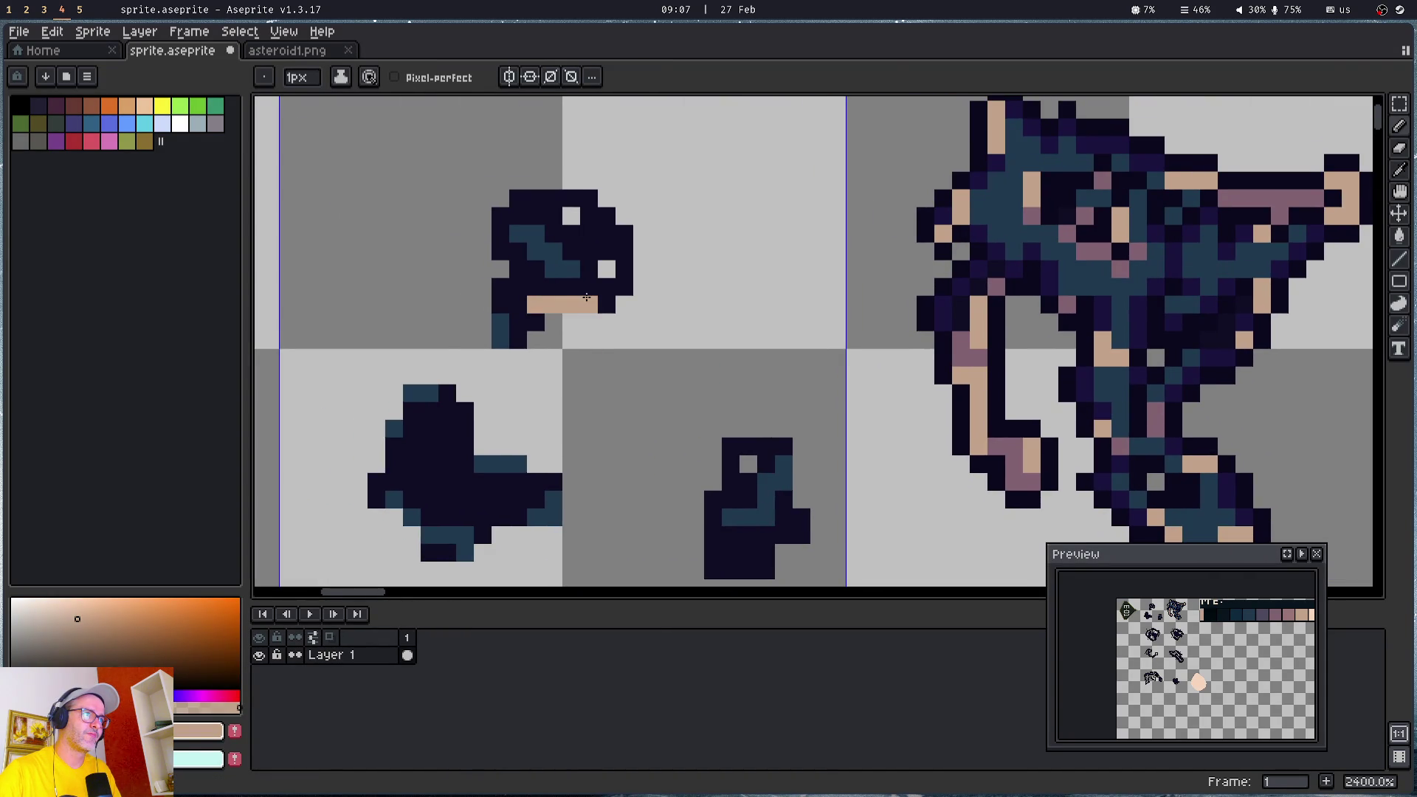
- Add tan pixels to the top asteroid and a tan vertical strip on the lower-left asteroid
{"action": "left_click", "coordinate": [589, 232]}
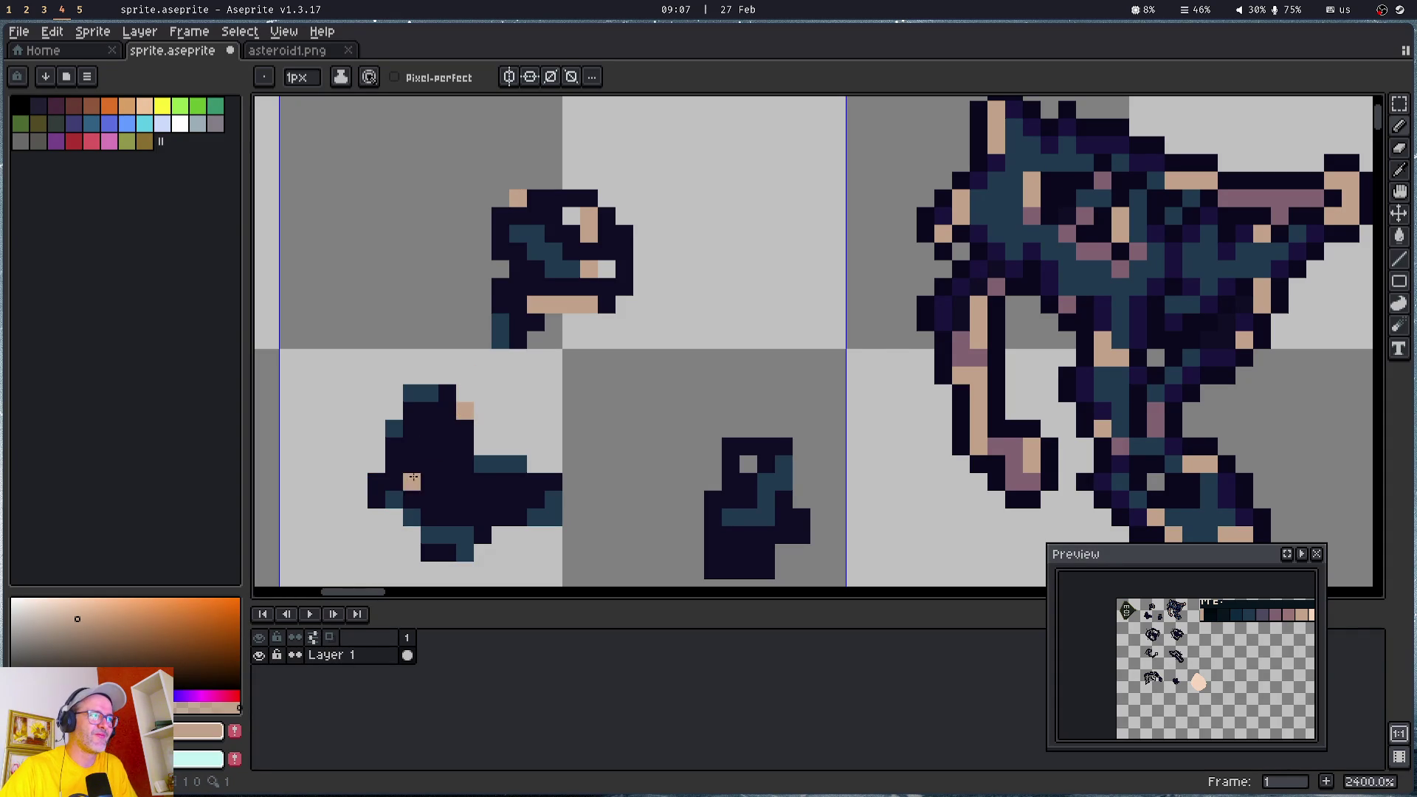
{"action": "left_click_drag", "start_coordinate": [448, 464], "coordinate": [449, 490]}
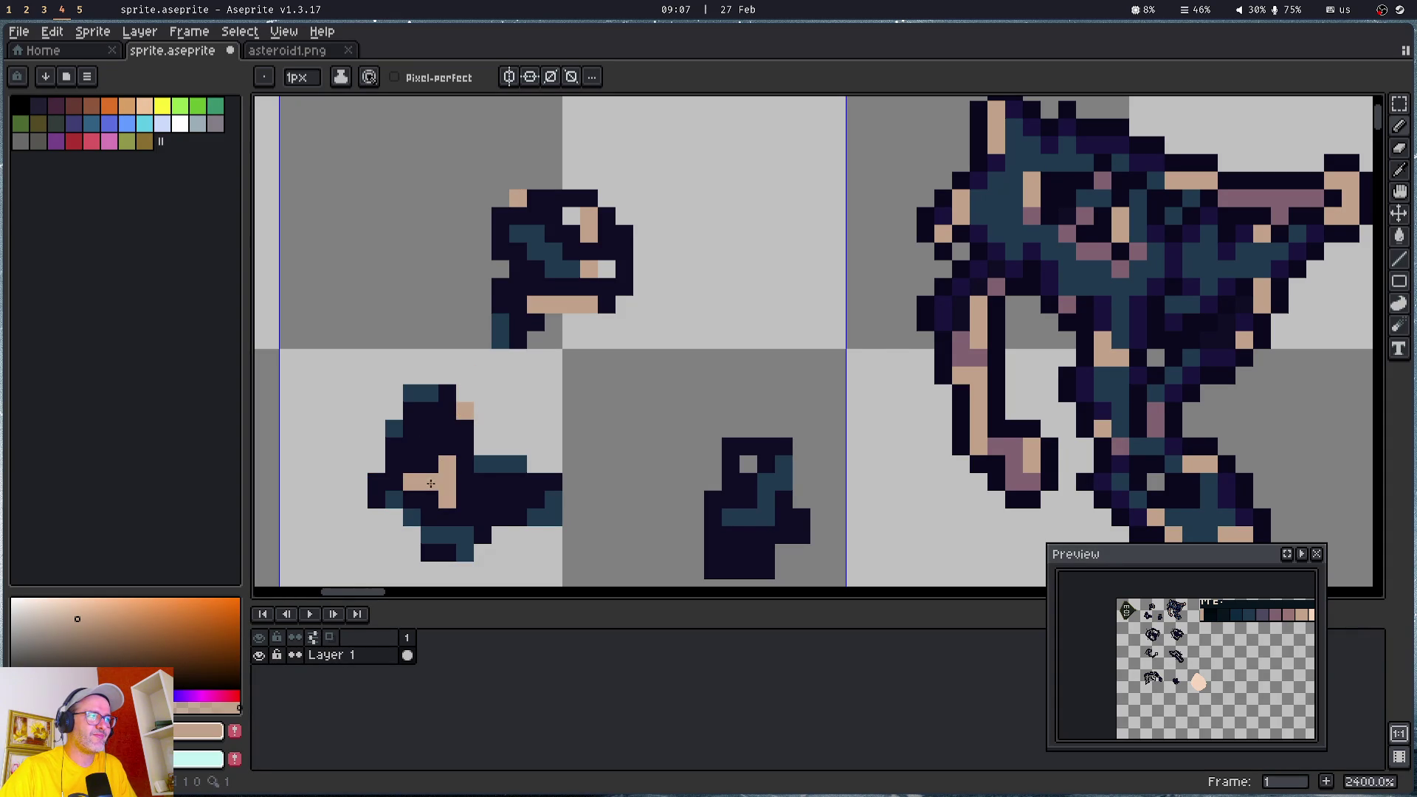
{"action": "left_click", "coordinate": [516, 500]}
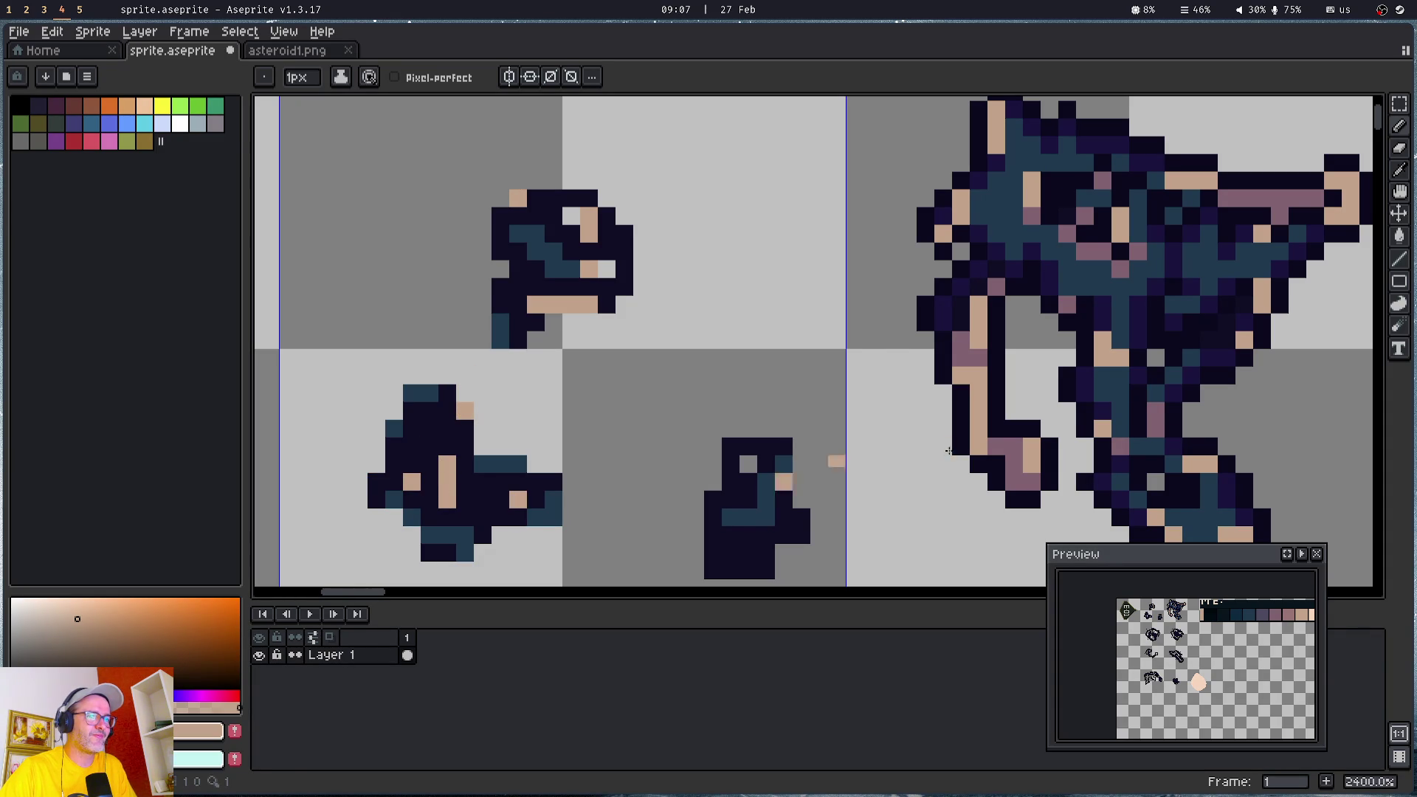
- Eyedrop the mauve colour and paint mauve pixels on the small and lower-left asteroids
{"action": "left_click", "coordinate": [1092, 374], "text": "alt"}
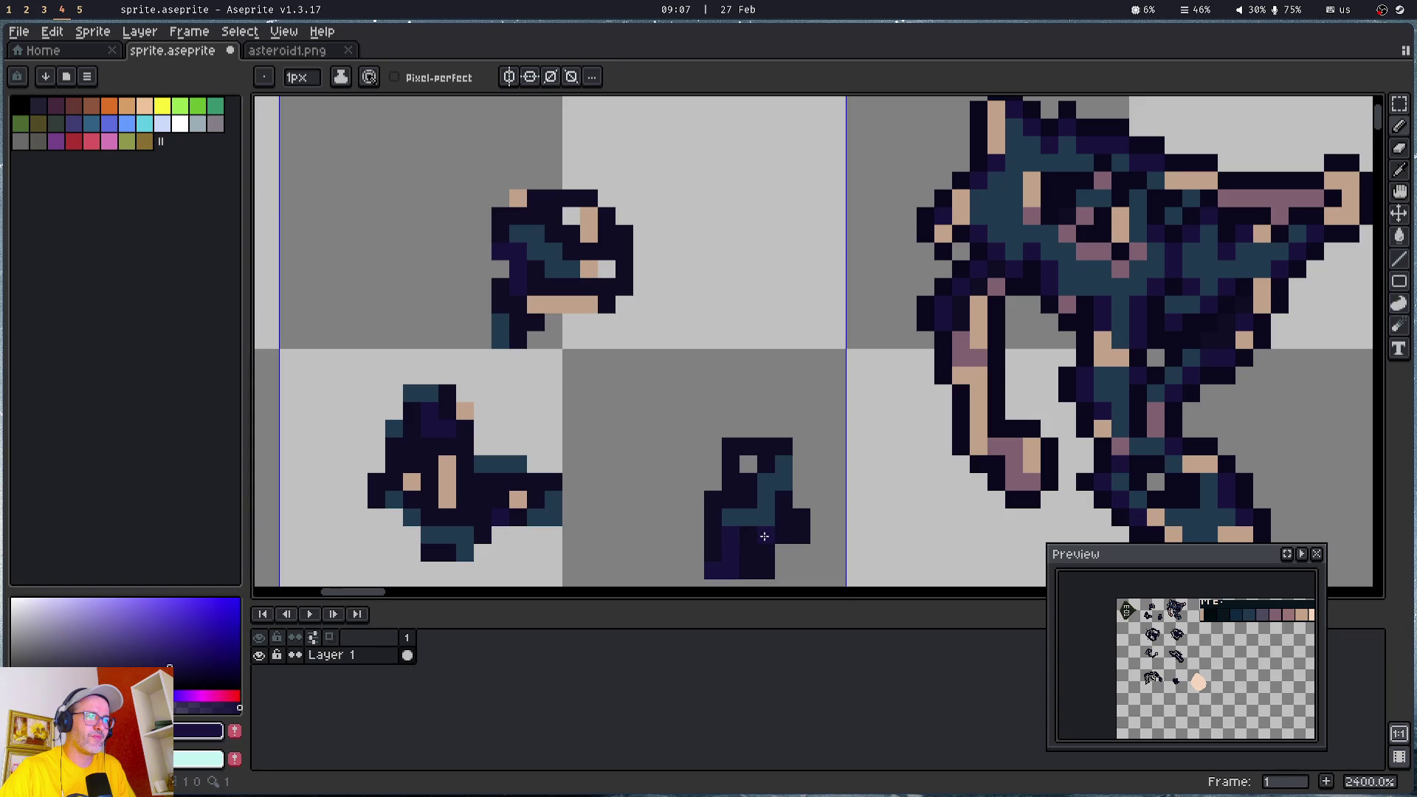
{"action": "key", "text": "alt"}
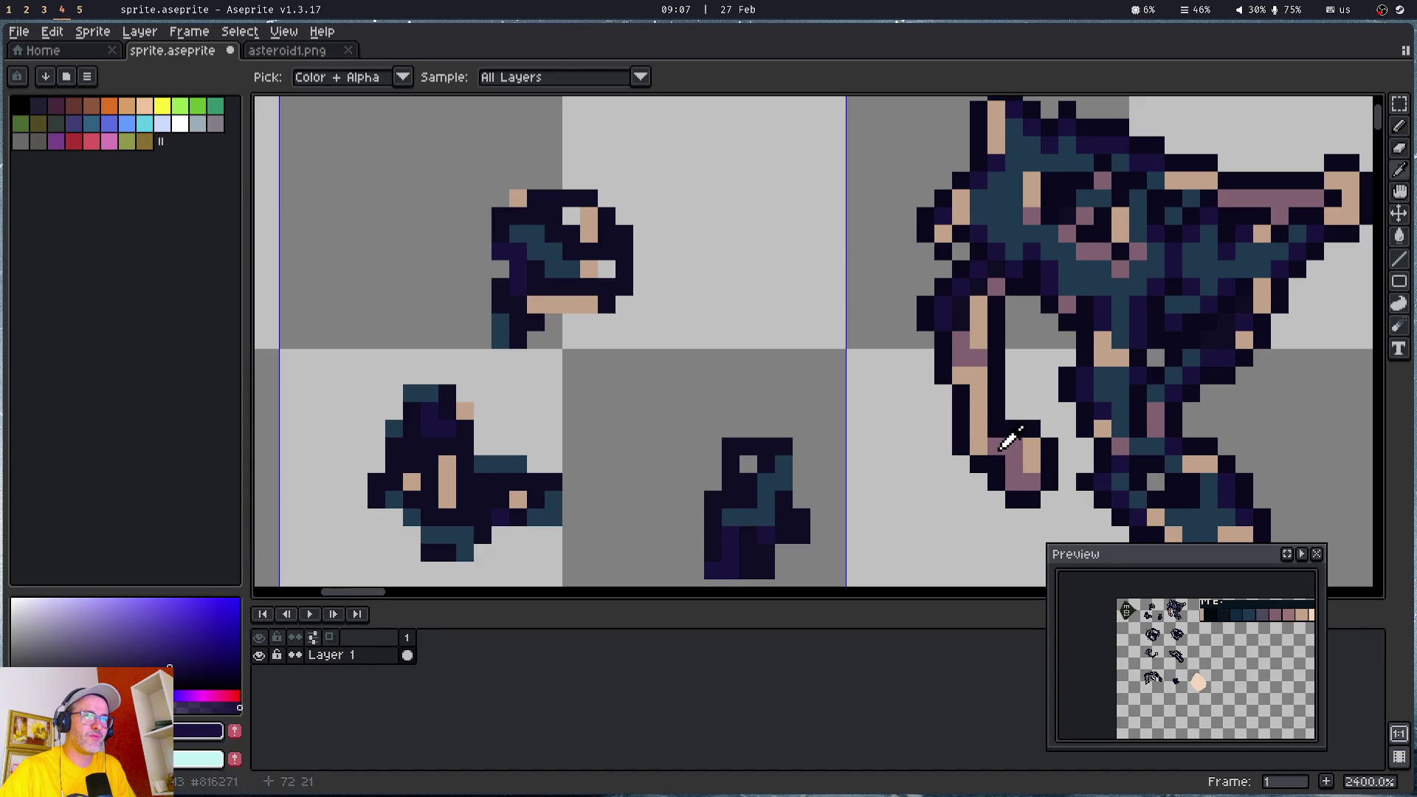
{"action": "left_click", "coordinate": [1004, 448]}
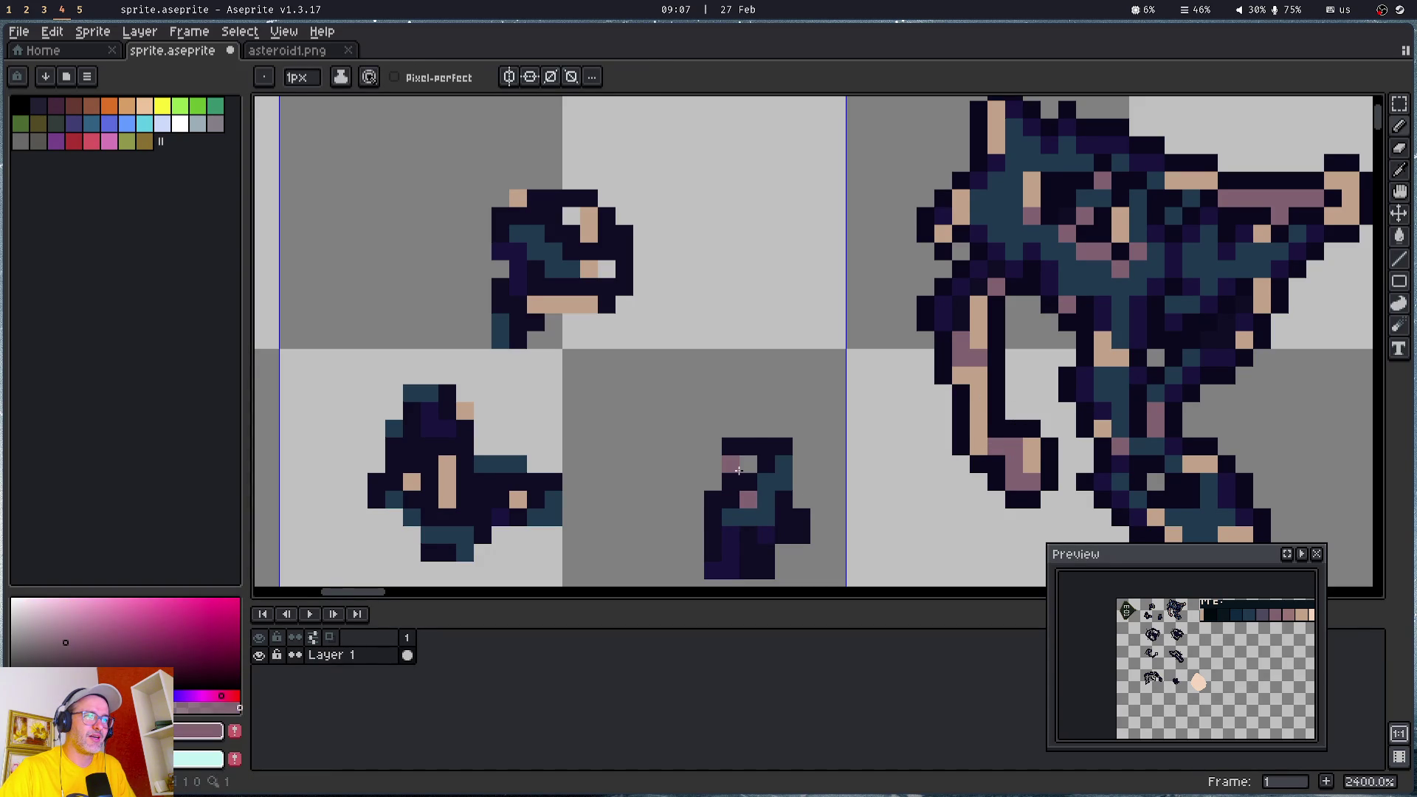
{"action": "left_click_drag", "start_coordinate": [783, 535], "coordinate": [801, 535]}
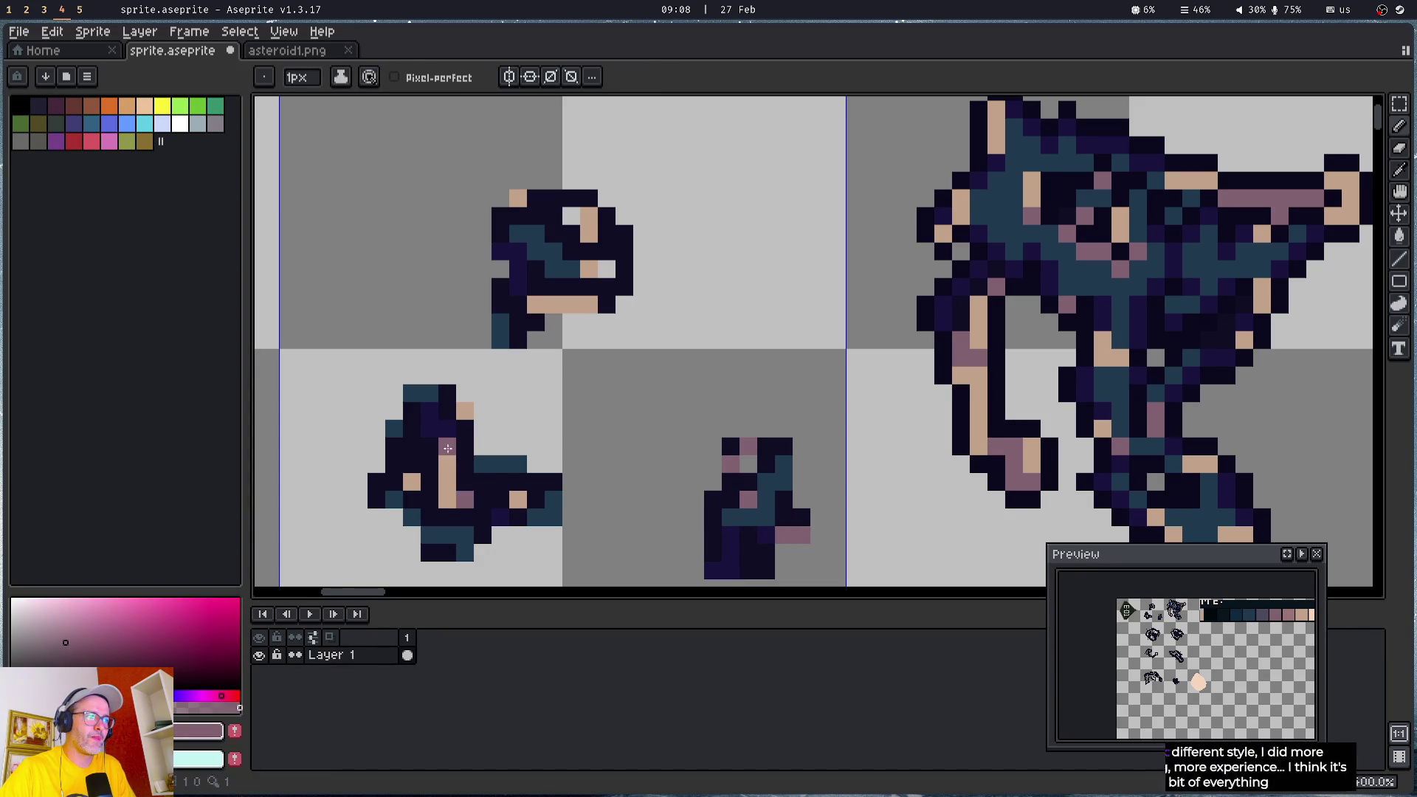
{"action": "left_click", "coordinate": [447, 447]}
{"action": "left_click", "coordinate": [430, 482]}
{"action": "key", "text": "ctrl+z"}
- Scatter mauve shading pixels around the top asteroid and the neighbouring asteroids
{"action": "left_click", "coordinate": [571, 252]}
{"action": "left_click", "coordinate": [554, 217]}
{"action": "left_click", "coordinate": [606, 234]}
{"action": "left_click", "coordinate": [623, 268]}
{"action": "left_click", "coordinate": [554, 286]}
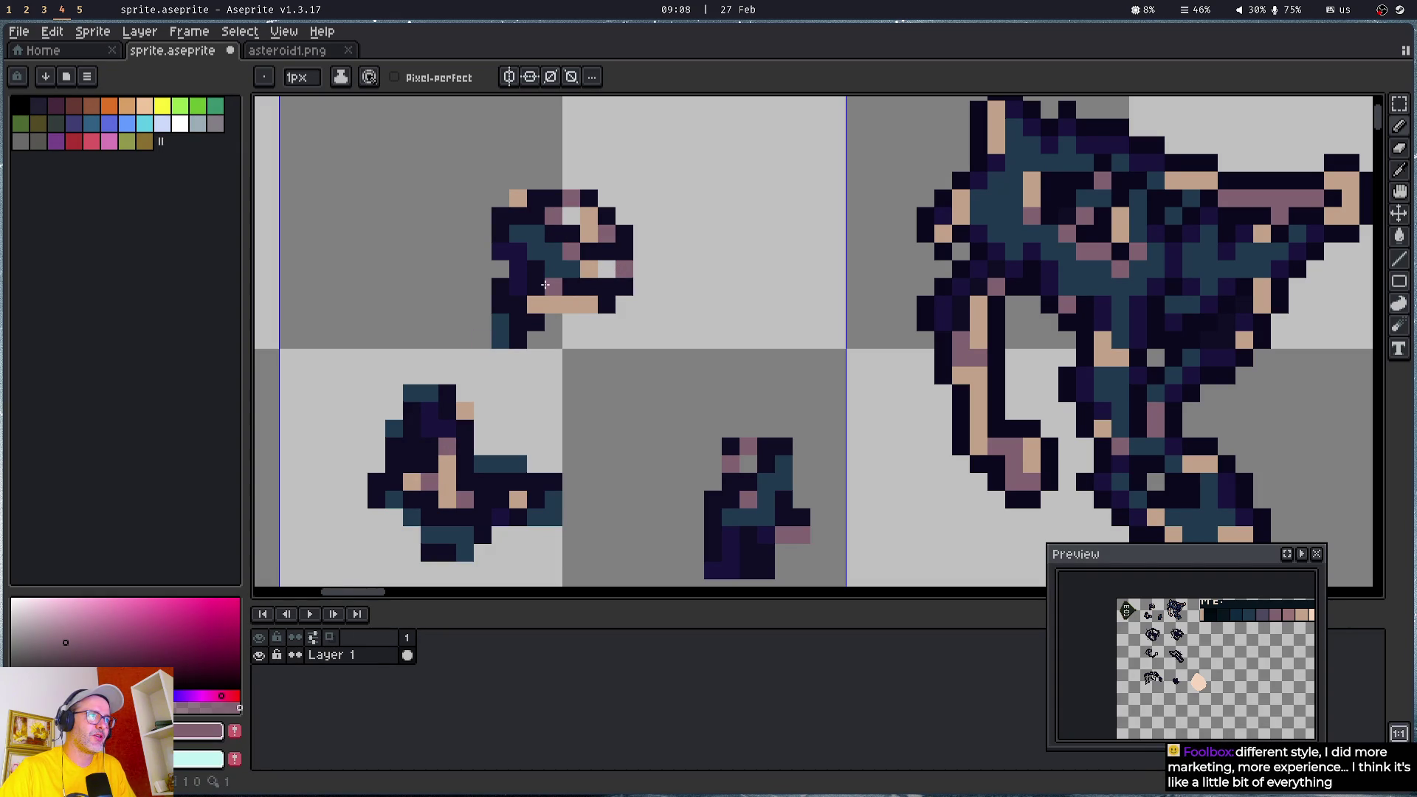
{"action": "left_click", "coordinate": [502, 301]}
{"action": "left_click", "coordinate": [517, 221]}
{"action": "scroll", "coordinate": [784, 396], "scroll_direction": "down", "scroll_amount": 1}
{"action": "scroll", "coordinate": [557, 351], "scroll_direction": "up", "scroll_amount": 4}
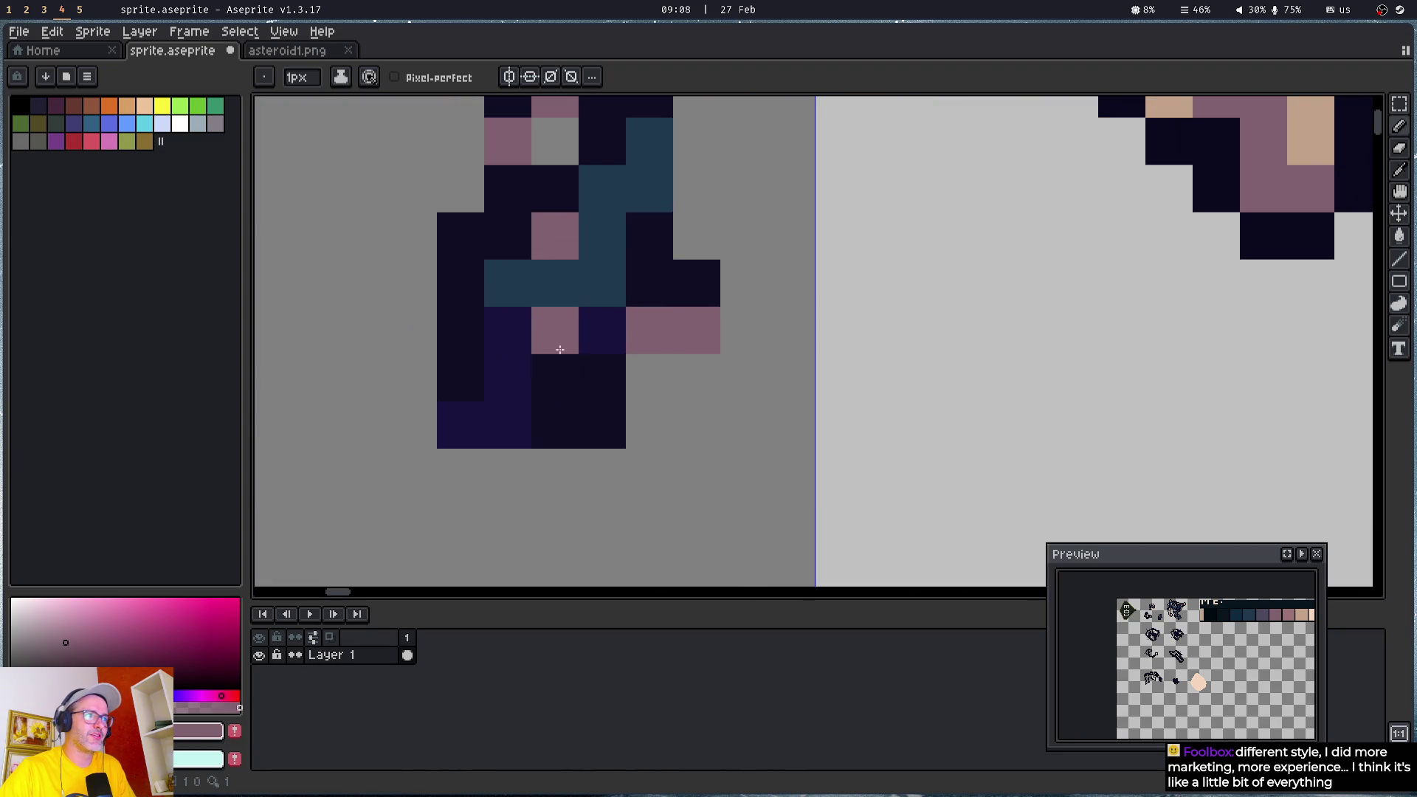
{"action": "left_click", "coordinate": [563, 380]}
{"action": "left_click", "coordinate": [585, 411]}
{"action": "left_click", "coordinate": [556, 306]}
- Sample tan and paint tan highlight pixels on the small asteroid's left edge and bottom row
{"action": "left_click_drag", "start_coordinate": [556, 305], "coordinate": [681, 398]}
{"action": "left_click_drag", "start_coordinate": [1252, 174], "coordinate": [1123, 259]}
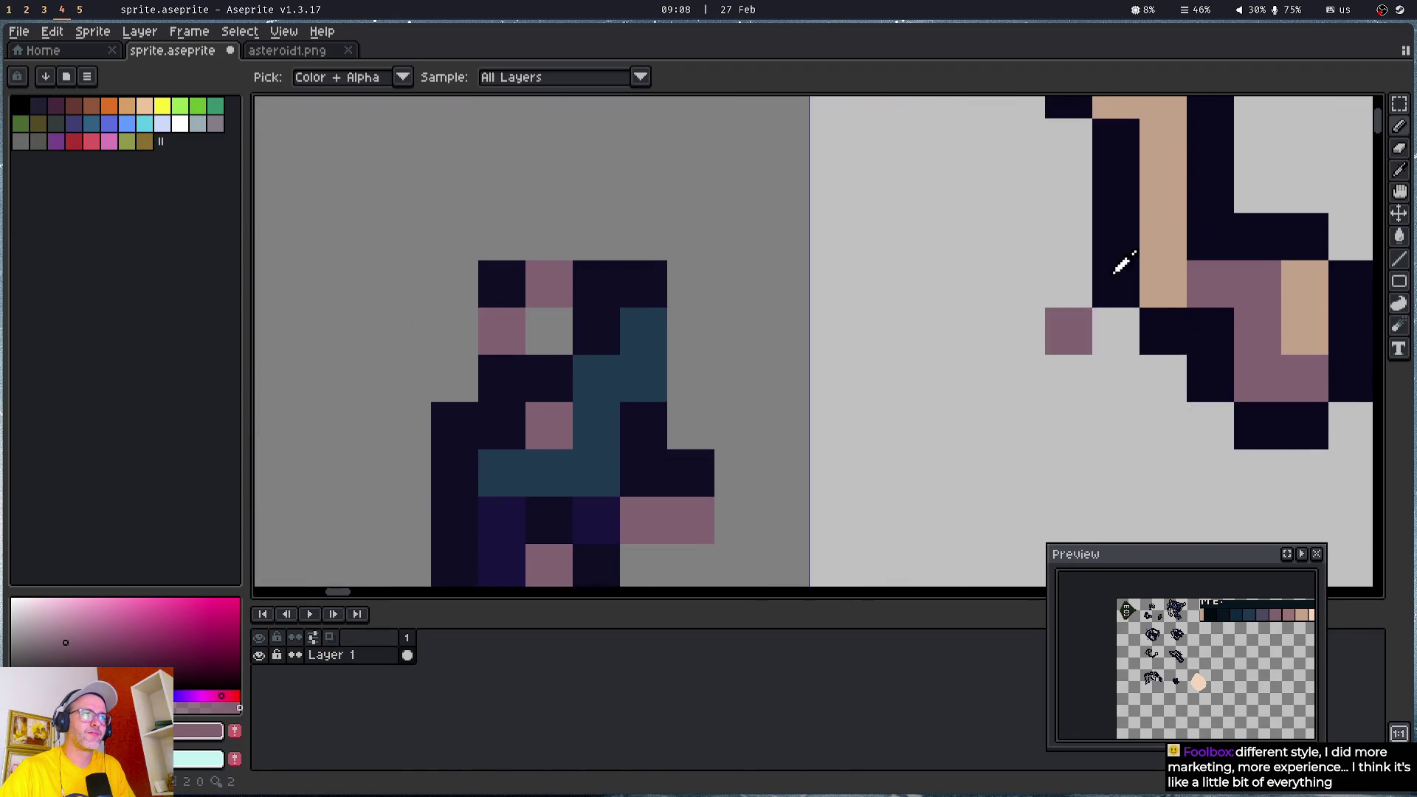
{"action": "left_click", "coordinate": [1186, 165], "text": "alt"}
{"action": "mouse_move", "coordinate": [569, 429]}
{"action": "left_mouse_down"}
{"action": "mouse_move", "coordinate": [606, 389]}
{"action": "mouse_move", "coordinate": [659, 216]}
{"action": "left_mouse_up"}
{"action": "left_click", "coordinate": [545, 259]}
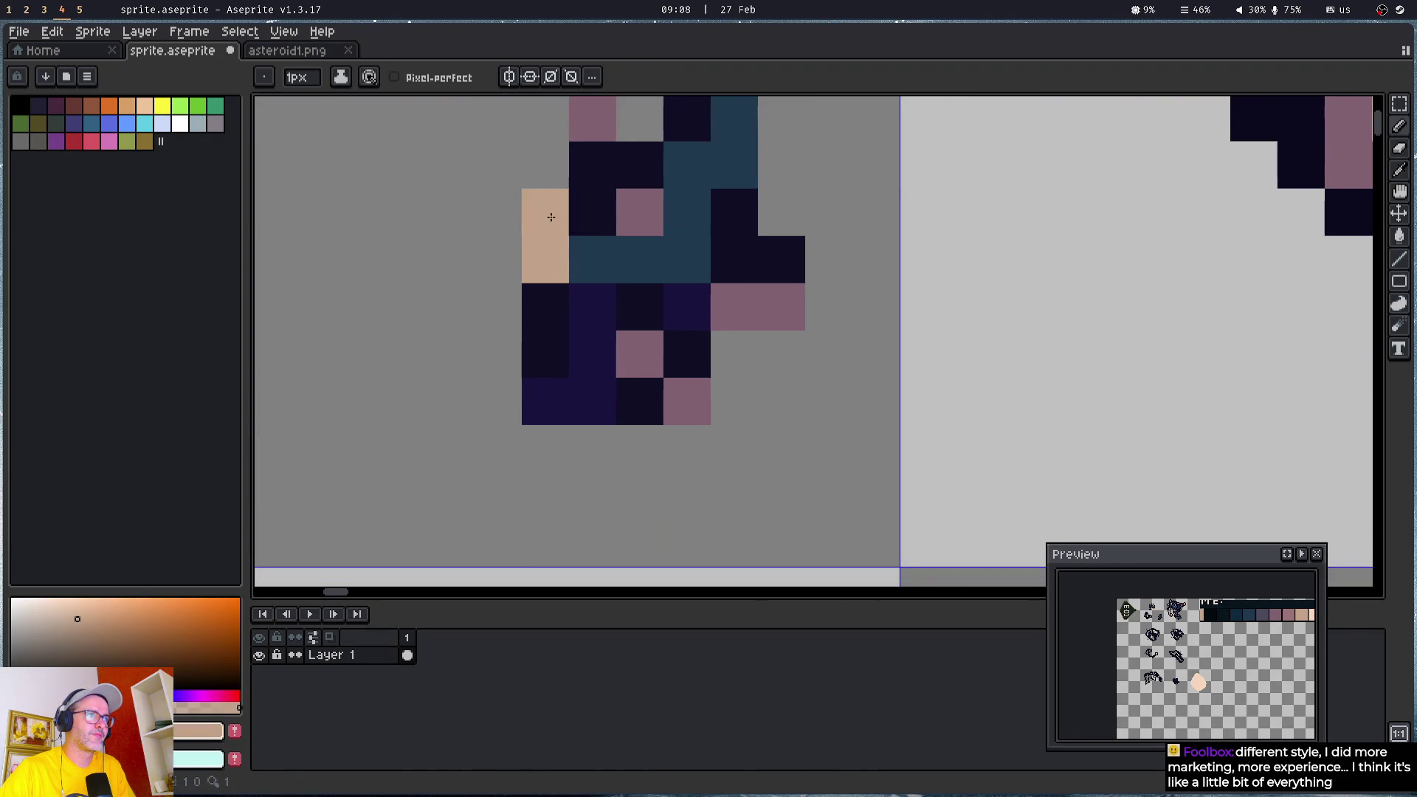
{"action": "left_click", "coordinate": [593, 164]}
{"action": "left_click", "coordinate": [592, 212]}
{"action": "left_click", "coordinate": [639, 401]}
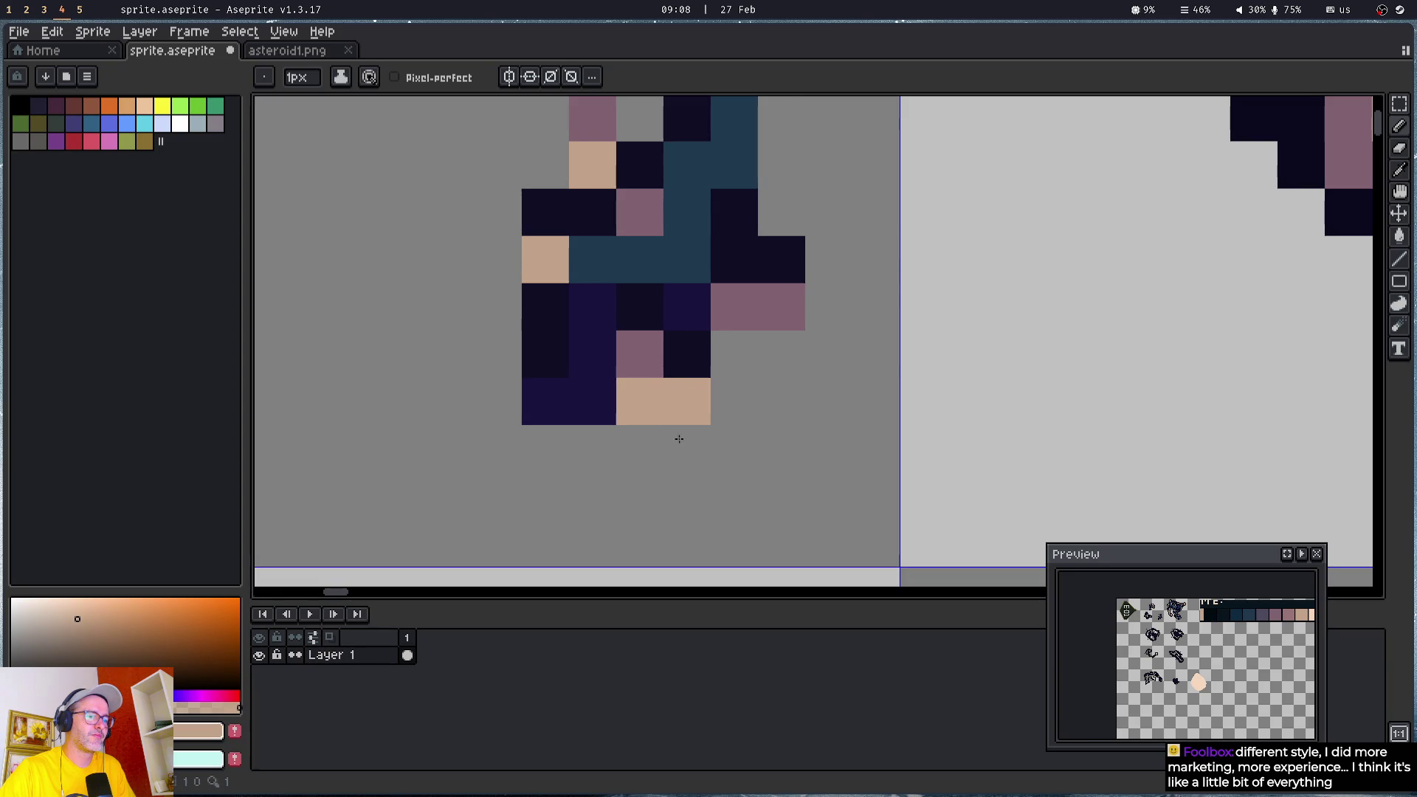
{"action": "scroll", "coordinate": [678, 472], "scroll_direction": "down", "scroll_amount": 2}
{"action": "left_click_drag", "start_coordinate": [678, 478], "coordinate": [669, 179]}
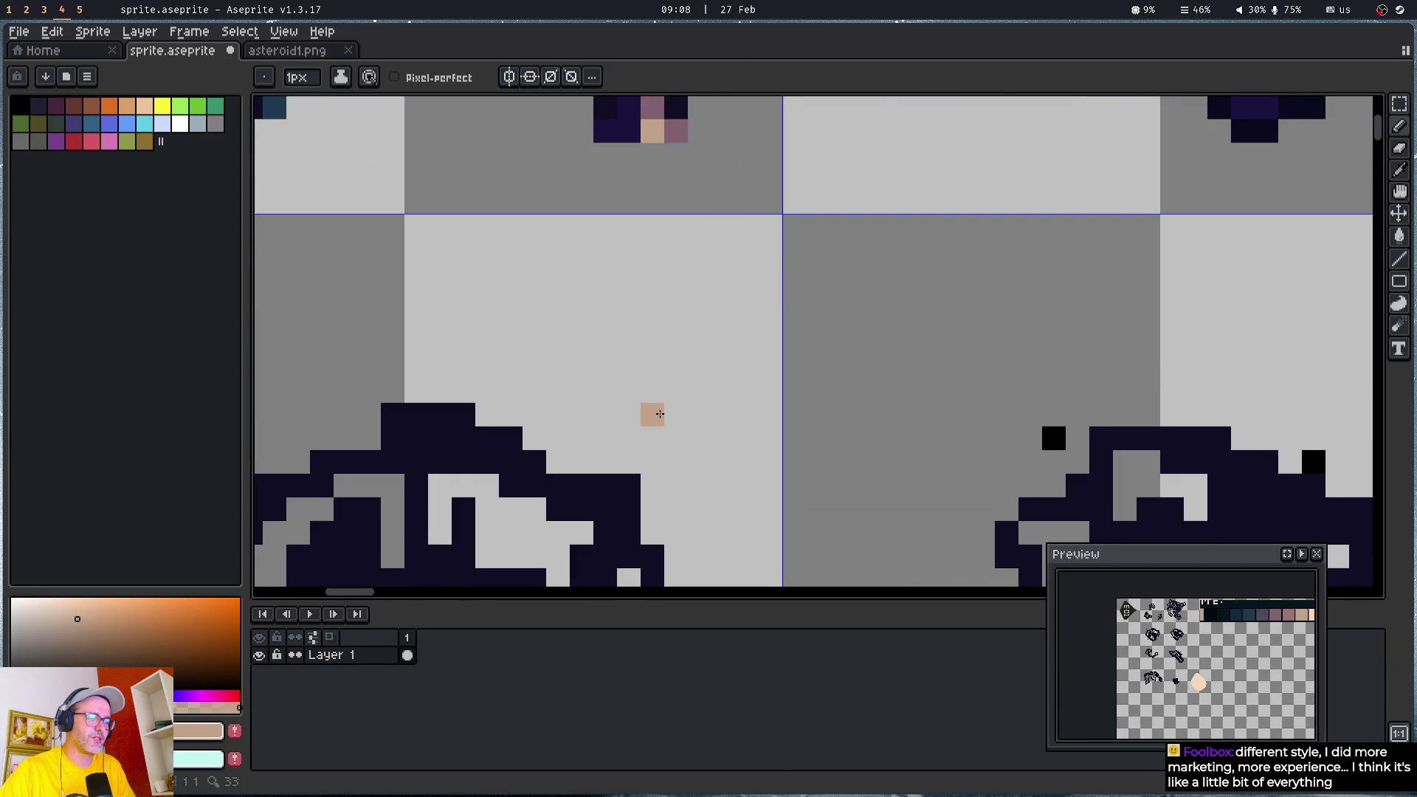
- Paint a diagonal tan streak right of centre, plus tan pixels at left and a short right column
{"action": "scroll", "coordinate": [557, 367], "scroll_direction": "down", "scroll_amount": 1}
{"action": "left_click_drag", "start_coordinate": [525, 454], "coordinate": [718, 244]}
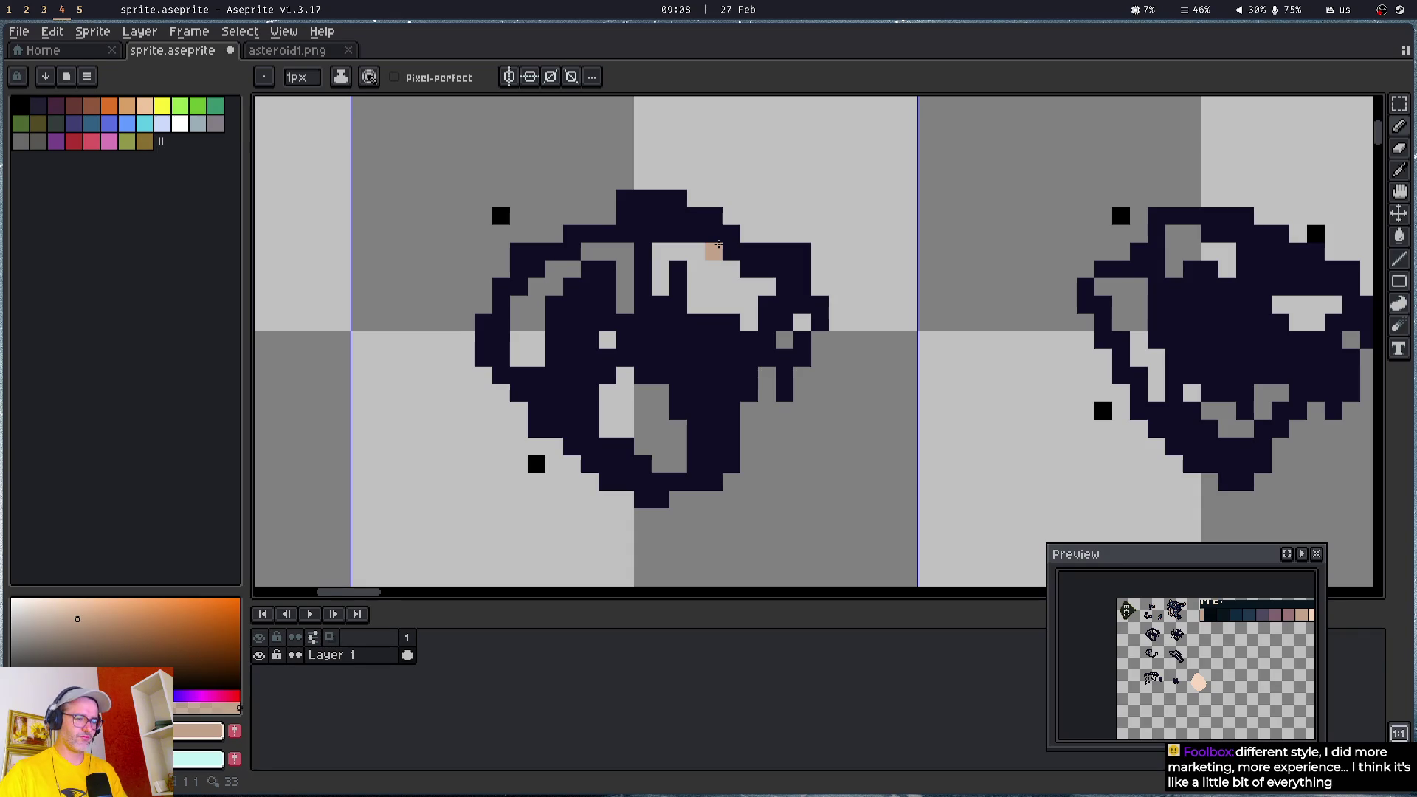
{"action": "scroll", "coordinate": [607, 302], "scroll_direction": "up", "scroll_amount": 1}
{"action": "left_click", "coordinate": [607, 302]}
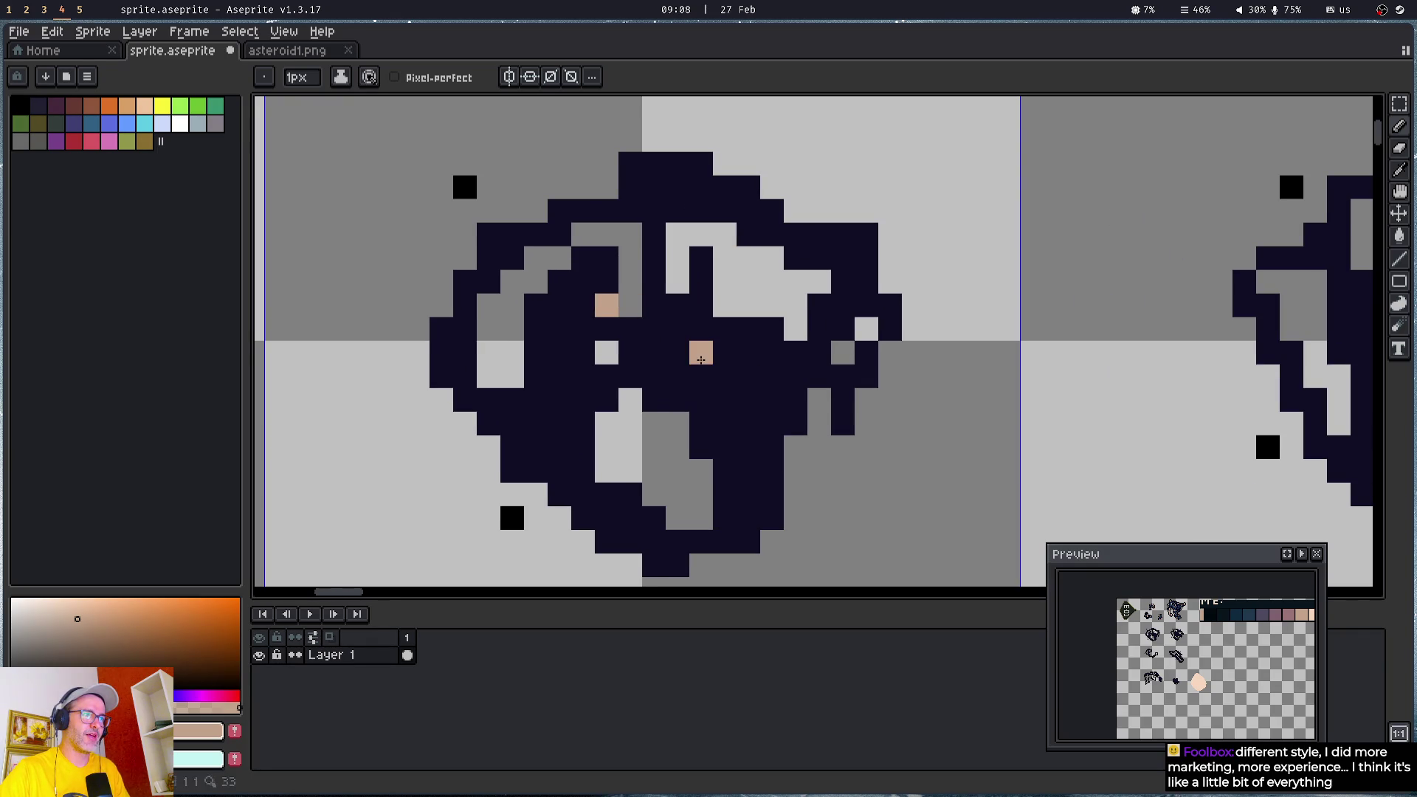
{"action": "left_click_drag", "start_coordinate": [701, 352], "coordinate": [760, 447]}
{"action": "left_click", "coordinate": [559, 494]}
{"action": "left_click", "coordinate": [443, 352]}
{"action": "key", "text": "ctrl+z"}
{"action": "left_click", "coordinate": [465, 353]}
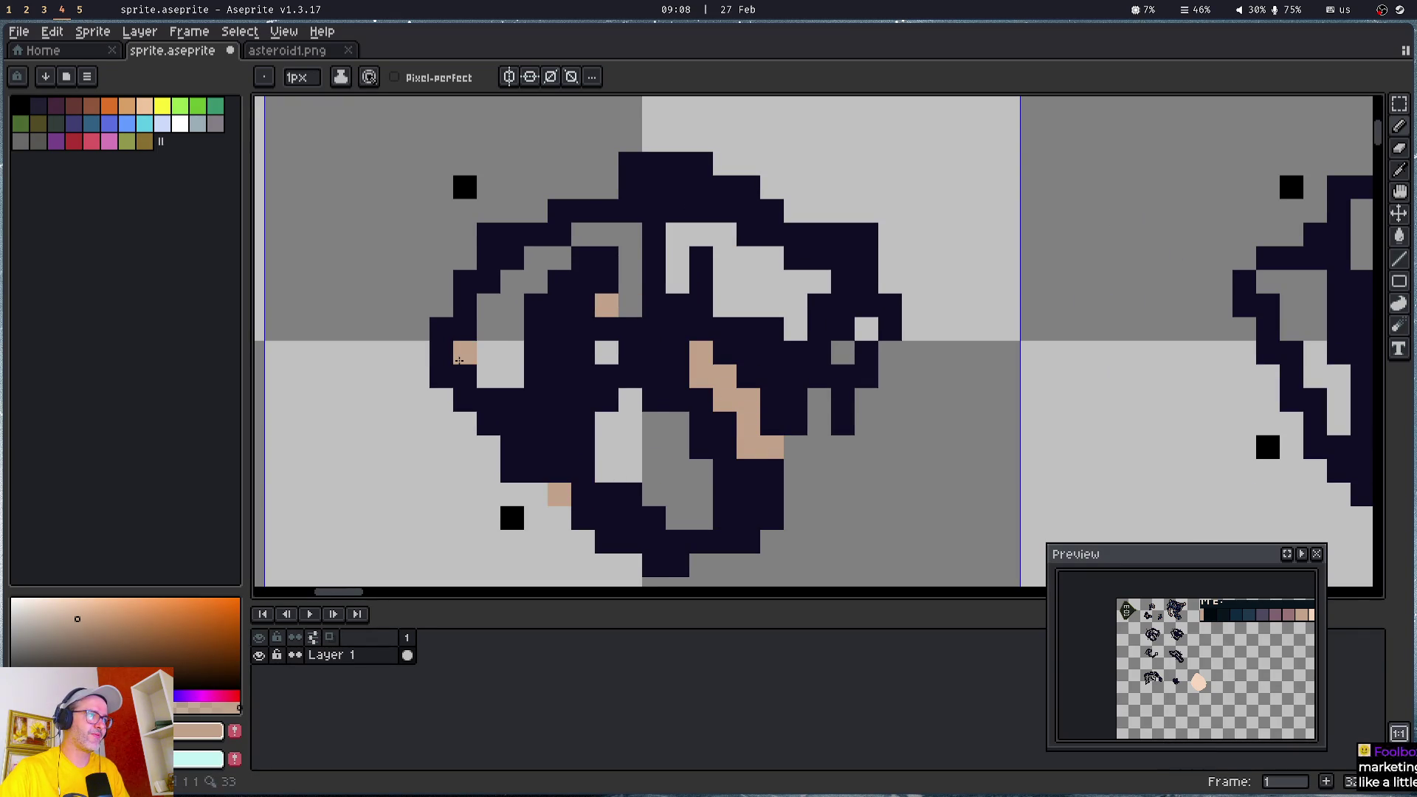
{"action": "left_click", "coordinate": [465, 280]}
{"action": "left_click", "coordinate": [859, 236]}
{"action": "left_click_drag", "start_coordinate": [858, 245], "coordinate": [865, 284]}
{"action": "left_click", "coordinate": [747, 210]}
{"action": "left_click", "coordinate": [655, 181]}
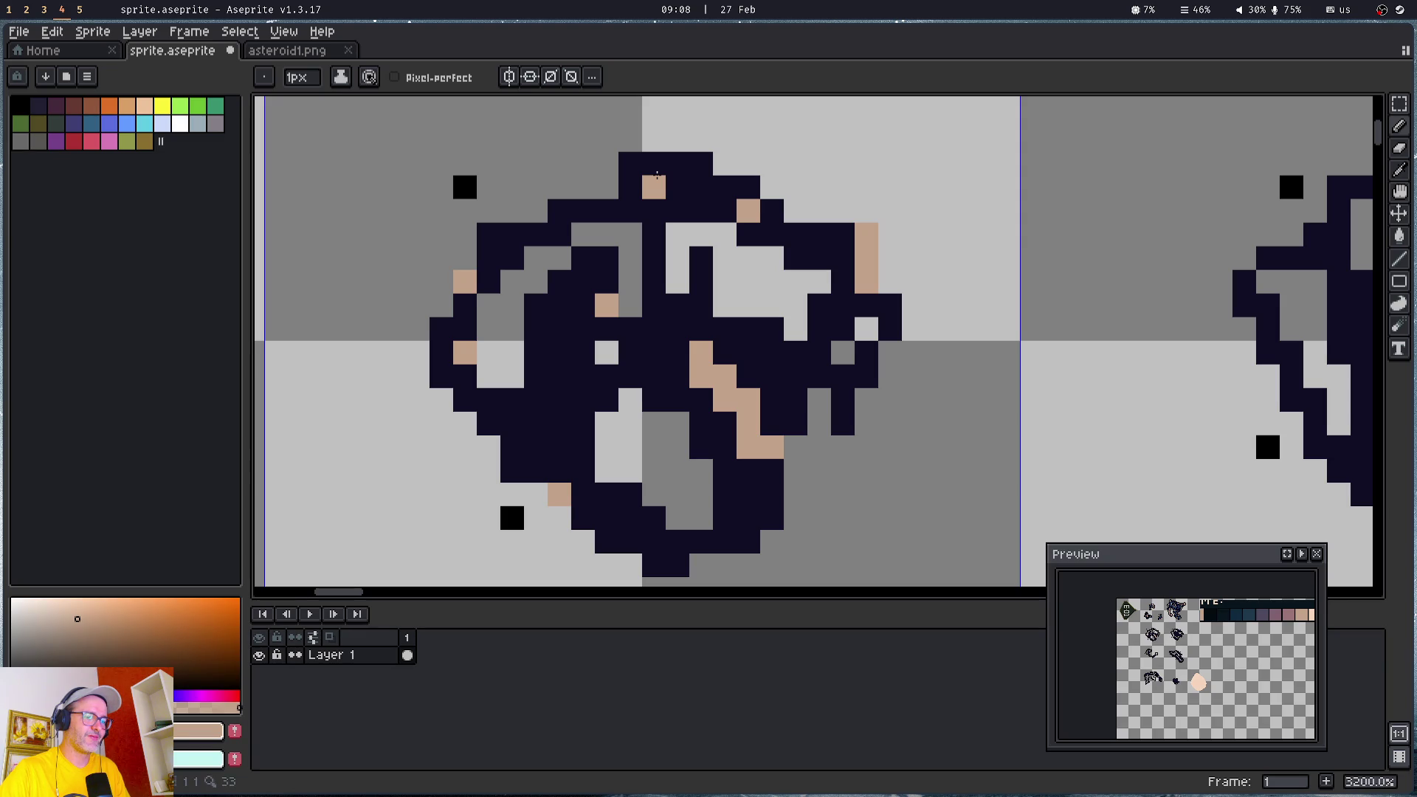
- Dot more tan highlight pixels across the asteroid's lower part, middle and right side
{"action": "left_click", "coordinate": [748, 517]}
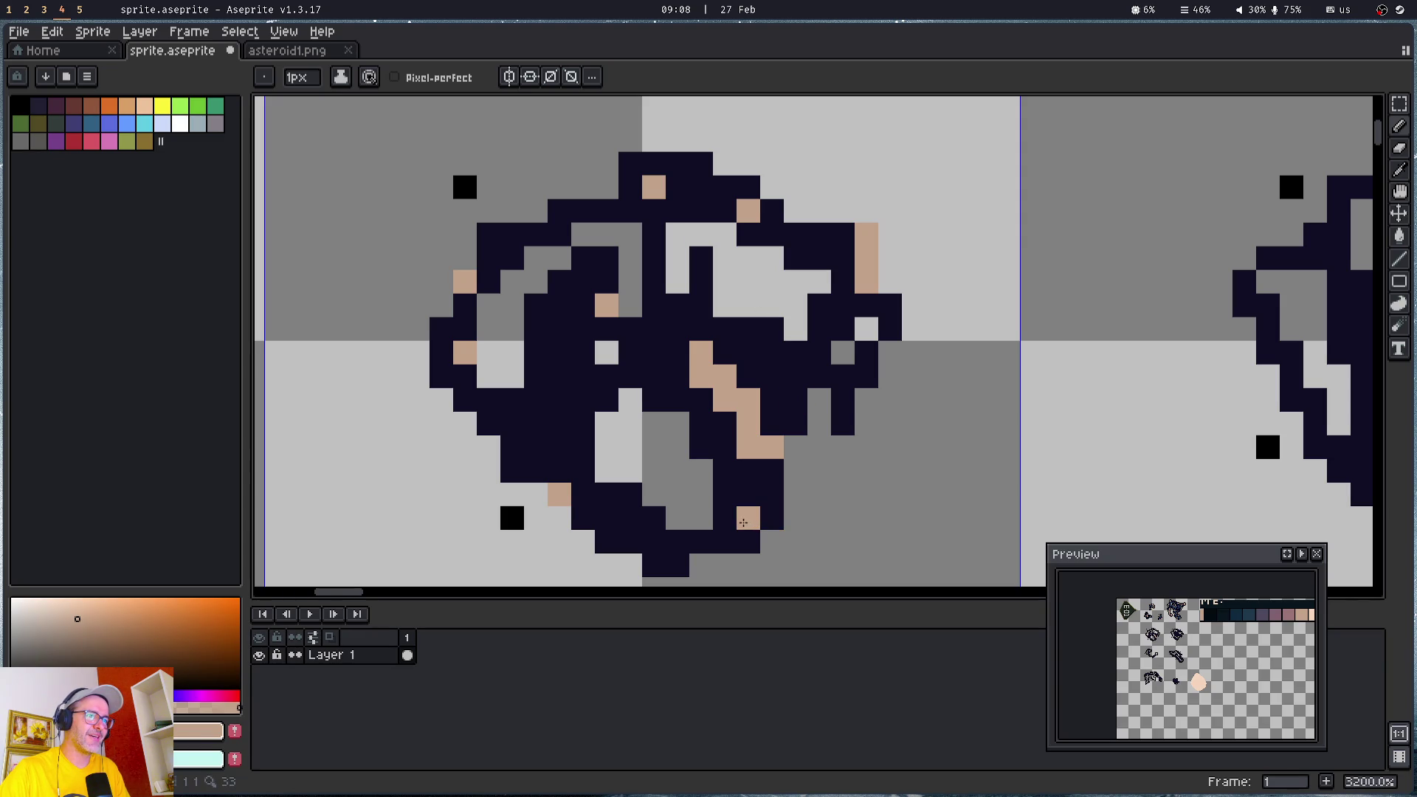
{"action": "left_click", "coordinate": [676, 541]}
{"action": "left_click", "coordinate": [629, 494]}
{"action": "left_click", "coordinate": [607, 399]}
{"action": "left_click", "coordinate": [584, 346]}
{"action": "left_click", "coordinate": [669, 311]}
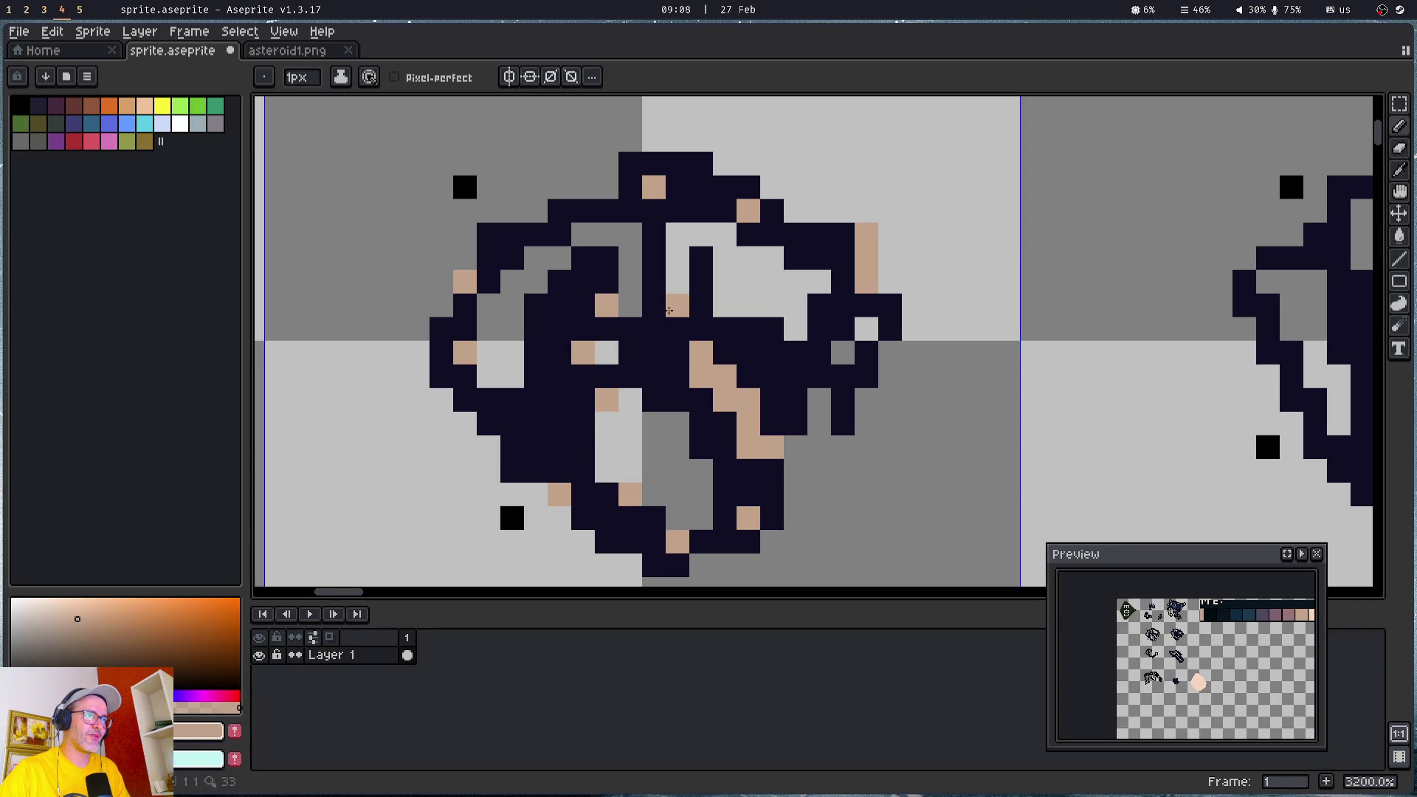
{"action": "right_click", "coordinate": [654, 235]}
{"action": "left_click", "coordinate": [654, 259]}
{"action": "left_click", "coordinate": [701, 259]}
{"action": "left_click", "coordinate": [795, 376]}
{"action": "left_click", "coordinate": [819, 329]}
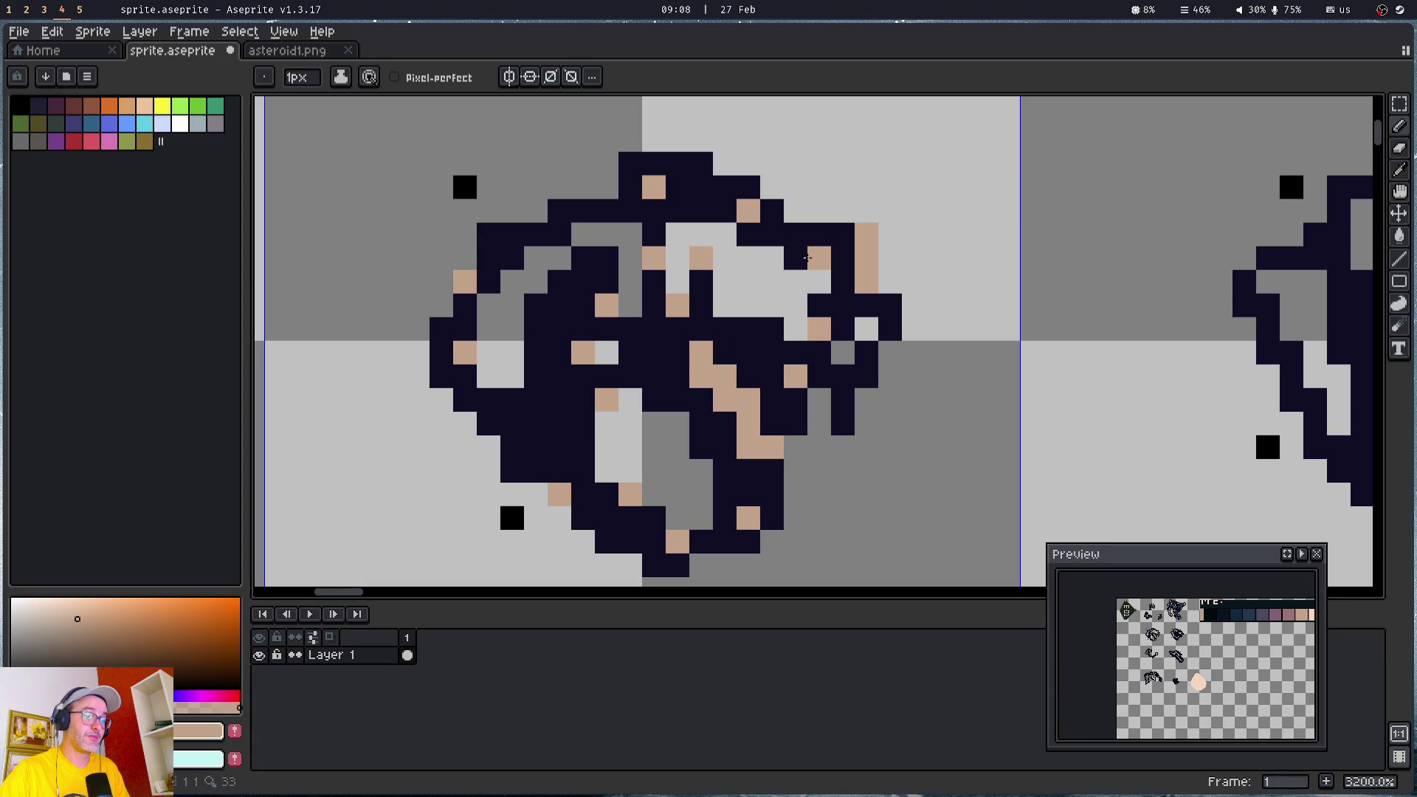
{"action": "left_click", "coordinate": [806, 258]}
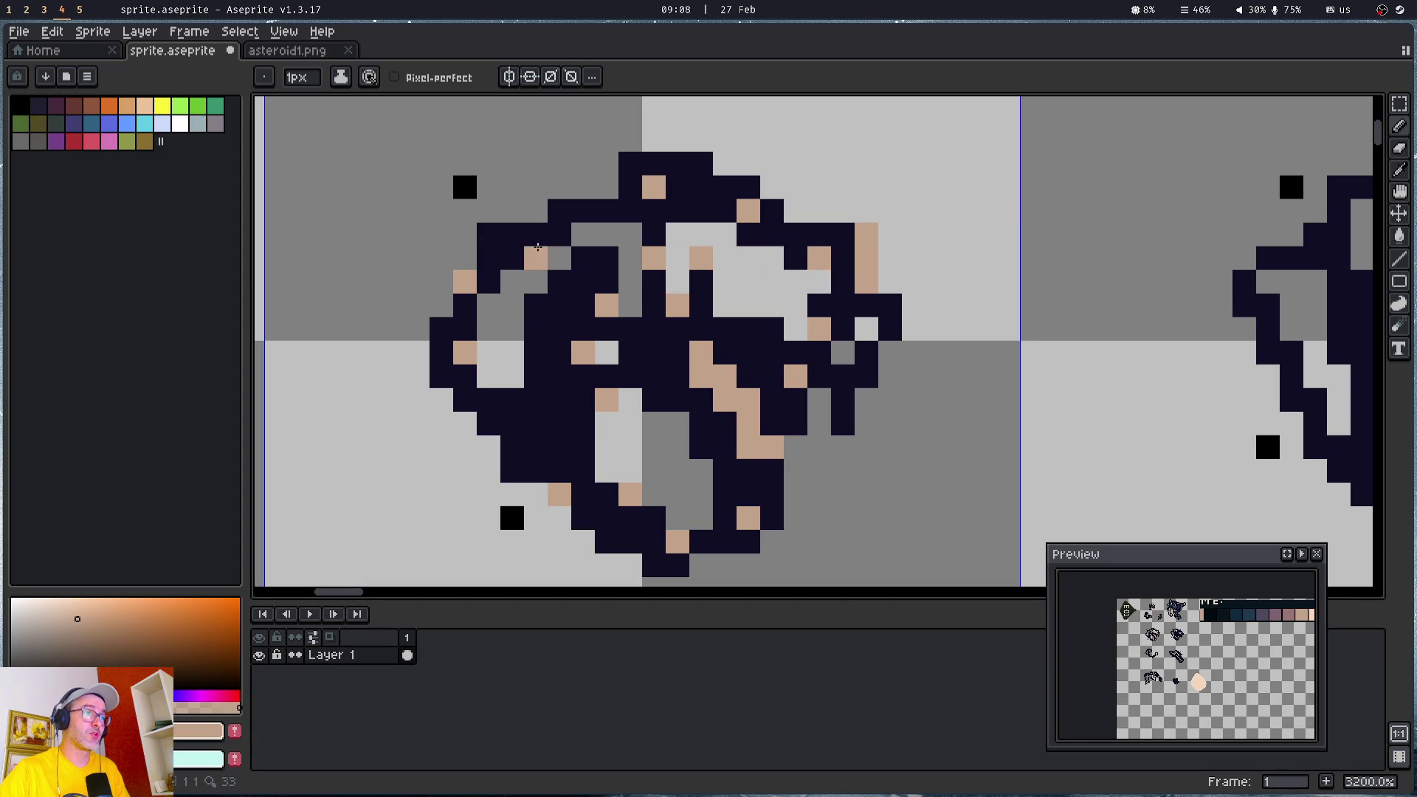
{"action": "left_click", "coordinate": [556, 381]}
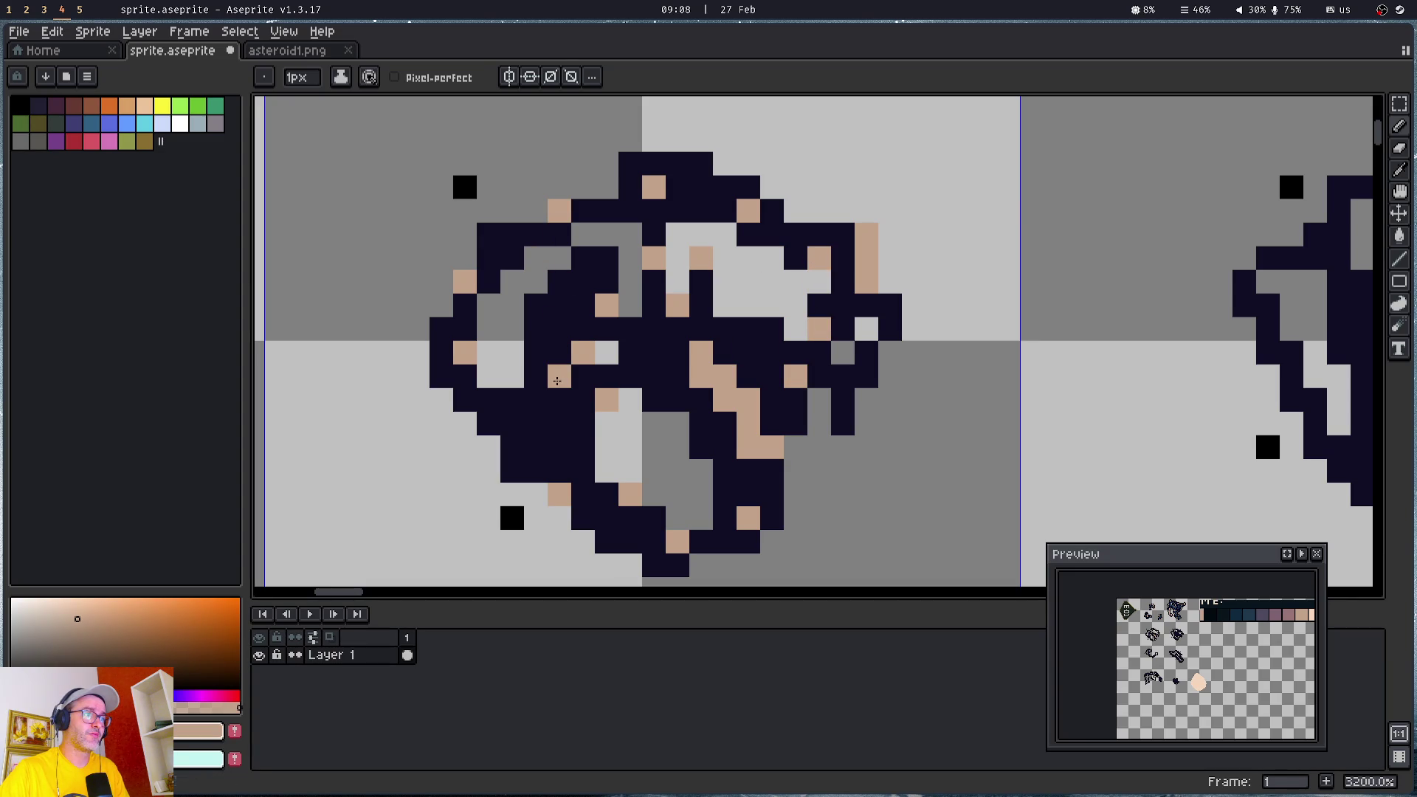
- Eyedrop the mauve colour from another sprite
{"action": "scroll", "coordinate": [769, 447], "scroll_direction": "down", "scroll_amount": 3}
{"action": "key", "text": "i"}
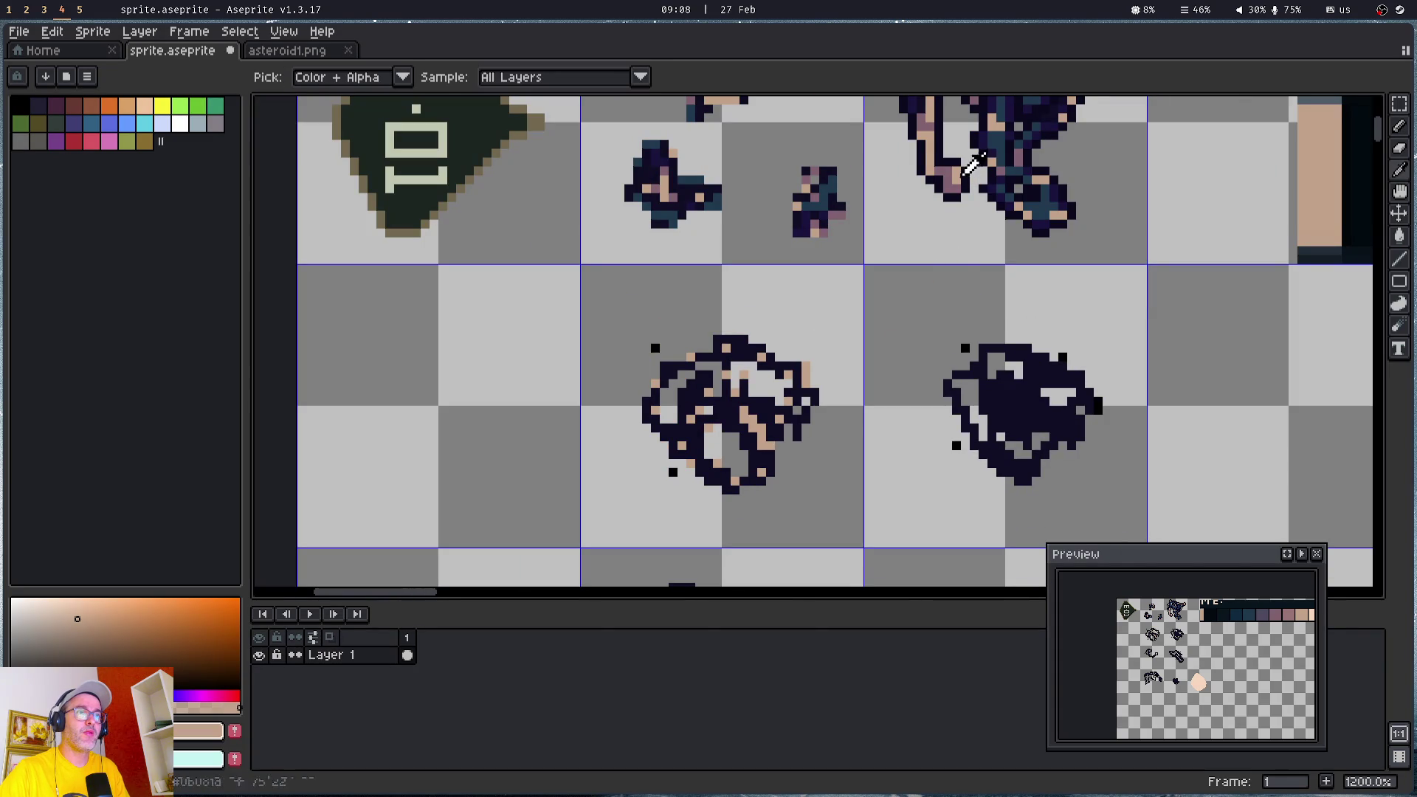
{"action": "left_click", "coordinate": [956, 167]}
- With the Pencil, paint mauve pixels along the large asteroid's top, right edge, bottom and upper-left rim
{"action": "key", "text": "b"}
{"action": "scroll", "coordinate": [754, 349], "scroll_direction": "up", "scroll_amount": 6}
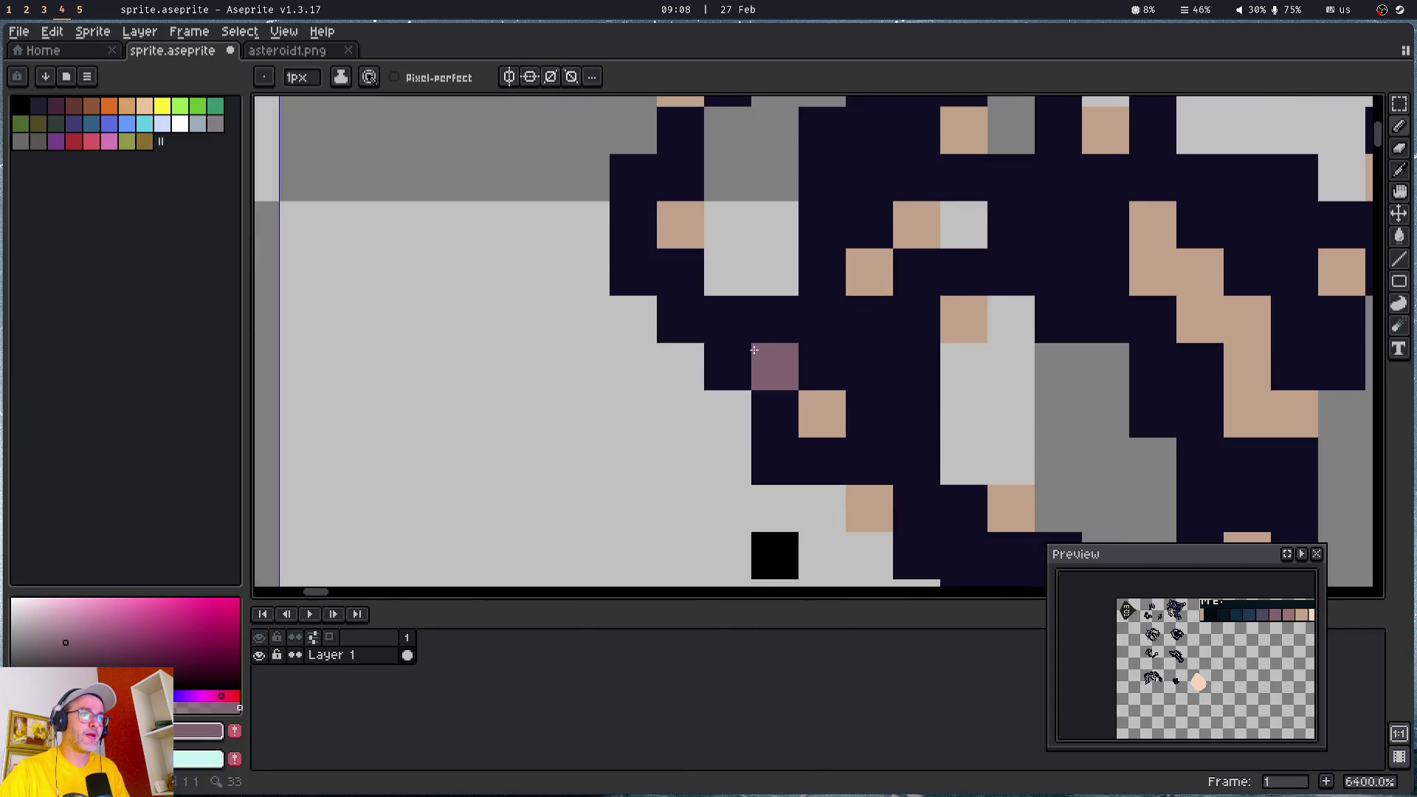
{"action": "mouse_move", "coordinate": [863, 174]}
{"action": "left_mouse_down"}
{"action": "mouse_move", "coordinate": [456, 392]}
{"action": "mouse_move", "coordinate": [457, 242]}
{"action": "left_mouse_up"}
{"action": "left_click", "coordinate": [652, 198]}
{"action": "left_click_drag", "start_coordinate": [651, 199], "coordinate": [800, 306]}
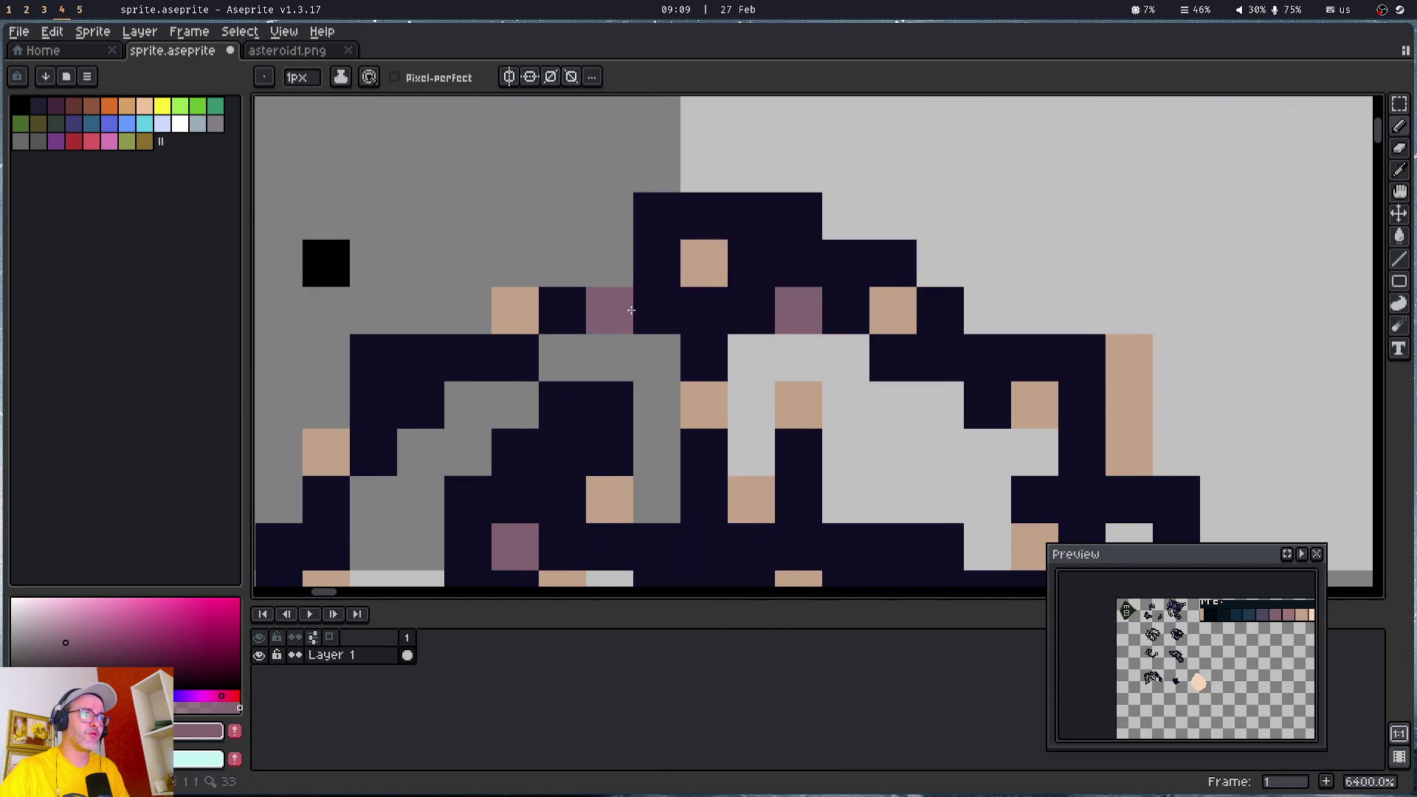
{"action": "scroll", "coordinate": [631, 310], "scroll_direction": "down", "scroll_amount": 4}
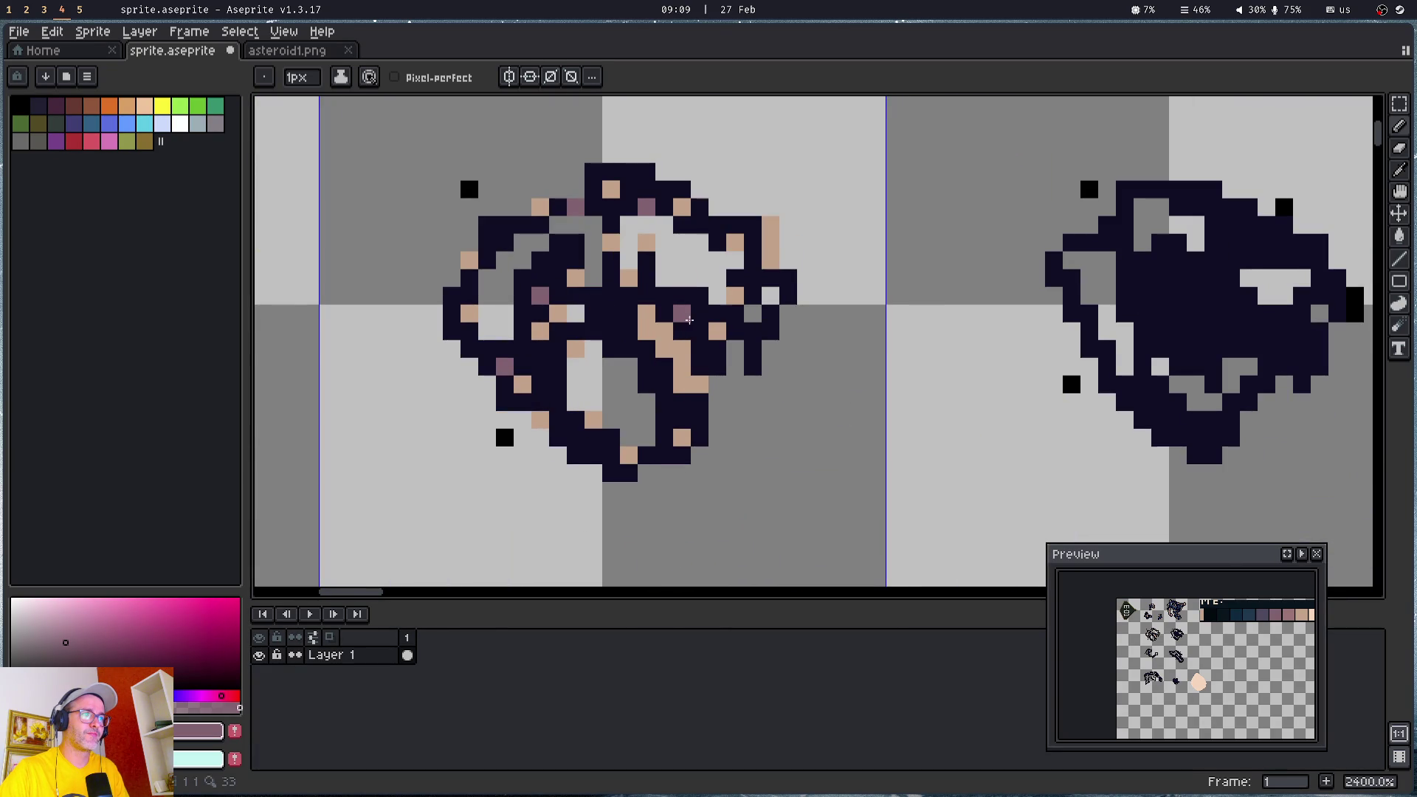
{"action": "left_click", "coordinate": [664, 383]}
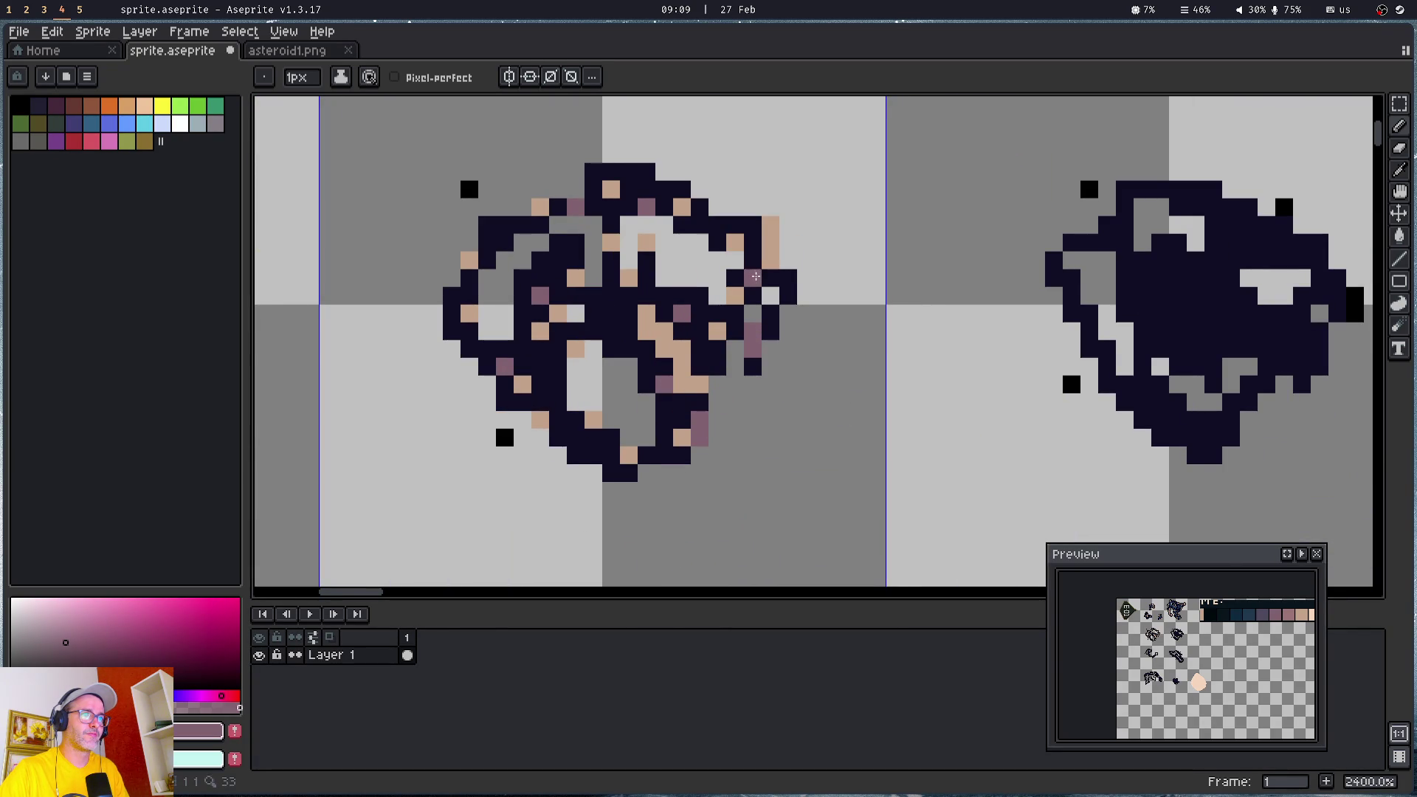
{"action": "left_click", "coordinate": [717, 224]}
{"action": "left_click", "coordinate": [699, 225]}
{"action": "left_click_drag", "start_coordinate": [619, 314], "coordinate": [628, 349]}
{"action": "left_click", "coordinate": [575, 439]}
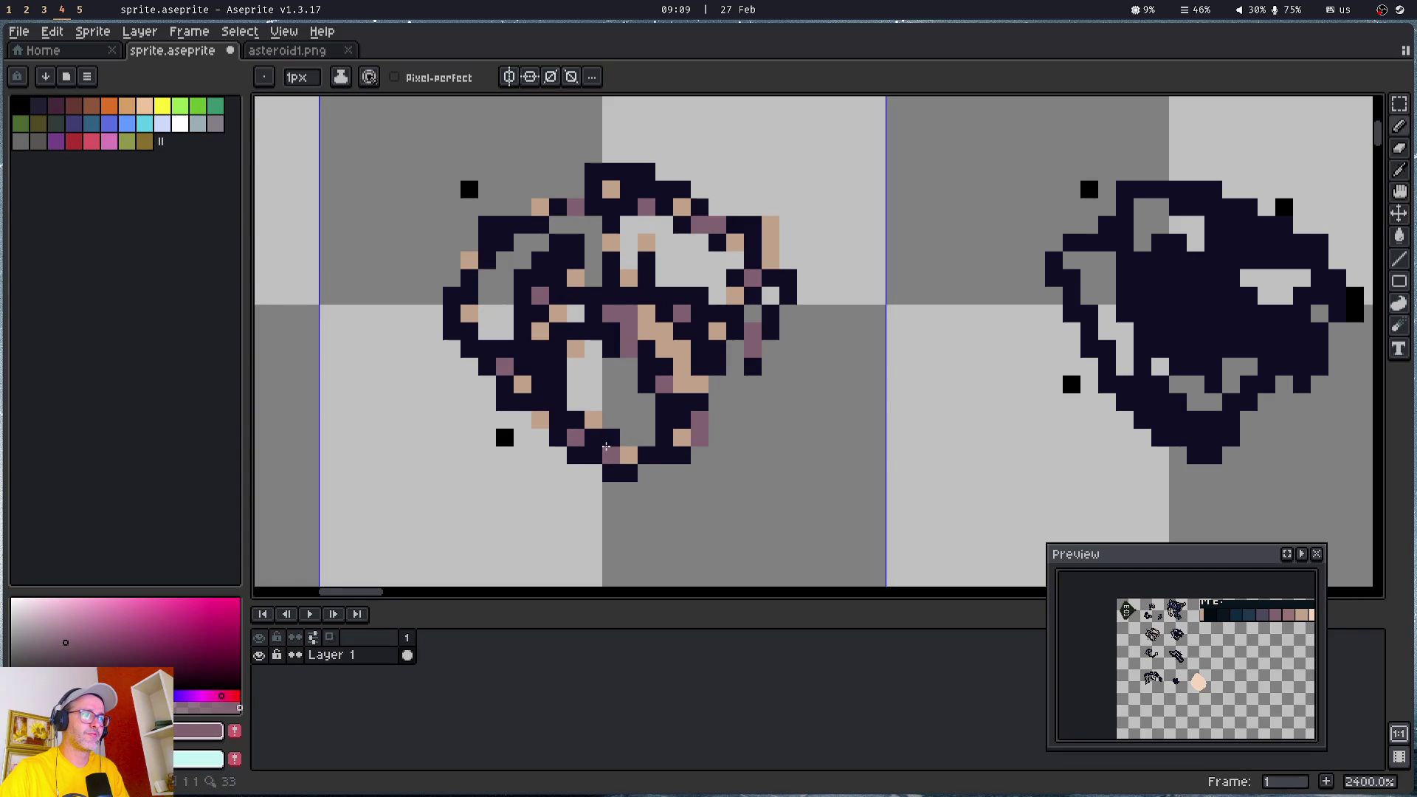
{"action": "left_click", "coordinate": [505, 245]}
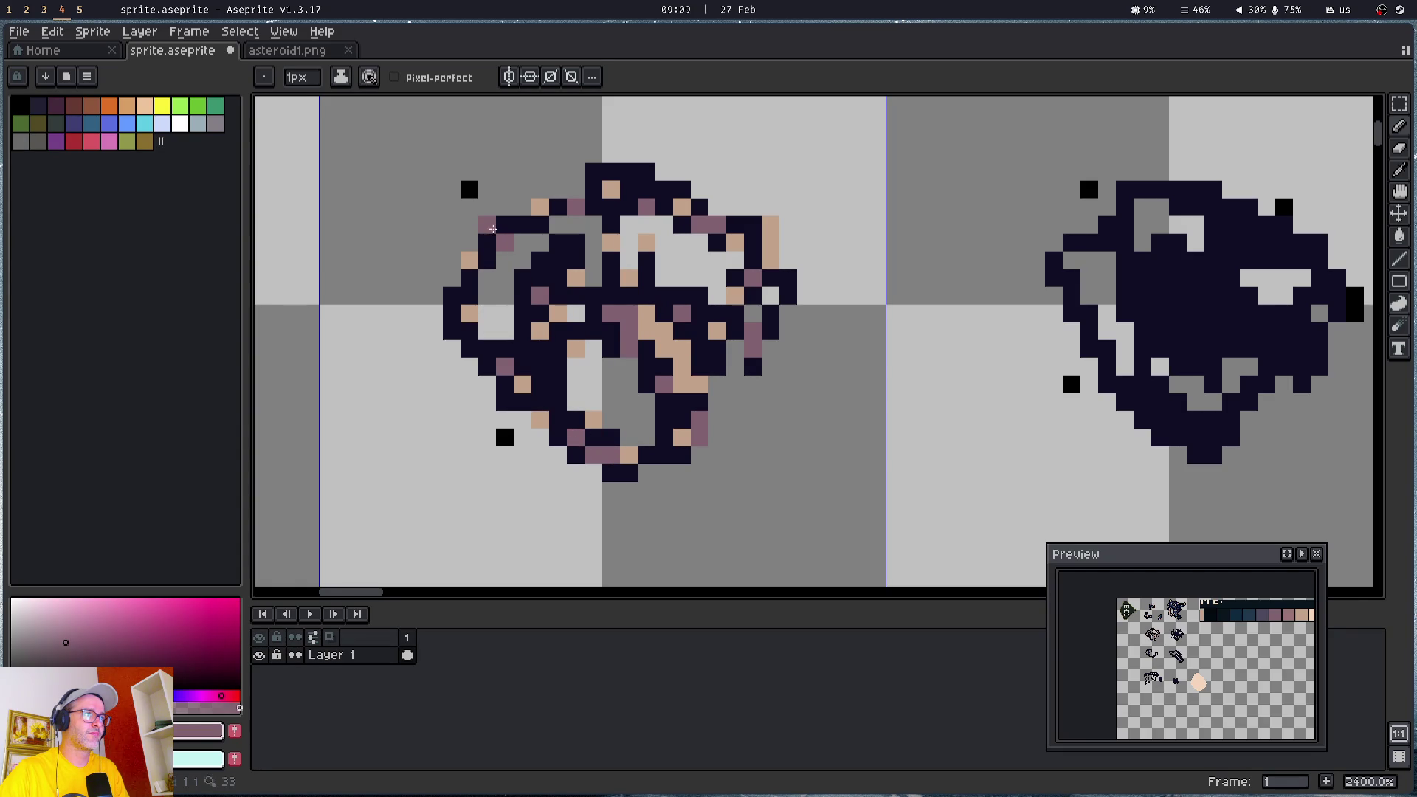
{"action": "left_click", "coordinate": [558, 365]}
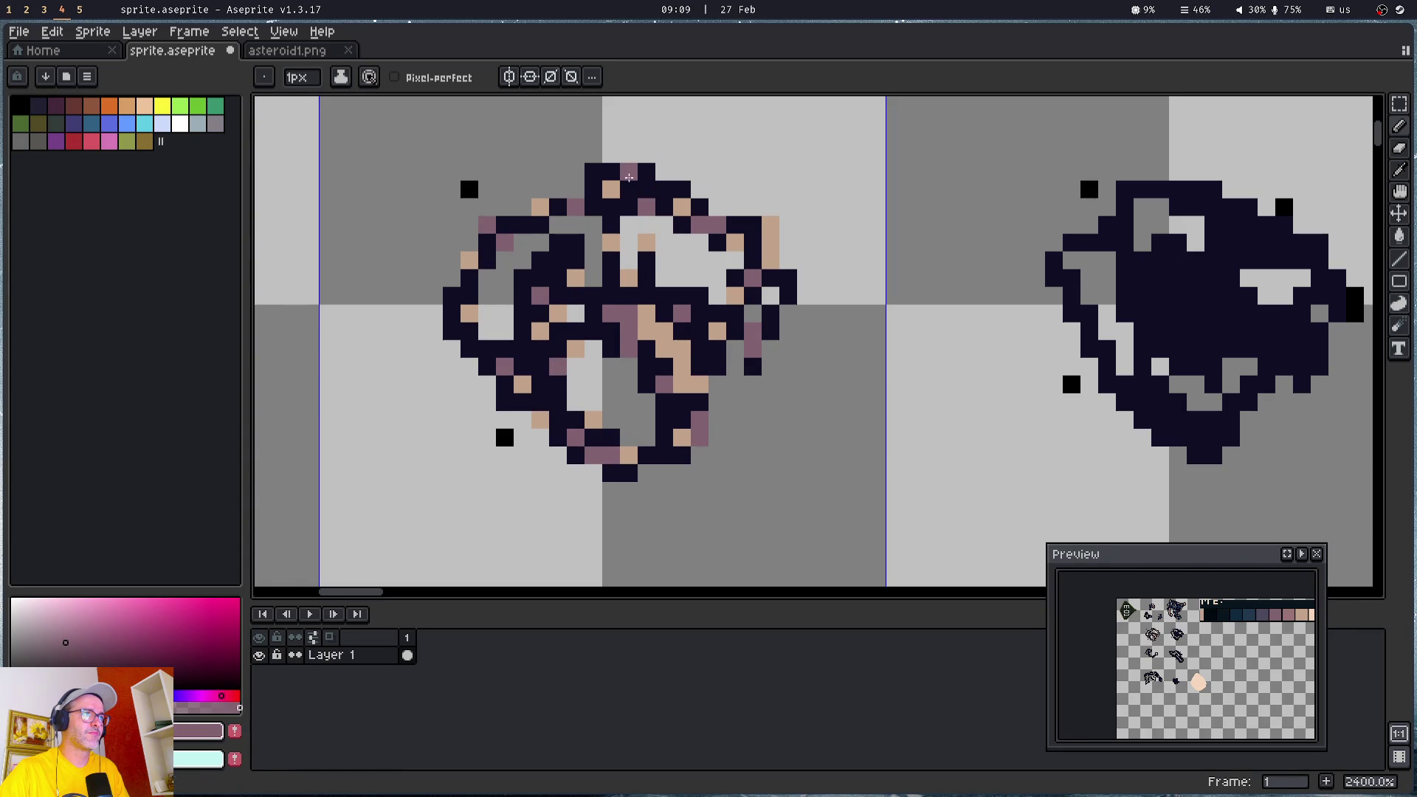
- Eyedrop the dark teal colour from a teal-shaded sprite
{"action": "left_click_drag", "start_coordinate": [899, 211], "coordinate": [814, 467]}
{"action": "key", "text": "alt"}
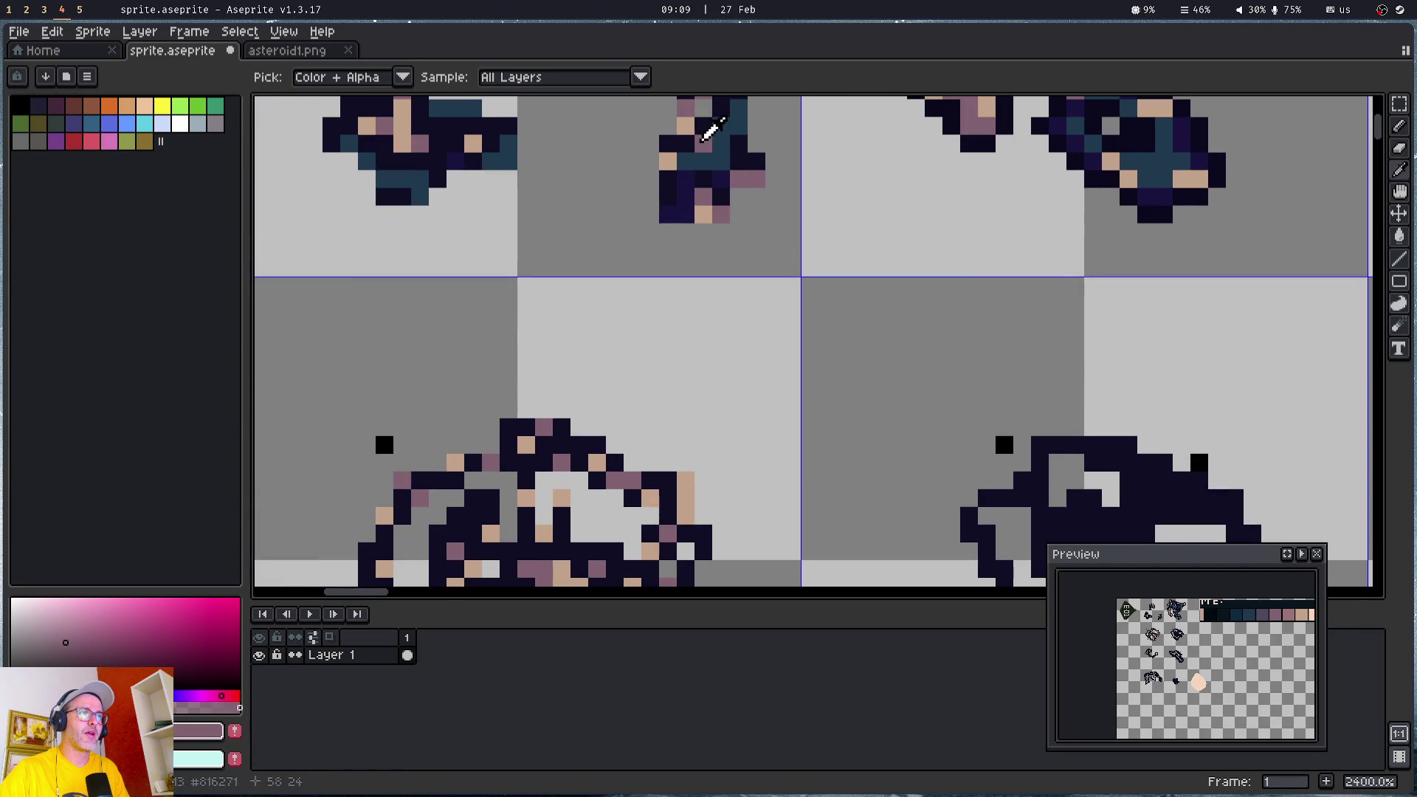
{"action": "left_click", "coordinate": [724, 166]}
- Recolour dark pixels teal on the asteroid's lower, left and right sides
{"action": "left_click_drag", "start_coordinate": [545, 437], "coordinate": [647, 296]}
{"action": "left_click", "coordinate": [593, 374]}
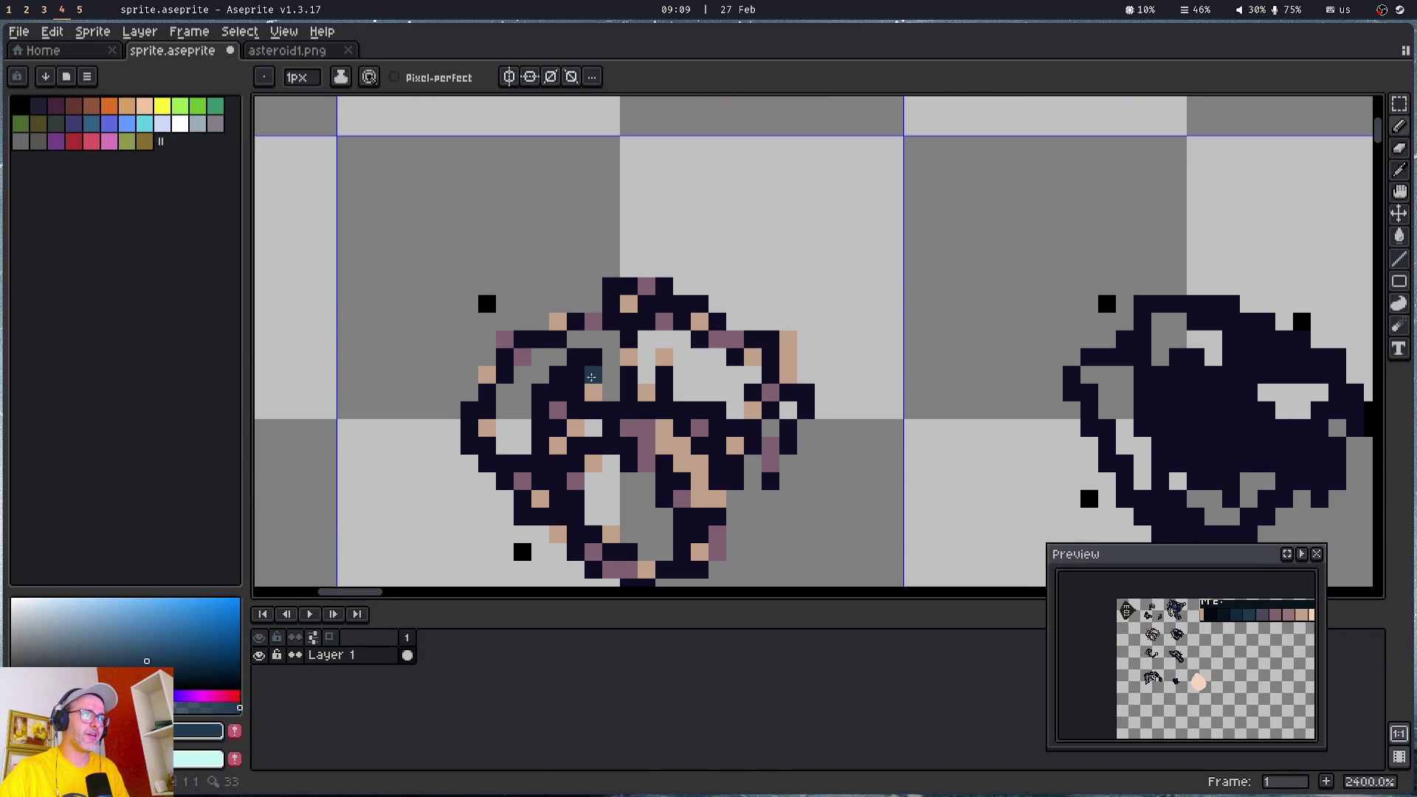
{"action": "left_click", "coordinate": [541, 464]}
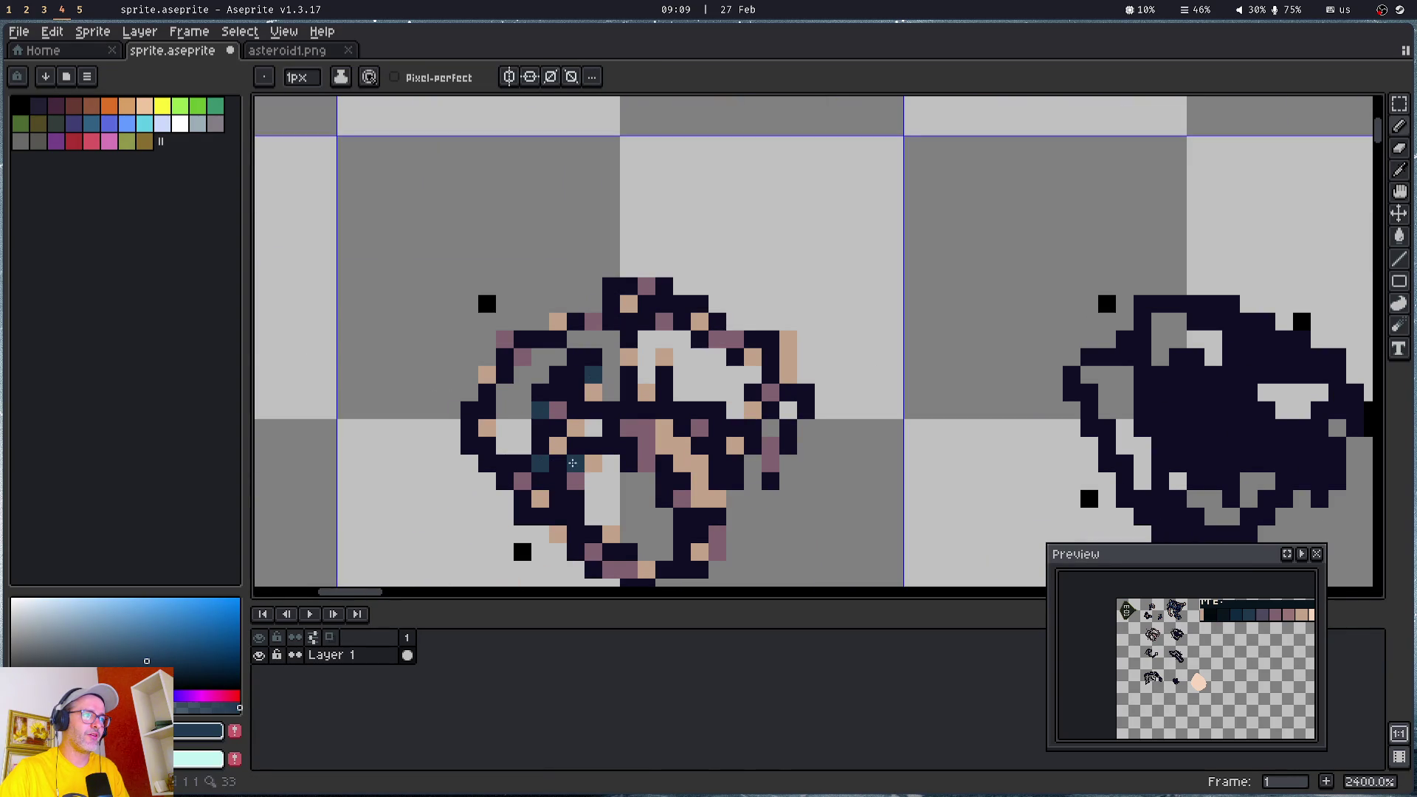
{"action": "left_click", "coordinate": [718, 429]}
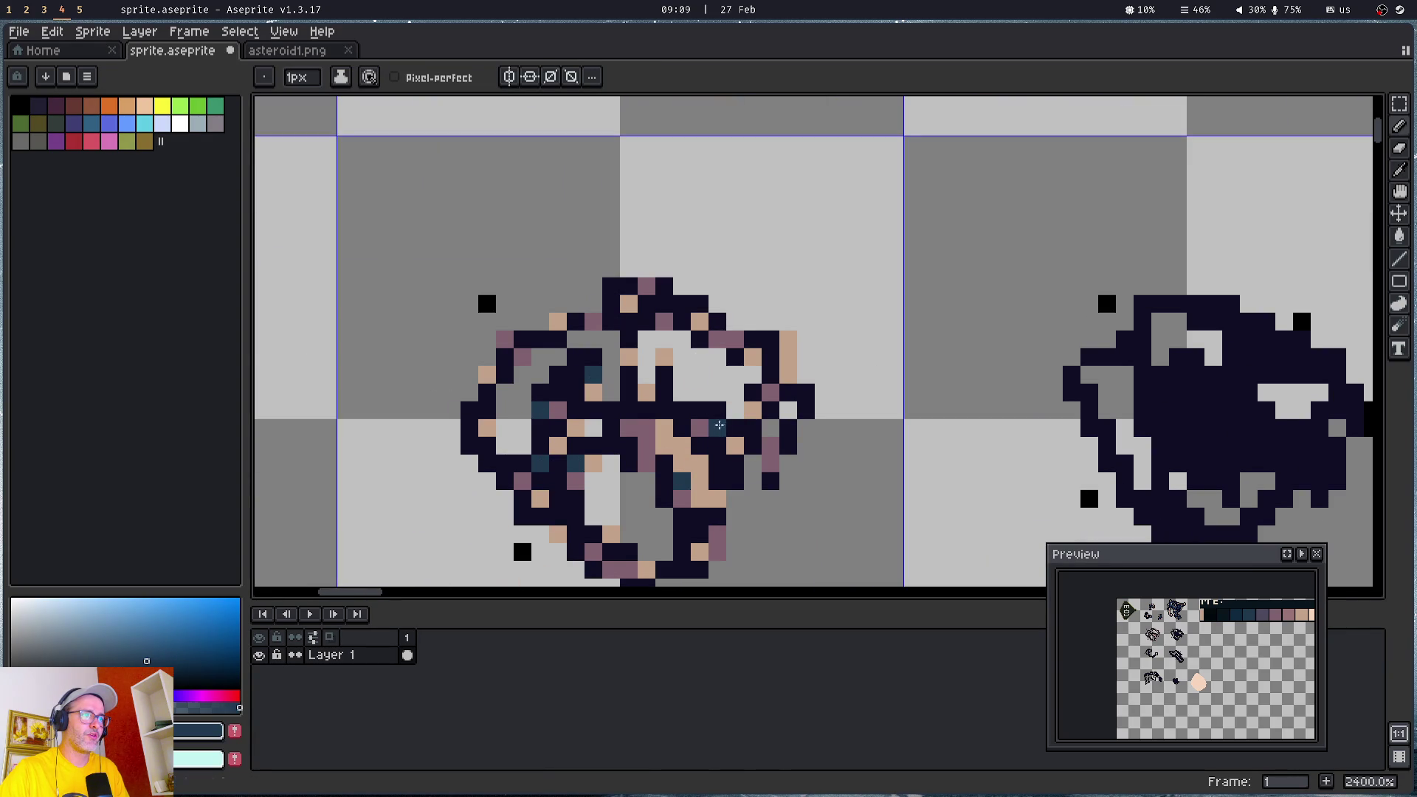
{"action": "left_click", "coordinate": [576, 552]}
{"action": "left_click", "coordinate": [522, 552]}
{"action": "left_click", "coordinate": [487, 464]}
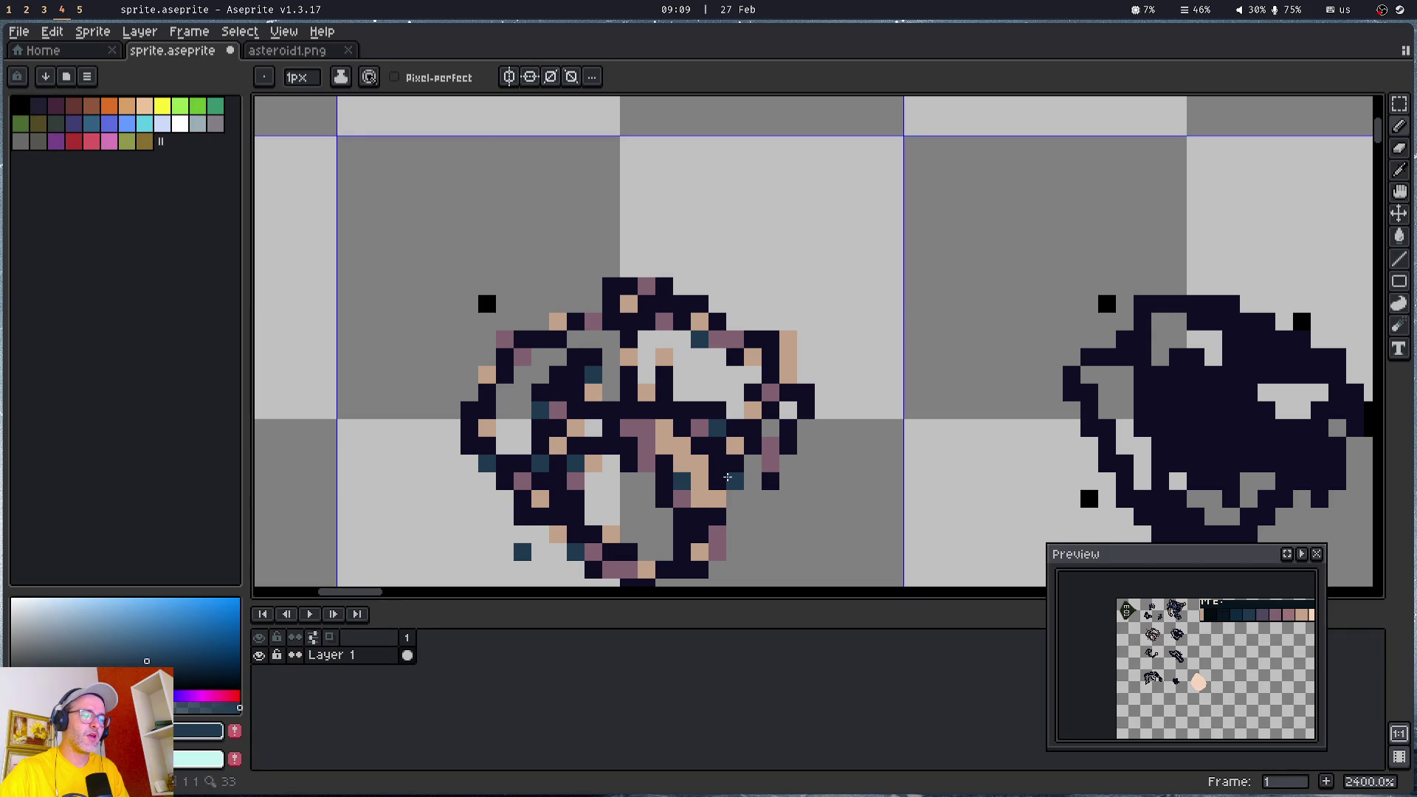
{"action": "left_click_drag", "start_coordinate": [737, 482], "coordinate": [713, 290]}
{"action": "left_click", "coordinate": [657, 360]}
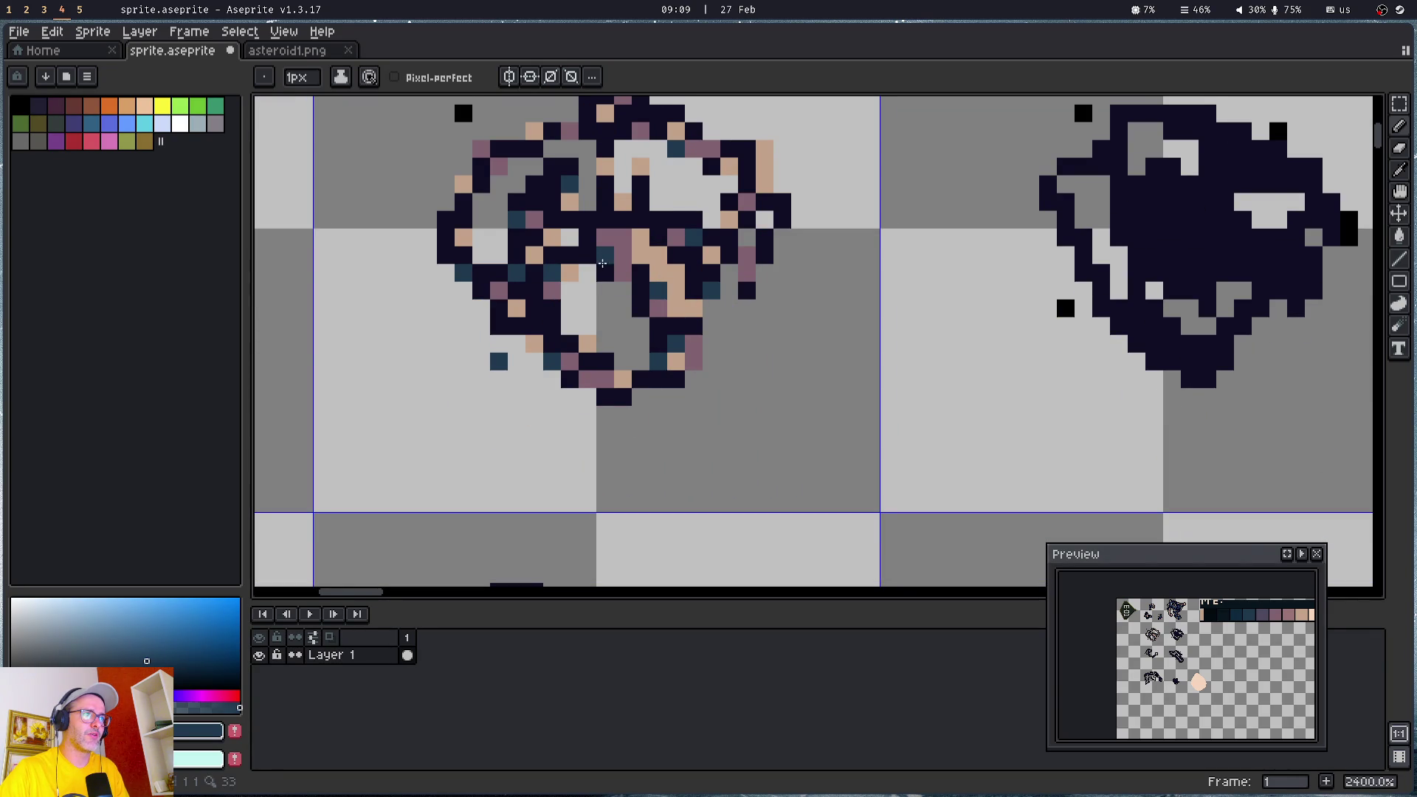
- Paint a short horizontal teal run and a short vertical teal stroke on the asteroid
{"action": "scroll", "coordinate": [676, 203], "scroll_direction": "up", "scroll_amount": 5}
{"action": "scroll", "coordinate": [675, 203], "scroll_direction": "left", "scroll_amount": 2}
{"action": "left_click_drag", "start_coordinate": [606, 345], "coordinate": [627, 349]}
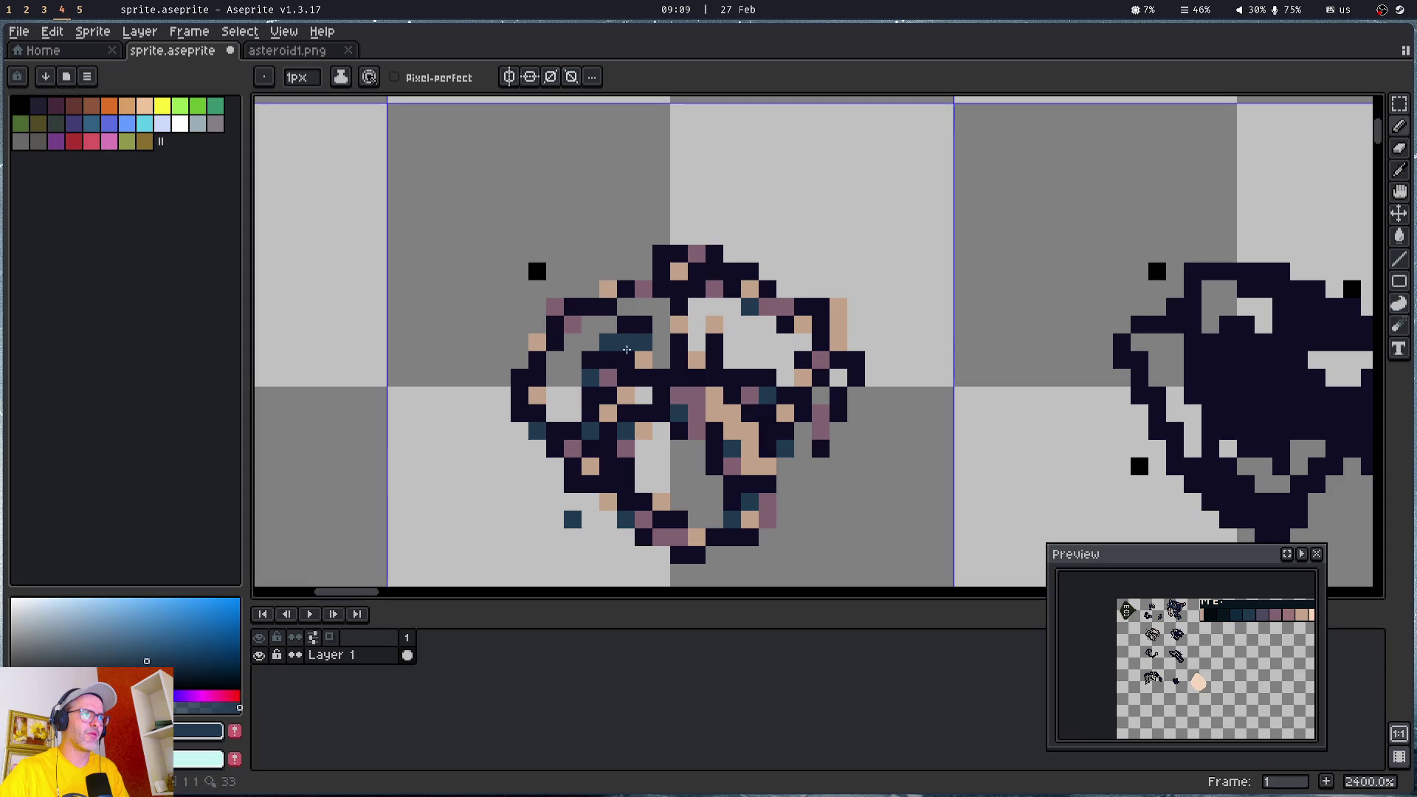
{"action": "left_click_drag", "start_coordinate": [713, 341], "coordinate": [718, 372]}
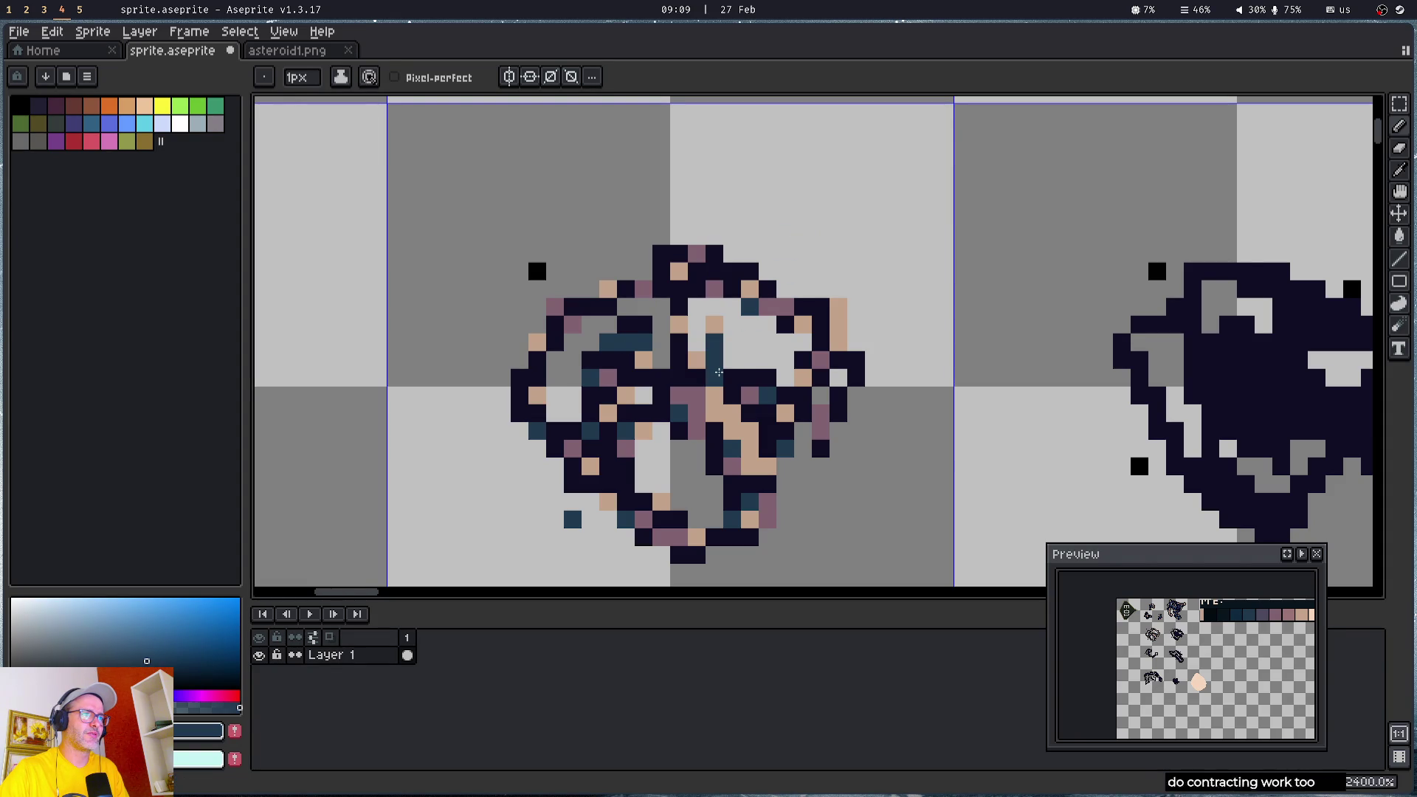
{"action": "mouse_move", "coordinate": [927, 200]}
{"action": "left_mouse_down"}
{"action": "mouse_move", "coordinate": [866, 301]}
{"action": "mouse_move", "coordinate": [668, 541]}
{"action": "left_mouse_up"}
{"action": "mouse_move", "coordinate": [483, 532]}
{"action": "left_mouse_down"}
{"action": "mouse_move", "coordinate": [816, 202]}
{"action": "mouse_move", "coordinate": [848, 221]}
{"action": "mouse_move", "coordinate": [590, 537]}
{"action": "left_mouse_up"}
{"action": "mouse_move", "coordinate": [495, 399]}
{"action": "left_mouse_down"}
{"action": "mouse_move", "coordinate": [626, 247]}
{"action": "mouse_move", "coordinate": [750, 55]}
{"action": "left_mouse_up"}
{"action": "left_click", "coordinate": [606, 353]}
- Draw a diagonal teal streak through the asteroid and add teal pixels on its top and left edge
{"action": "left_click_drag", "start_coordinate": [493, 480], "coordinate": [680, 275]}
{"action": "scroll", "coordinate": [701, 374], "scroll_direction": "up", "scroll_amount": 1}
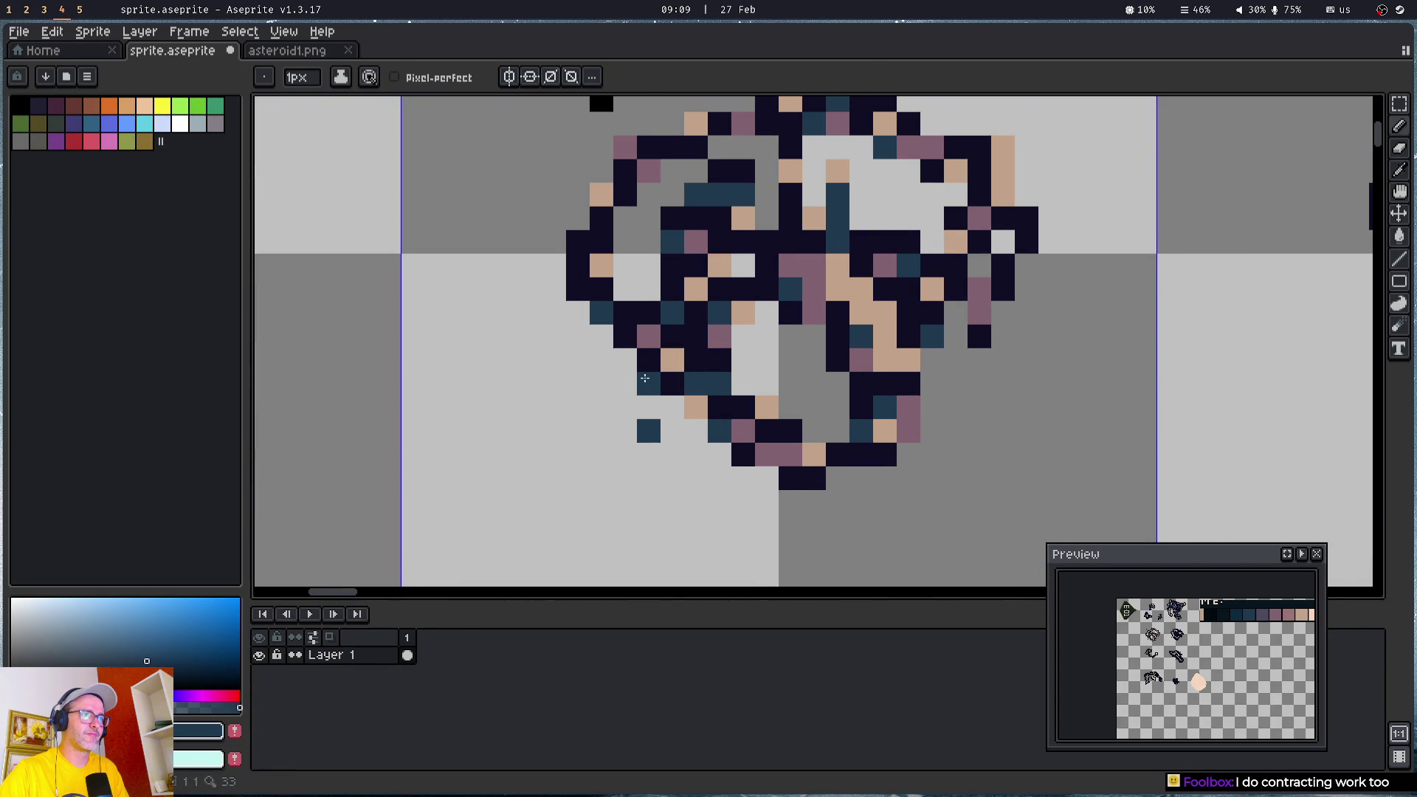
{"action": "left_click_drag", "start_coordinate": [707, 223], "coordinate": [746, 373]}
{"action": "scroll", "coordinate": [611, 253], "scroll_direction": "down", "scroll_amount": 1}
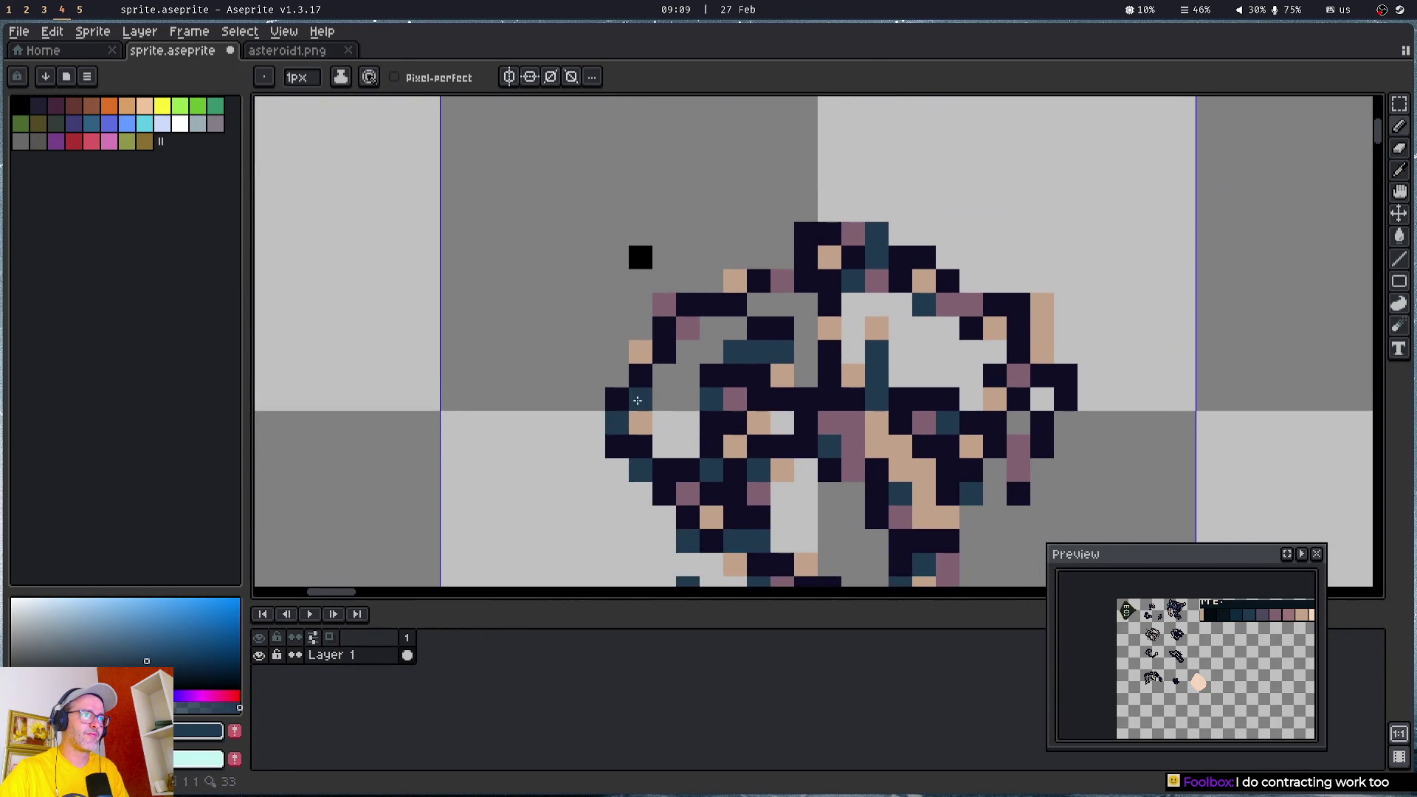
{"action": "scroll", "coordinate": [901, 367], "scroll_direction": "down", "scroll_amount": 2}
{"action": "left_click_drag", "start_coordinate": [901, 366], "coordinate": [402, 357]}
{"action": "scroll", "coordinate": [738, 362], "scroll_direction": "up", "scroll_amount": 3}
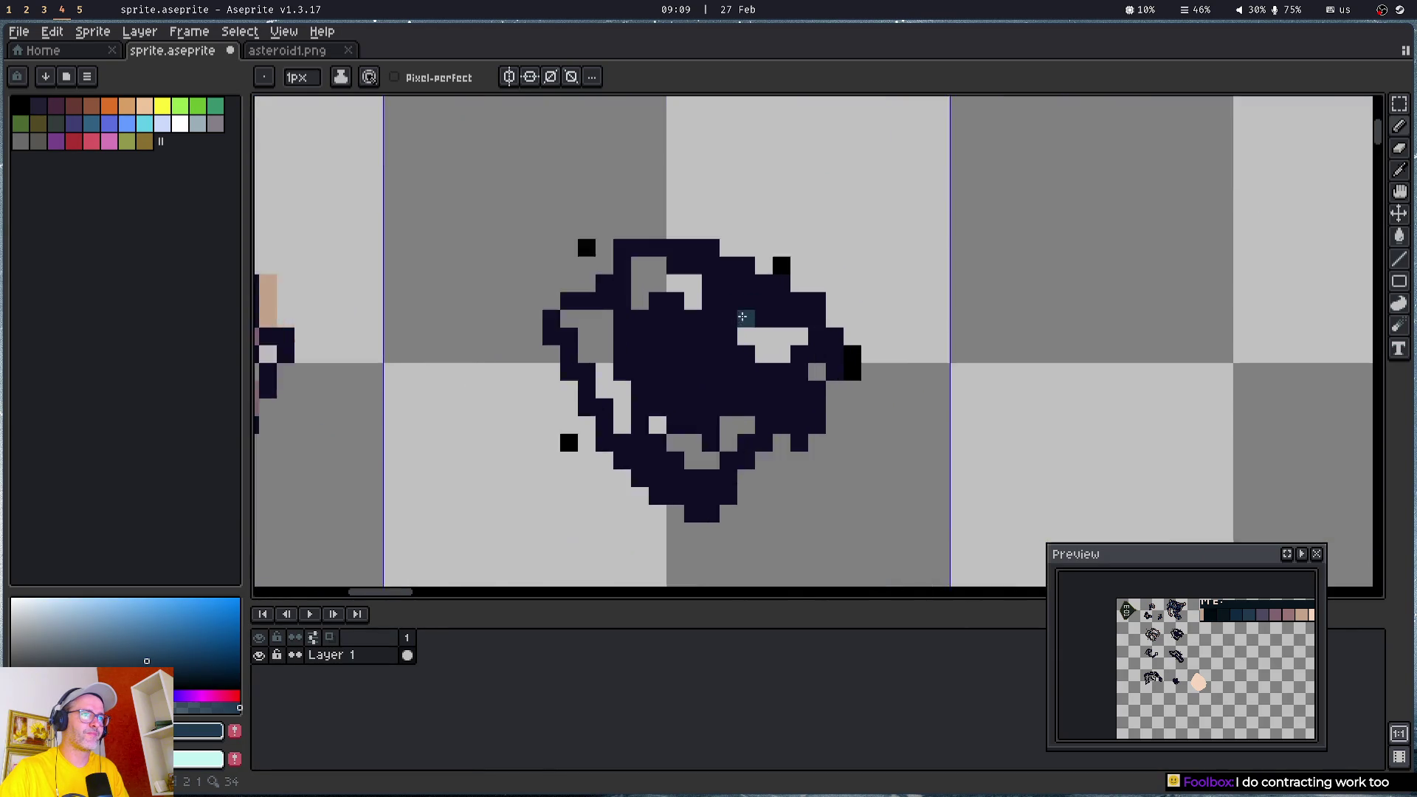
{"action": "left_click_drag", "start_coordinate": [642, 357], "coordinate": [861, 546]}
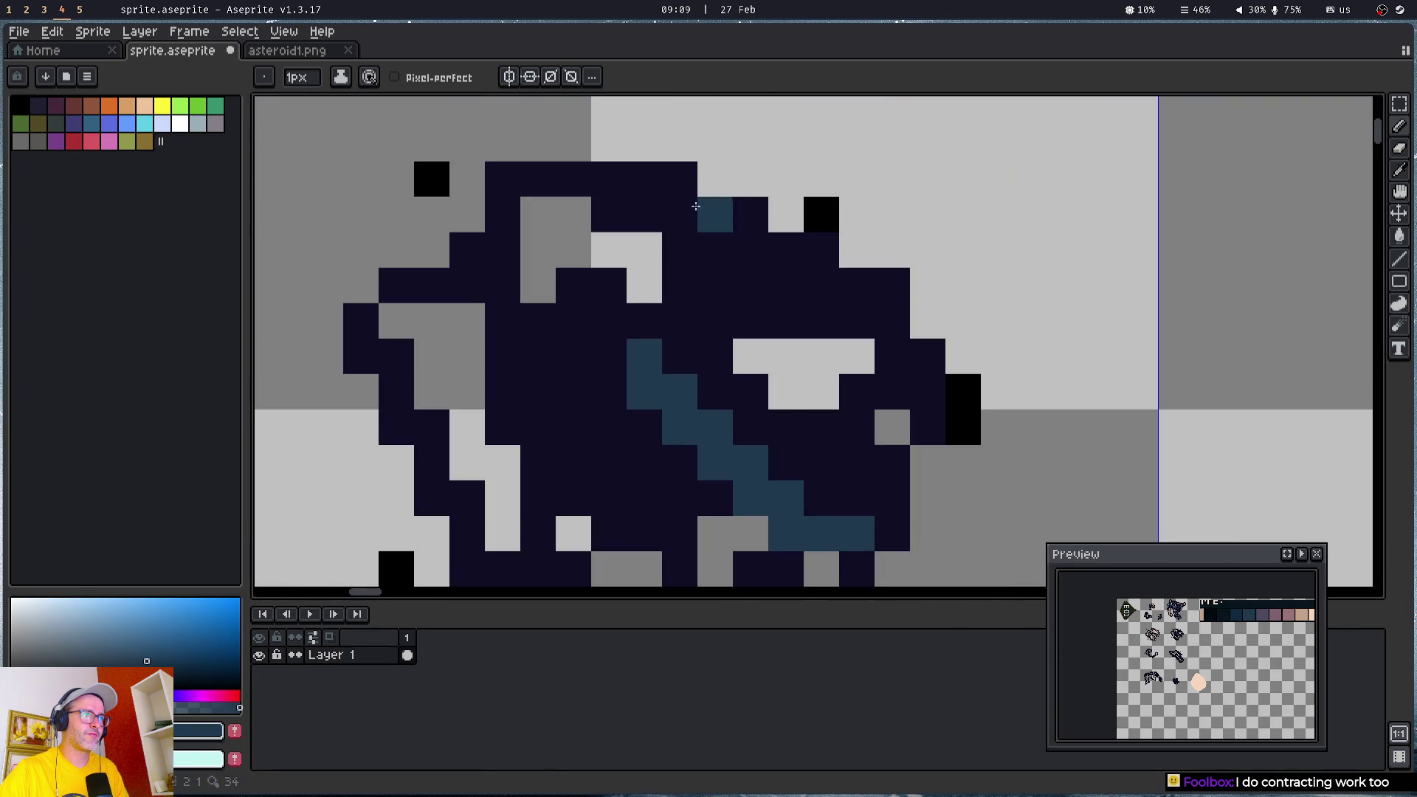
{"action": "left_click", "coordinate": [679, 179]}
{"action": "left_click", "coordinate": [467, 251]}
{"action": "left_click", "coordinate": [396, 293]}
{"action": "left_click", "coordinate": [396, 428]}
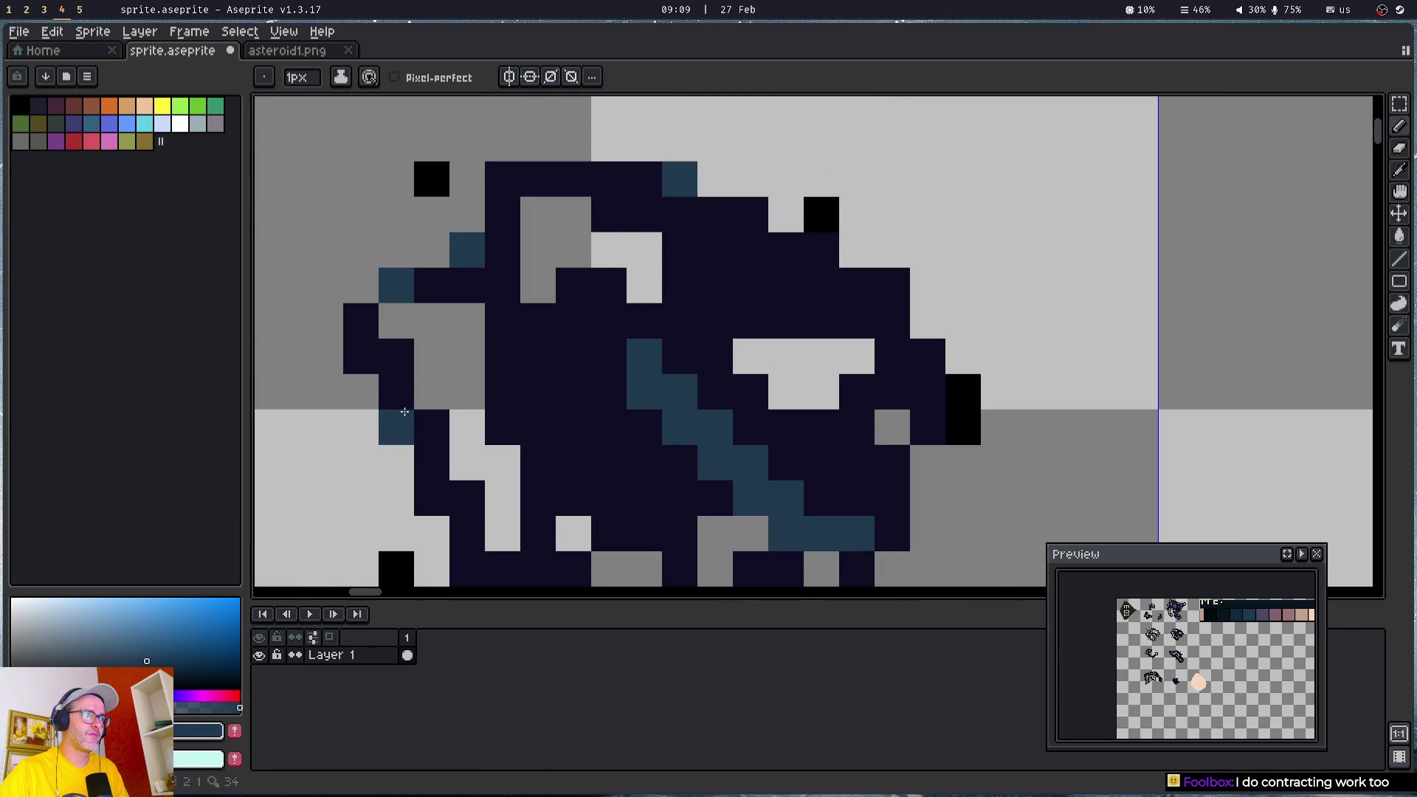
- Add a down-left teal stroke and teal pixels at the lower left, upper right and interior
{"action": "left_click_drag", "start_coordinate": [530, 427], "coordinate": [526, 146]}
{"action": "left_click", "coordinate": [499, 288]}
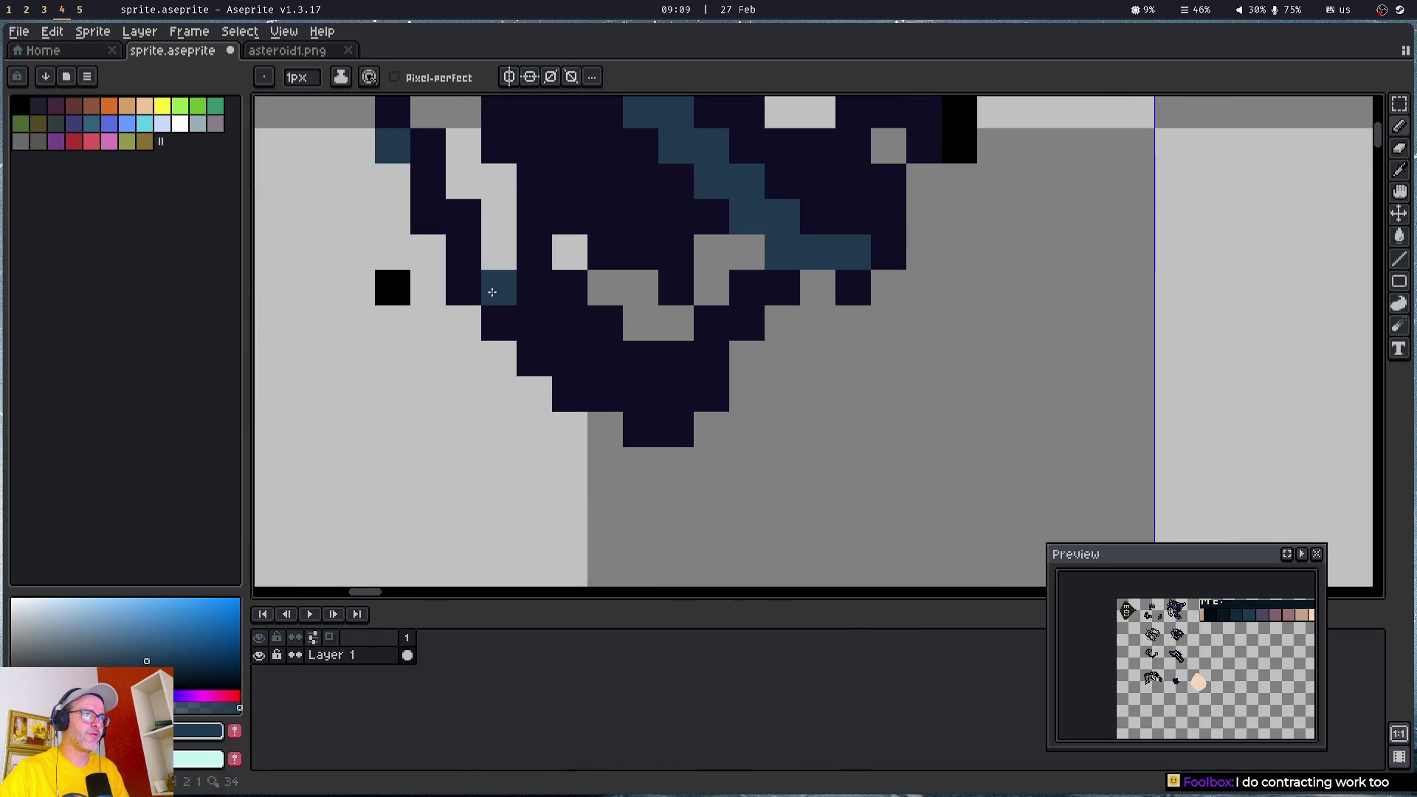
{"action": "mouse_move", "coordinate": [674, 366]}
{"action": "left_mouse_down"}
{"action": "mouse_move", "coordinate": [675, 394]}
{"action": "mouse_move", "coordinate": [639, 394]}
{"action": "mouse_move", "coordinate": [640, 430]}
{"action": "left_mouse_up"}
{"action": "left_click_drag", "start_coordinate": [745, 327], "coordinate": [623, 567]}
{"action": "left_click", "coordinate": [836, 376]}
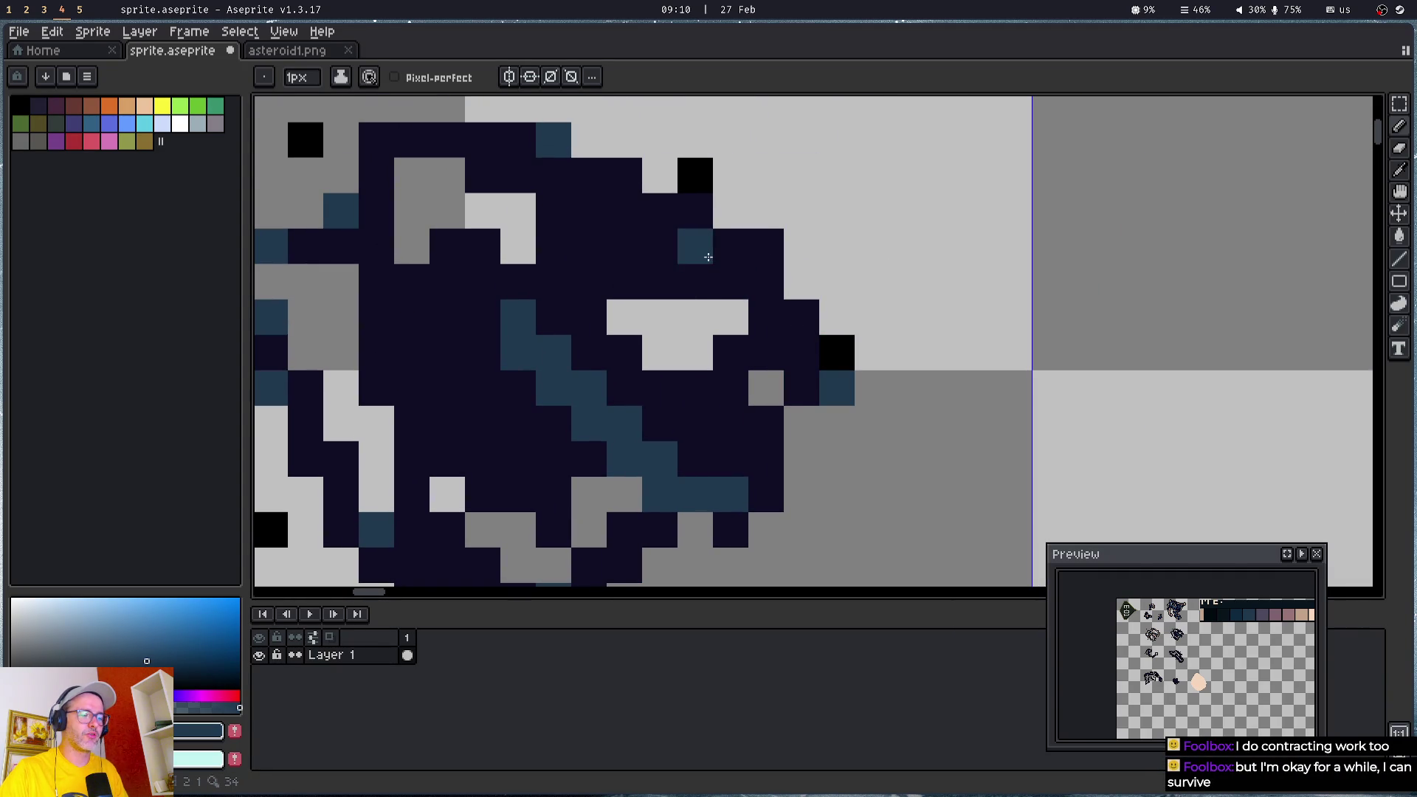
{"action": "left_click", "coordinate": [707, 257]}
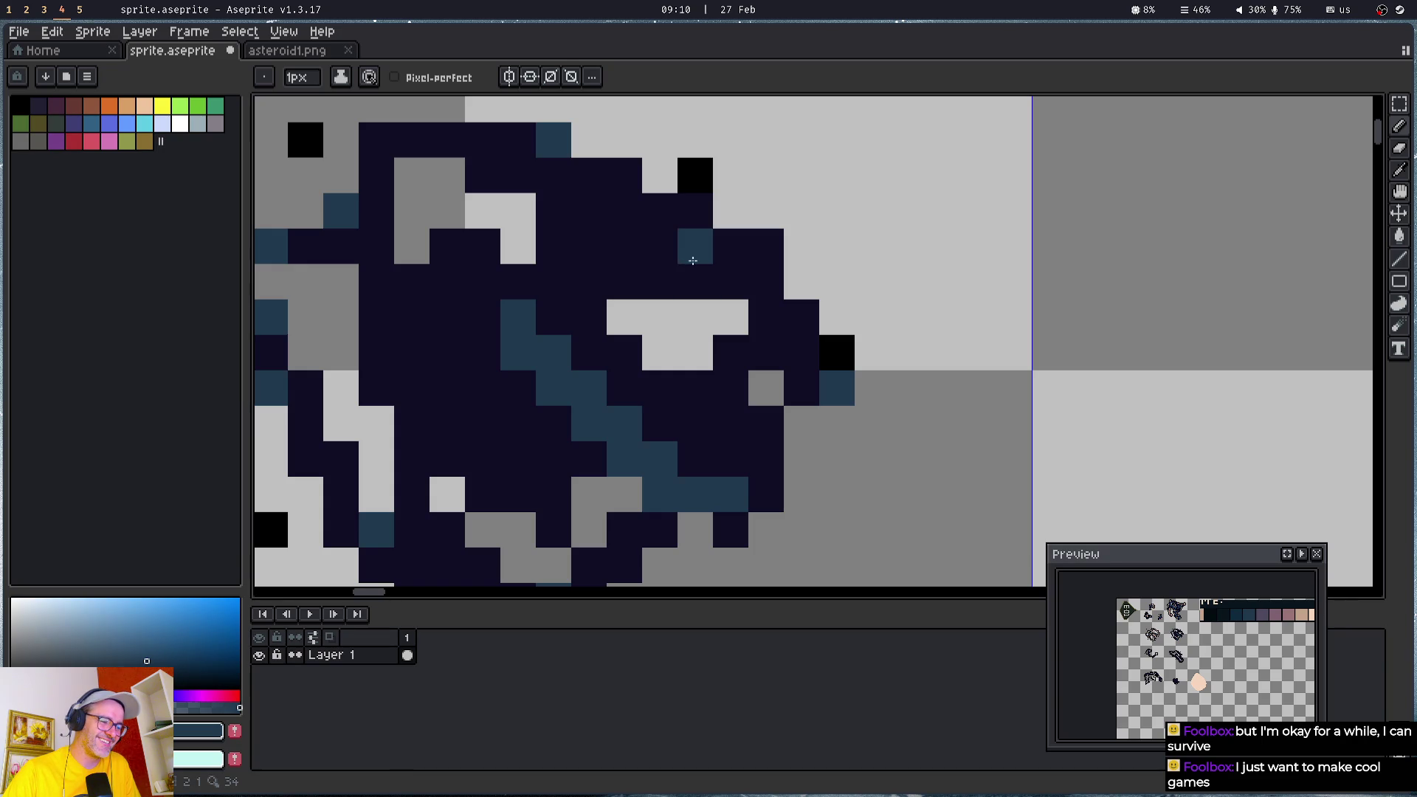
{"action": "left_click_drag", "start_coordinate": [553, 239], "coordinate": [837, 220]}
{"action": "left_click_drag", "start_coordinate": [745, 377], "coordinate": [617, 306]}
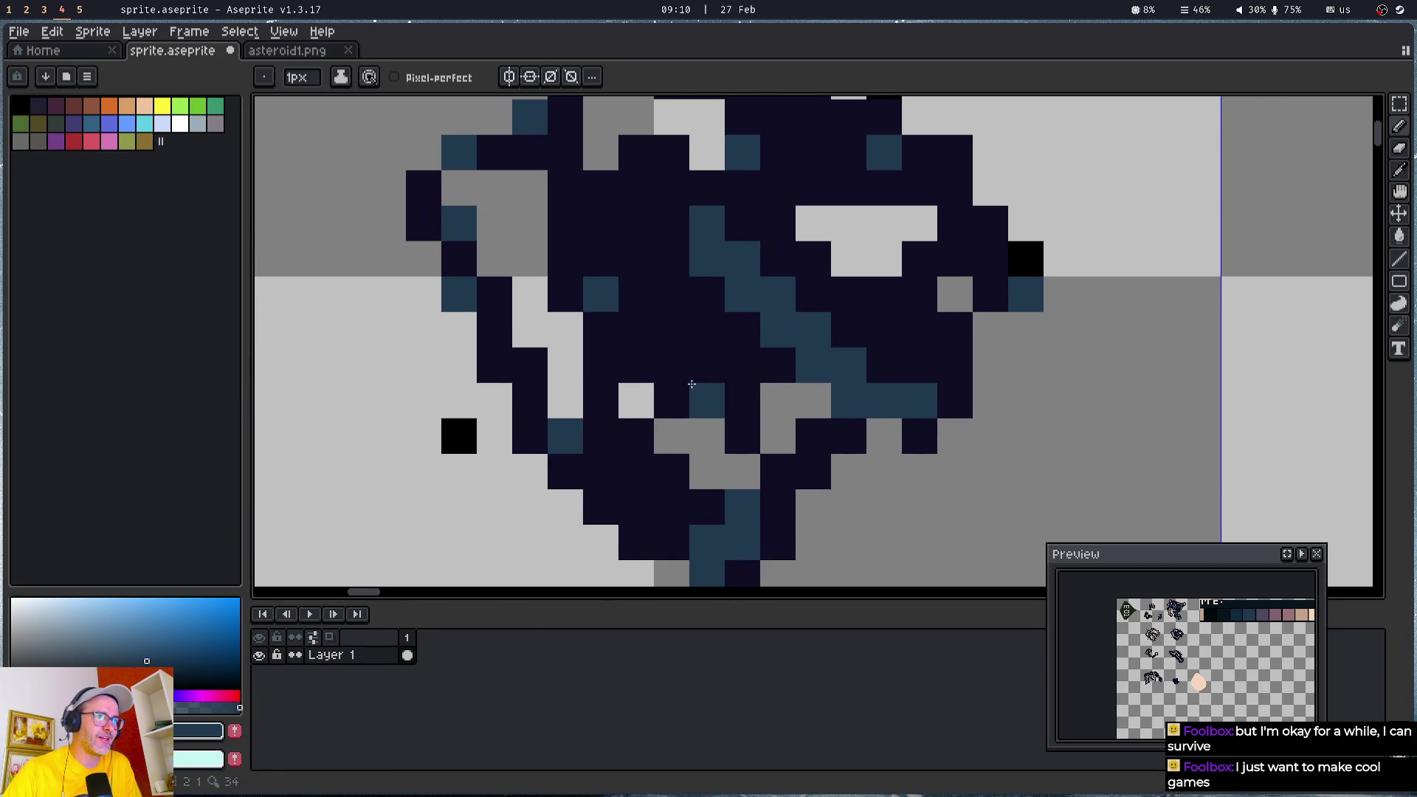
{"action": "left_click", "coordinate": [671, 401]}
- Fix a misplaced teal pixel and add teal pixels at the bottom tip, upper left and right side
{"action": "left_click_drag", "start_coordinate": [769, 244], "coordinate": [585, 342]}
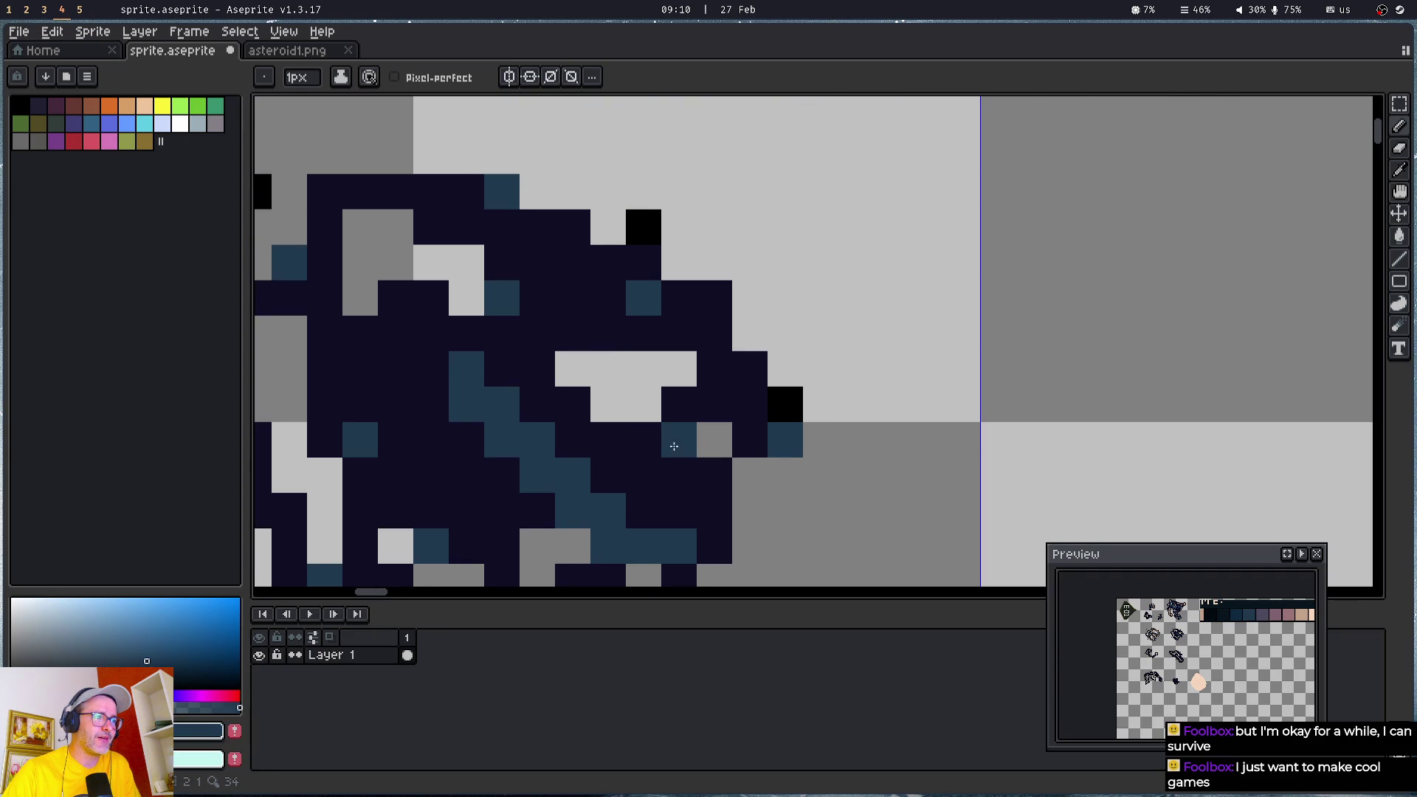
{"action": "left_click_drag", "start_coordinate": [673, 433], "coordinate": [720, 363]}
{"action": "right_click", "coordinate": [790, 280]}
{"action": "left_click", "coordinate": [786, 354]}
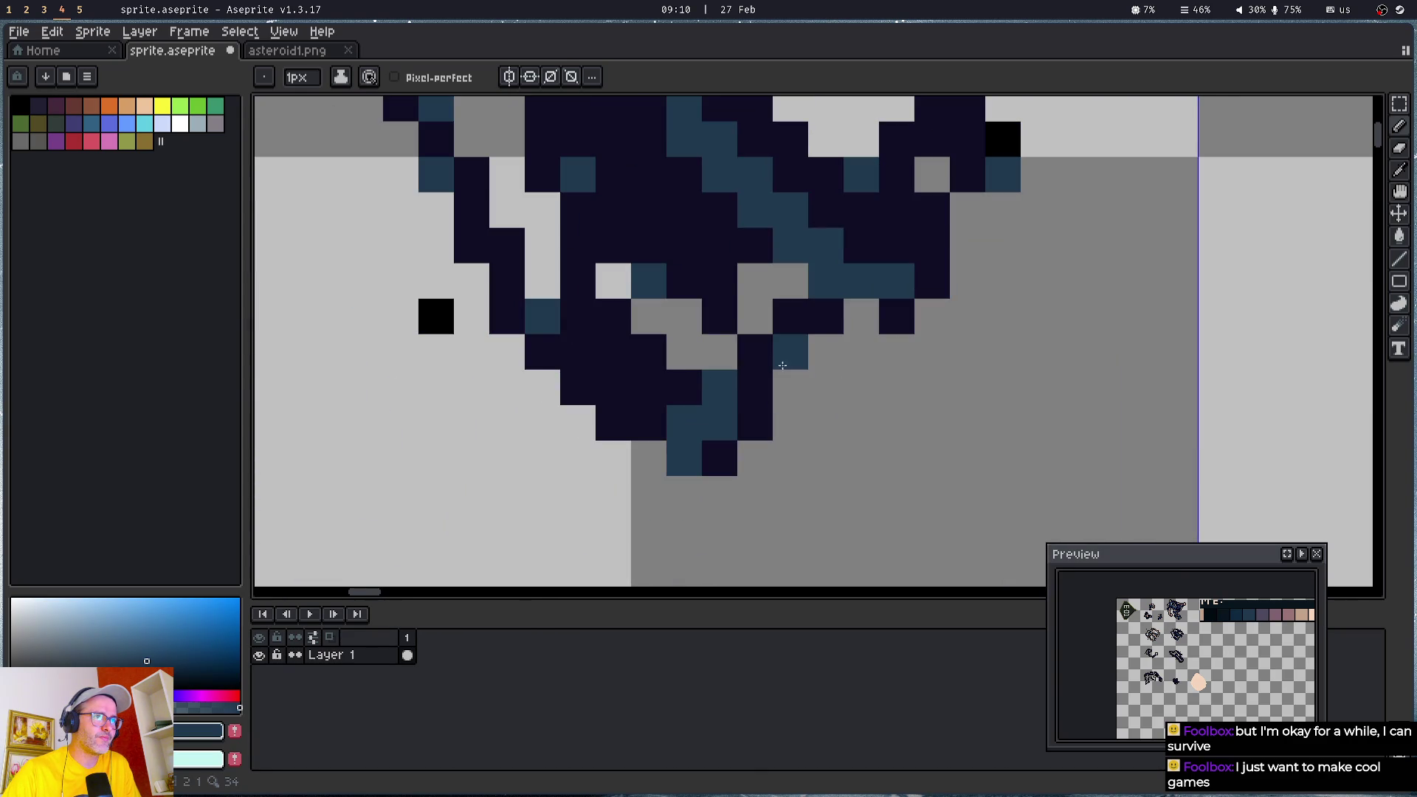
{"action": "left_click_drag", "start_coordinate": [626, 130], "coordinate": [760, 328]}
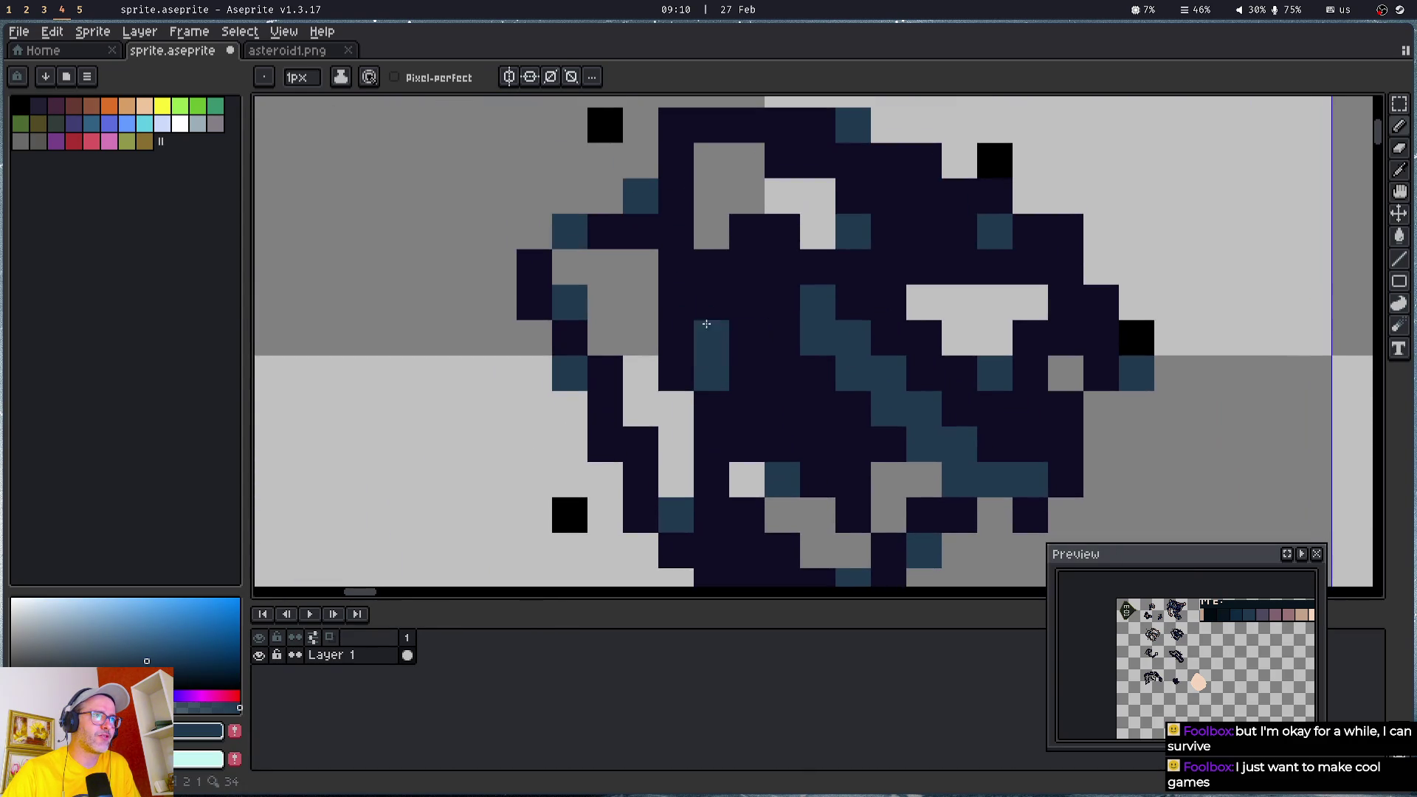
{"action": "left_click", "coordinate": [759, 222]}
{"action": "left_click", "coordinate": [675, 125]}
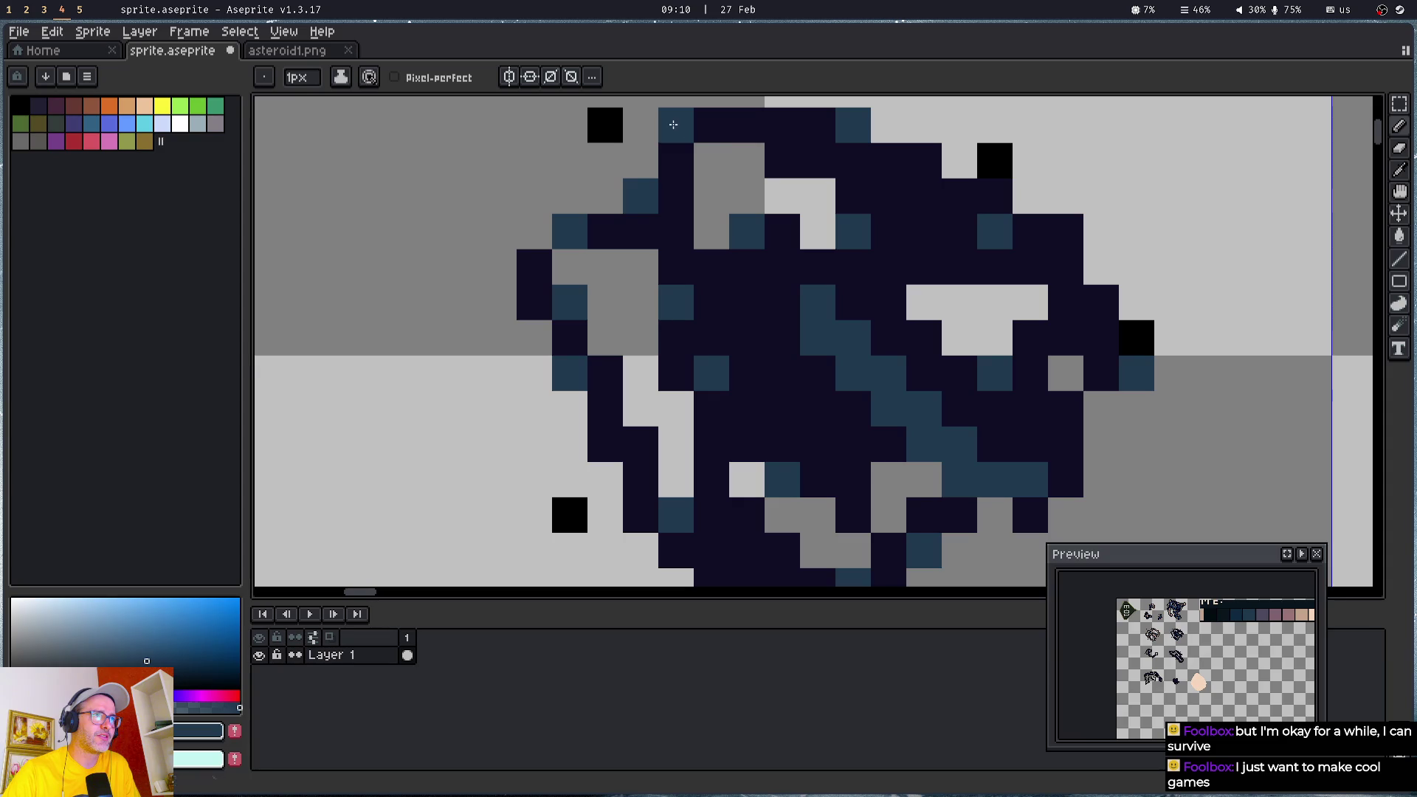
{"action": "left_click", "coordinate": [924, 160]}
{"action": "left_click", "coordinate": [924, 232]}
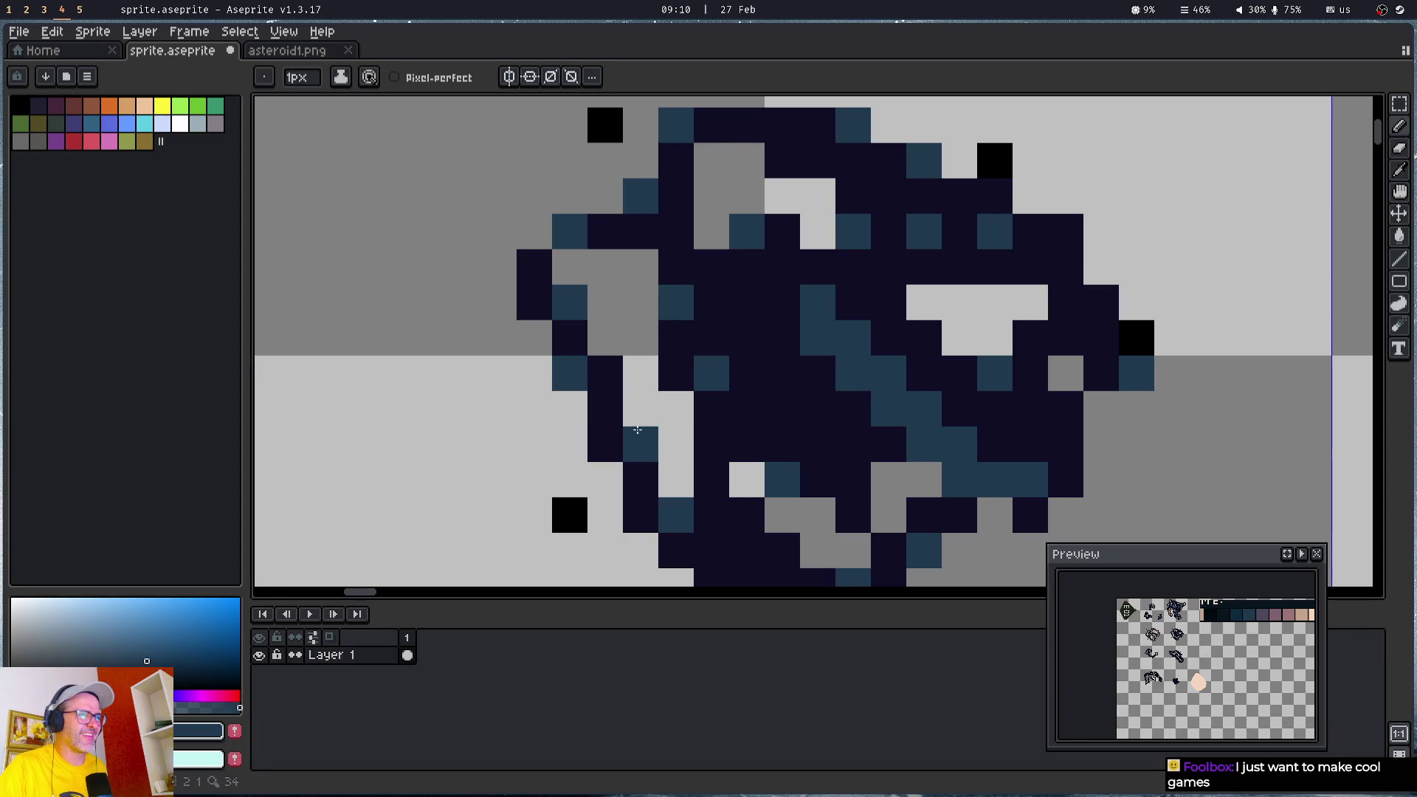
- Extend the teal diagonal near the bottom and add teal pixels inside and on the right edge
{"action": "left_click_drag", "start_coordinate": [889, 380], "coordinate": [771, 151]}
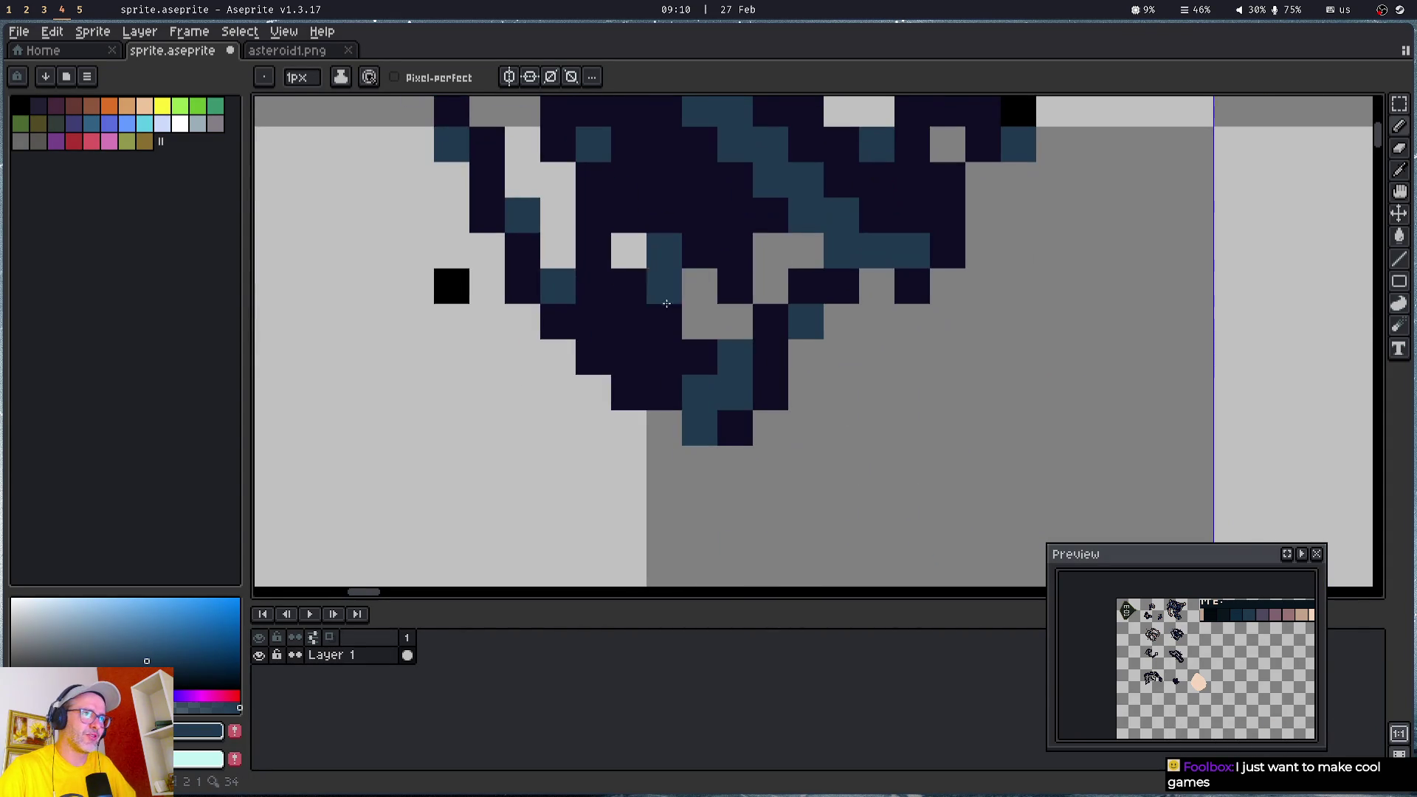
{"action": "left_click_drag", "start_coordinate": [633, 323], "coordinate": [660, 348]}
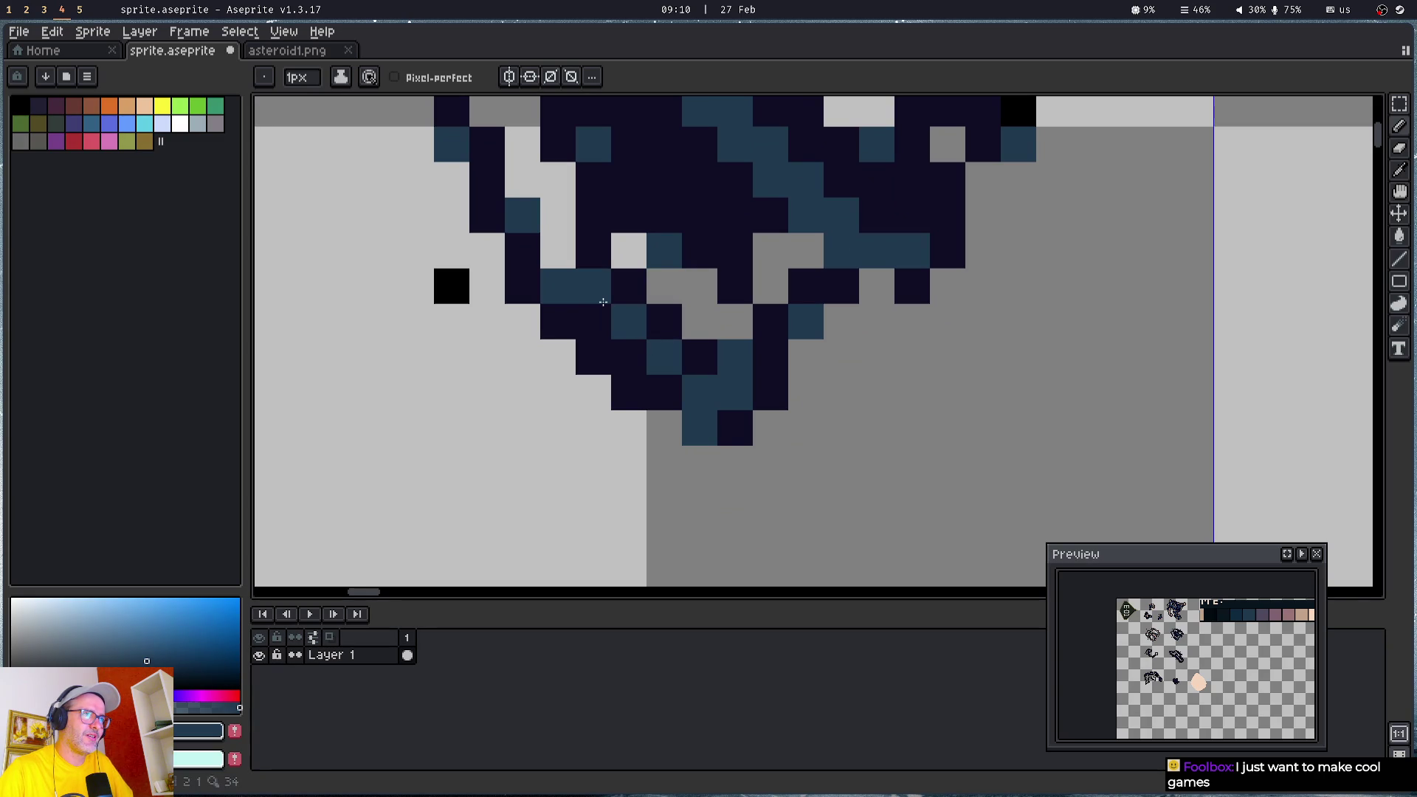
{"action": "left_click_drag", "start_coordinate": [771, 213], "coordinate": [819, 404]}
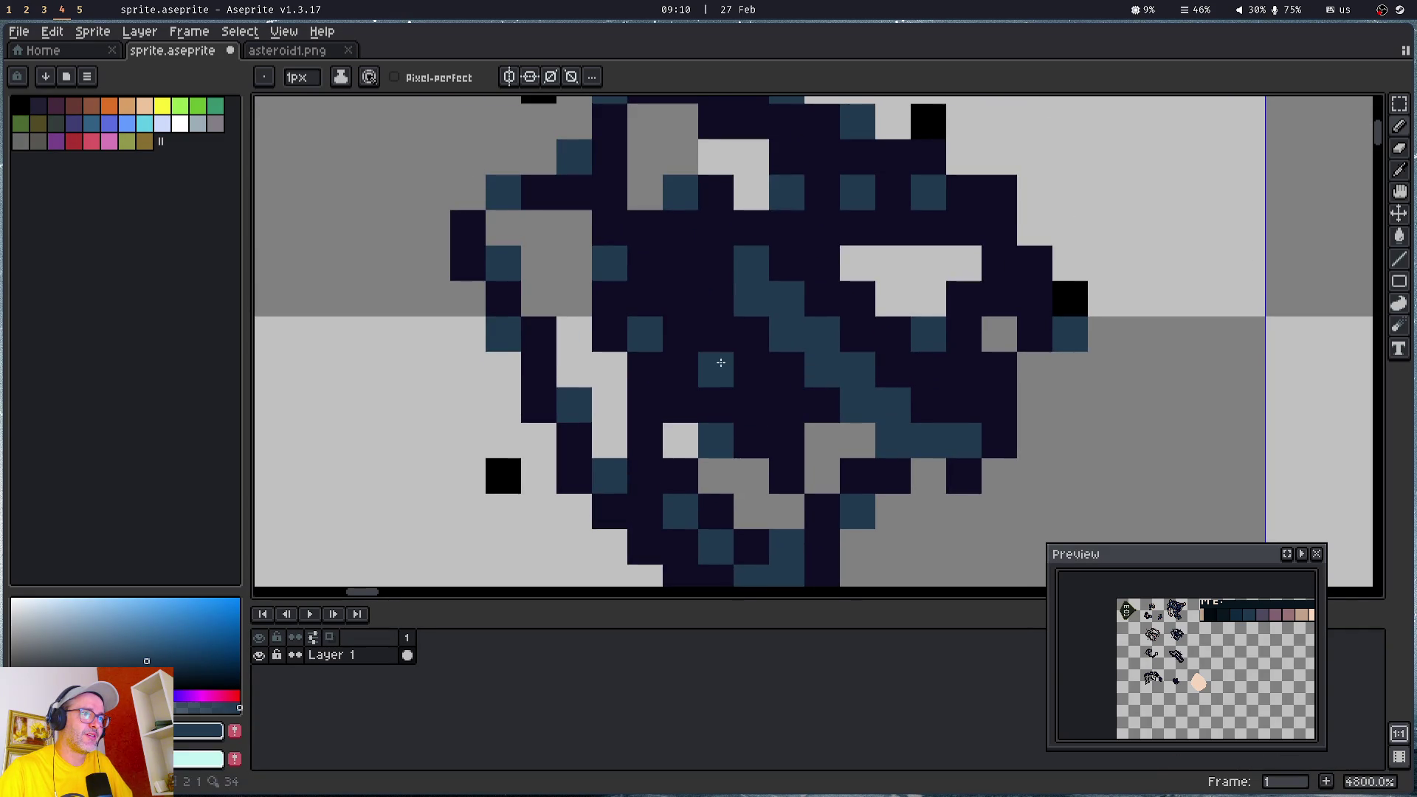
{"action": "left_click", "coordinate": [644, 405]}
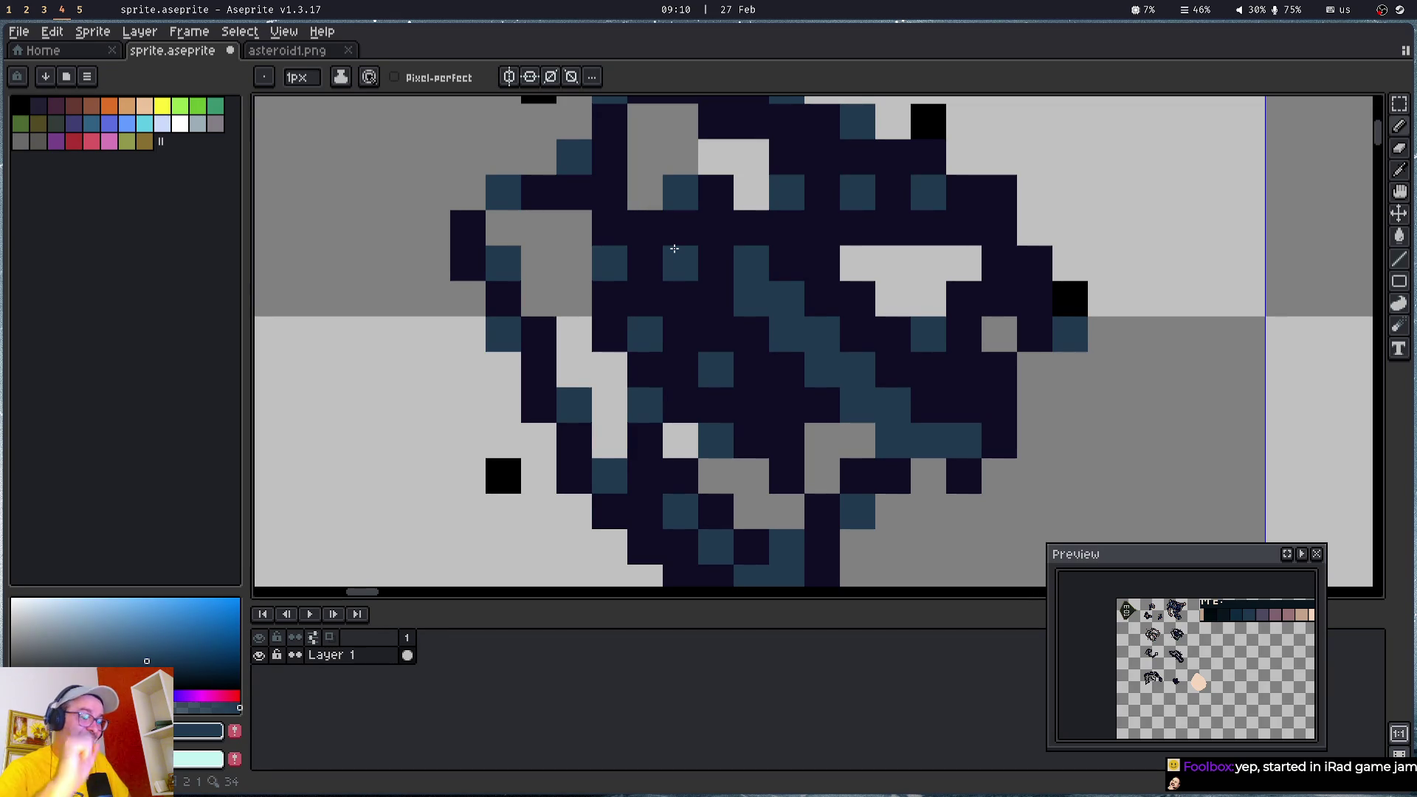
{"action": "mouse_move", "coordinate": [893, 228]}
{"action": "left_mouse_down"}
{"action": "mouse_move", "coordinate": [900, 293]}
{"action": "mouse_move", "coordinate": [946, 331]}
{"action": "left_mouse_up"}
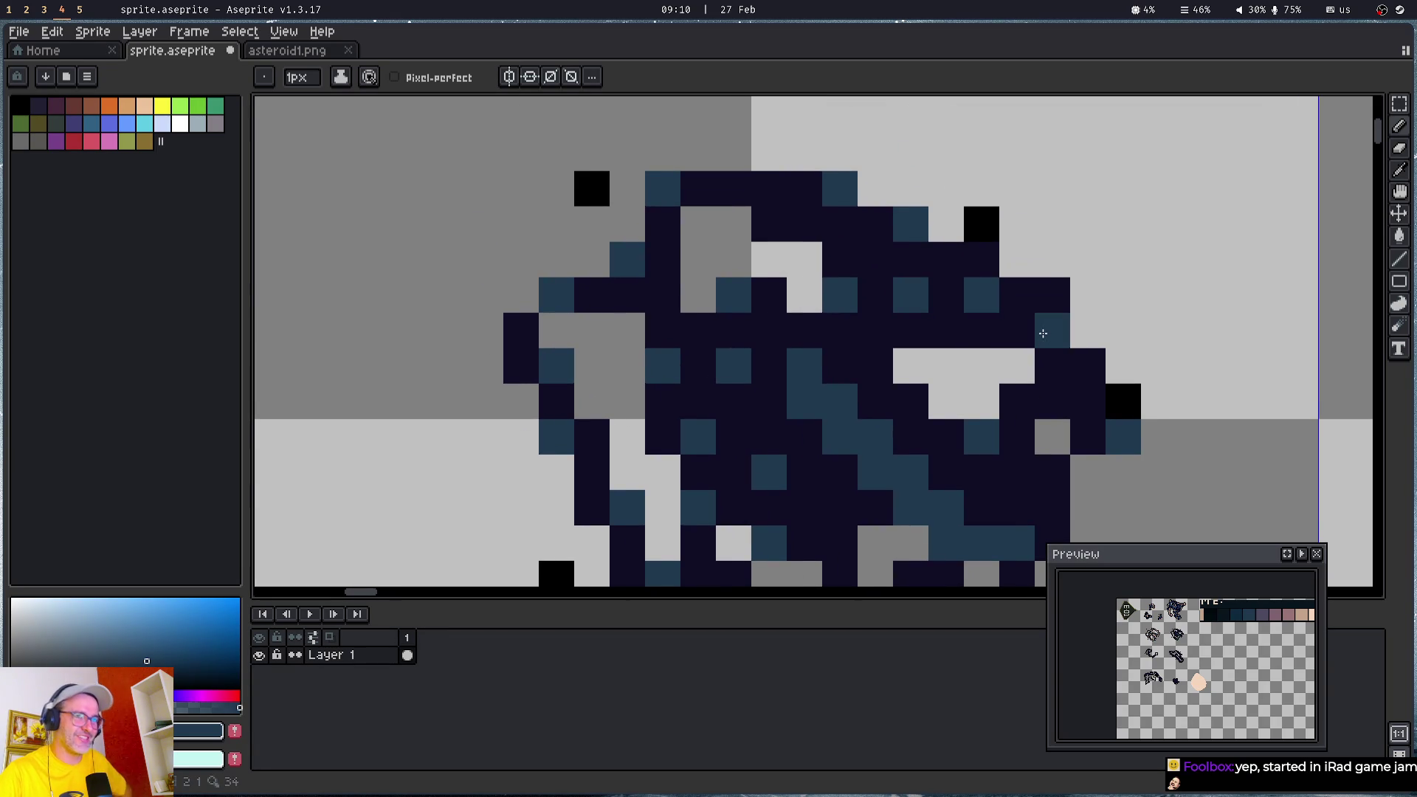
{"action": "left_click", "coordinate": [1043, 333]}
- Save the sprite file with Ctrl+S
{"action": "scroll", "coordinate": [760, 299], "scroll_direction": "down", "scroll_amount": 1}
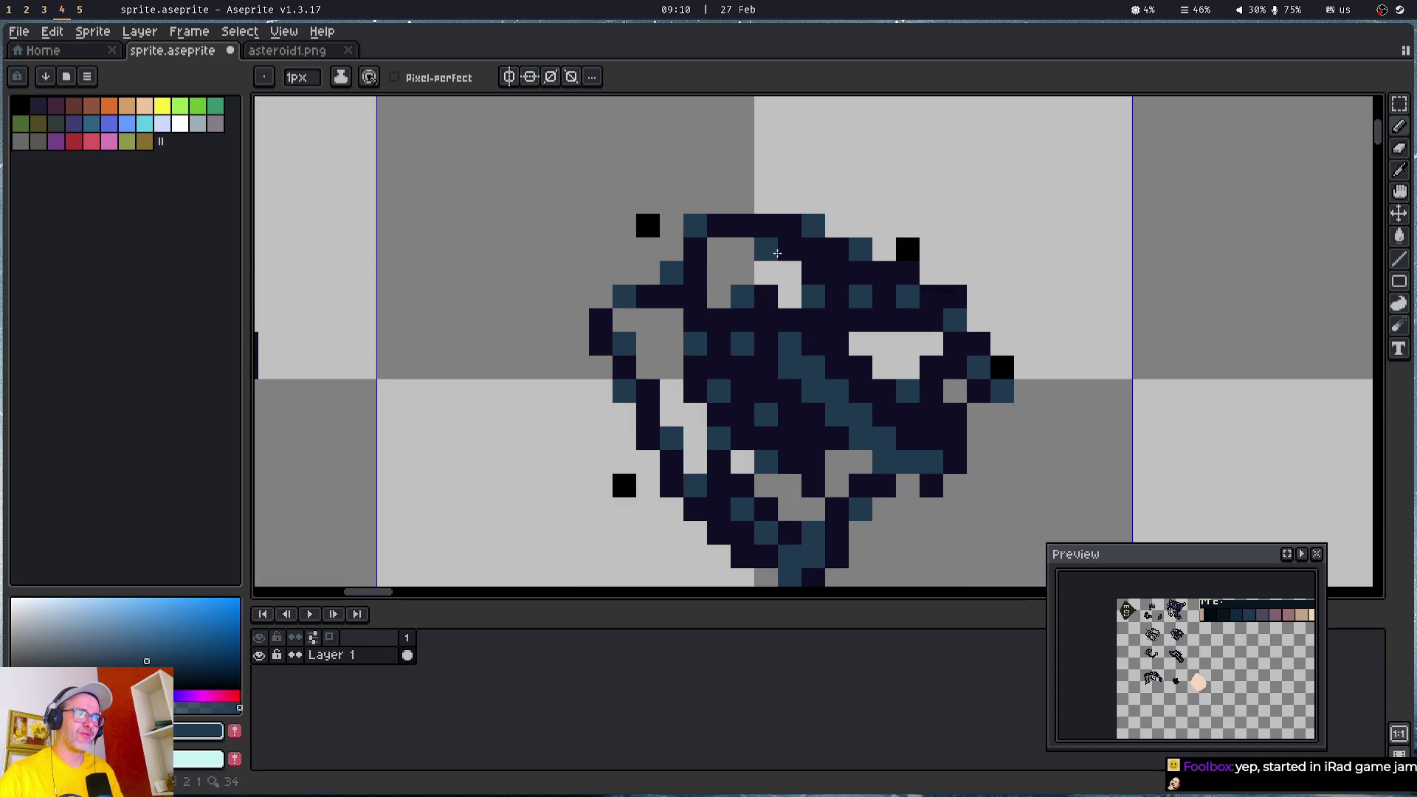
{"action": "key", "text": "ctrl+s"}
{"action": "scroll", "coordinate": [799, 431], "scroll_direction": "down", "scroll_amount": 2}
{"action": "scroll", "coordinate": [616, 438], "scroll_direction": "up", "scroll_amount": 2}
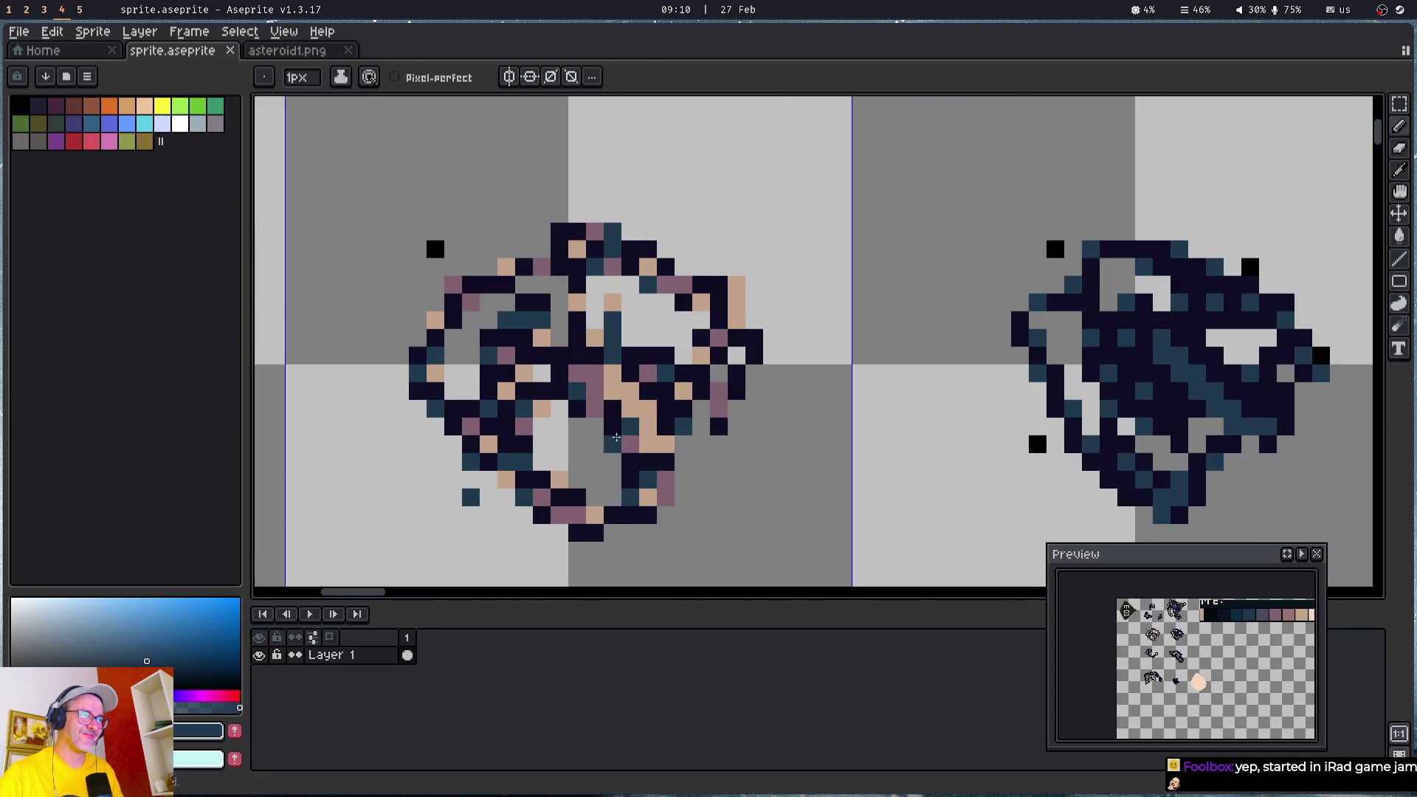
- Eyedrop the tan from the left asteroid and dot peach highlights on the right asteroid's top, left and right
{"action": "left_click", "coordinate": [648, 402], "text": "alt"}
{"action": "left_click_drag", "start_coordinate": [1188, 372], "coordinate": [994, 279]}
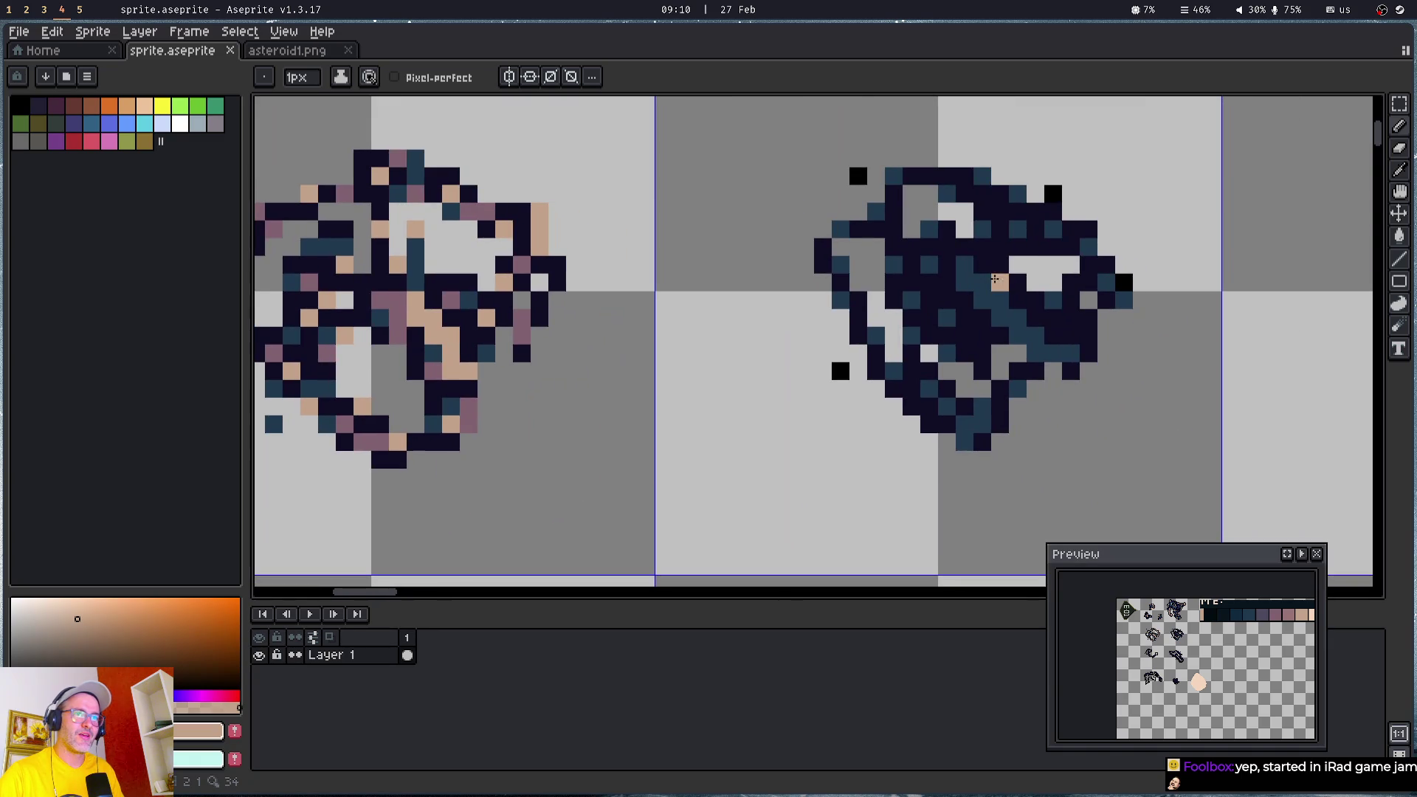
{"action": "left_click", "coordinate": [982, 353]}
{"action": "left_click", "coordinate": [911, 389]}
{"action": "left_click", "coordinate": [875, 230]}
{"action": "left_click", "coordinate": [1017, 247]}
{"action": "left_click", "coordinate": [1071, 247]}
{"action": "left_click", "coordinate": [1065, 325]}
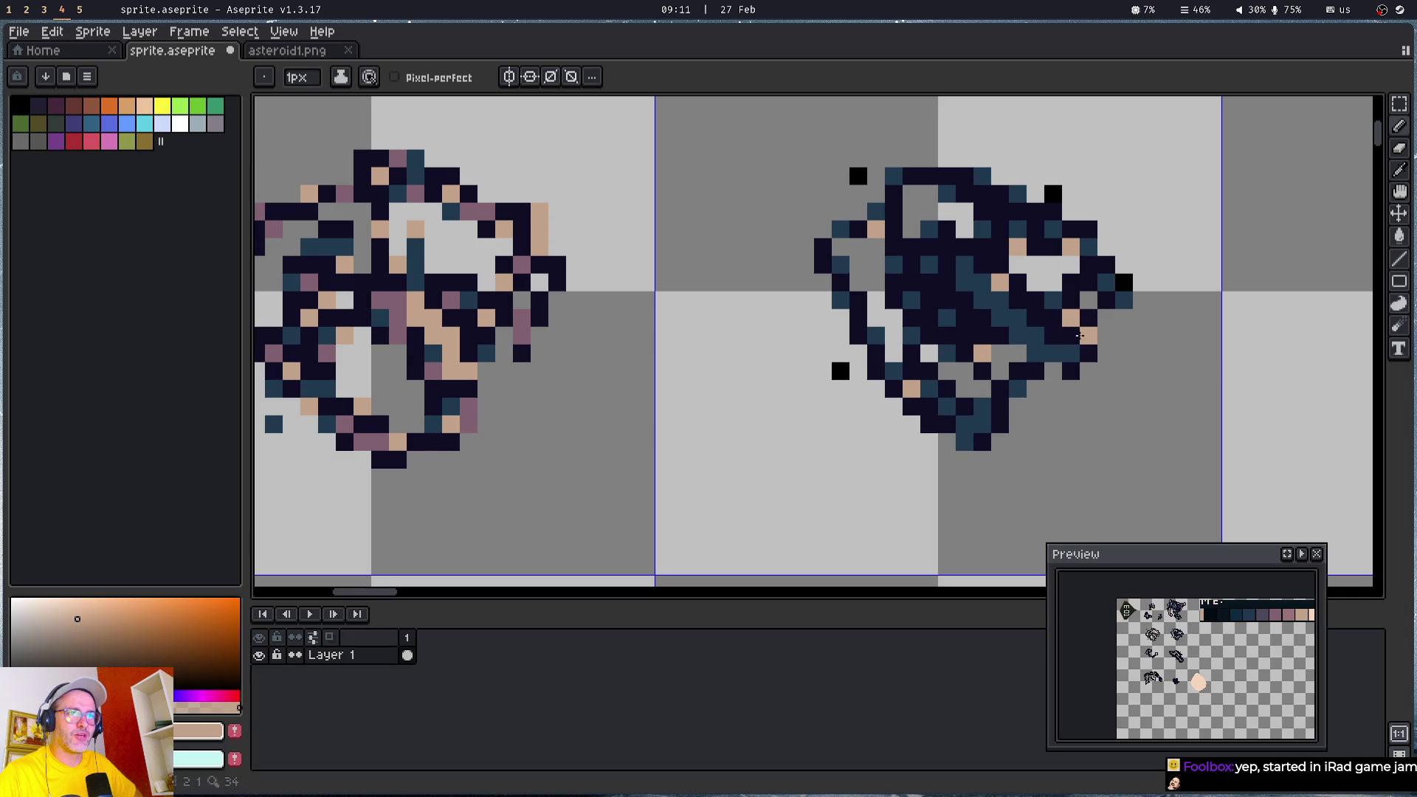
- Add more peach pixels along the lower edge, interior, middle and top edge of the right asteroid
{"action": "left_click", "coordinate": [1000, 425]}
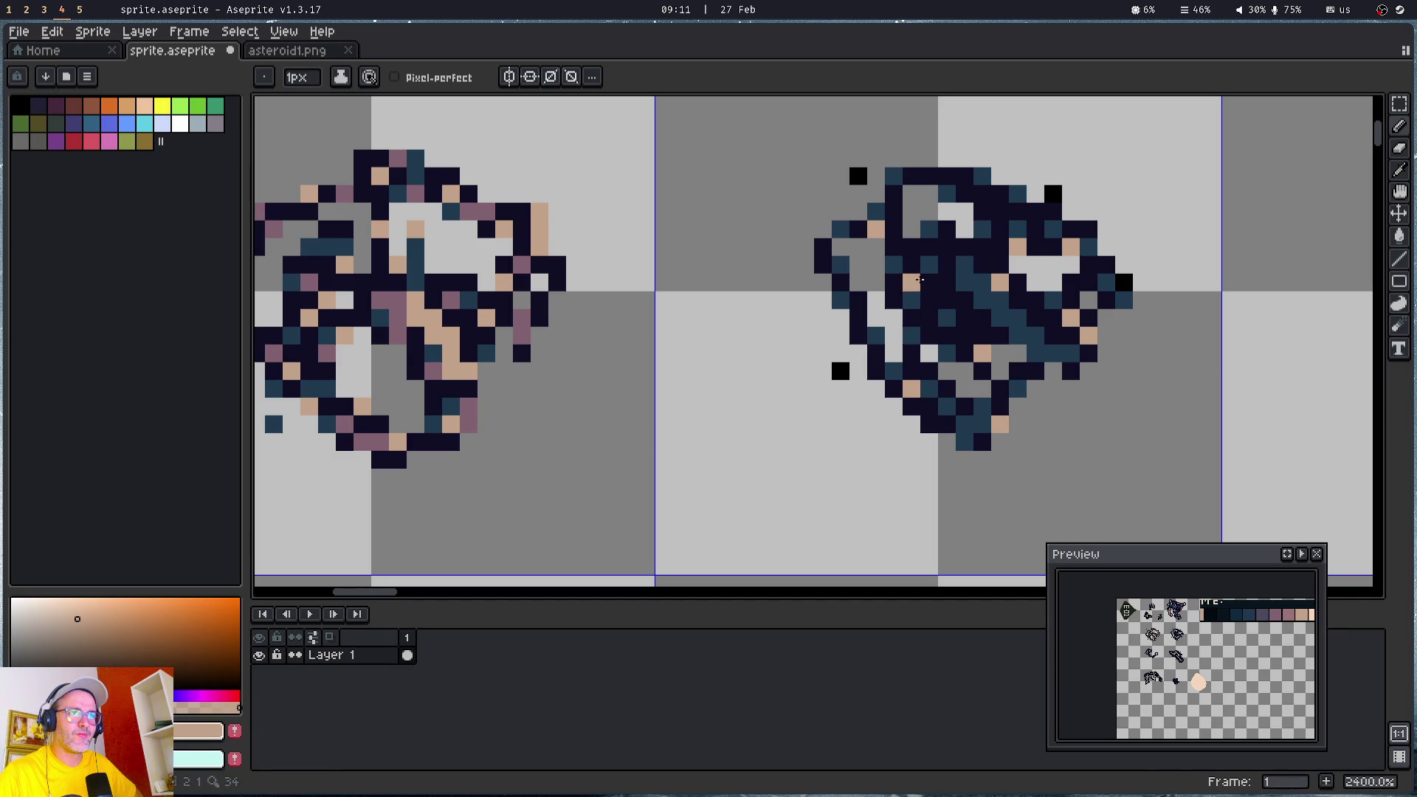
{"action": "left_click", "coordinate": [930, 295]}
{"action": "left_click", "coordinate": [912, 246]}
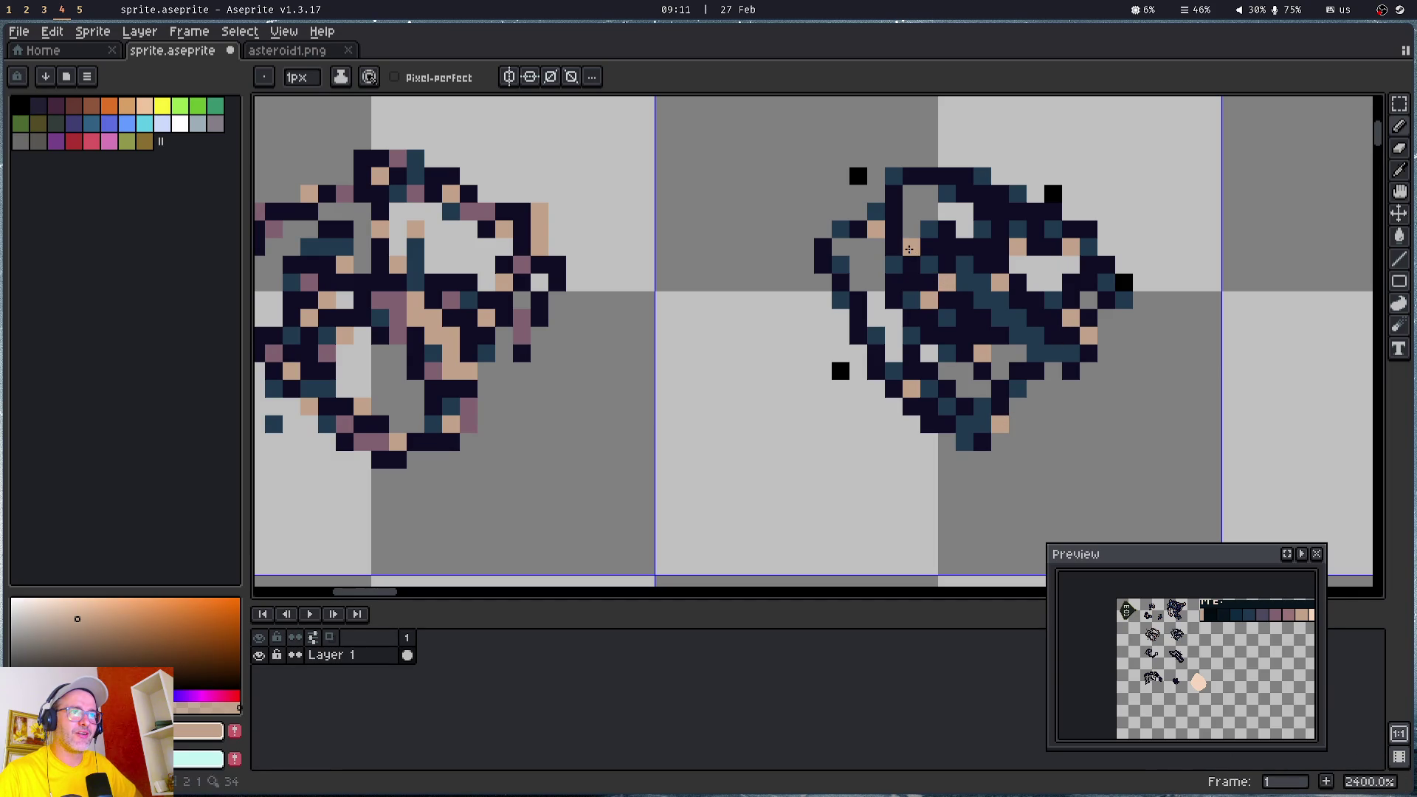
{"action": "left_click", "coordinate": [981, 263]}
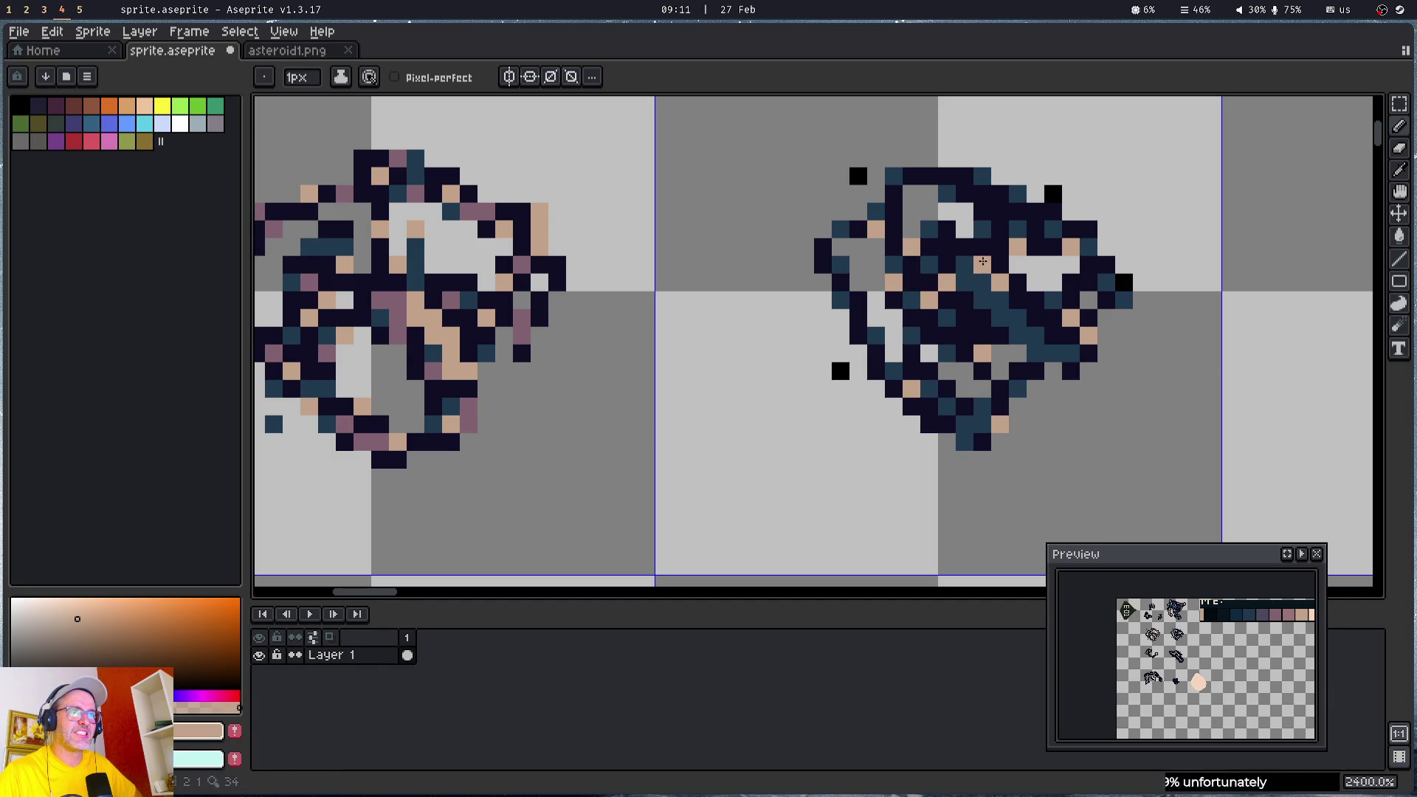
{"action": "left_click", "coordinate": [1000, 228]}
{"action": "left_click", "coordinate": [987, 194]}
{"action": "left_click", "coordinate": [946, 176]}
{"action": "left_click", "coordinate": [893, 194]}
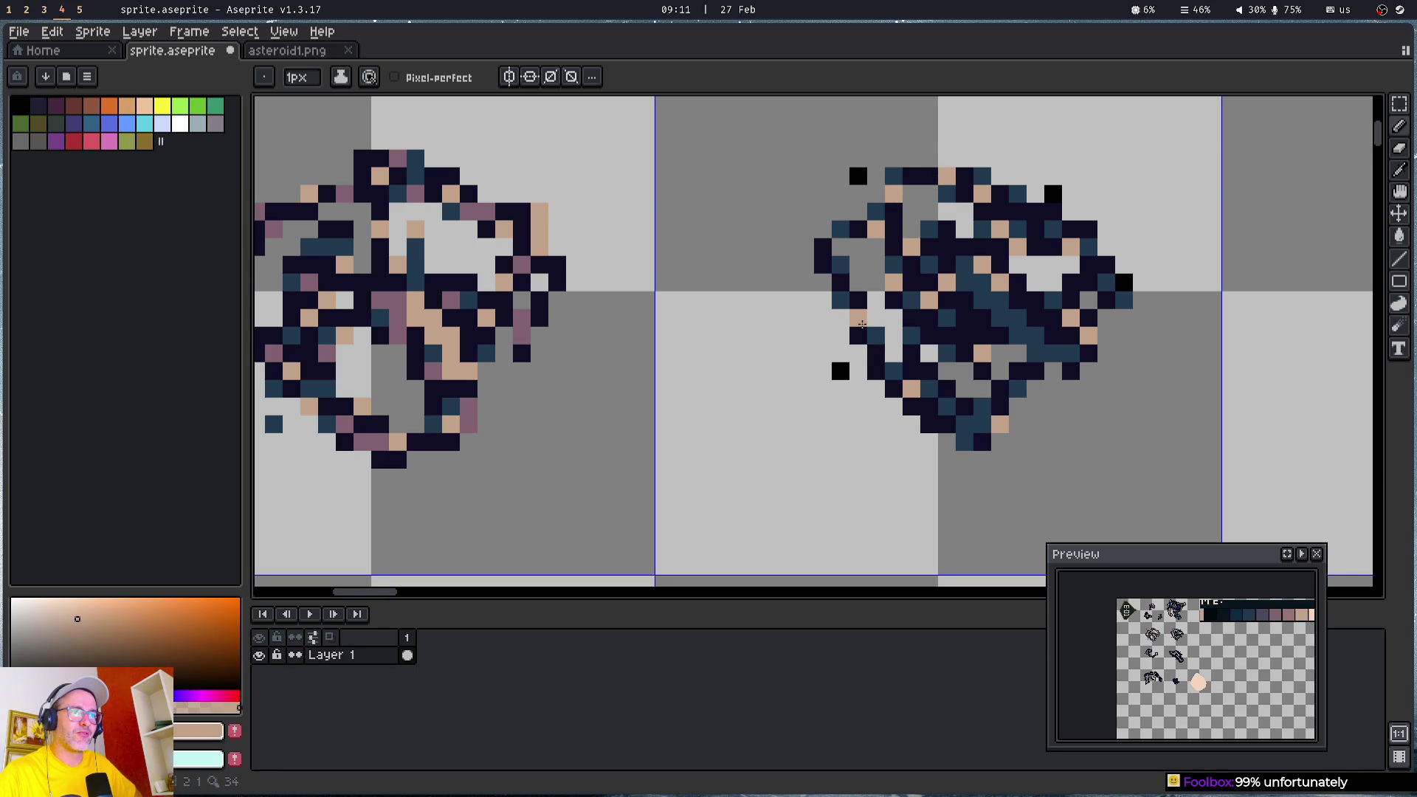
{"action": "left_click", "coordinate": [981, 333]}
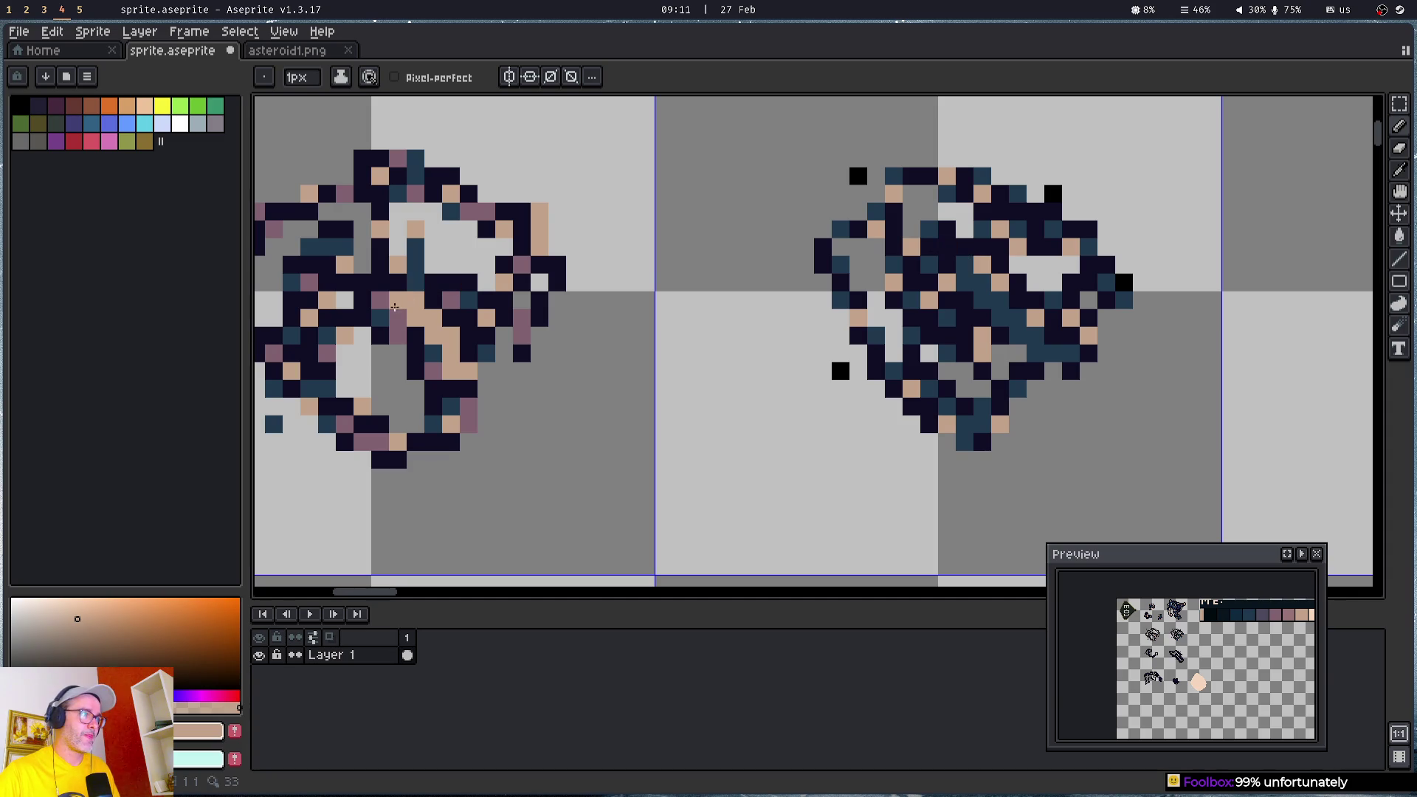
- Eyedrop mauve from the left asteroid and turn seven dark pixels on the right asteroid mauve
{"action": "key", "text": "i"}
{"action": "left_click", "coordinate": [399, 304]}
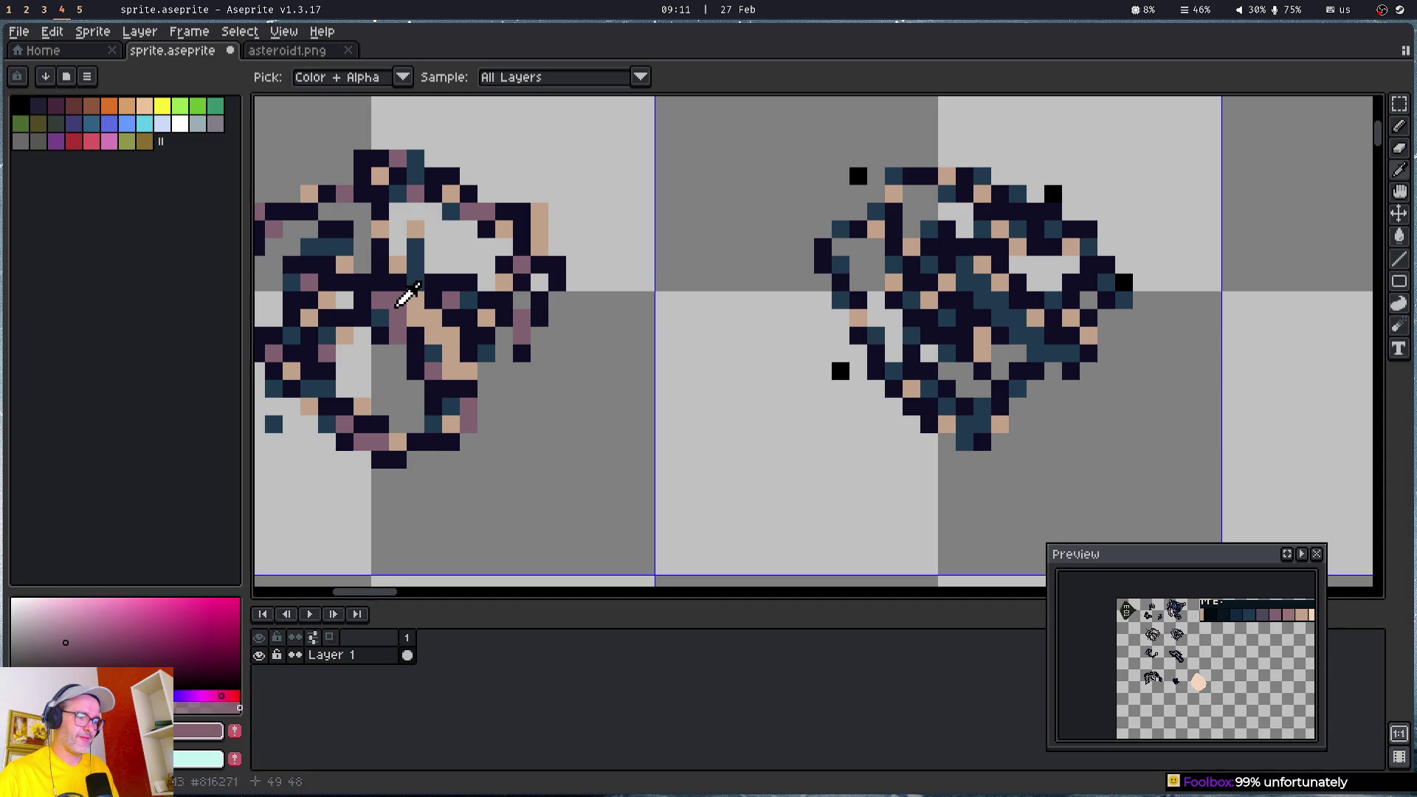
{"action": "key", "text": "b"}
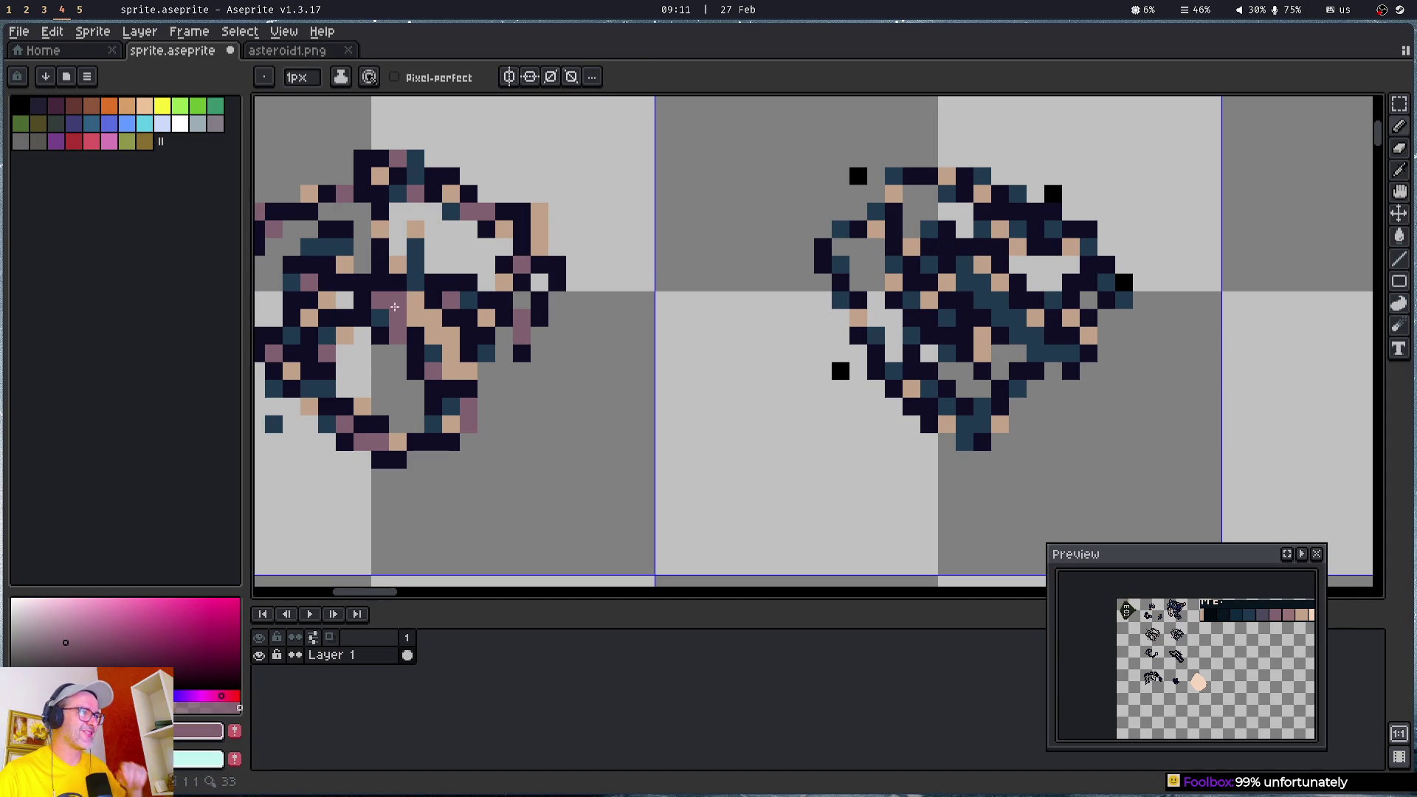
{"action": "left_click", "coordinate": [928, 286]}
{"action": "left_click", "coordinate": [965, 335]}
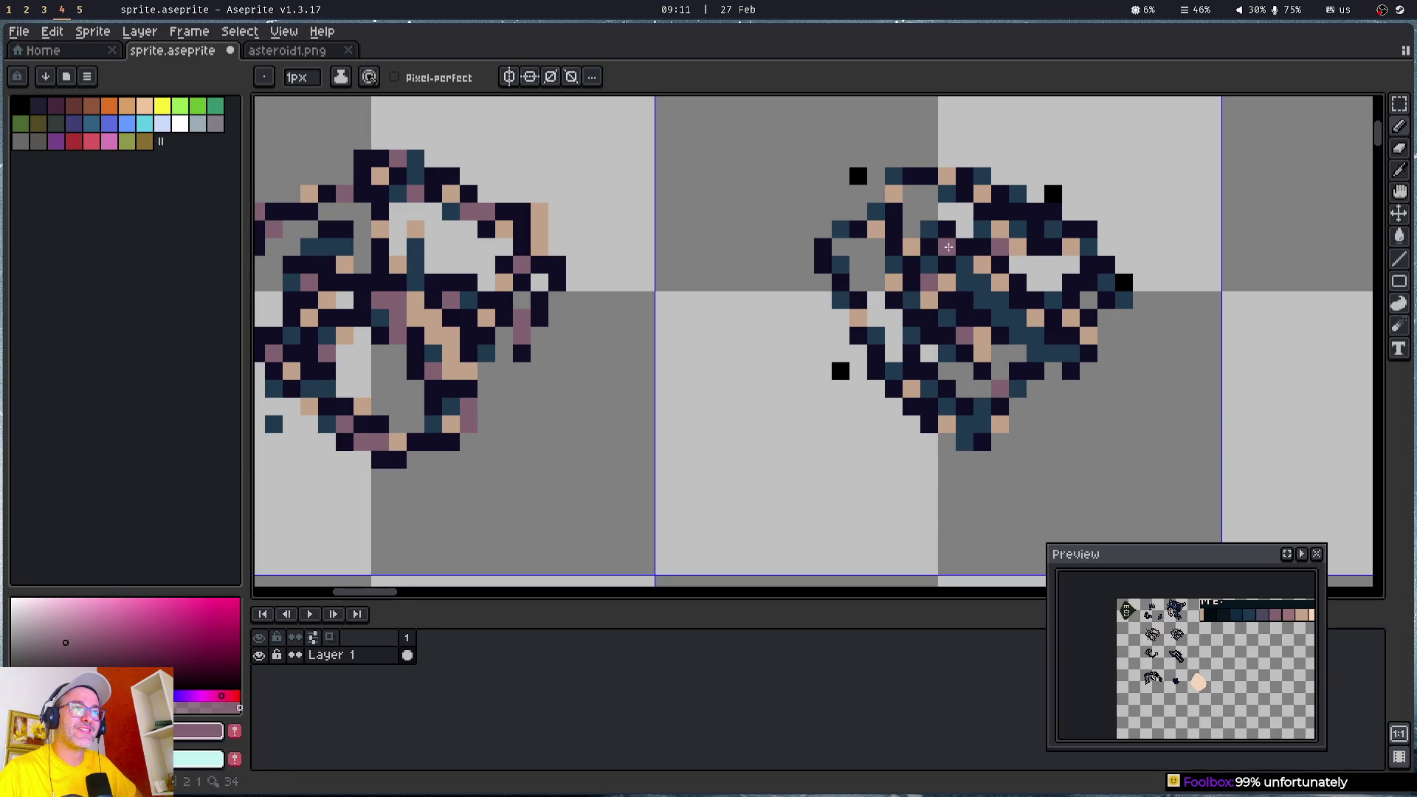
{"action": "left_click", "coordinate": [928, 176]}
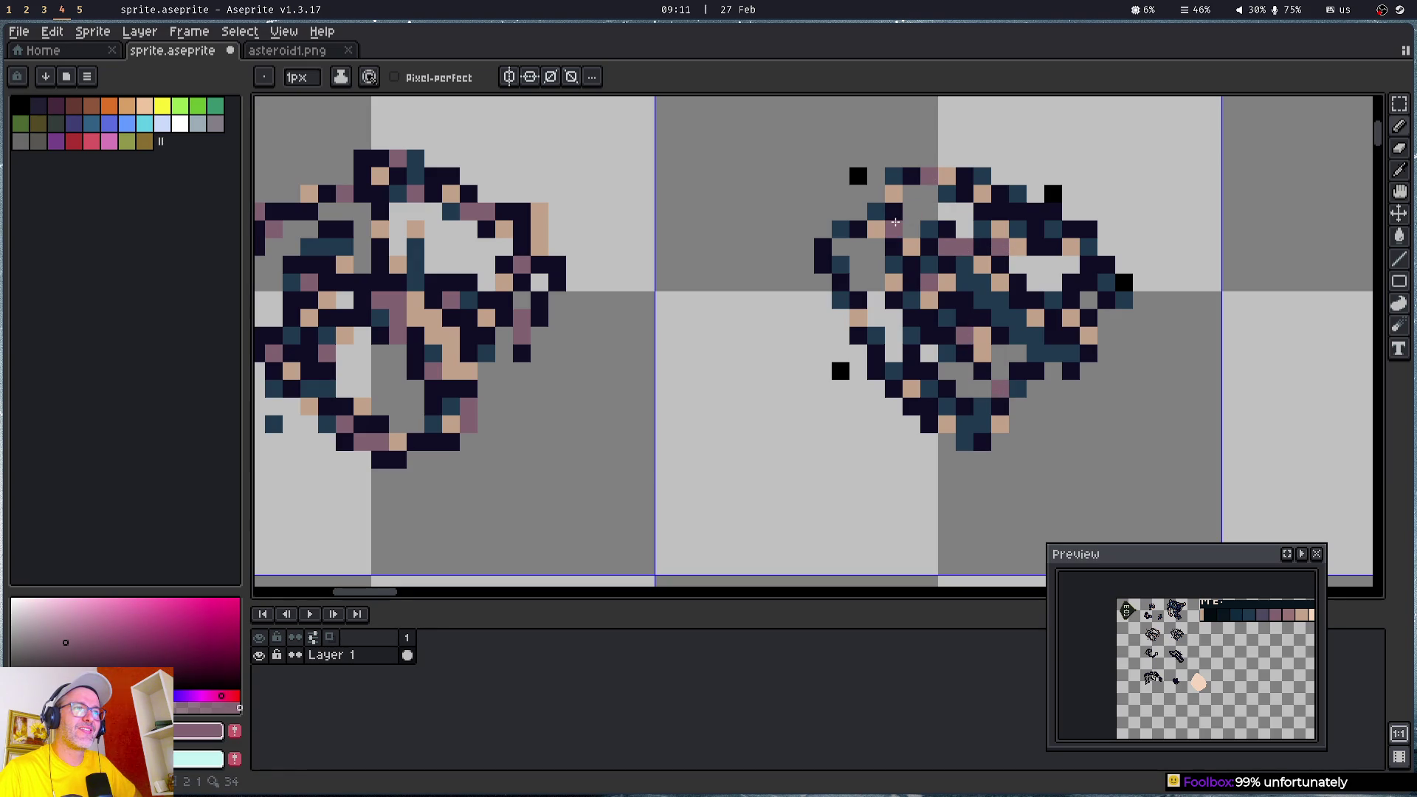
{"action": "left_click", "coordinate": [876, 369]}
{"action": "left_click", "coordinate": [858, 299]}
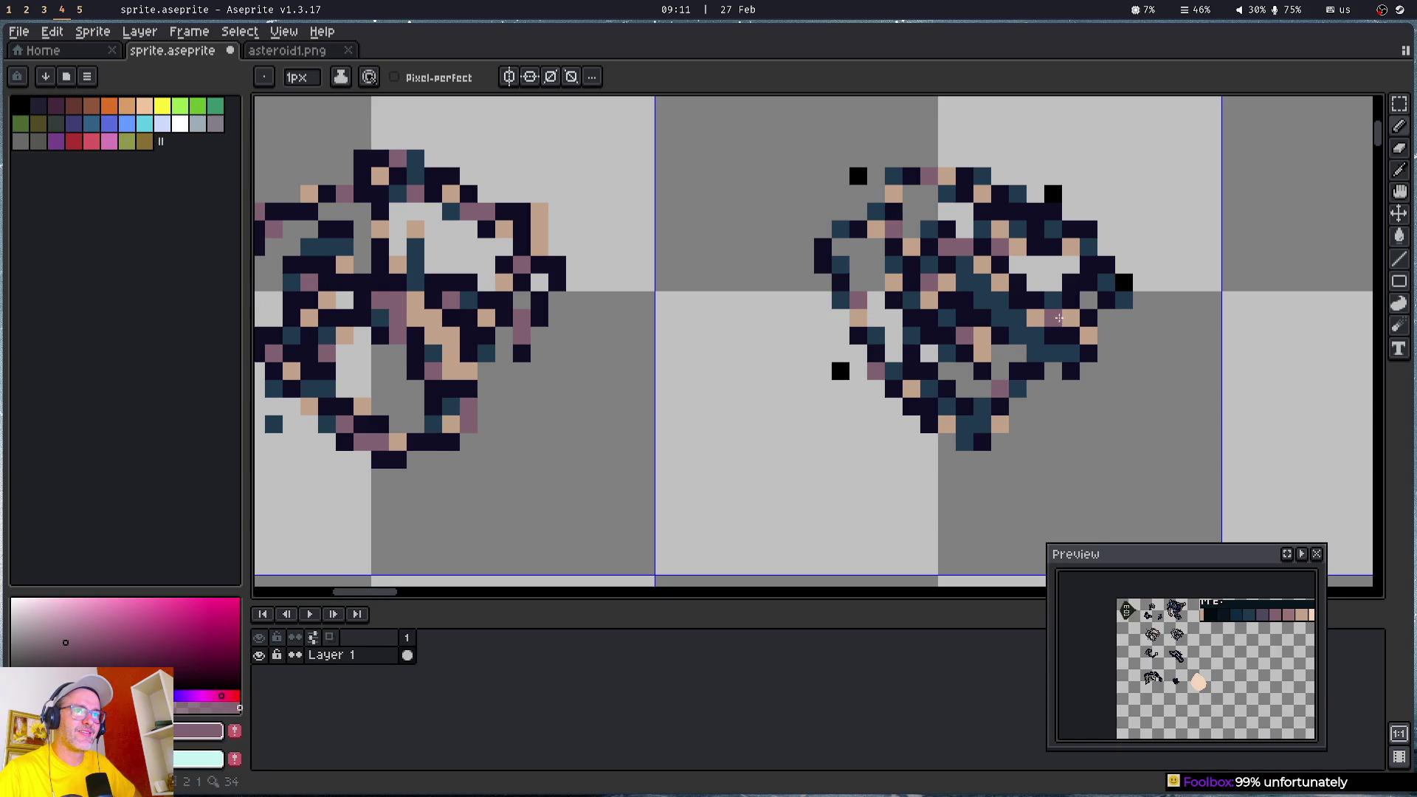
{"action": "left_click", "coordinate": [1016, 370]}
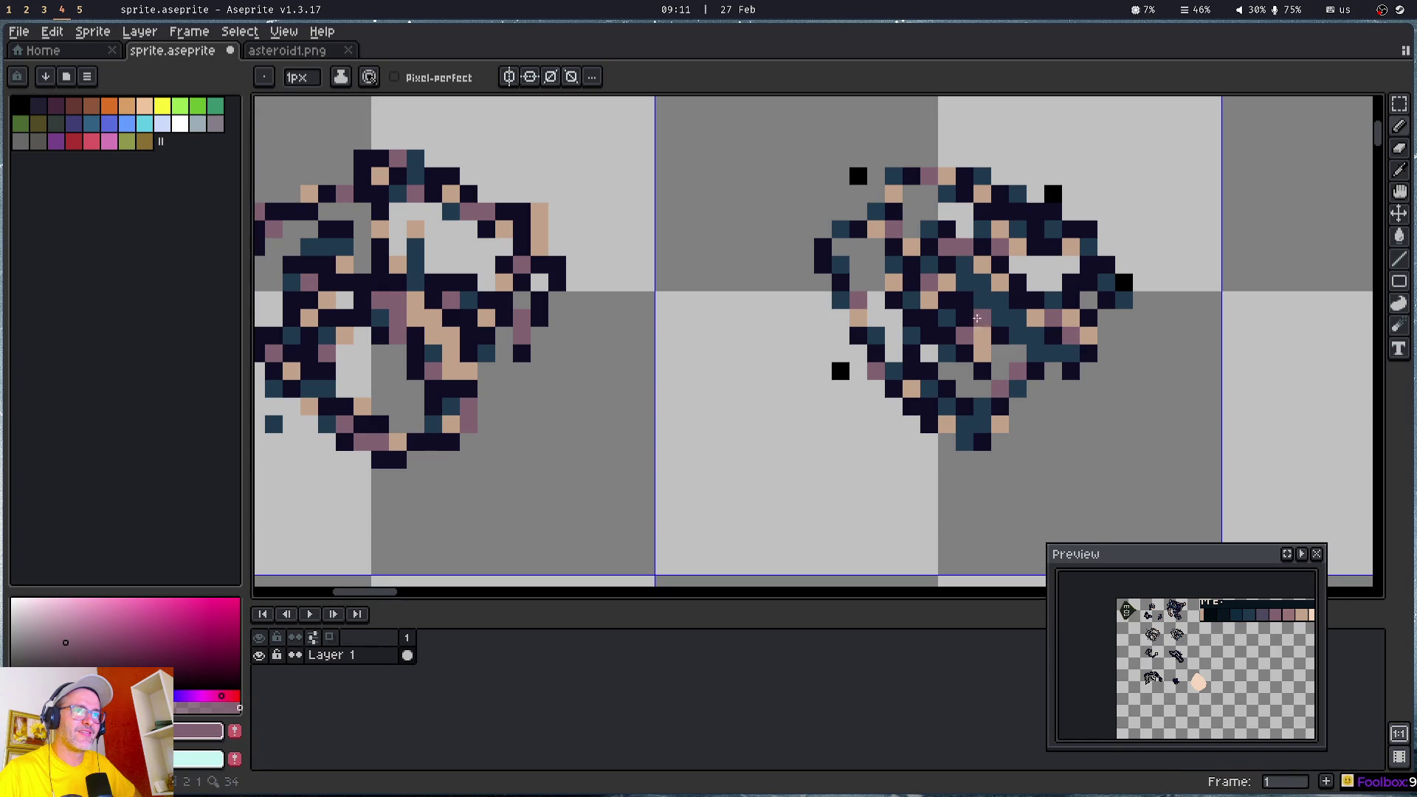
{"action": "left_click", "coordinate": [1089, 282]}
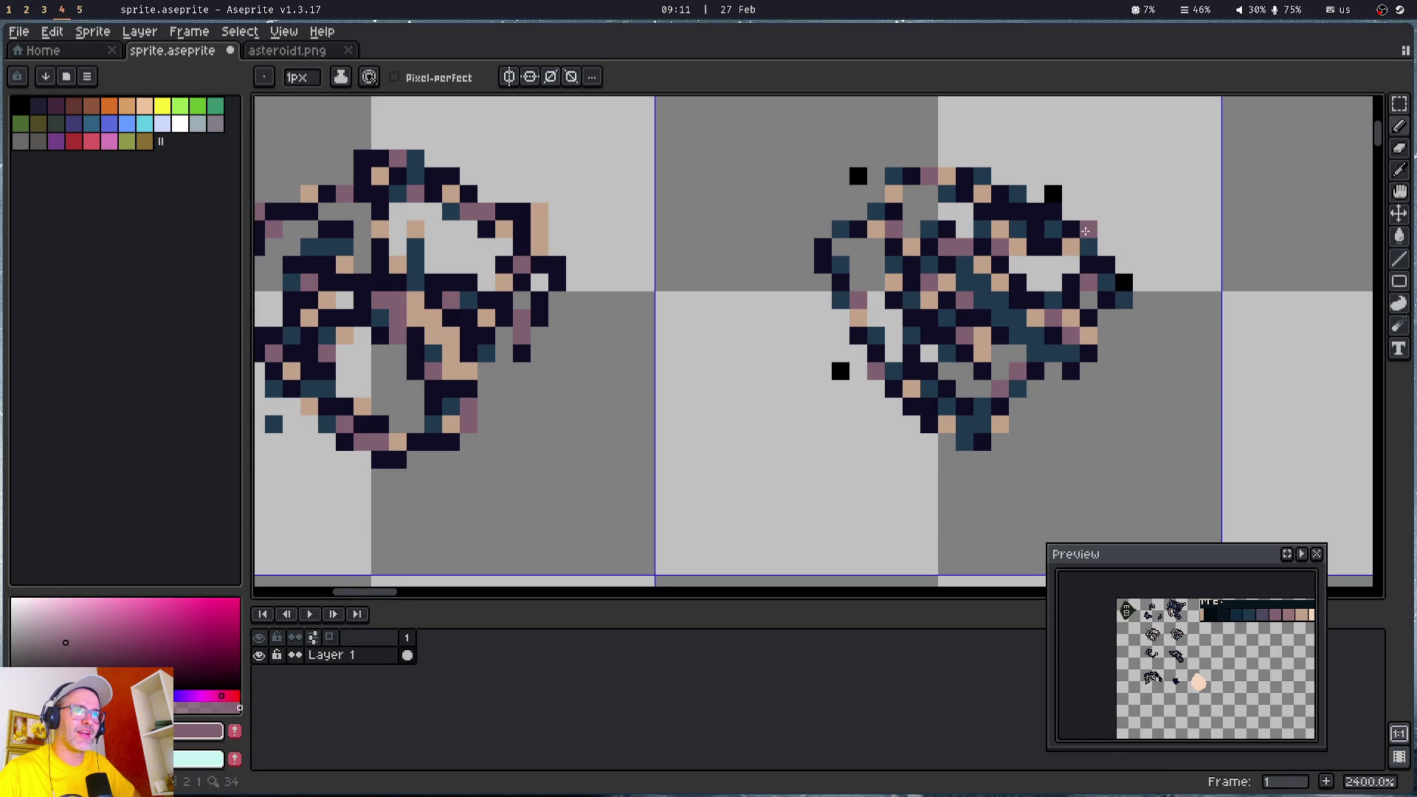
{"action": "scroll", "coordinate": [1019, 207], "scroll_direction": "down", "scroll_amount": 4}
{"action": "scroll", "coordinate": [648, 421], "scroll_direction": "up", "scroll_amount": 5}
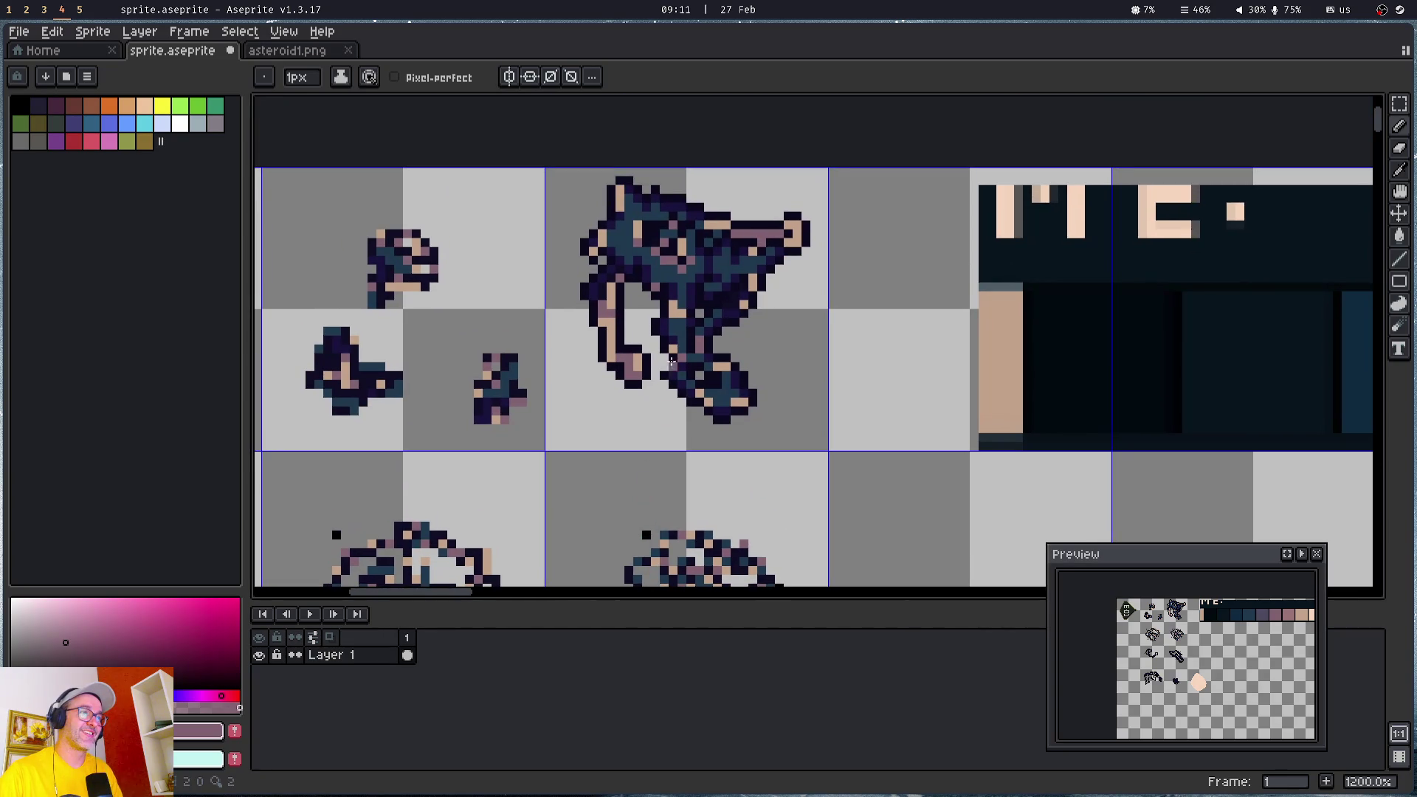
- Eyedrop the dark navy and recolour a black pixel on the right asteroid navy
{"action": "left_click_drag", "start_coordinate": [671, 364], "coordinate": [605, 301]}
{"action": "key", "text": "i"}
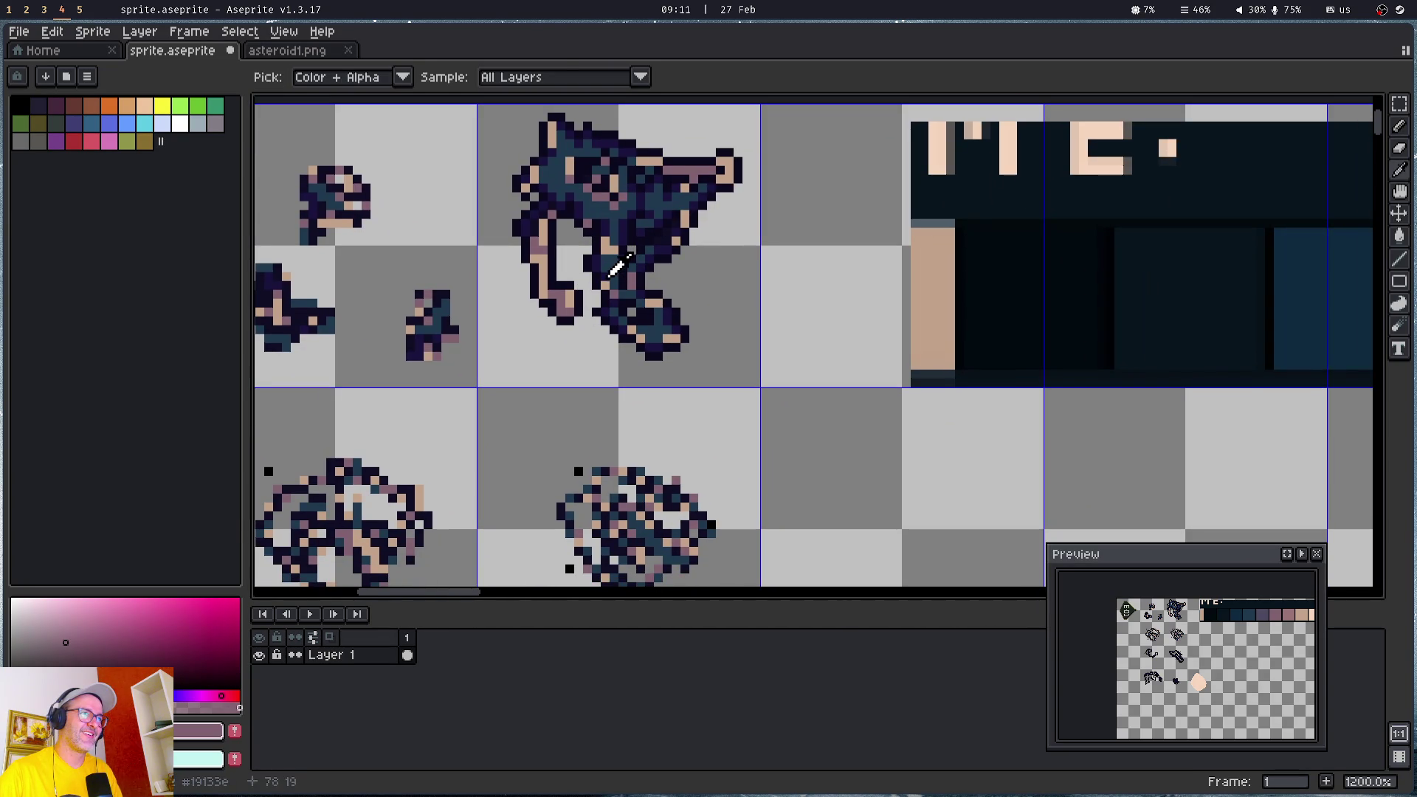
{"action": "left_click", "coordinate": [616, 267]}
{"action": "key", "text": "b"}
{"action": "scroll", "coordinate": [681, 555], "scroll_direction": "up", "scroll_amount": 5}
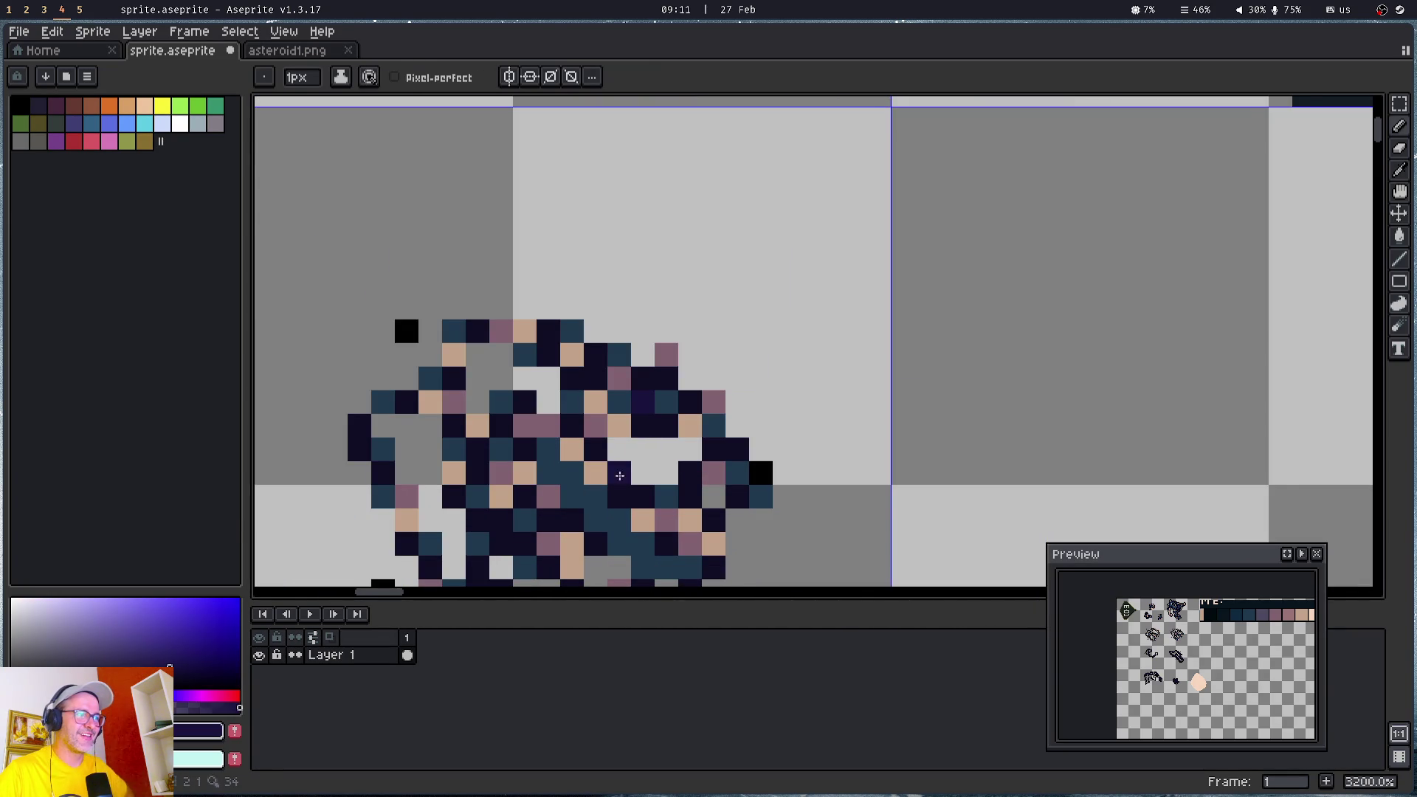
{"action": "left_click_drag", "start_coordinate": [620, 476], "coordinate": [790, 355]}
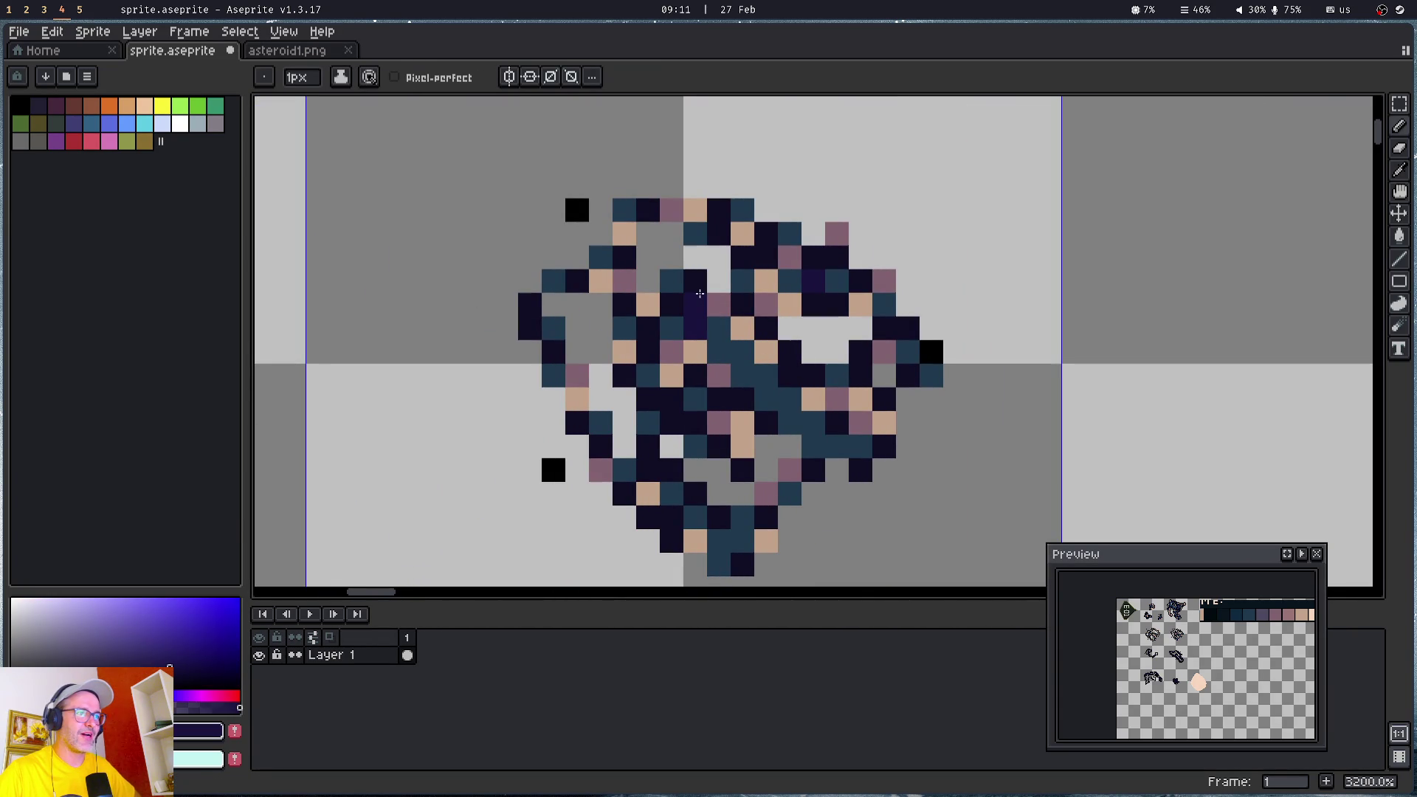
{"action": "left_click", "coordinate": [695, 281]}
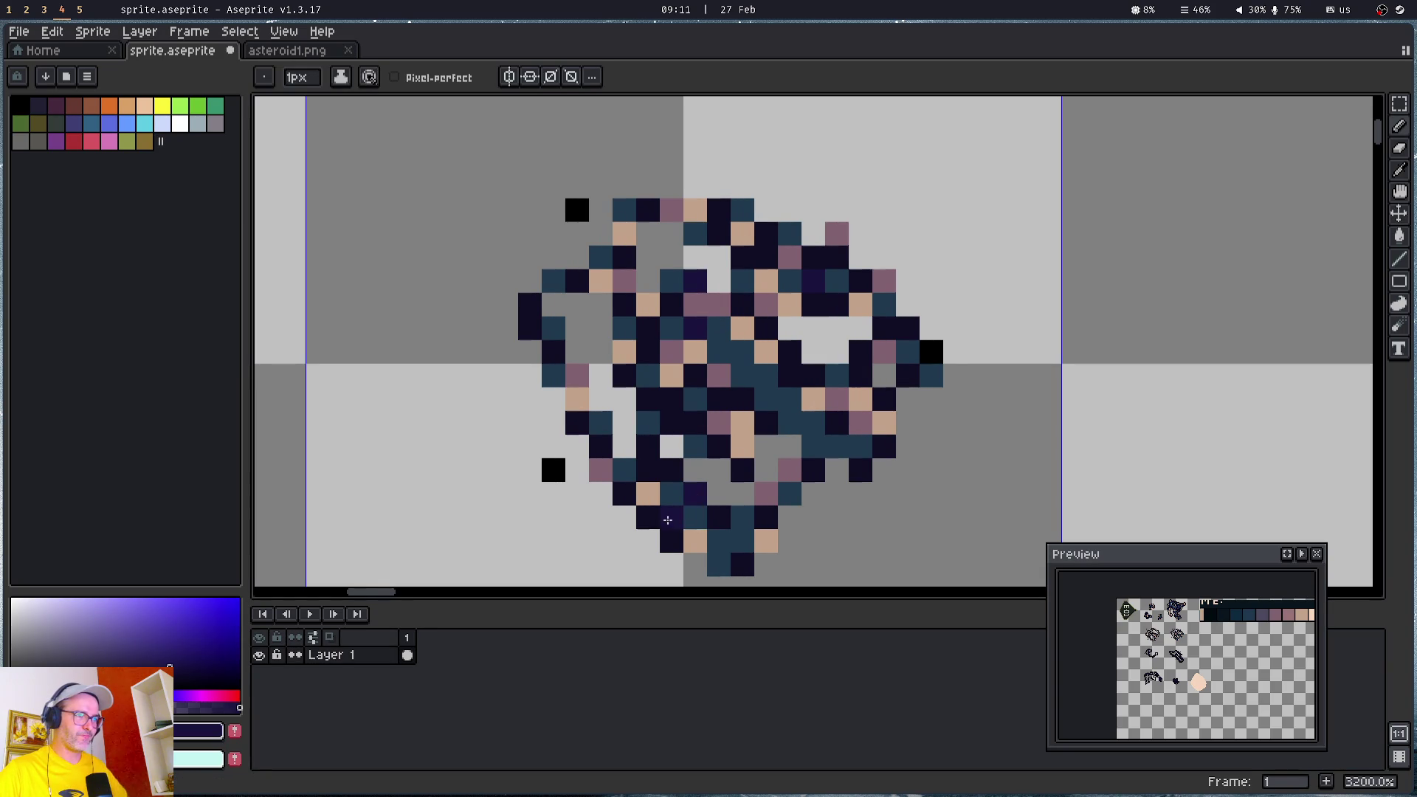
- Turn black pixels on the left, lower-left and right edge navy, and darken a bottom tan pixel
{"action": "scroll", "coordinate": [749, 357], "scroll_direction": "left", "scroll_amount": 4}
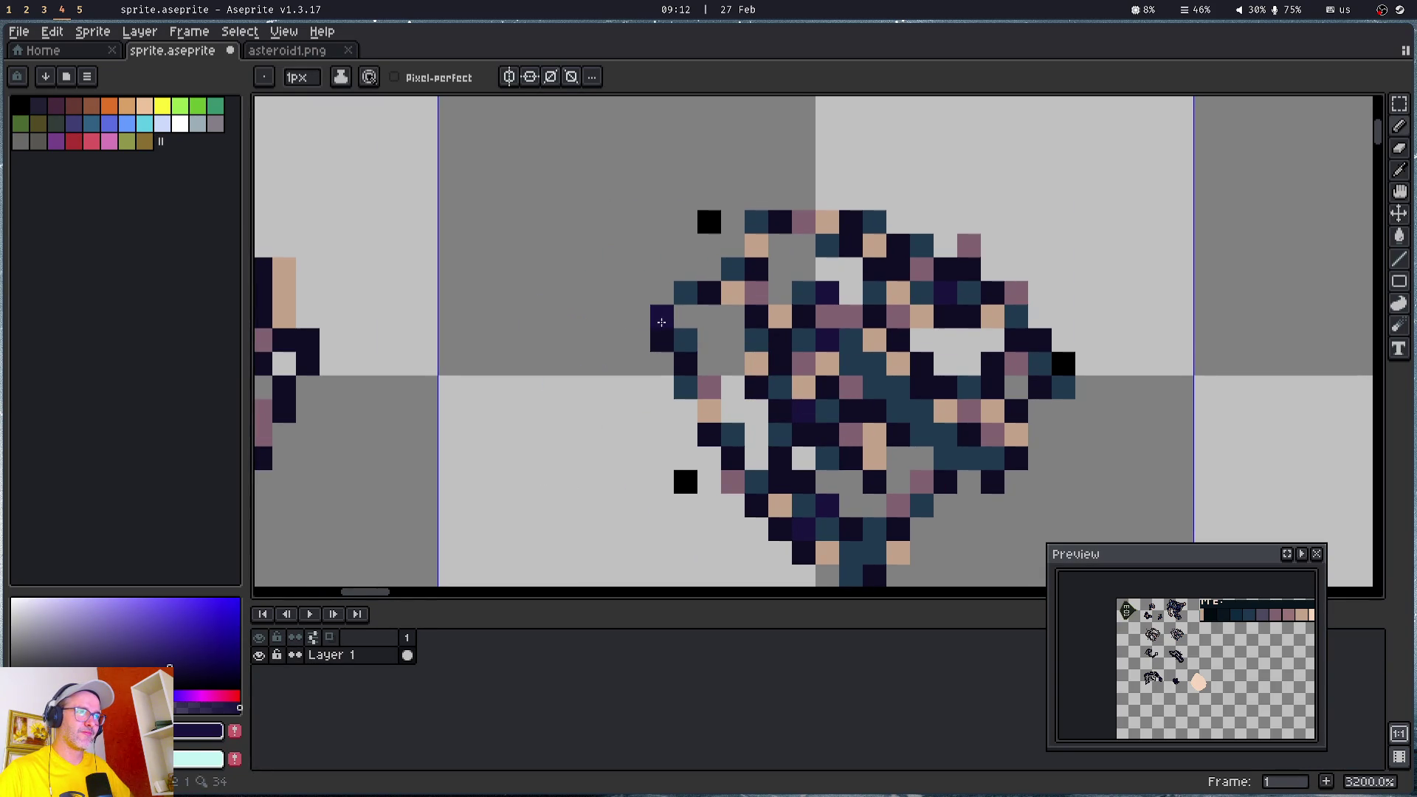
{"action": "scroll", "coordinate": [929, 232], "scroll_direction": "left", "scroll_amount": 4}
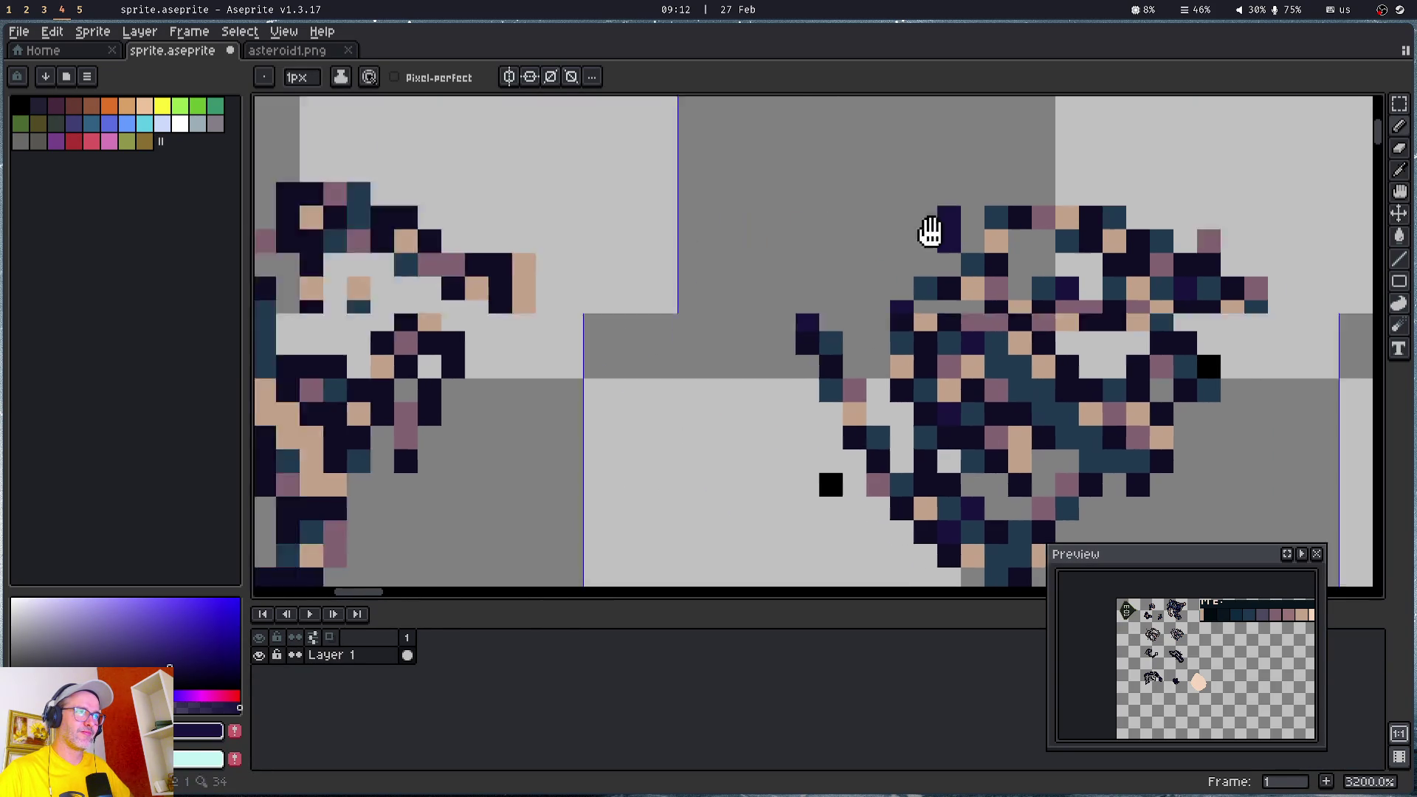
{"action": "scroll", "coordinate": [929, 232], "scroll_direction": "left", "scroll_amount": 10}
{"action": "left_click", "coordinate": [545, 254]}
{"action": "left_click", "coordinate": [592, 163]}
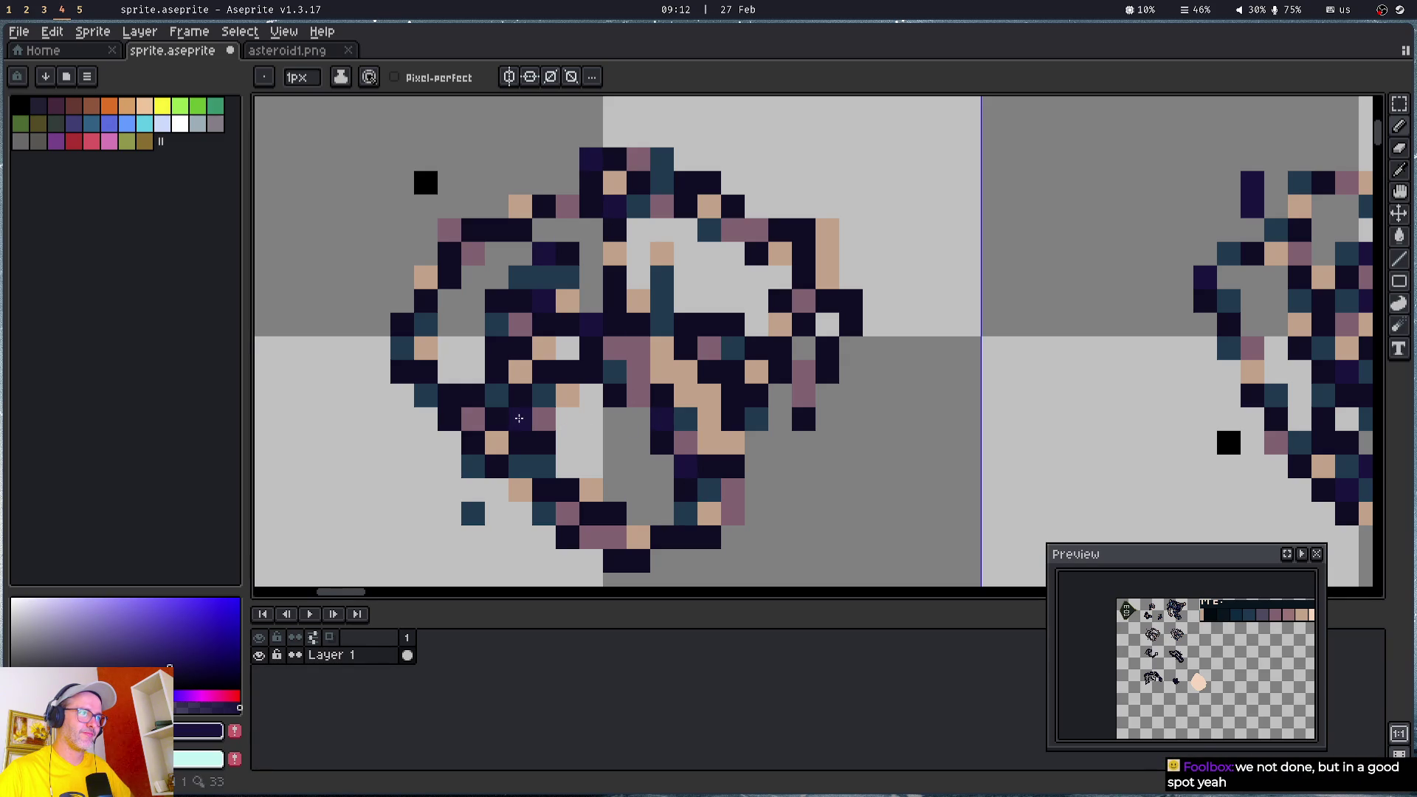
{"action": "left_click", "coordinate": [449, 396]}
{"action": "left_click", "coordinate": [411, 373]}
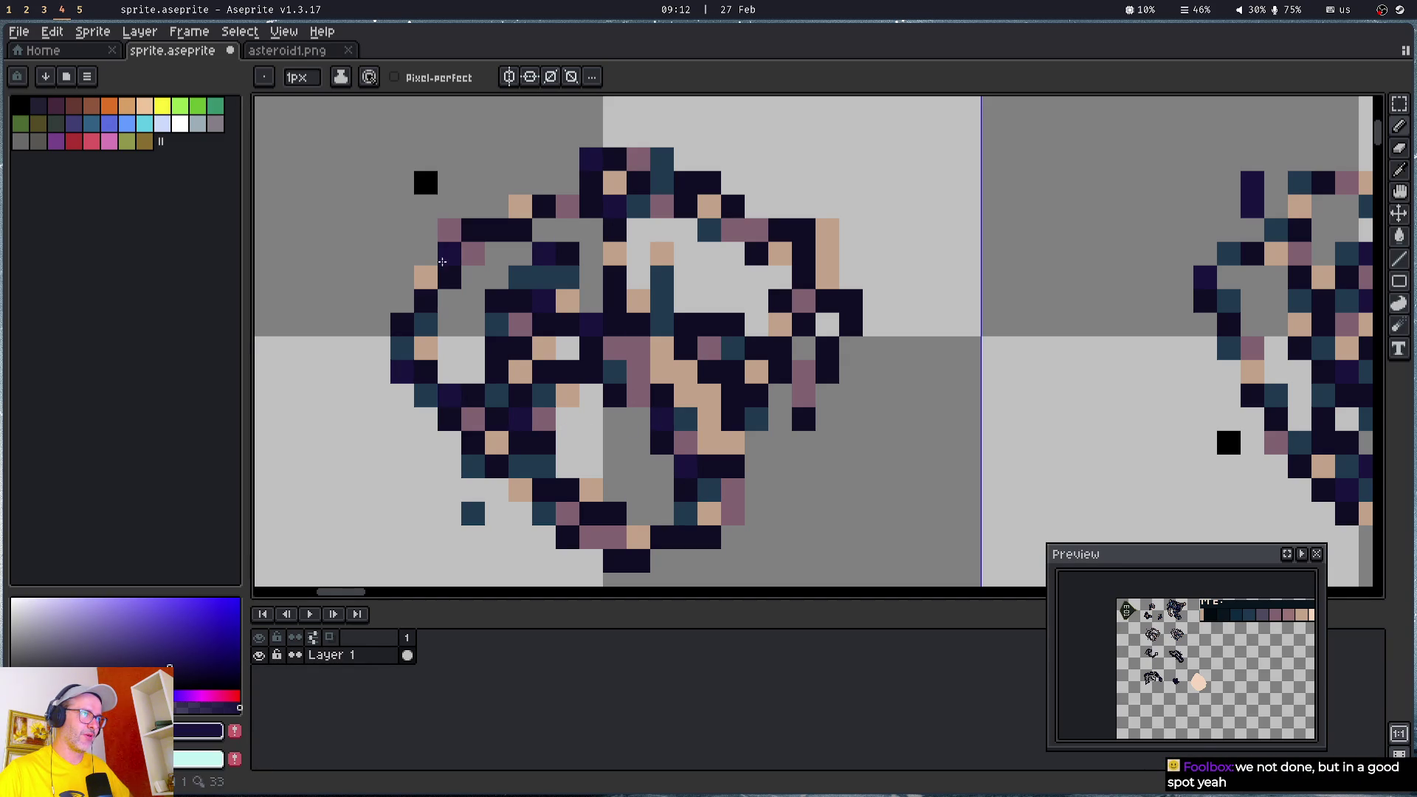
{"action": "left_click", "coordinate": [804, 230]}
{"action": "left_click", "coordinate": [850, 302]}
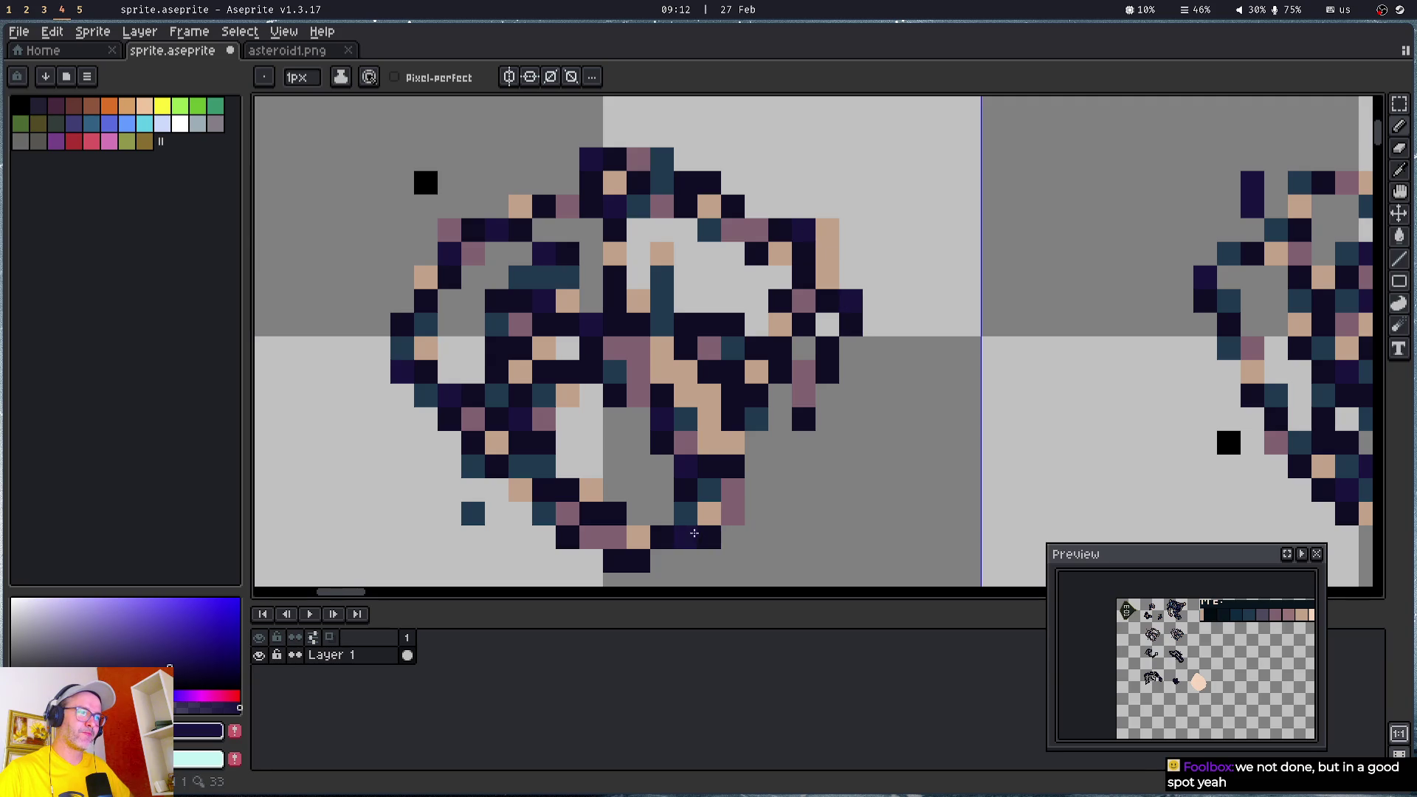
{"action": "left_click", "coordinate": [709, 443]}
- Recolour further black asteroid pixels and the small box's corner pixel dark navy
{"action": "scroll", "coordinate": [776, 335], "scroll_direction": "down", "scroll_amount": 4}
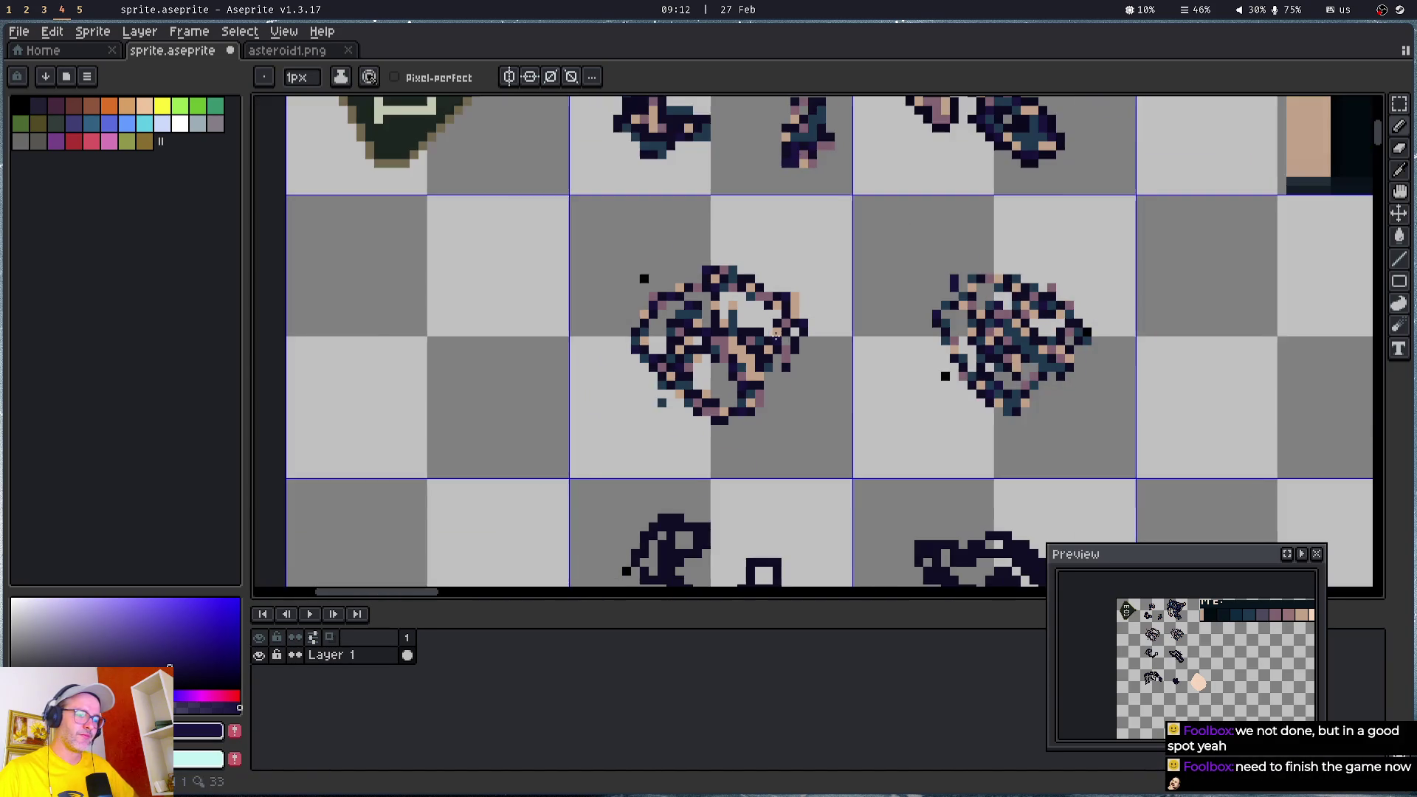
{"action": "scroll", "coordinate": [805, 325], "scroll_direction": "down", "scroll_amount": 1}
{"action": "scroll", "coordinate": [778, 317], "scroll_direction": "up", "scroll_amount": 3}
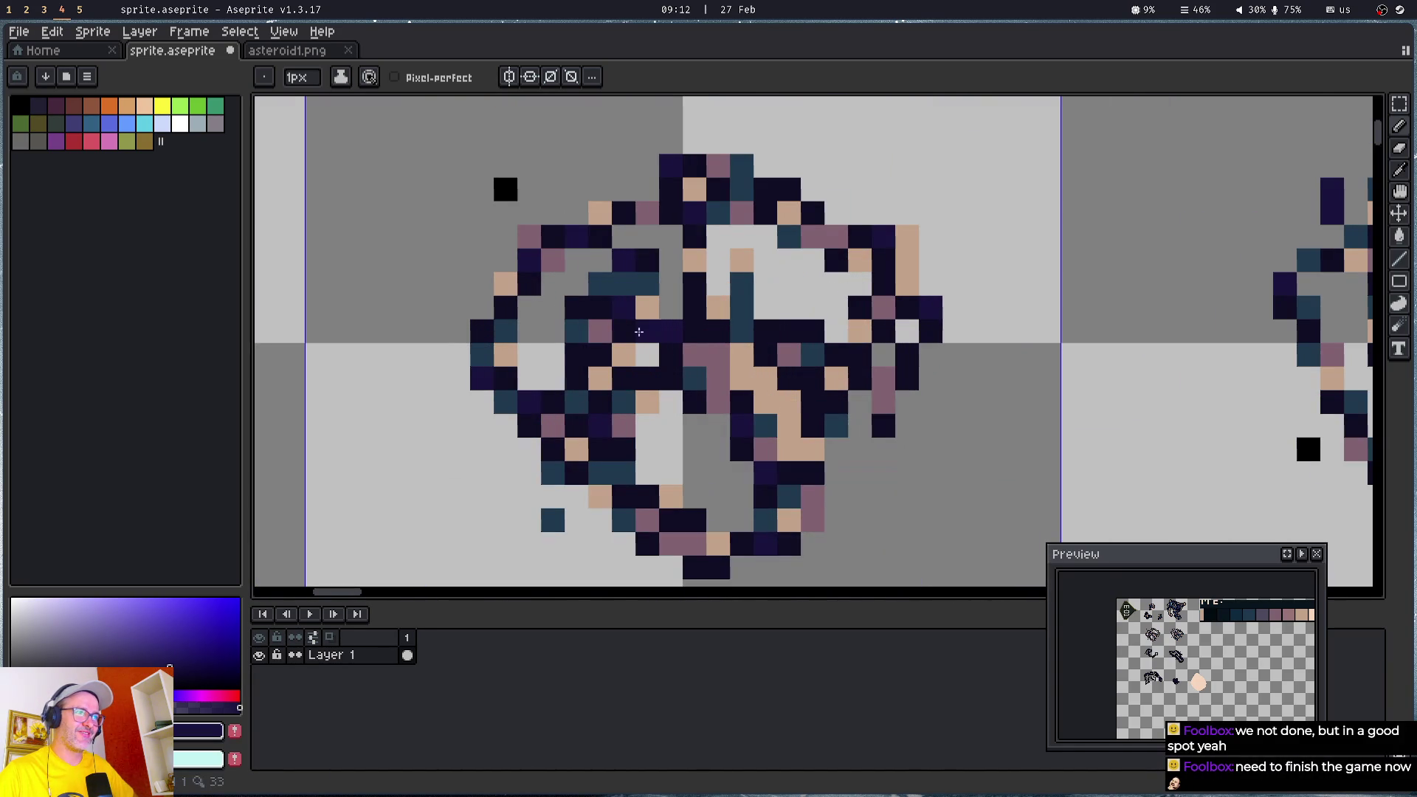
{"action": "left_click", "coordinate": [695, 284]}
{"action": "left_click", "coordinate": [896, 417]}
{"action": "scroll", "coordinate": [895, 416], "scroll_direction": "down", "scroll_amount": 2}
{"action": "scroll", "coordinate": [895, 417], "scroll_direction": "right", "scroll_amount": 2}
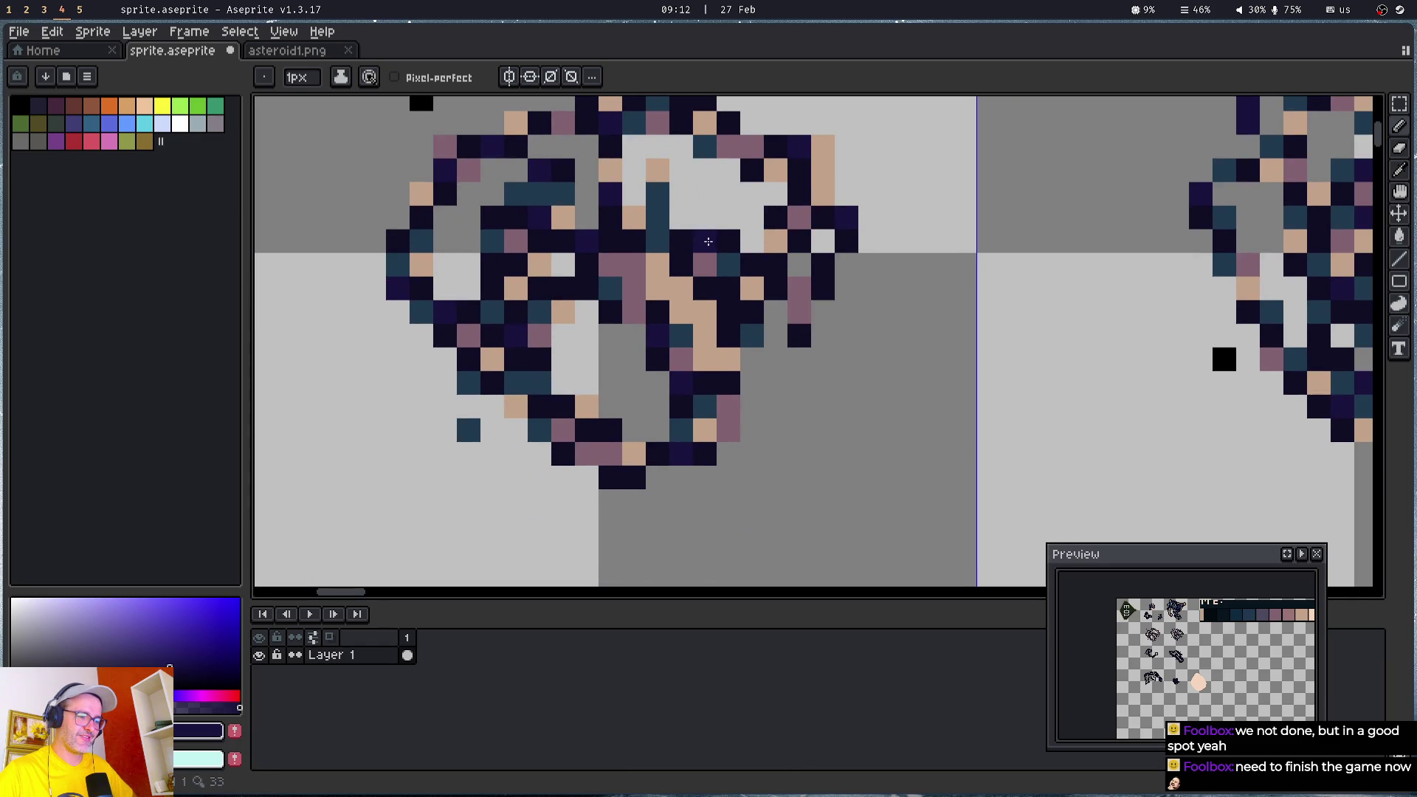
{"action": "scroll", "coordinate": [945, 428], "scroll_direction": "up", "scroll_amount": 2}
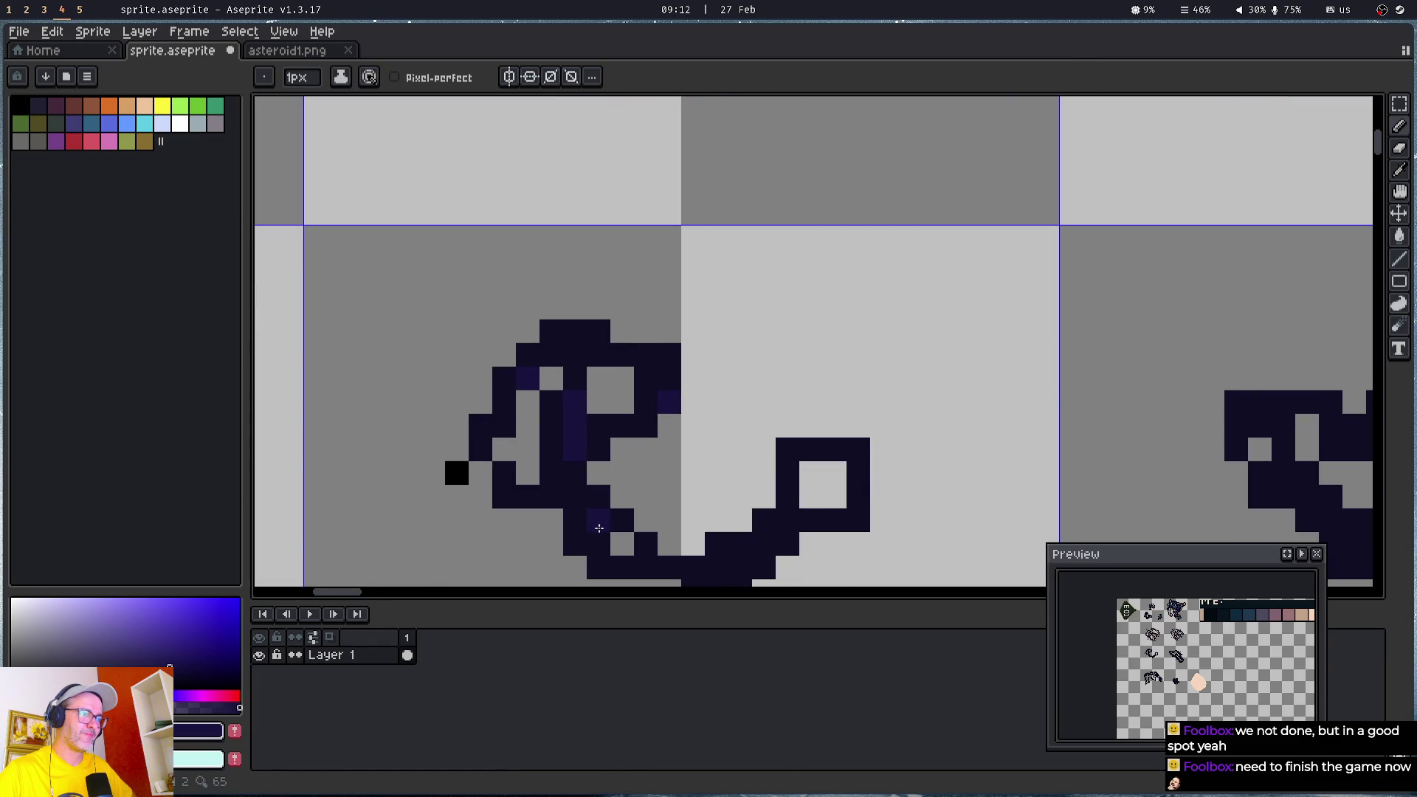
{"action": "scroll", "coordinate": [734, 561], "scroll_direction": "down", "scroll_amount": 3}
{"action": "scroll", "coordinate": [734, 560], "scroll_direction": "right", "scroll_amount": 2}
{"action": "left_click", "coordinate": [693, 286]}
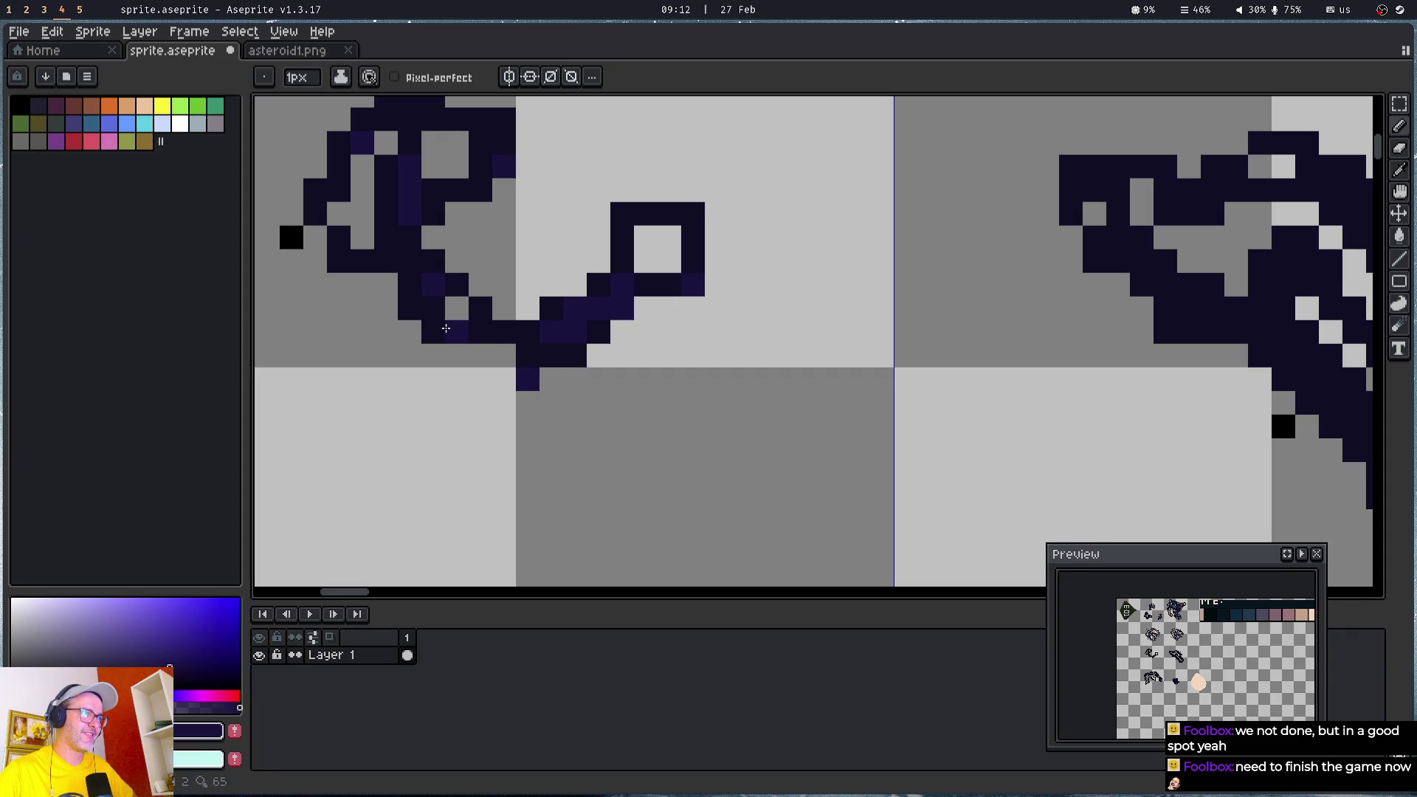
- Look over the recoloured sprites, then switch to the Laigter workspace
{"action": "scroll", "coordinate": [446, 328], "scroll_direction": "left", "scroll_amount": 3}
{"action": "scroll", "coordinate": [445, 327], "scroll_direction": "up", "scroll_amount": 1}
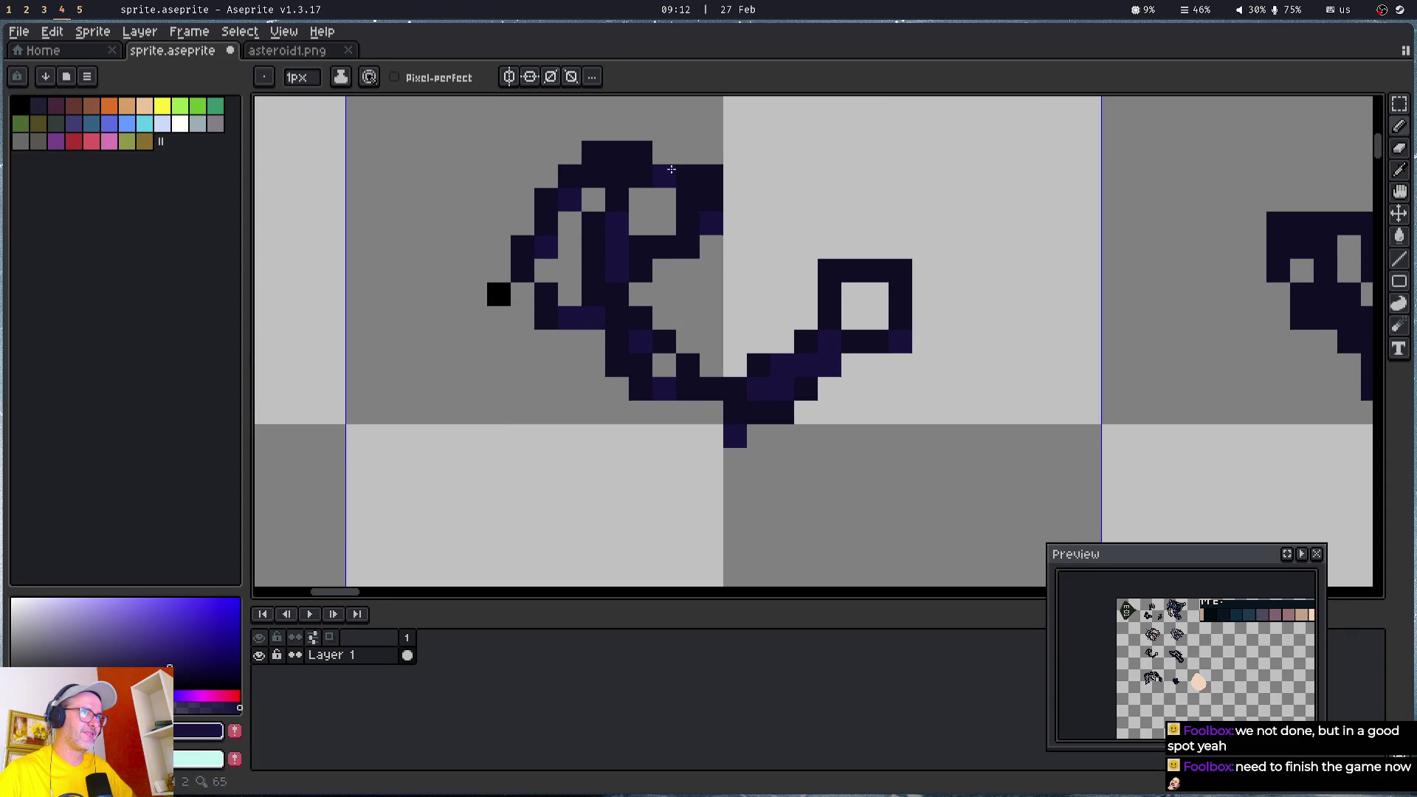
{"action": "scroll", "coordinate": [899, 308], "scroll_direction": "down", "scroll_amount": 4}
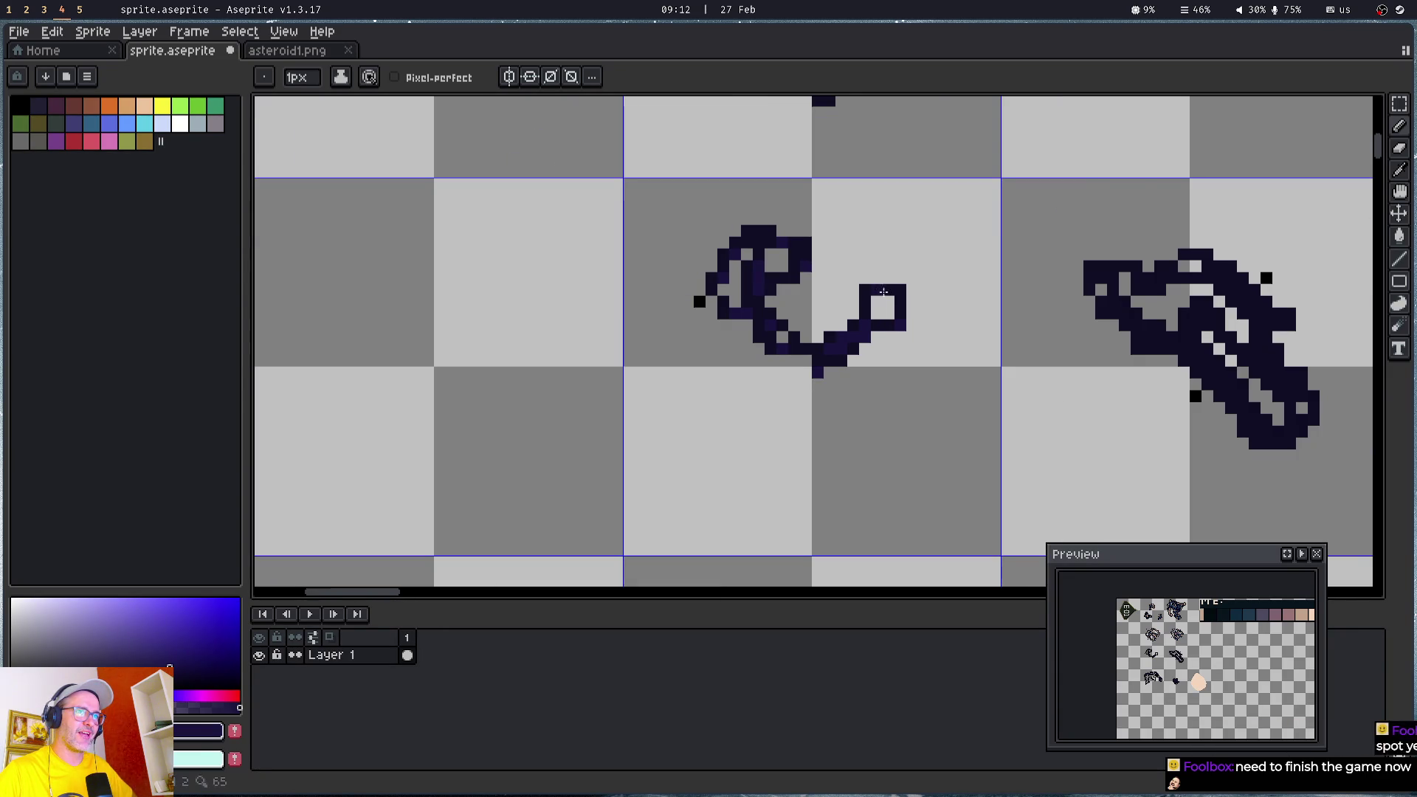
{"action": "scroll", "coordinate": [922, 298], "scroll_direction": "right", "scroll_amount": 4}
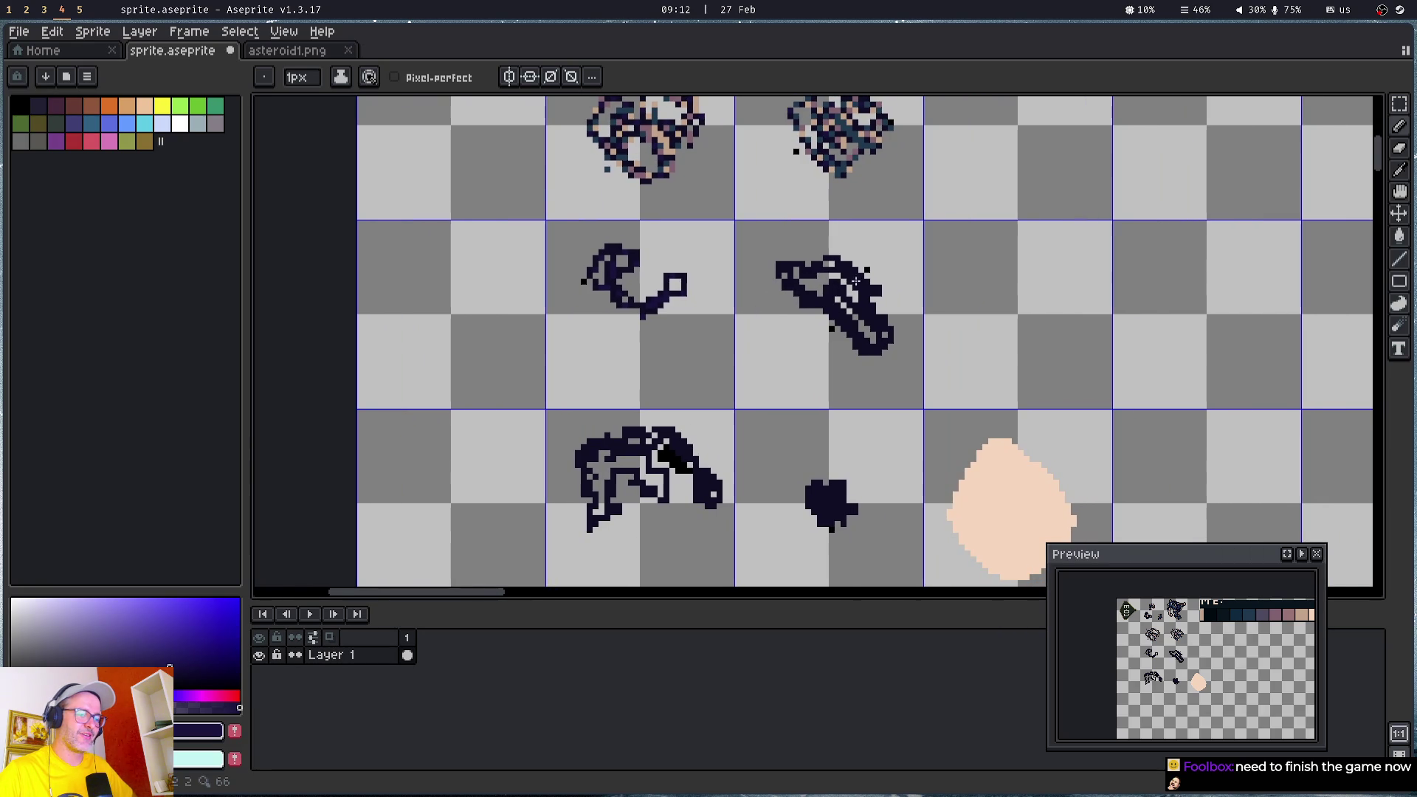
{"action": "scroll", "coordinate": [850, 280], "scroll_direction": "up", "scroll_amount": 3}
{"action": "scroll", "coordinate": [850, 280], "scroll_direction": "up", "scroll_amount": 2}
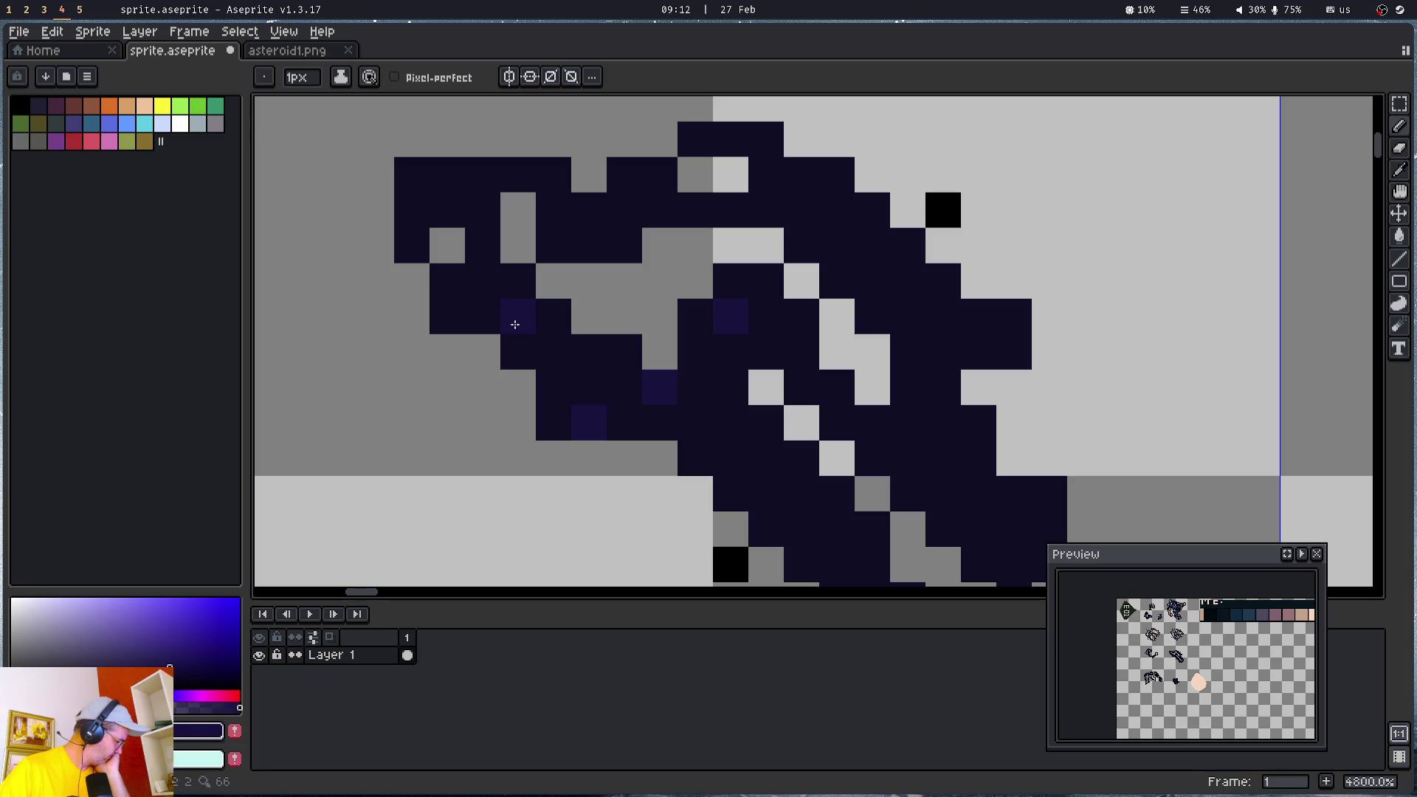
{"action": "key", "text": "super+1"}
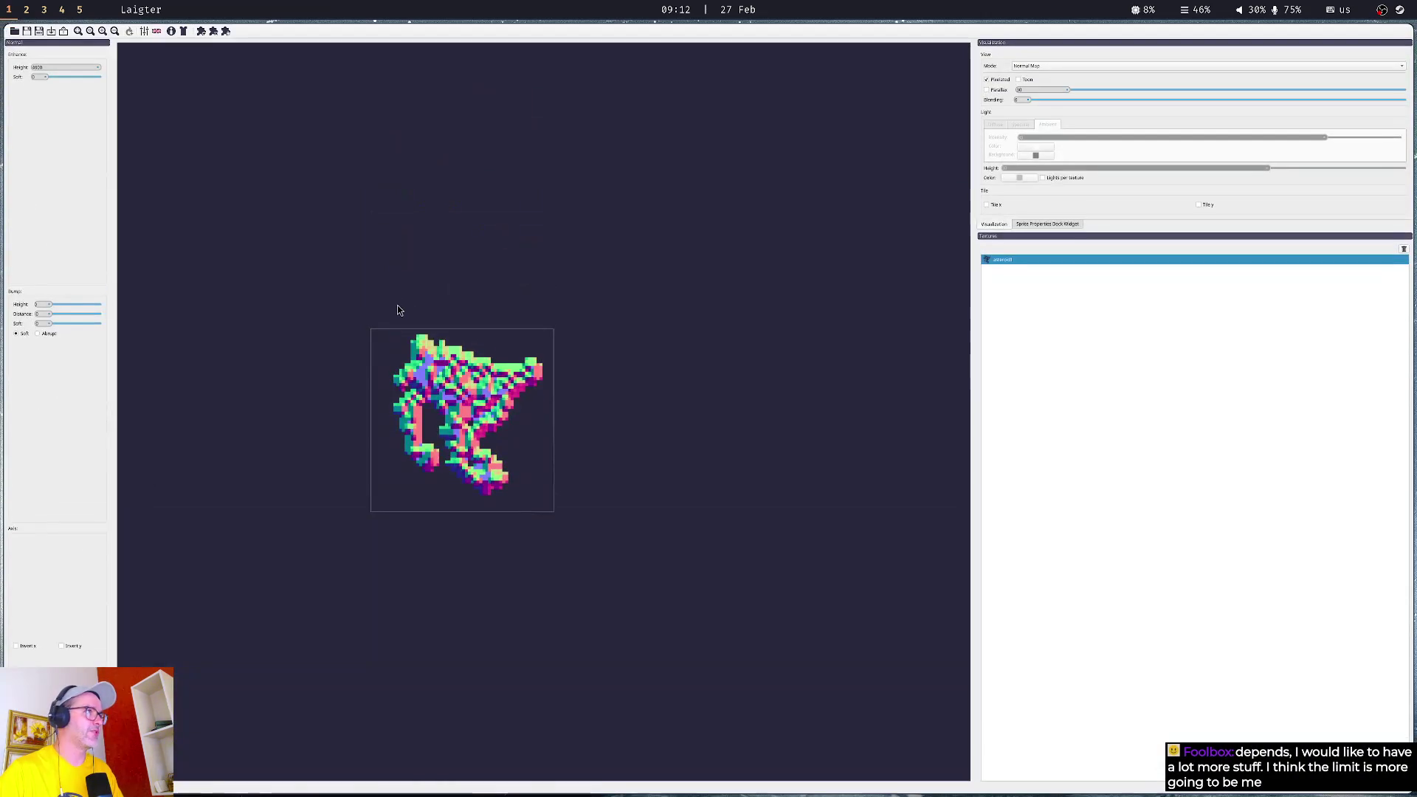
- Tile Laigter beside the terminal and load the public twitch.tv channel page in a new browser tab
{"action": "key", "text": "super+f"}
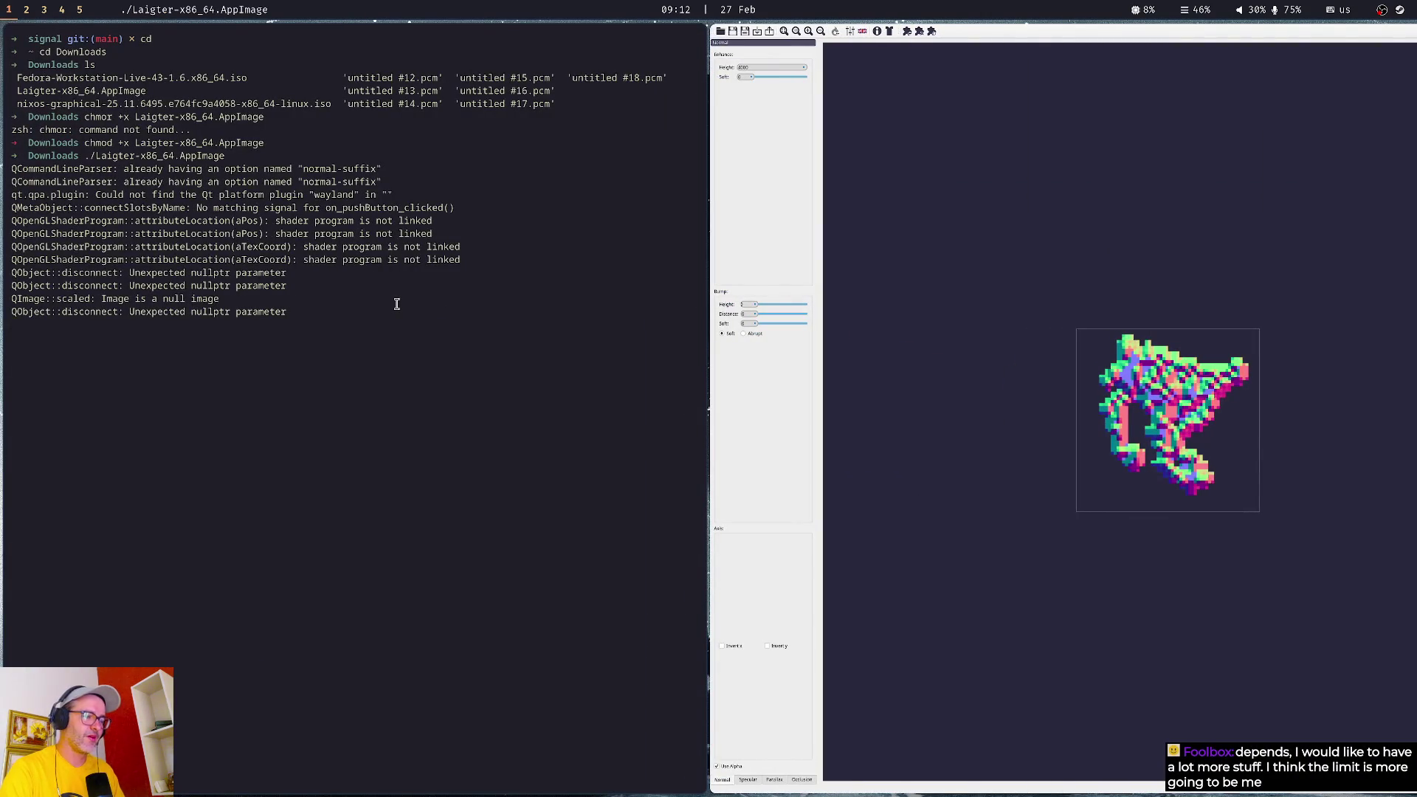
{"action": "key", "text": "alt+Tab"}
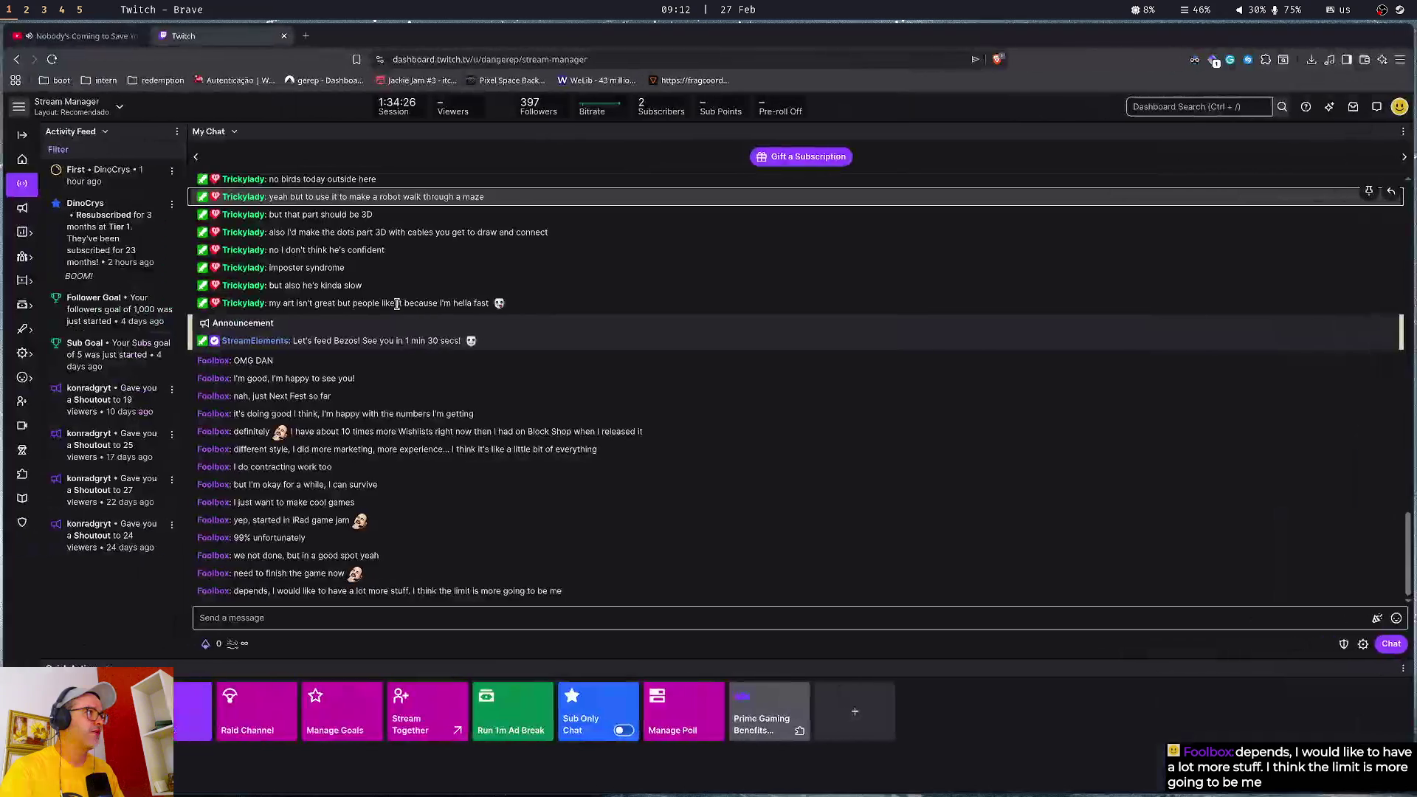
{"action": "key", "text": "ctrl+t"}
{"action": "type", "text": "twitch.tv"}
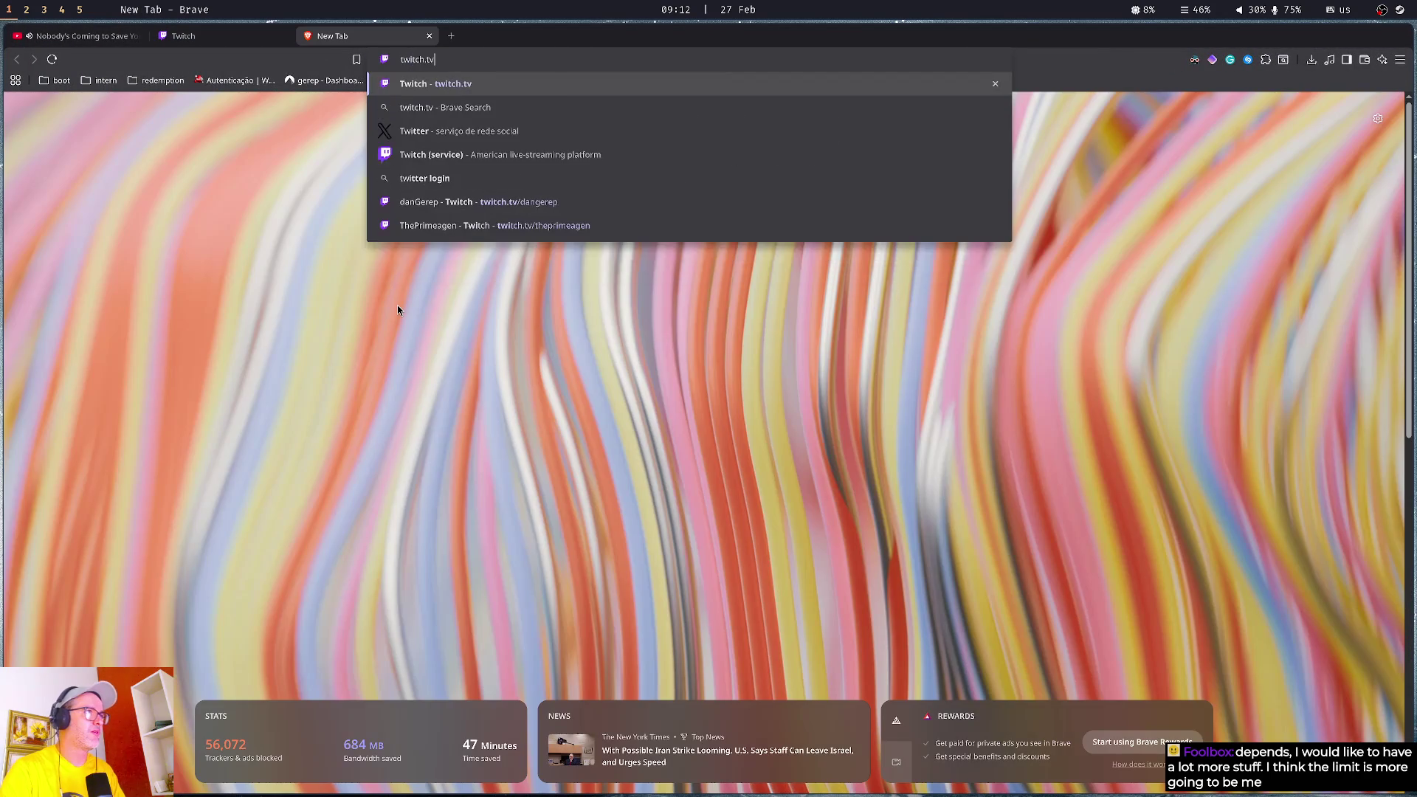
{"action": "type", "text": "/dan"}
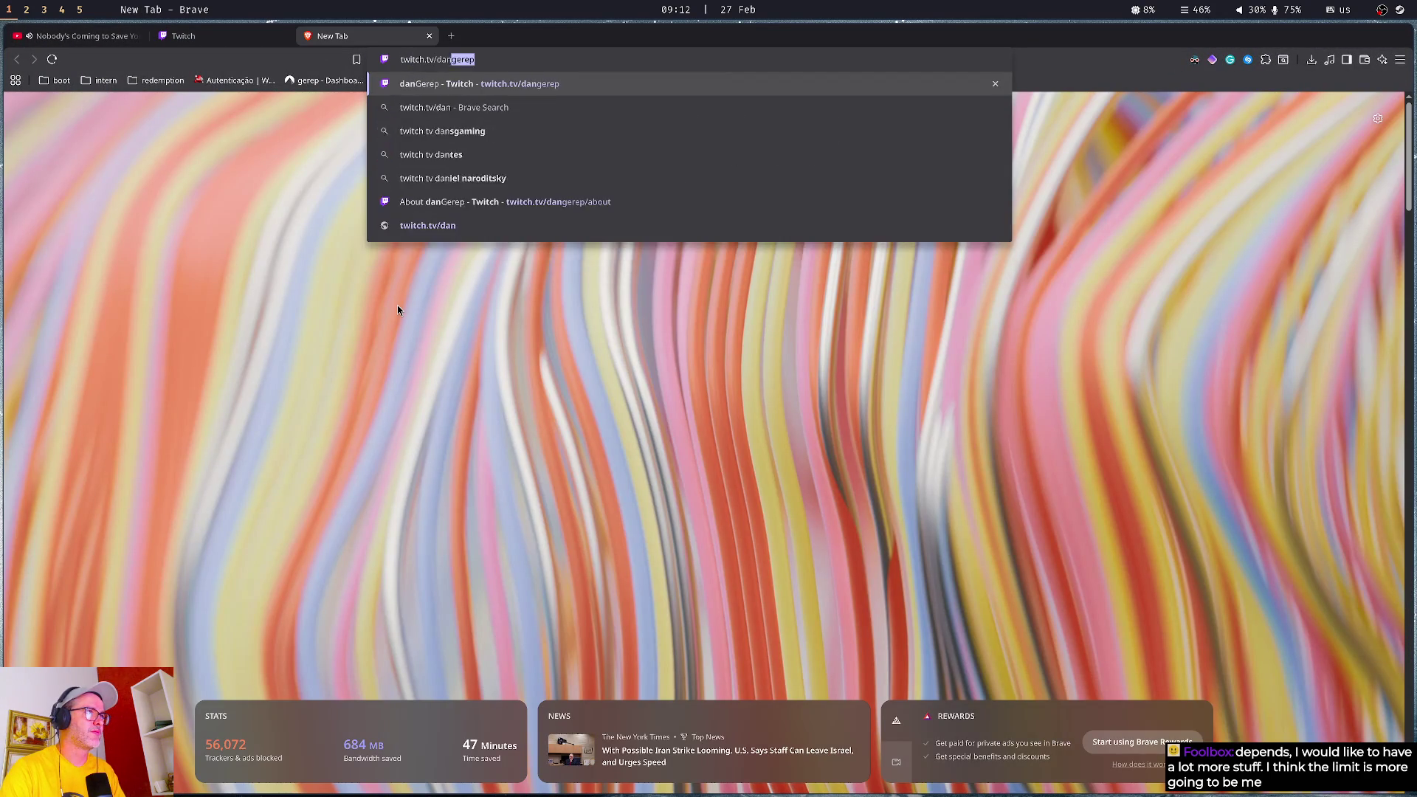
{"action": "key", "text": "Return"}
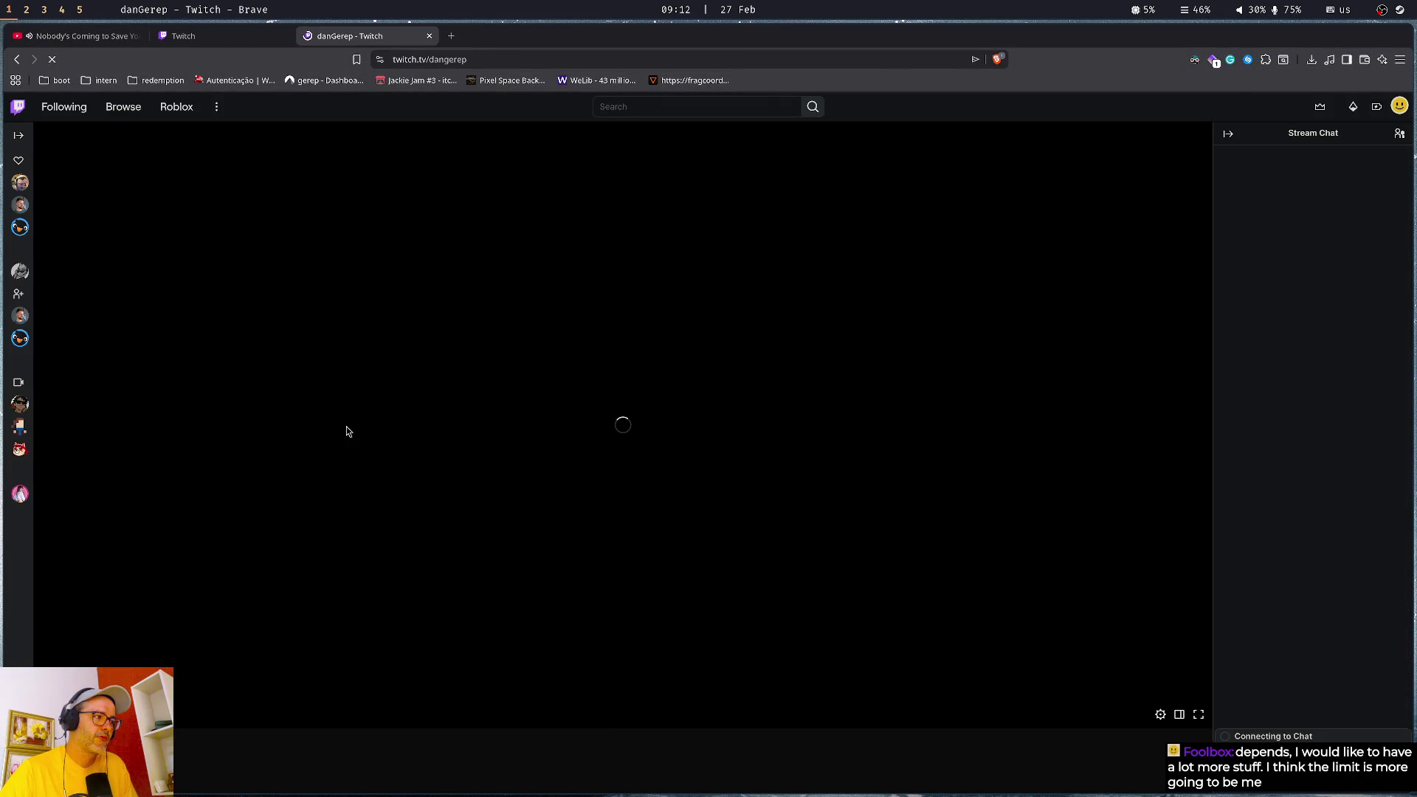
- Close the channel page tab, focus the stream manager chat box, and return to Godot
{"action": "scroll", "coordinate": [157, 561], "scroll_direction": "down", "scroll_amount": 3}
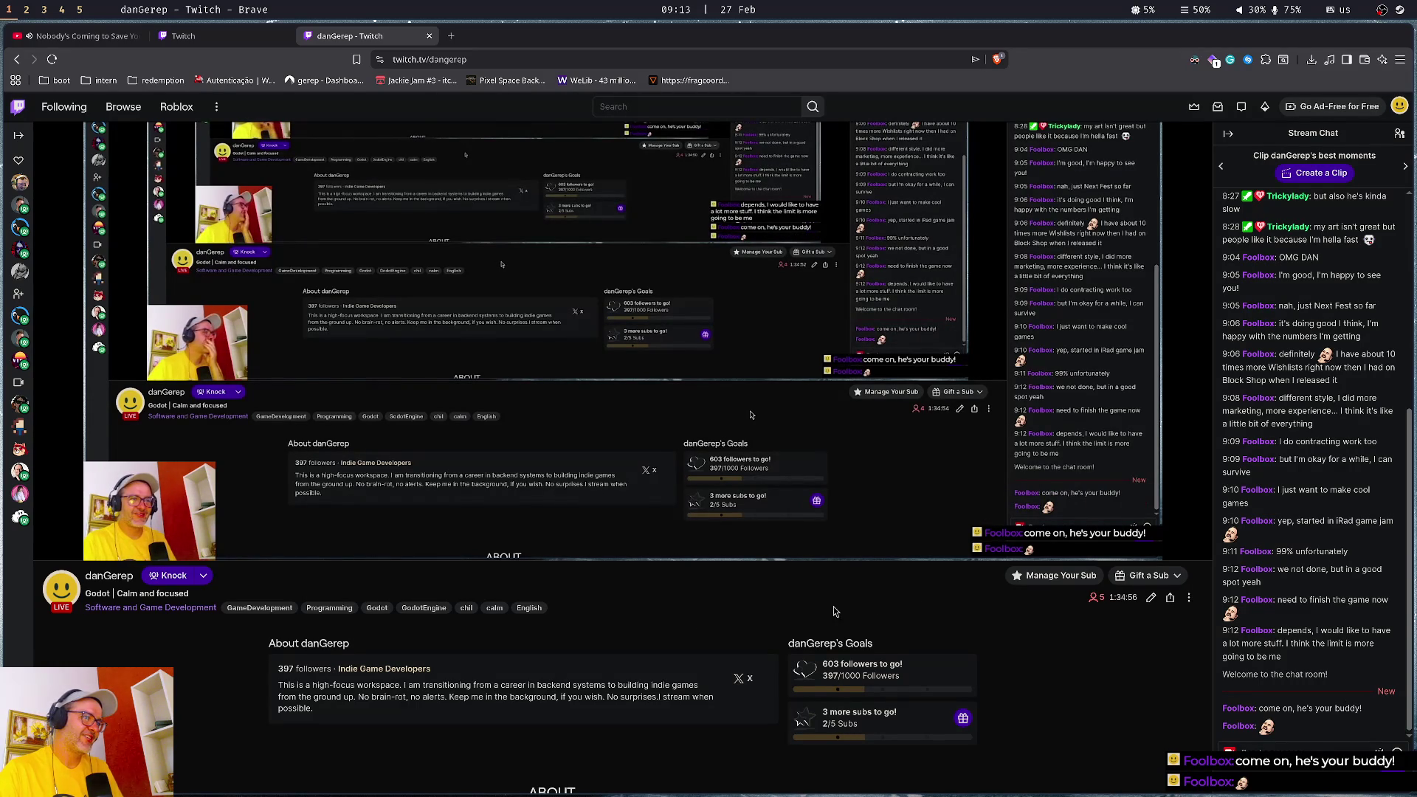
{"action": "key", "text": "ctrl+w"}
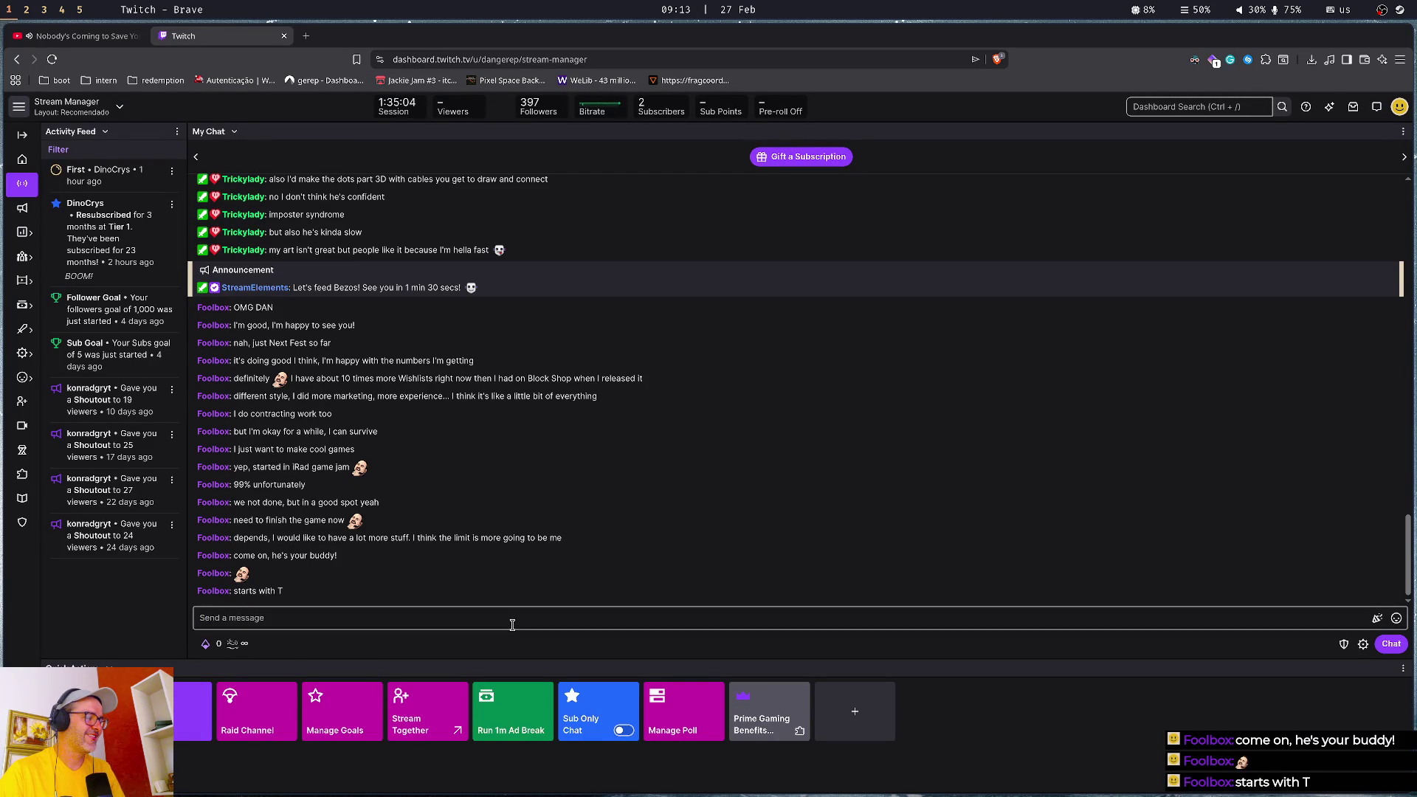
{"action": "left_click", "coordinate": [512, 624]}
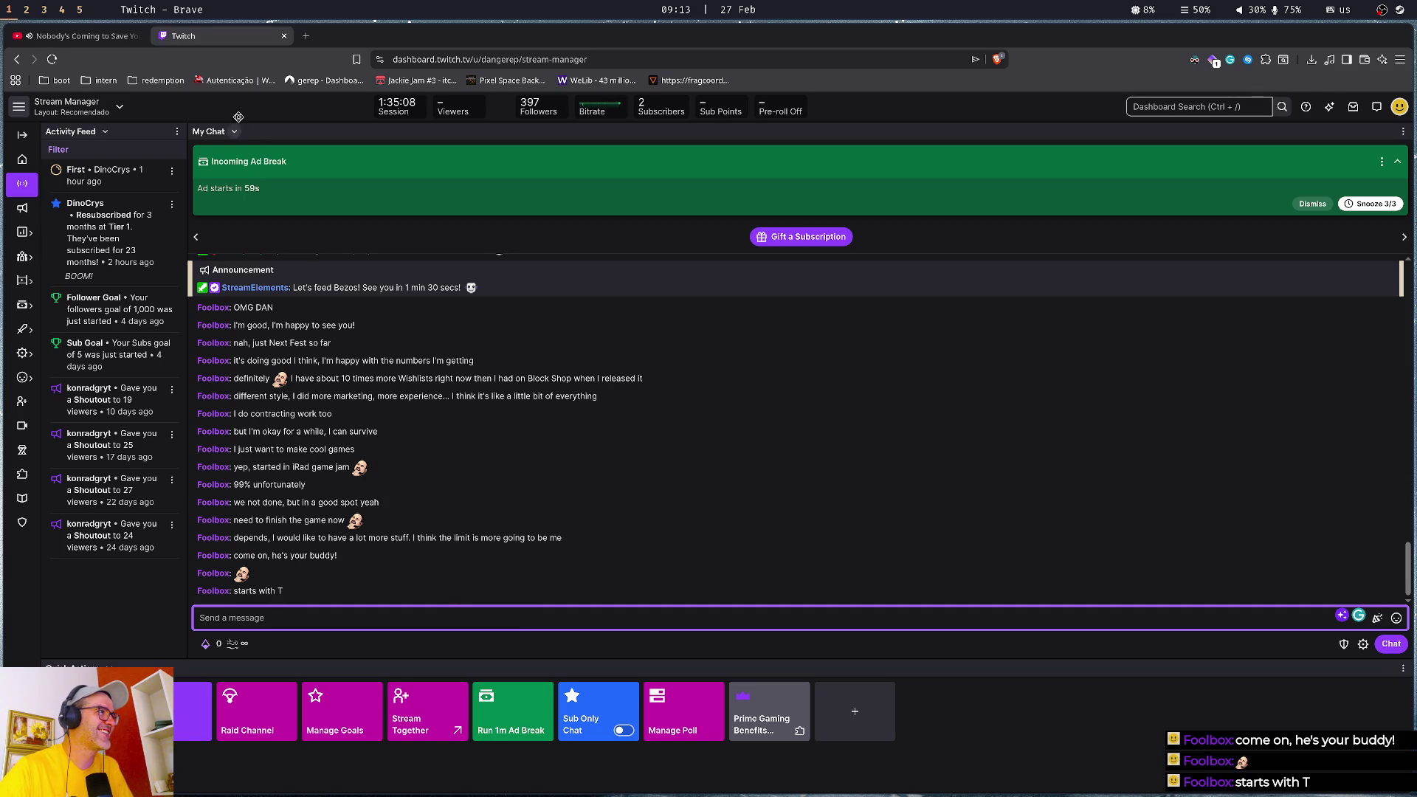
{"action": "key", "text": "super+2"}
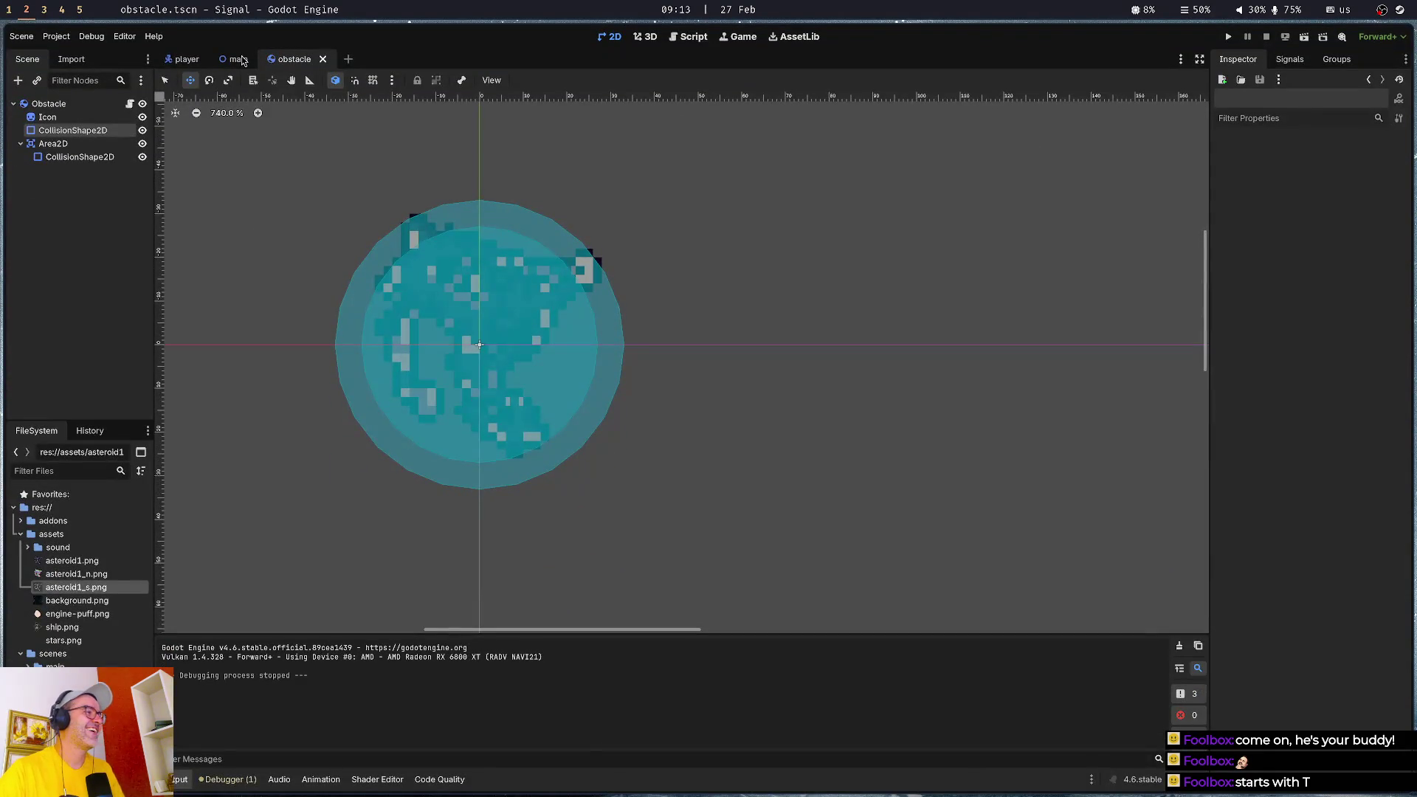
{"action": "key", "text": "super+4"}
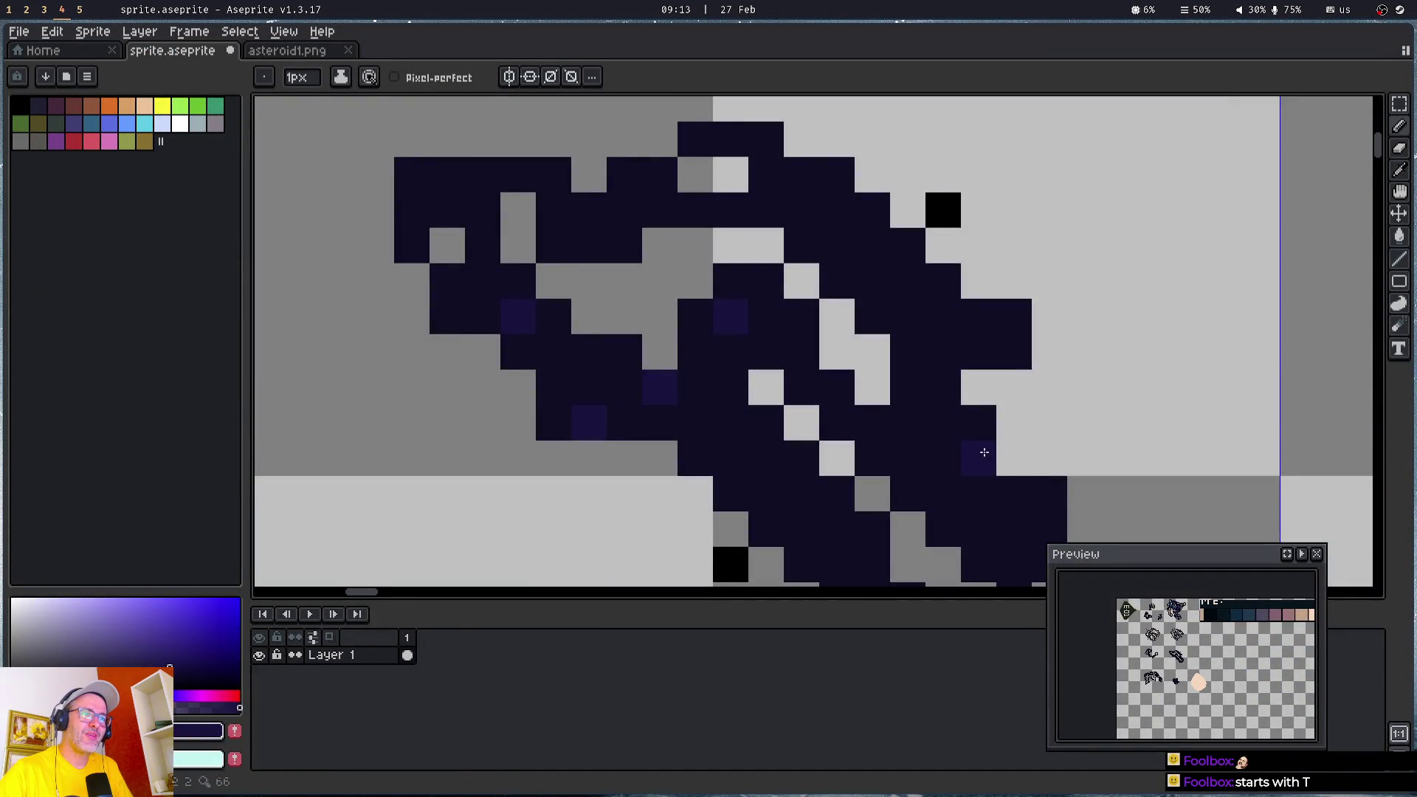
{"action": "mouse_move", "coordinate": [936, 376]}
{"action": "left_mouse_down"}
{"action": "mouse_move", "coordinate": [705, 213]}
{"action": "mouse_move", "coordinate": [672, 171]}
{"action": "left_mouse_up"}
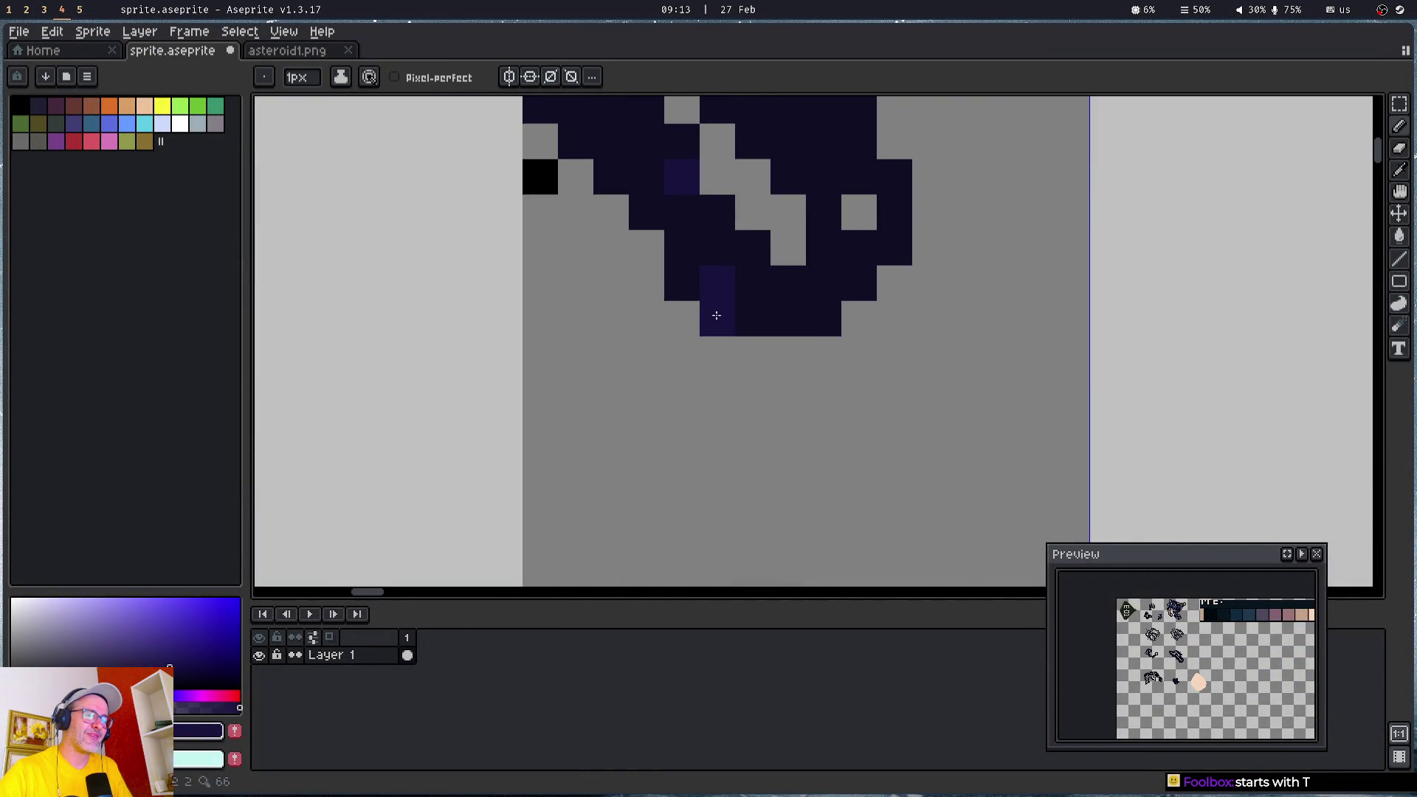
{"action": "left_click_drag", "start_coordinate": [827, 193], "coordinate": [865, 296]}
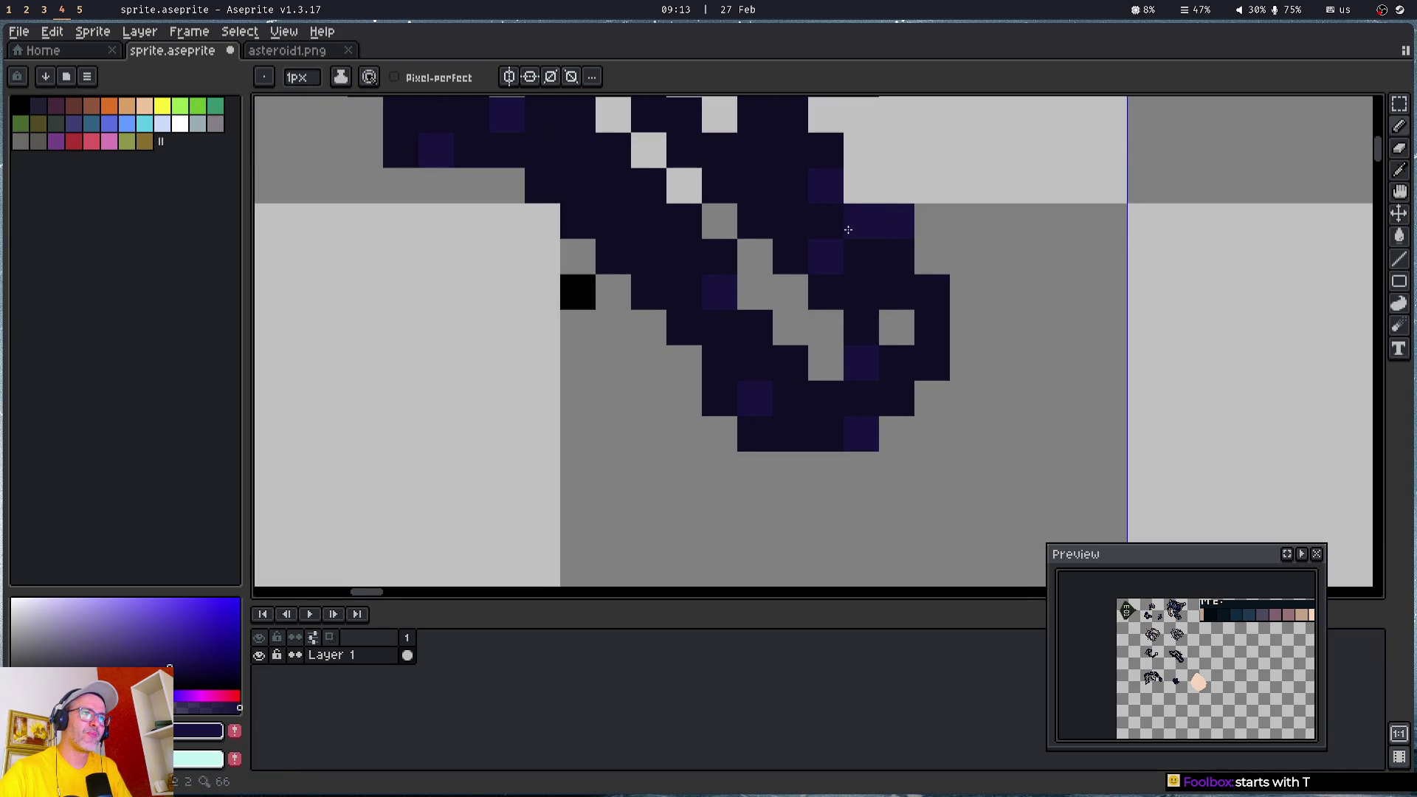
{"action": "left_click_drag", "start_coordinate": [726, 163], "coordinate": [784, 352]}
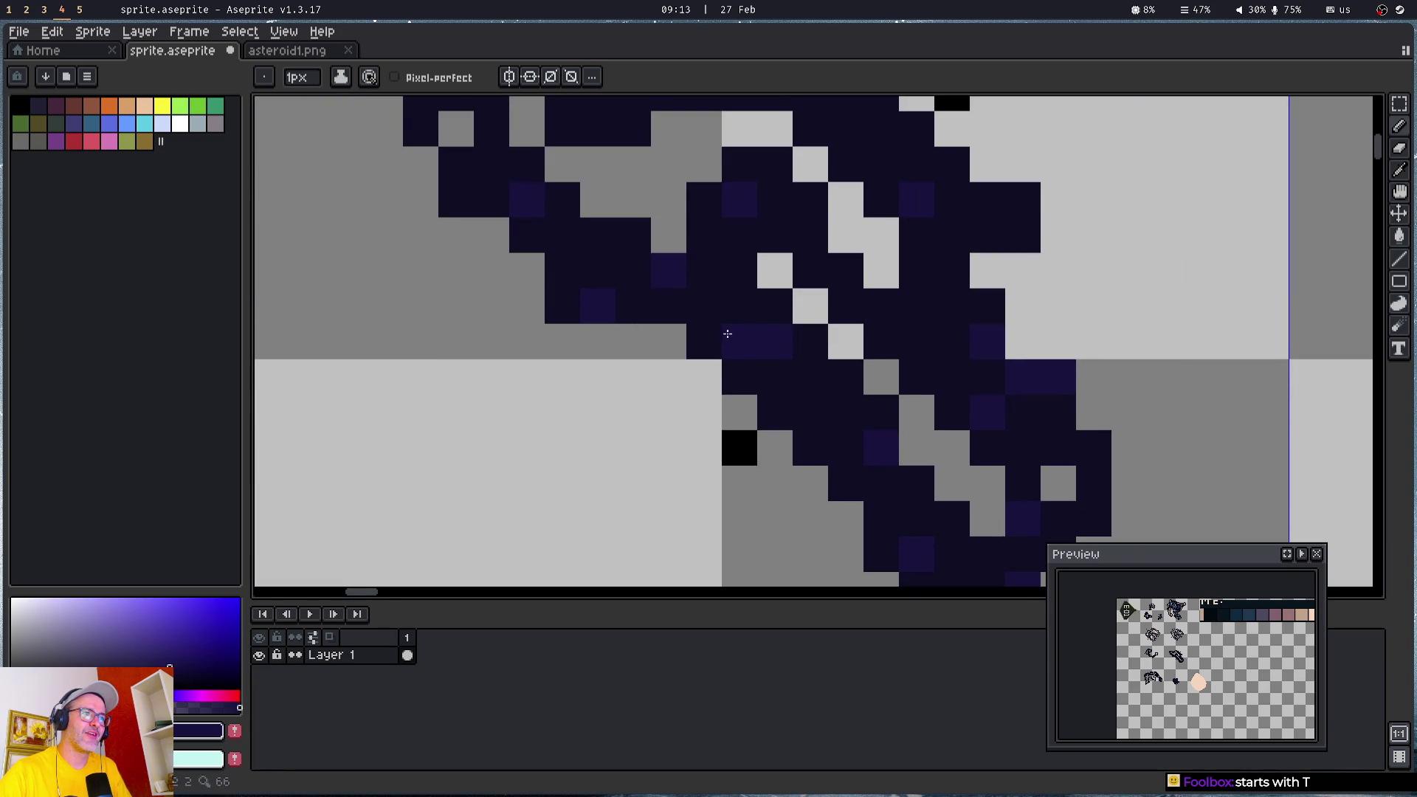
{"action": "left_click_drag", "start_coordinate": [633, 200], "coordinate": [674, 432]}
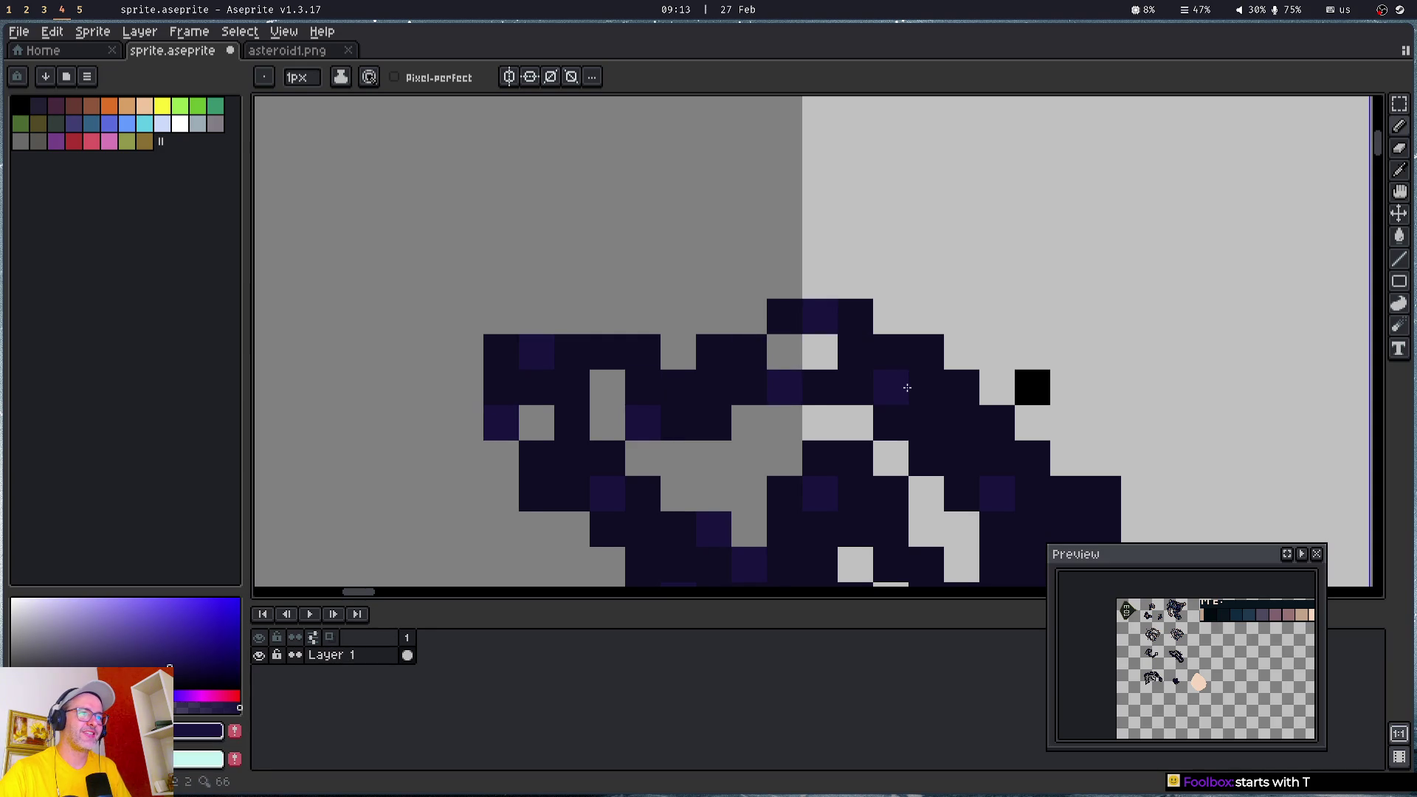
{"action": "mouse_move", "coordinate": [958, 446]}
{"action": "left_mouse_down"}
{"action": "mouse_move", "coordinate": [680, 290]}
{"action": "mouse_move", "coordinate": [703, 281]}
{"action": "left_mouse_up"}
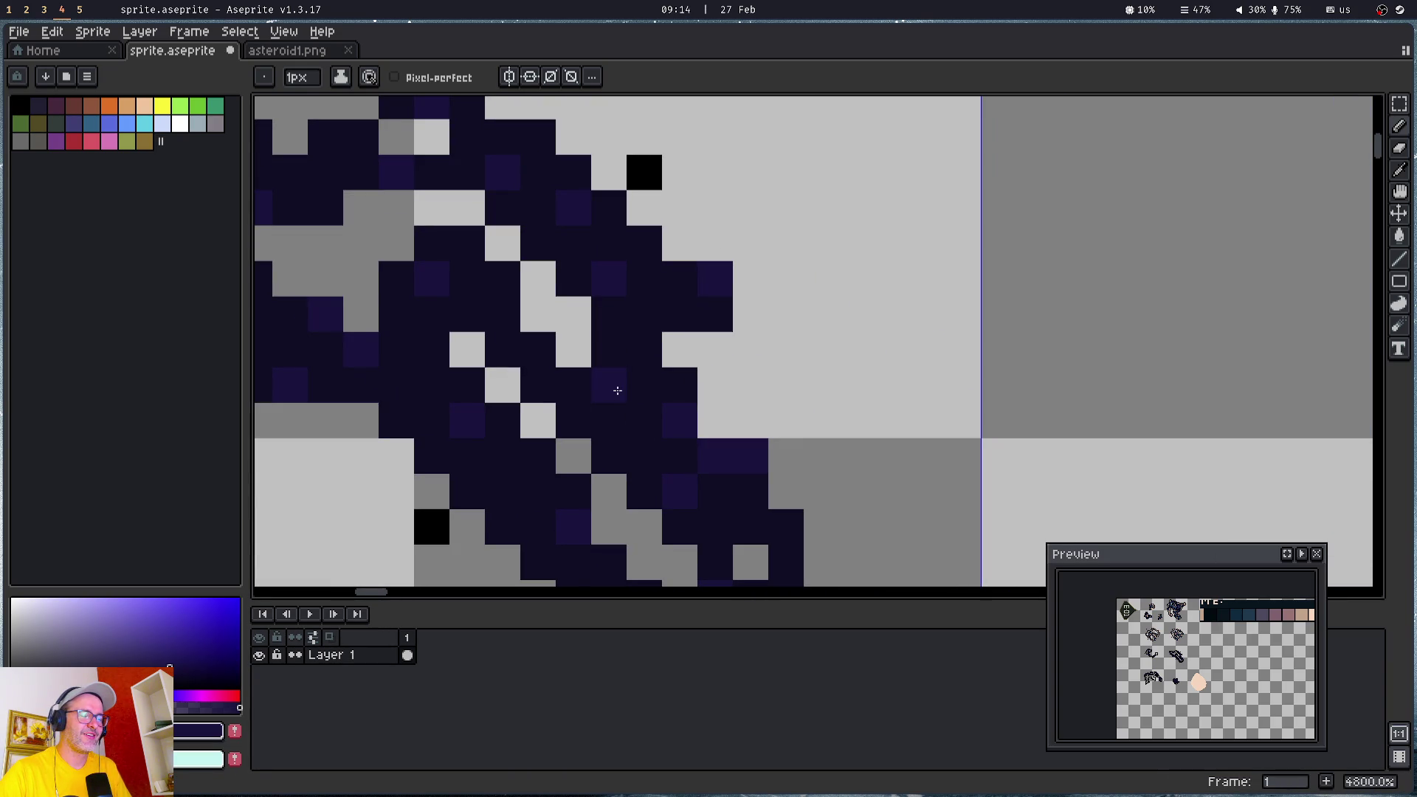
{"action": "left_click_drag", "start_coordinate": [693, 470], "coordinate": [705, 238]}
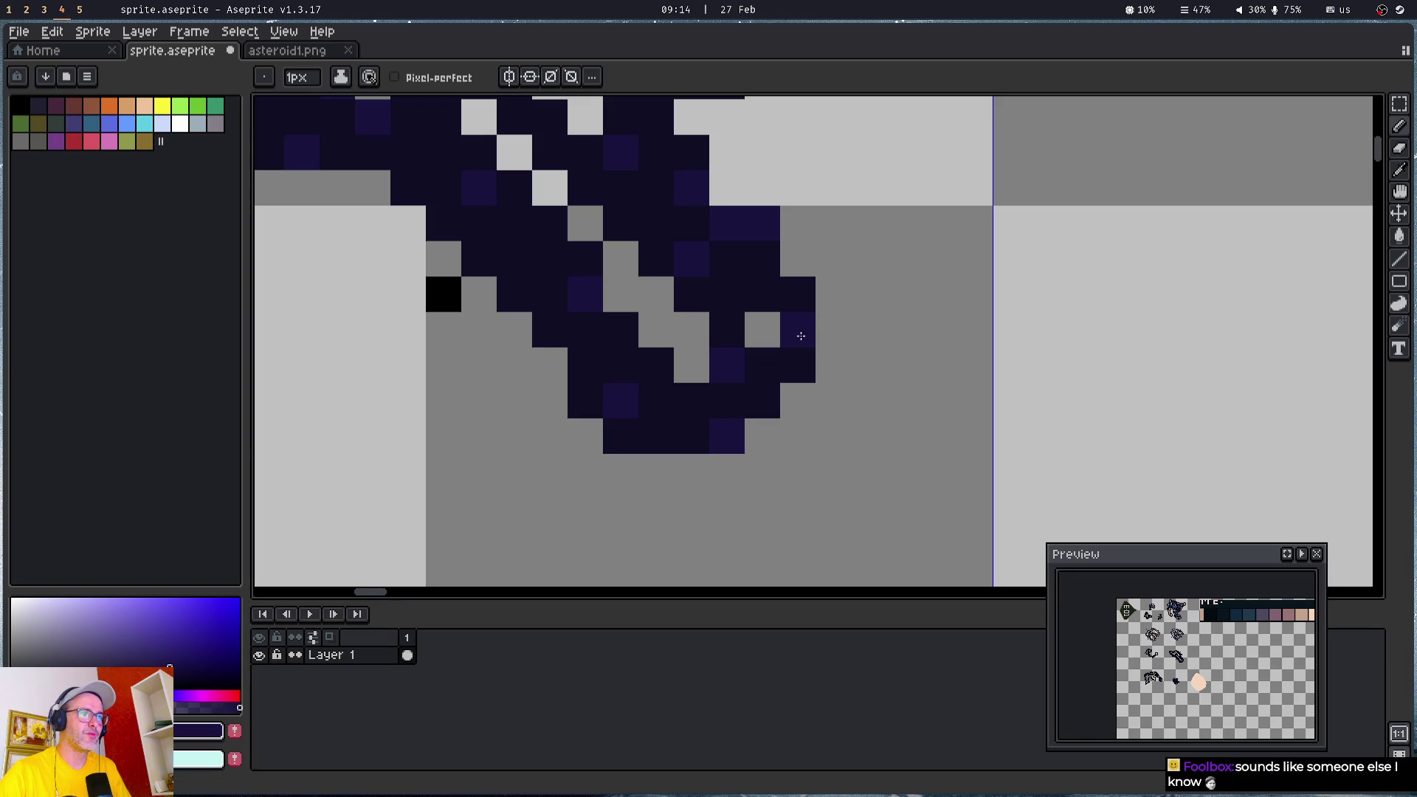
{"action": "scroll", "coordinate": [794, 365], "scroll_direction": "down", "scroll_amount": 5}
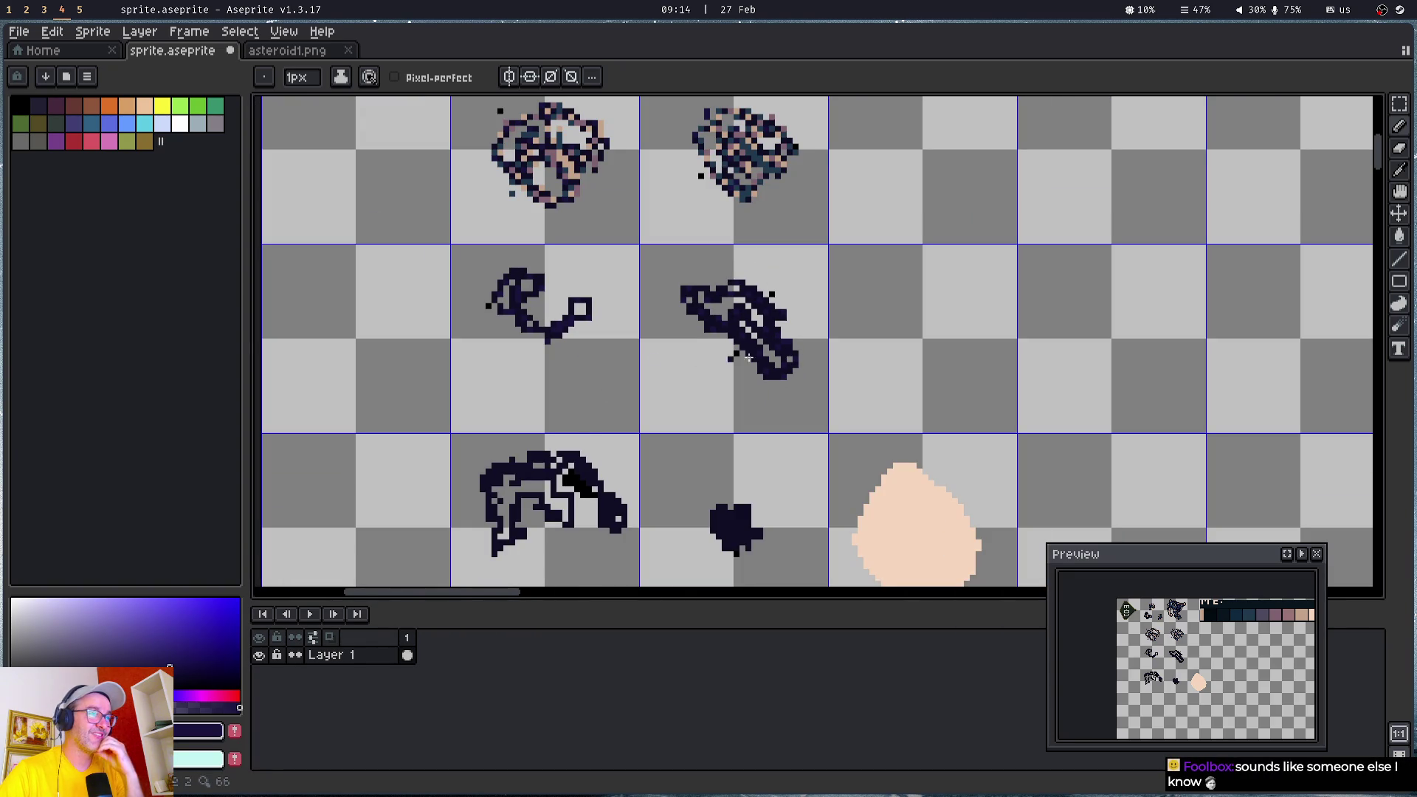
{"action": "scroll", "coordinate": [747, 357], "scroll_direction": "up", "scroll_amount": 3}
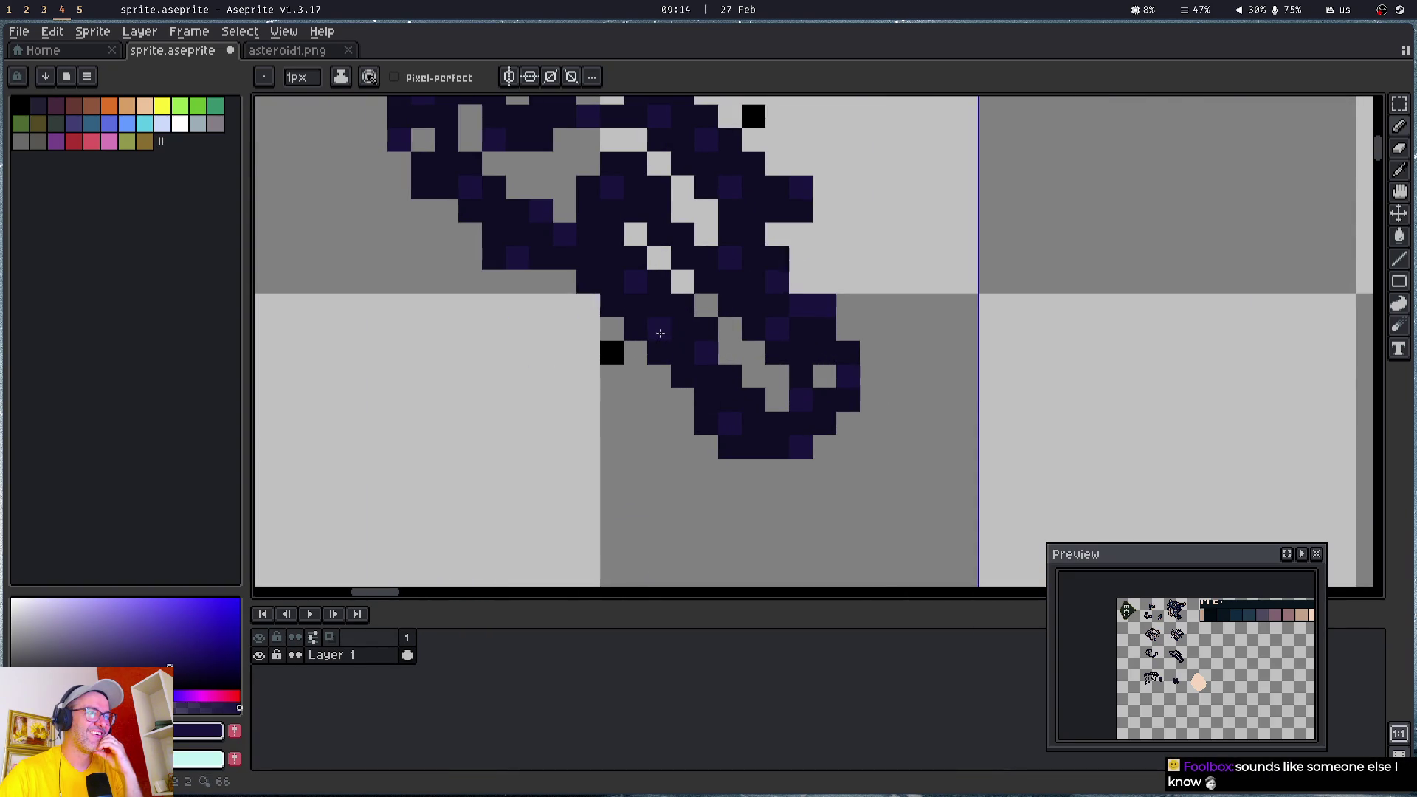
{"action": "left_click_drag", "start_coordinate": [721, 291], "coordinate": [810, 512]}
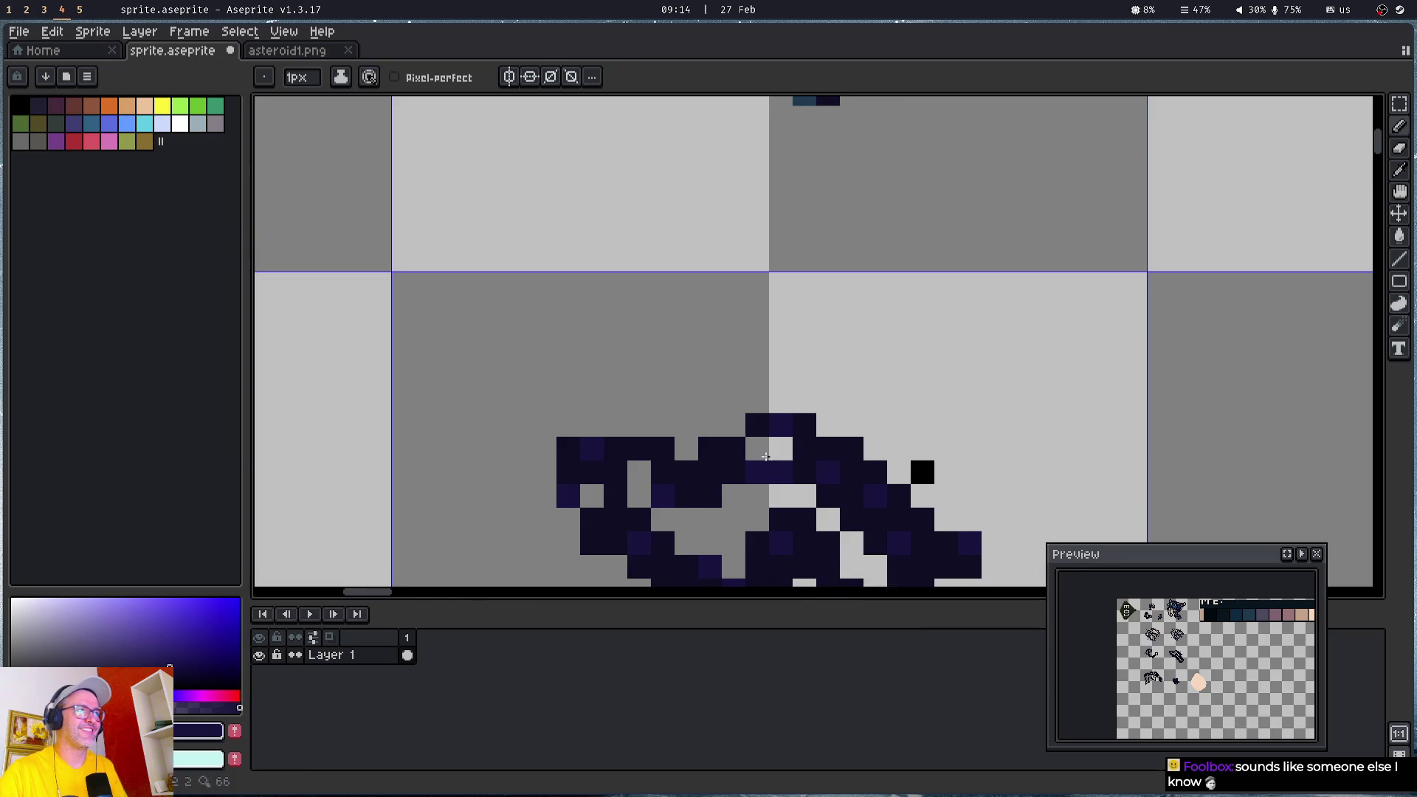
{"action": "scroll", "coordinate": [557, 557], "scroll_direction": "down", "scroll_amount": 3}
{"action": "left_click_drag", "start_coordinate": [557, 557], "coordinate": [358, 461]}
- Pan around the asteroid and lighten three near-black pixels to purple shading
{"action": "scroll", "coordinate": [525, 361], "scroll_direction": "up", "scroll_amount": 3}
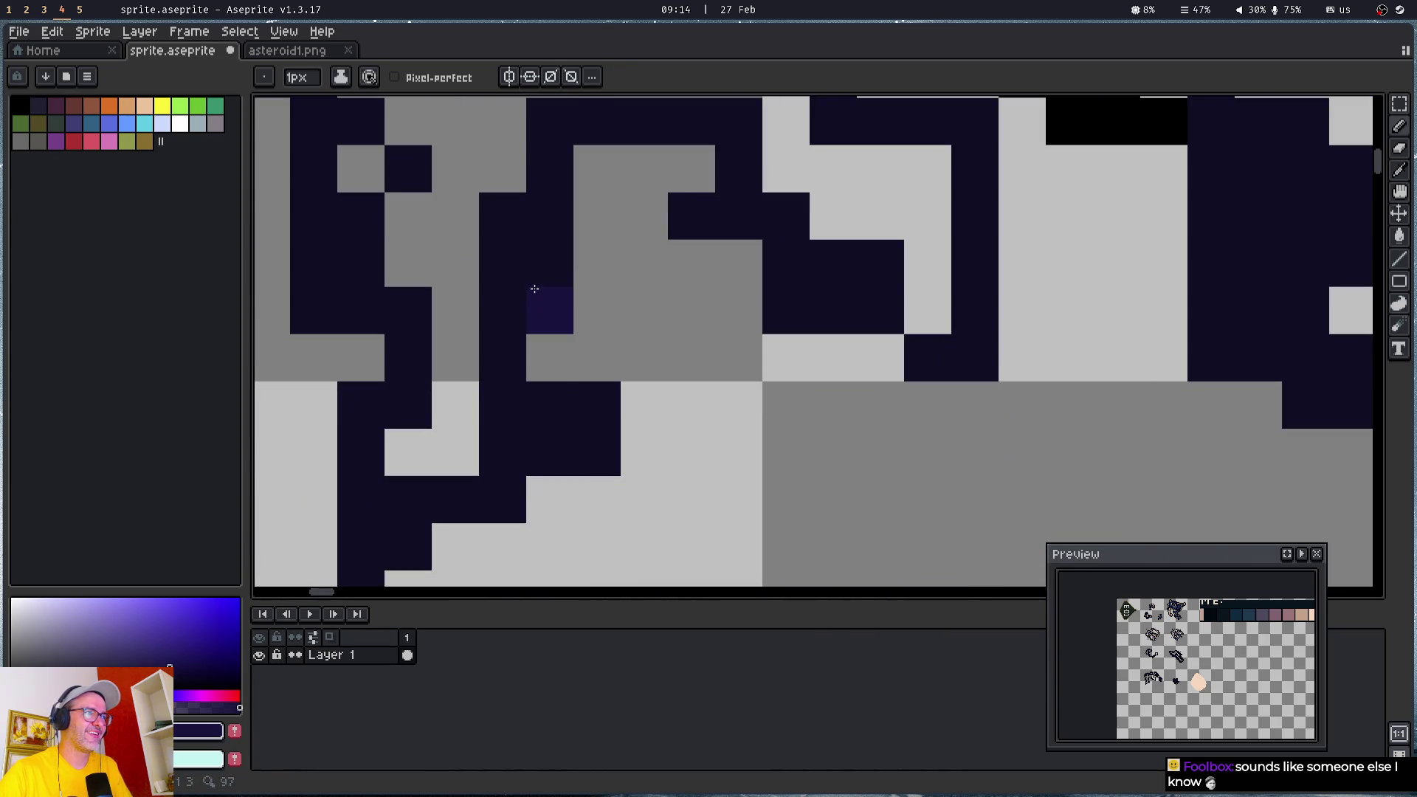
{"action": "mouse_move", "coordinate": [367, 279]}
{"action": "left_mouse_down"}
{"action": "mouse_move", "coordinate": [452, 317]}
{"action": "mouse_move", "coordinate": [550, 316]}
{"action": "left_mouse_up"}
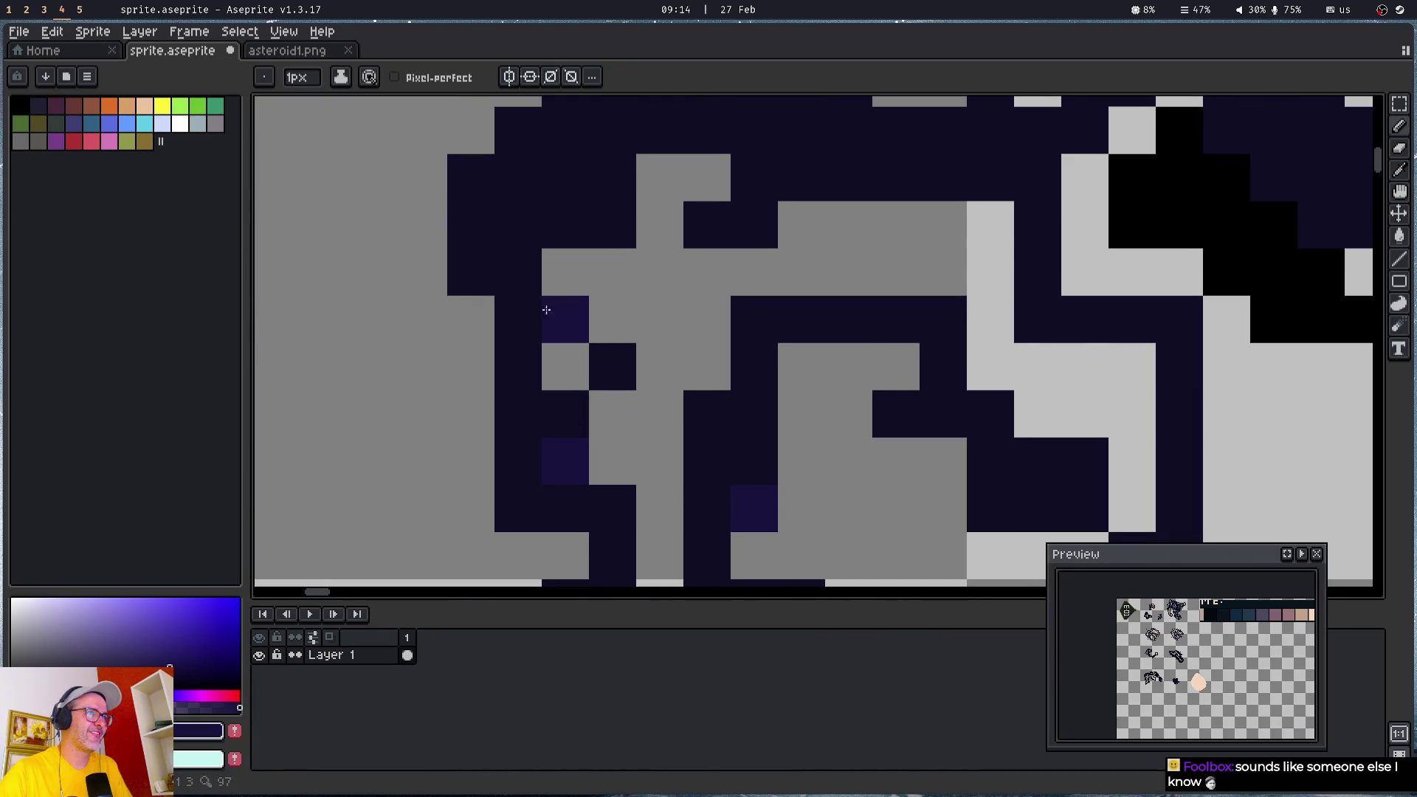
{"action": "mouse_move", "coordinate": [775, 142]}
{"action": "left_mouse_down"}
{"action": "mouse_move", "coordinate": [809, 165]}
{"action": "mouse_move", "coordinate": [687, 427]}
{"action": "left_mouse_up"}
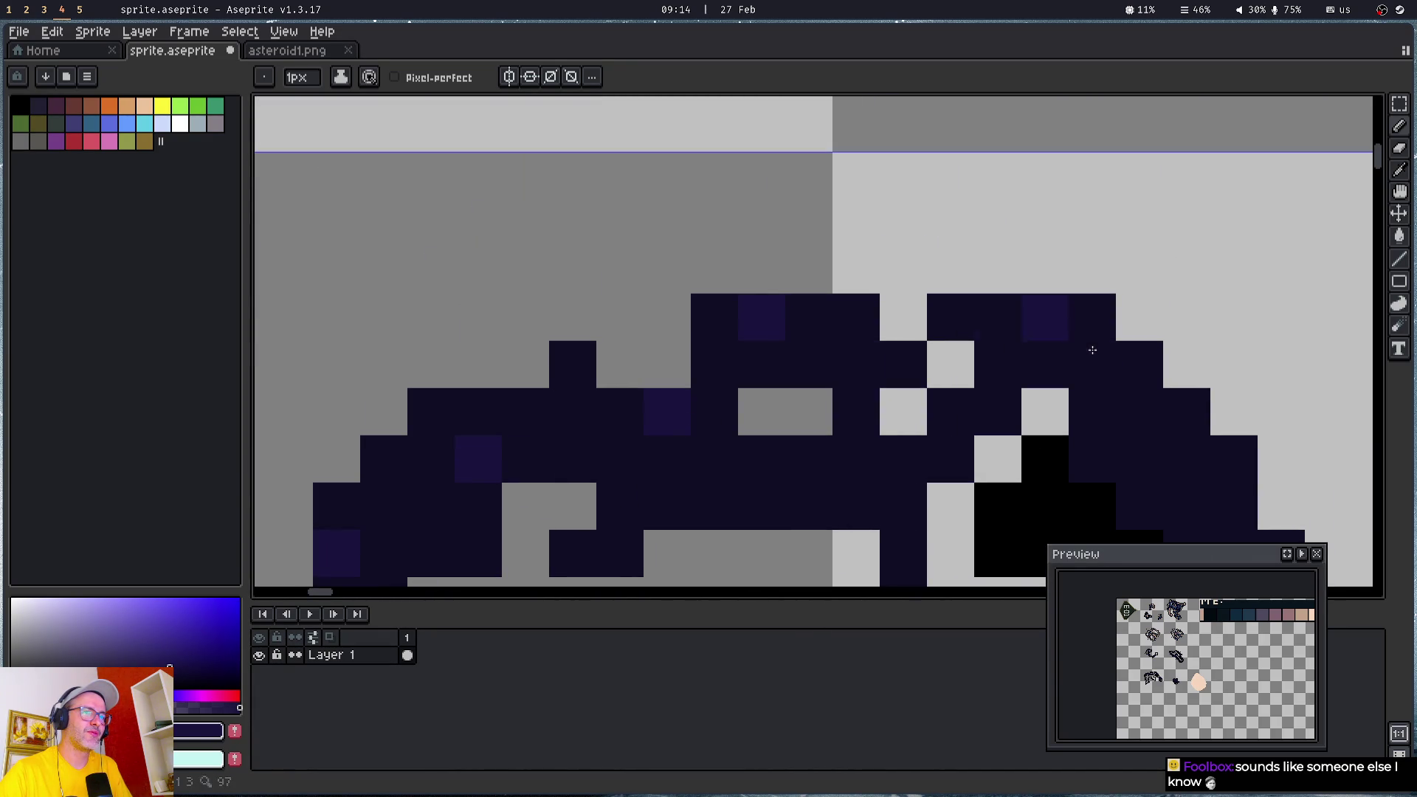
{"action": "left_click_drag", "start_coordinate": [1082, 354], "coordinate": [832, 254]}
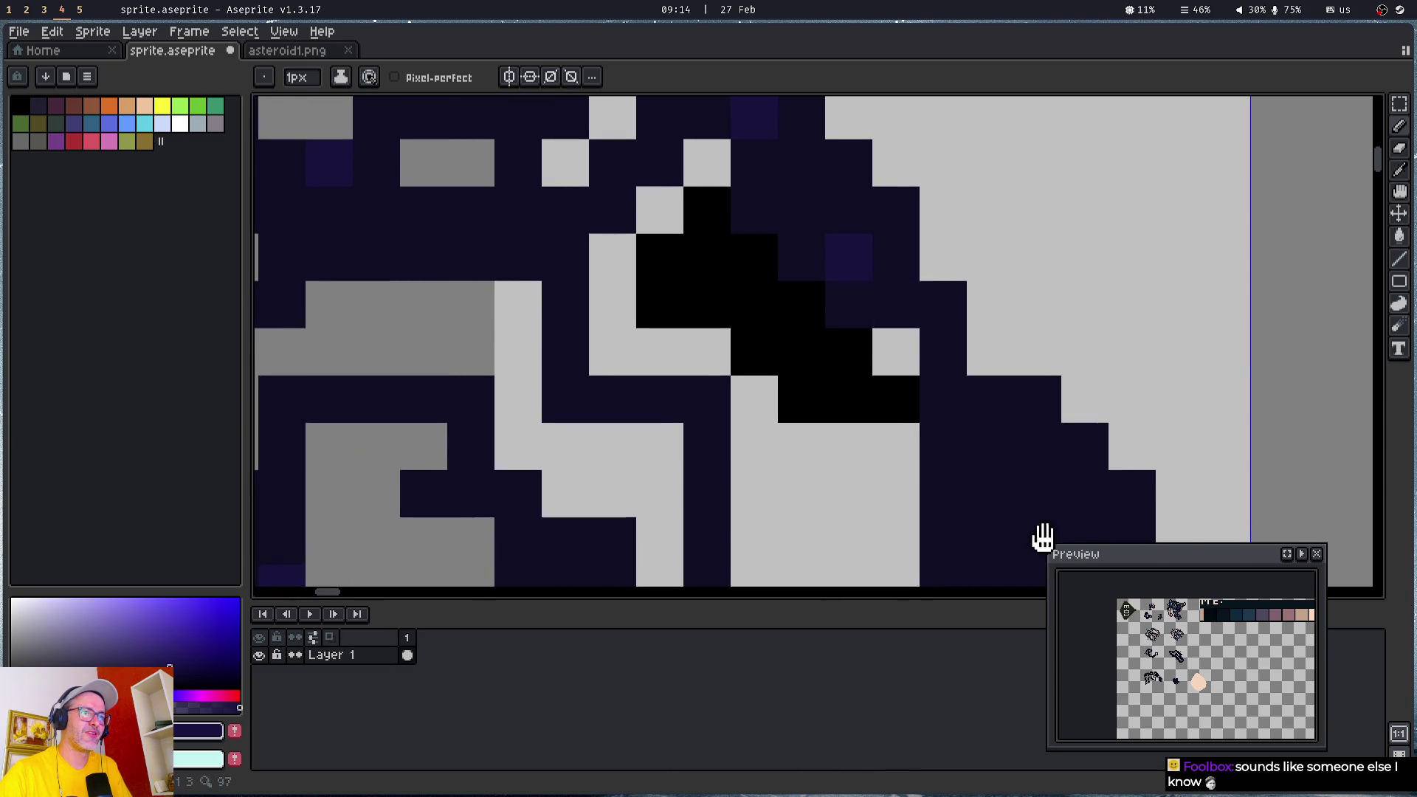
{"action": "left_click_drag", "start_coordinate": [1044, 537], "coordinate": [787, 257]}
{"action": "left_click_drag", "start_coordinate": [483, 287], "coordinate": [844, 269]}
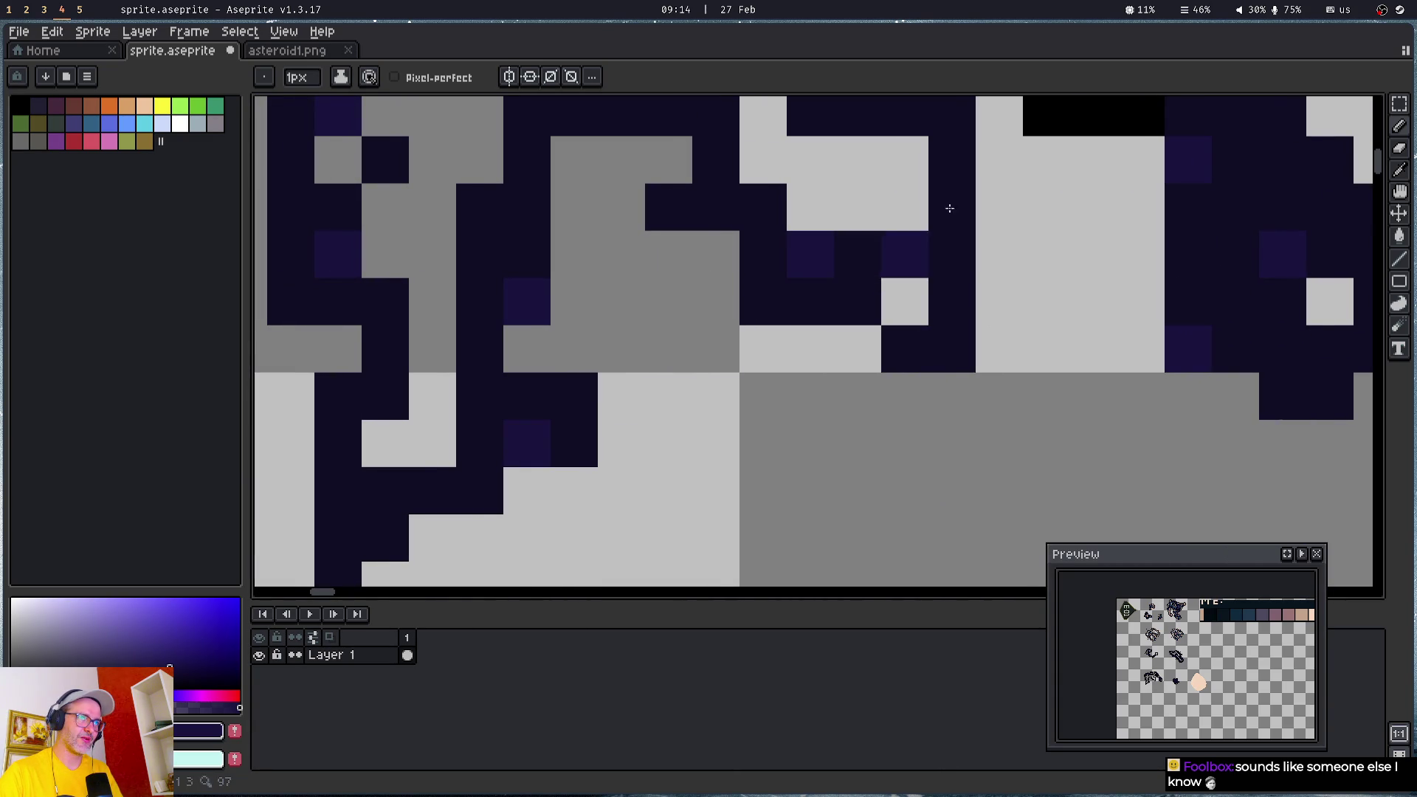
{"action": "left_click_drag", "start_coordinate": [946, 184], "coordinate": [795, 402]}
{"action": "left_click_drag", "start_coordinate": [1195, 394], "coordinate": [990, 253]}
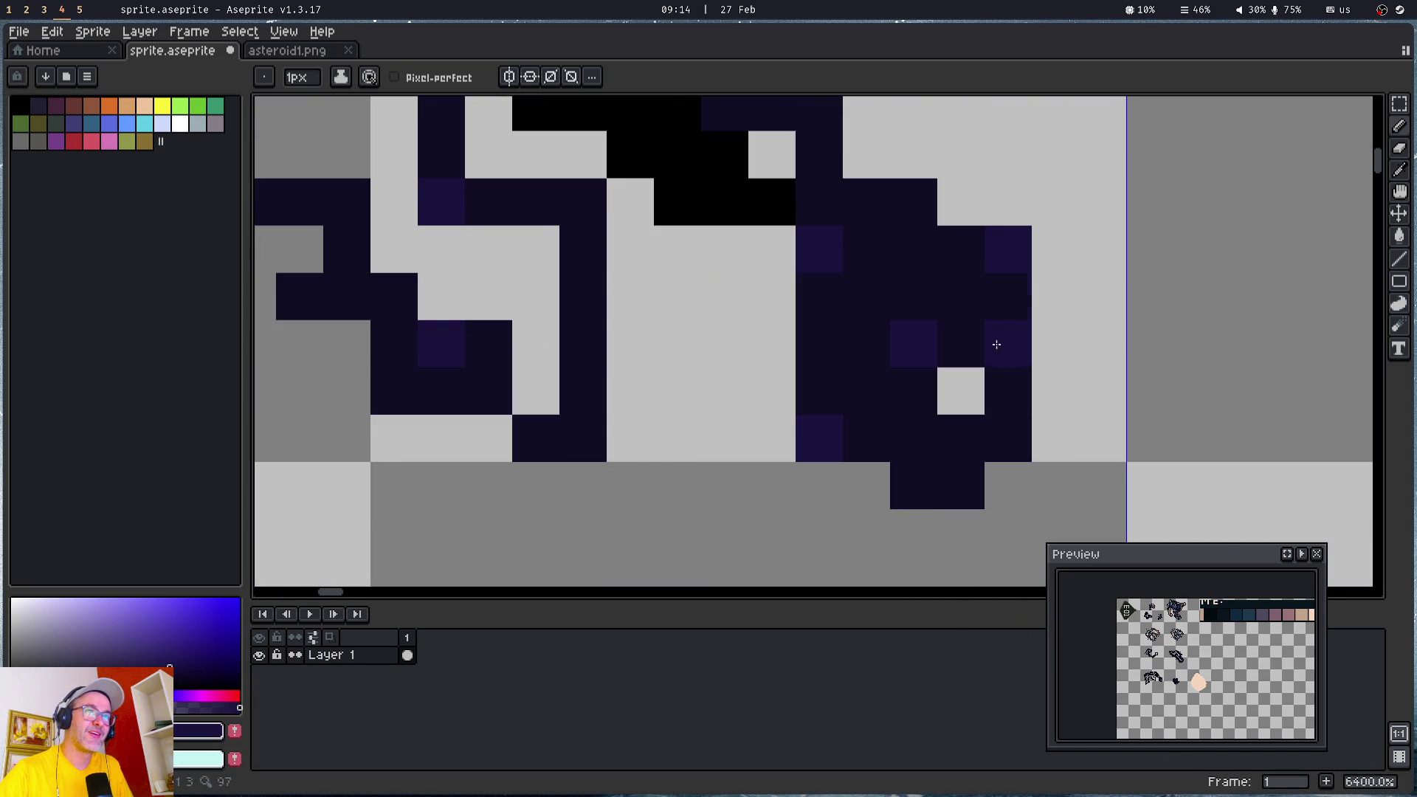
{"action": "left_click", "coordinate": [999, 438]}
{"action": "left_click", "coordinate": [914, 485]}
{"action": "left_click", "coordinate": [584, 326]}
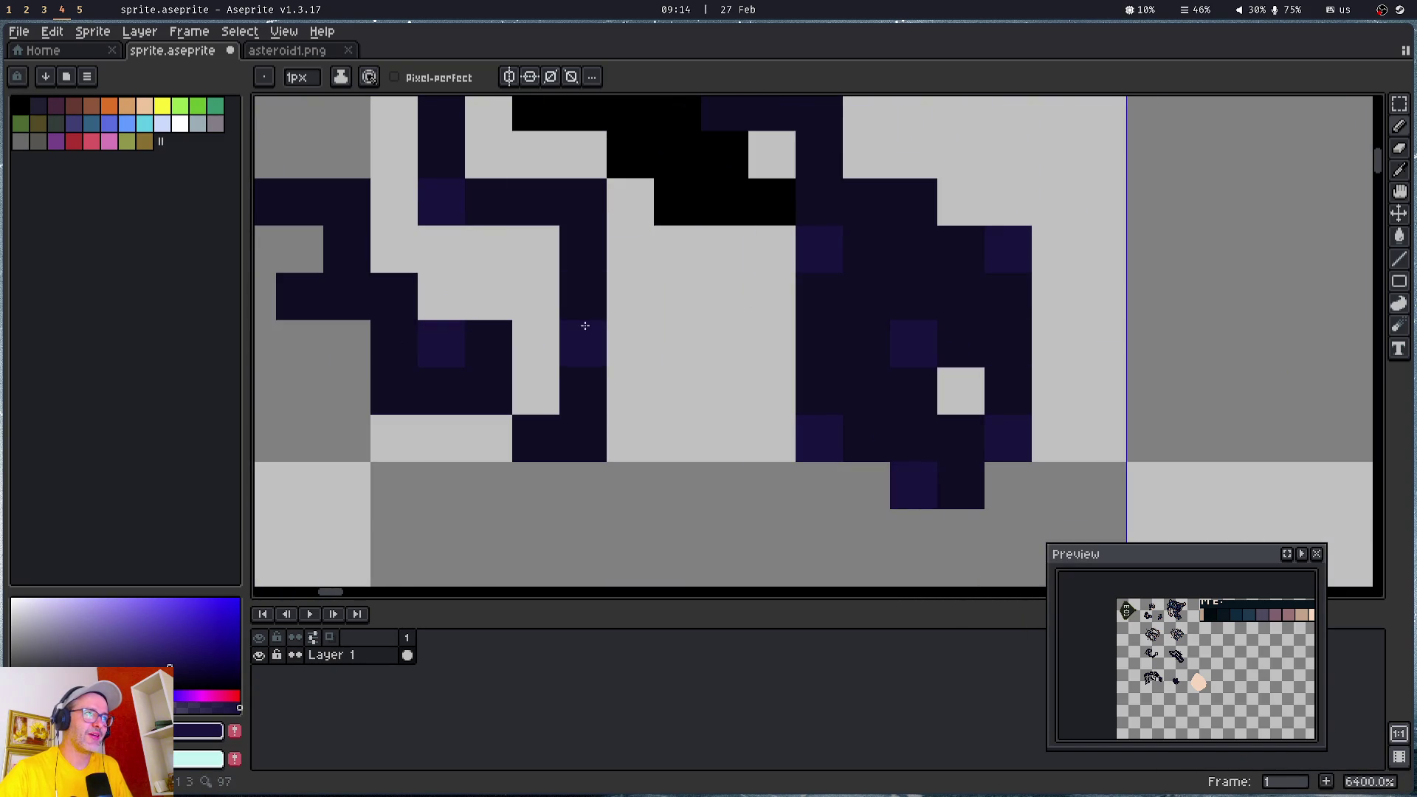
- Lighten four more dark pixels to purple, then view the finished asteroid sprites
{"action": "mouse_move", "coordinate": [492, 332]}
{"action": "left_mouse_down"}
{"action": "mouse_move", "coordinate": [629, 379]}
{"action": "mouse_move", "coordinate": [689, 358]}
{"action": "left_mouse_up"}
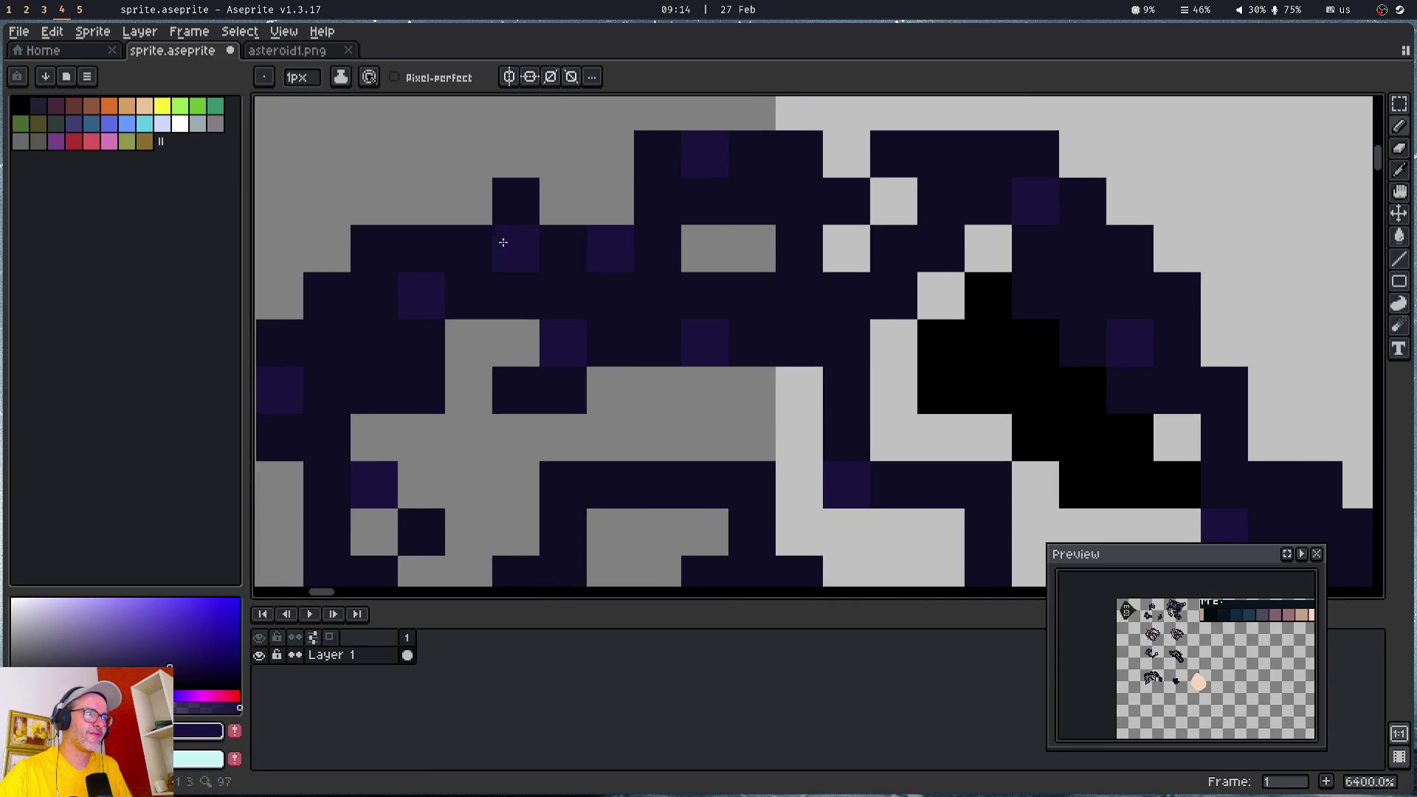
{"action": "left_click_drag", "start_coordinate": [332, 332], "coordinate": [619, 235]}
{"action": "left_click", "coordinate": [612, 385]}
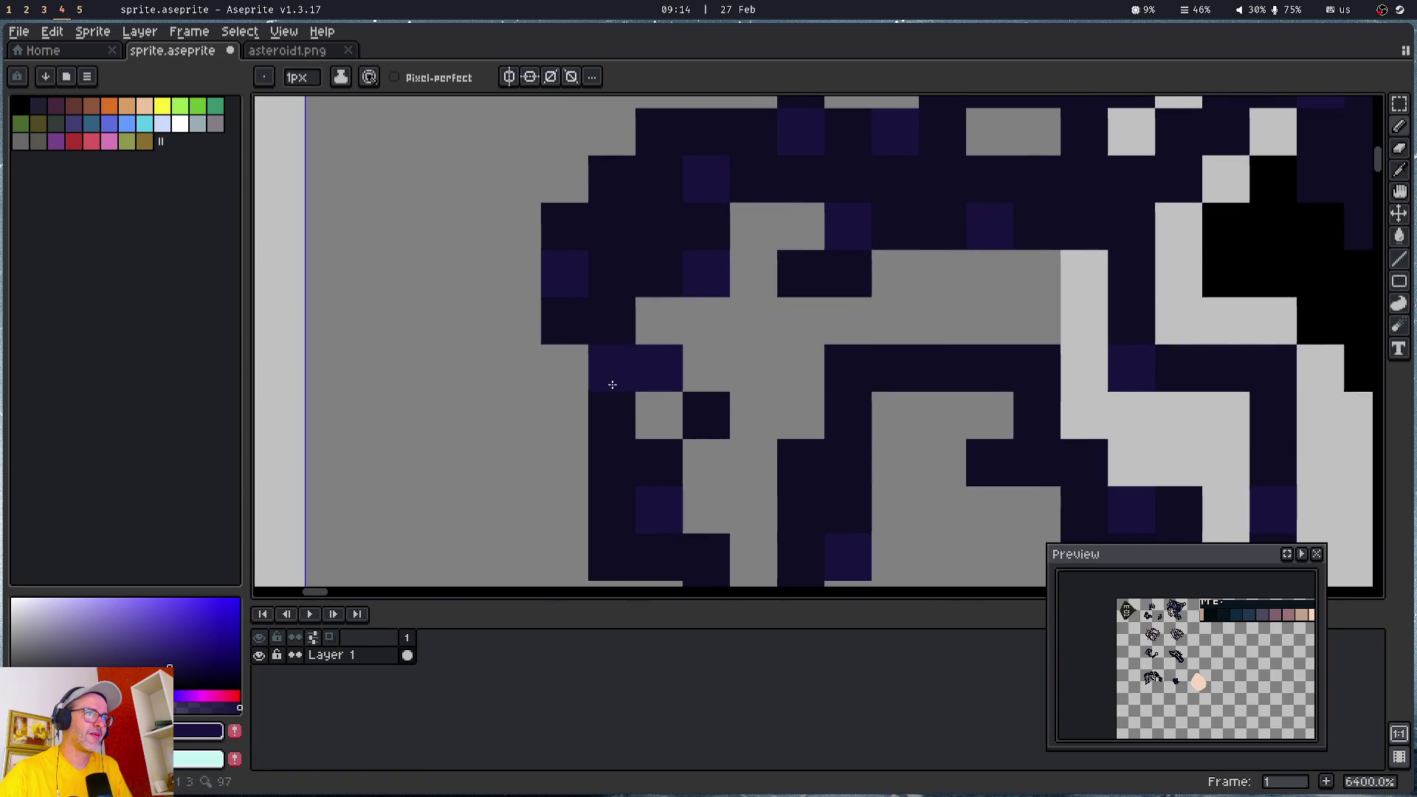
{"action": "left_click", "coordinate": [623, 183]}
{"action": "left_click", "coordinate": [959, 357]}
{"action": "left_click", "coordinate": [852, 494]}
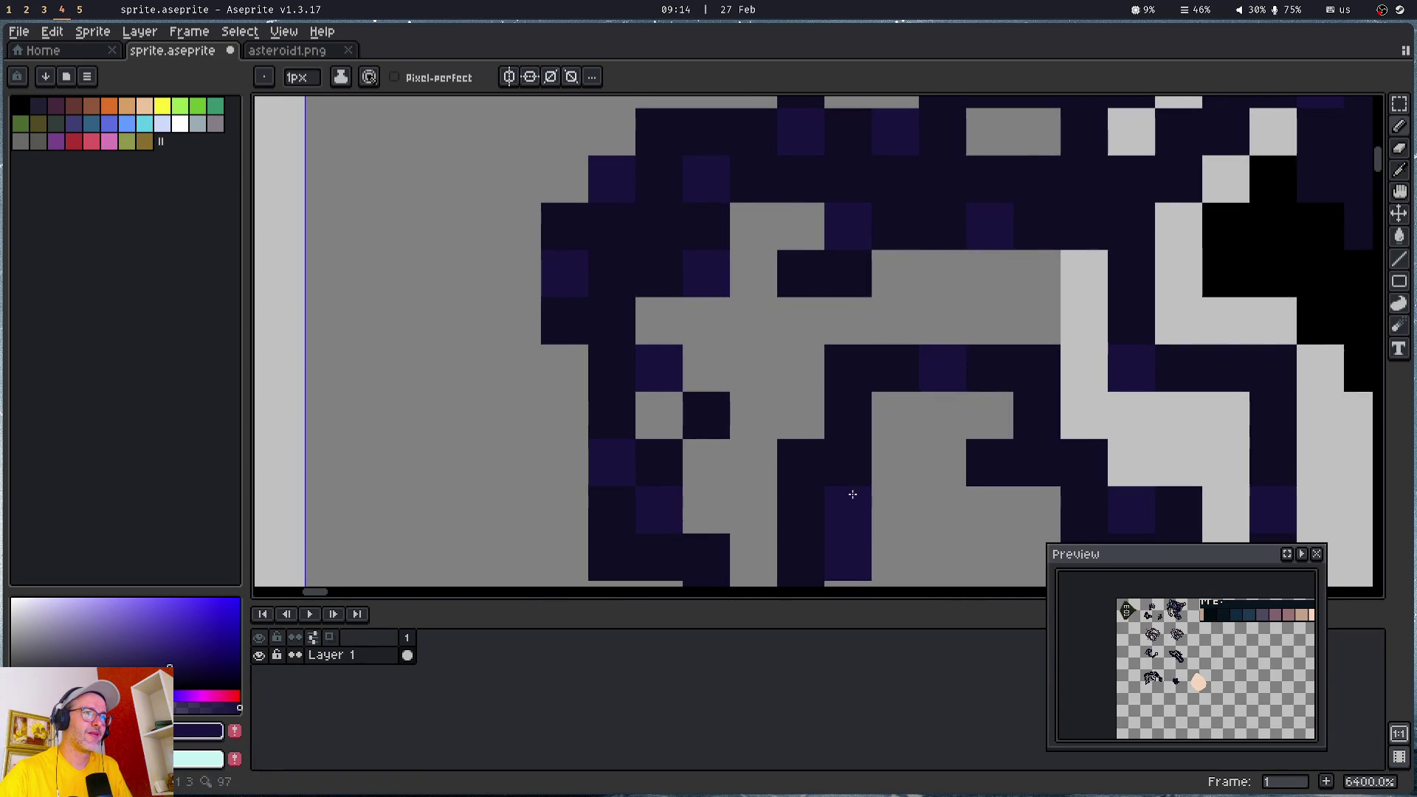
{"action": "scroll", "coordinate": [1034, 399], "scroll_direction": "down", "scroll_amount": 4}
{"action": "mouse_move", "coordinate": [1034, 399]}
{"action": "left_mouse_down"}
{"action": "mouse_move", "coordinate": [736, 404]}
{"action": "mouse_move", "coordinate": [755, 262]}
{"action": "mouse_move", "coordinate": [644, 359]}
{"action": "mouse_move", "coordinate": [659, 419]}
{"action": "left_mouse_up"}
{"action": "scroll", "coordinate": [644, 359], "scroll_direction": "down", "scroll_amount": 5}
{"action": "scroll", "coordinate": [841, 247], "scroll_direction": "up", "scroll_amount": 6}
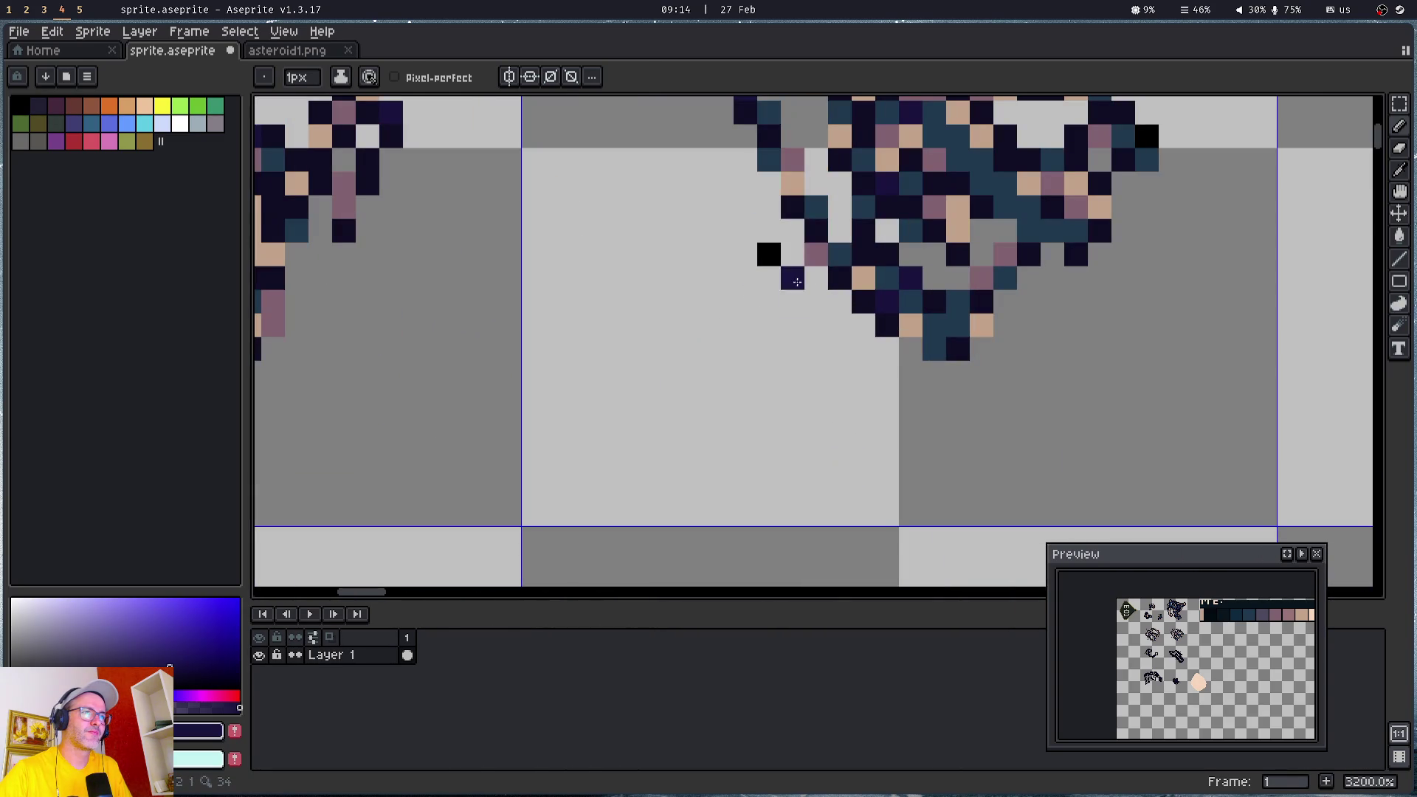
- Pick mauve and dark teal from the finished asteroid as the two Pencil colours
{"action": "key", "text": "i"}
{"action": "left_click", "coordinate": [825, 256]}
{"action": "right_click", "coordinate": [841, 253]}
{"action": "key", "text": "b"}
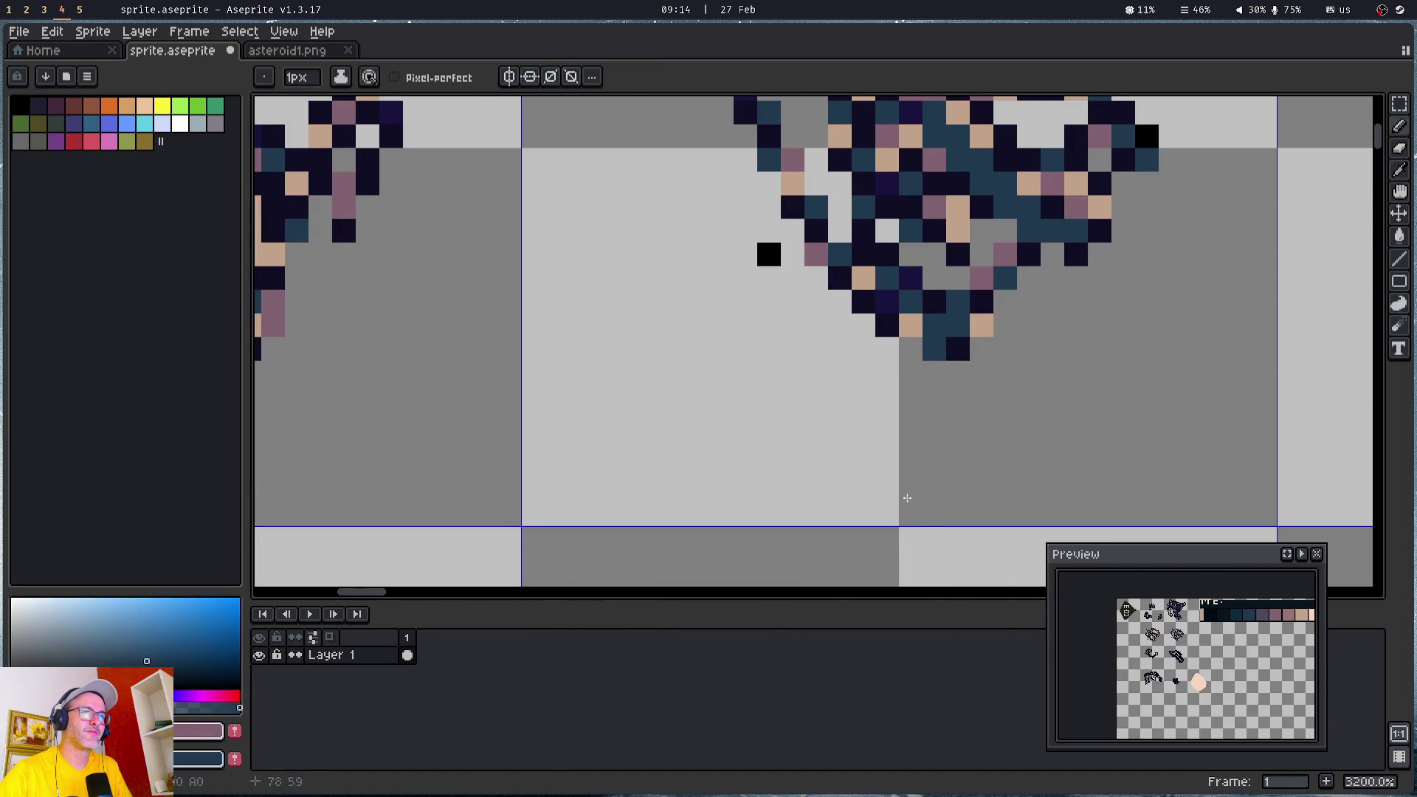
- Add mauve highlight pixels along the dark asteroid's bottom row and left edge
{"action": "left_click_drag", "start_coordinate": [909, 521], "coordinate": [614, 150]}
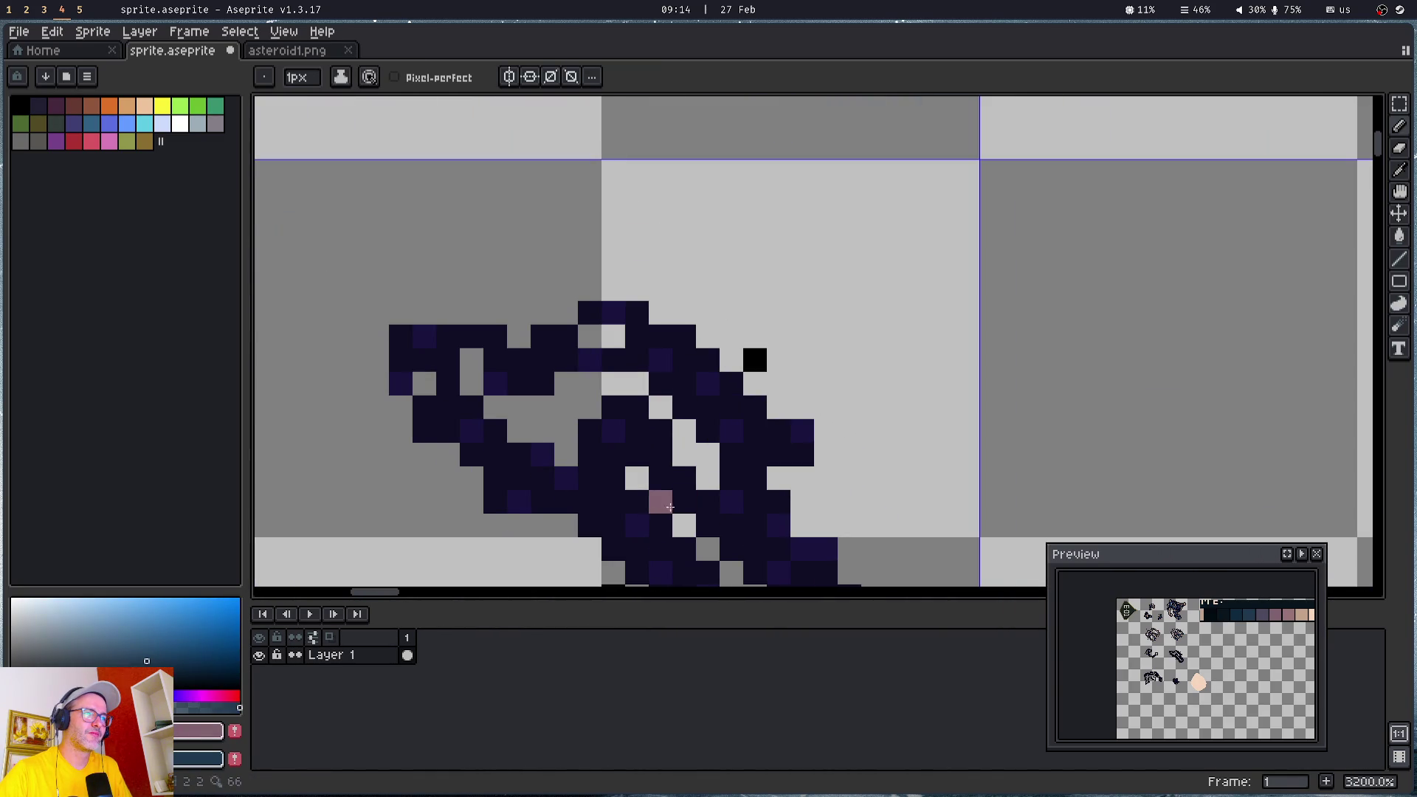
{"action": "left_click_drag", "start_coordinate": [687, 501], "coordinate": [707, 501]}
{"action": "left_click", "coordinate": [590, 501]}
{"action": "left_click_drag", "start_coordinate": [566, 501], "coordinate": [613, 501]}
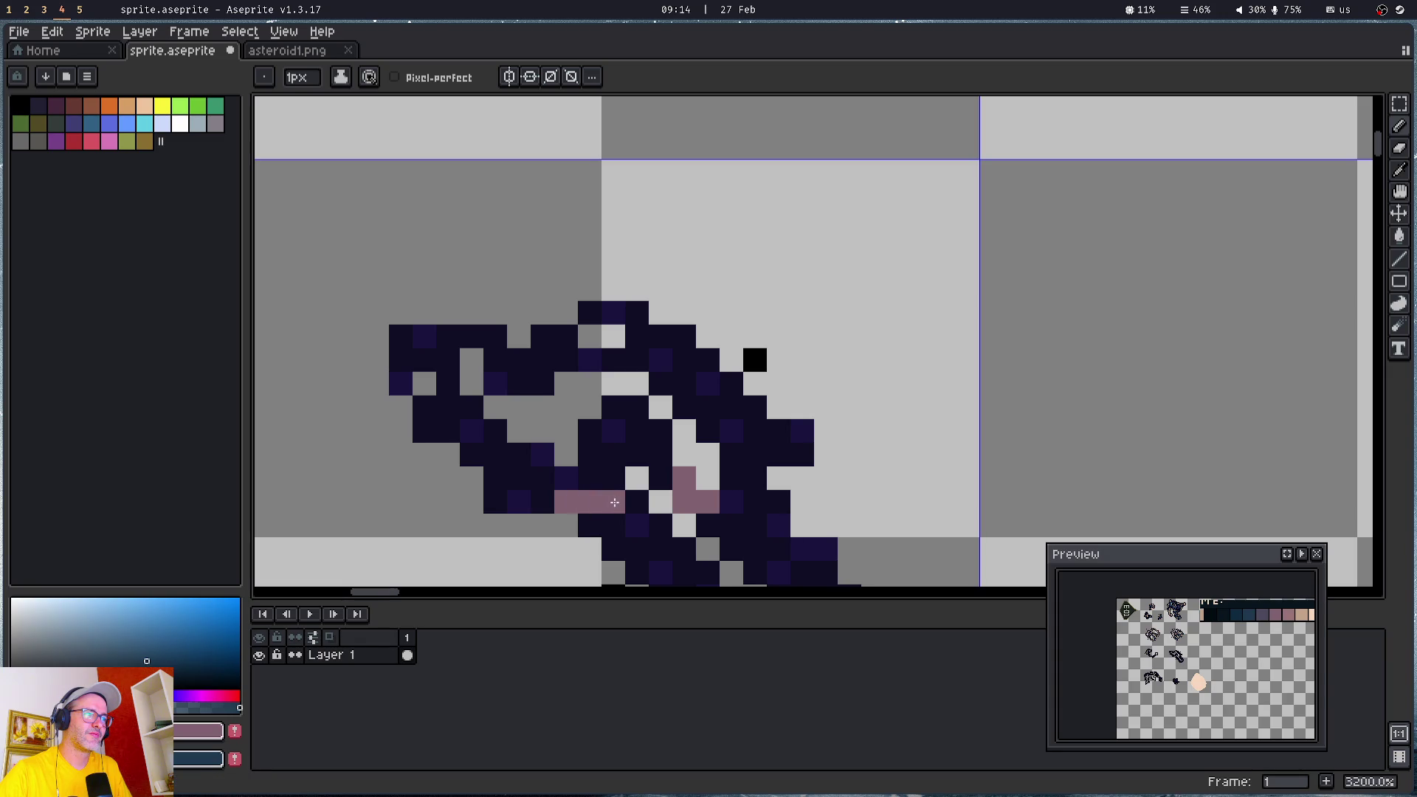
{"action": "left_click", "coordinate": [495, 456]}
{"action": "left_click", "coordinate": [495, 478]}
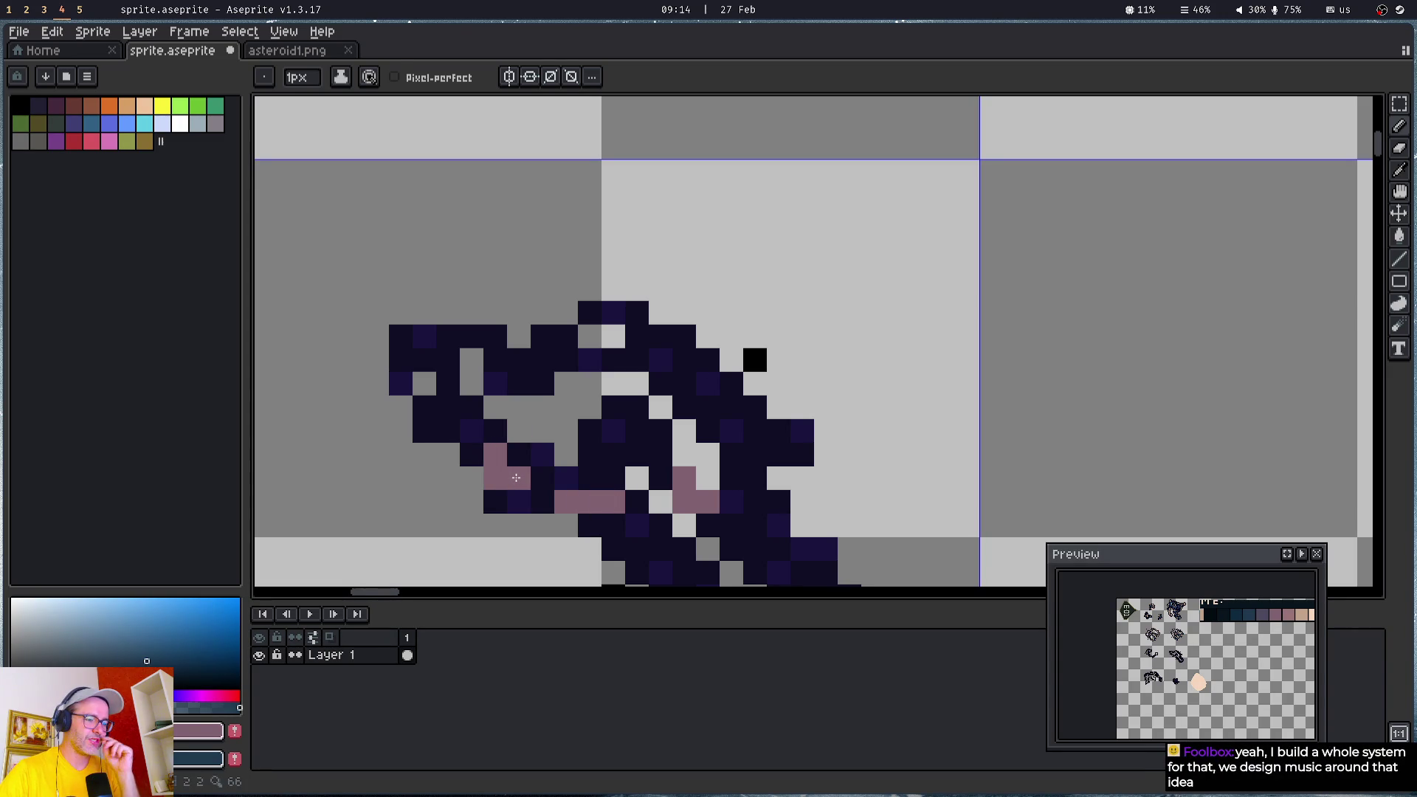
{"action": "scroll", "coordinate": [470, 408], "scroll_direction": "up", "scroll_amount": 1}
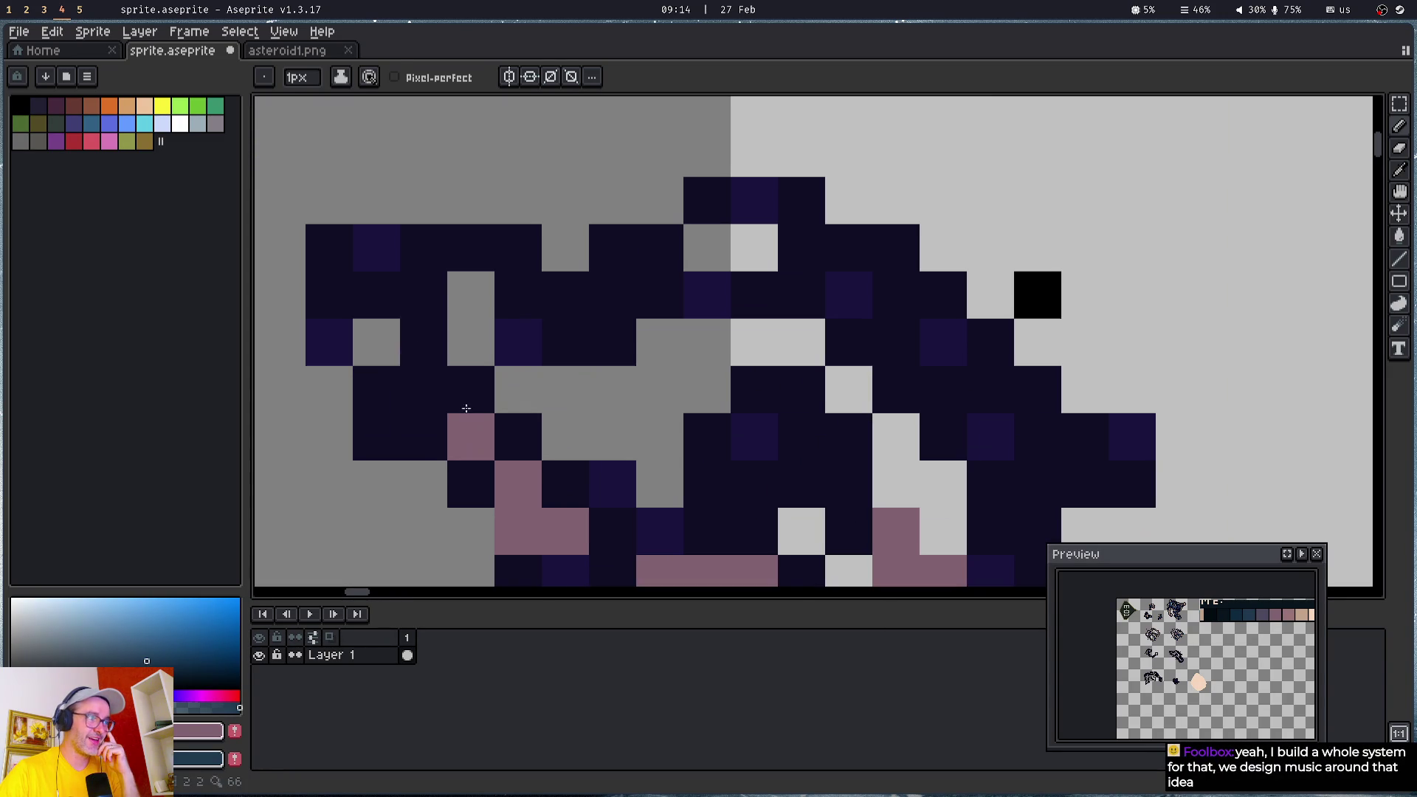
{"action": "left_click_drag", "start_coordinate": [436, 322], "coordinate": [432, 391]}
{"action": "left_click", "coordinate": [376, 390]}
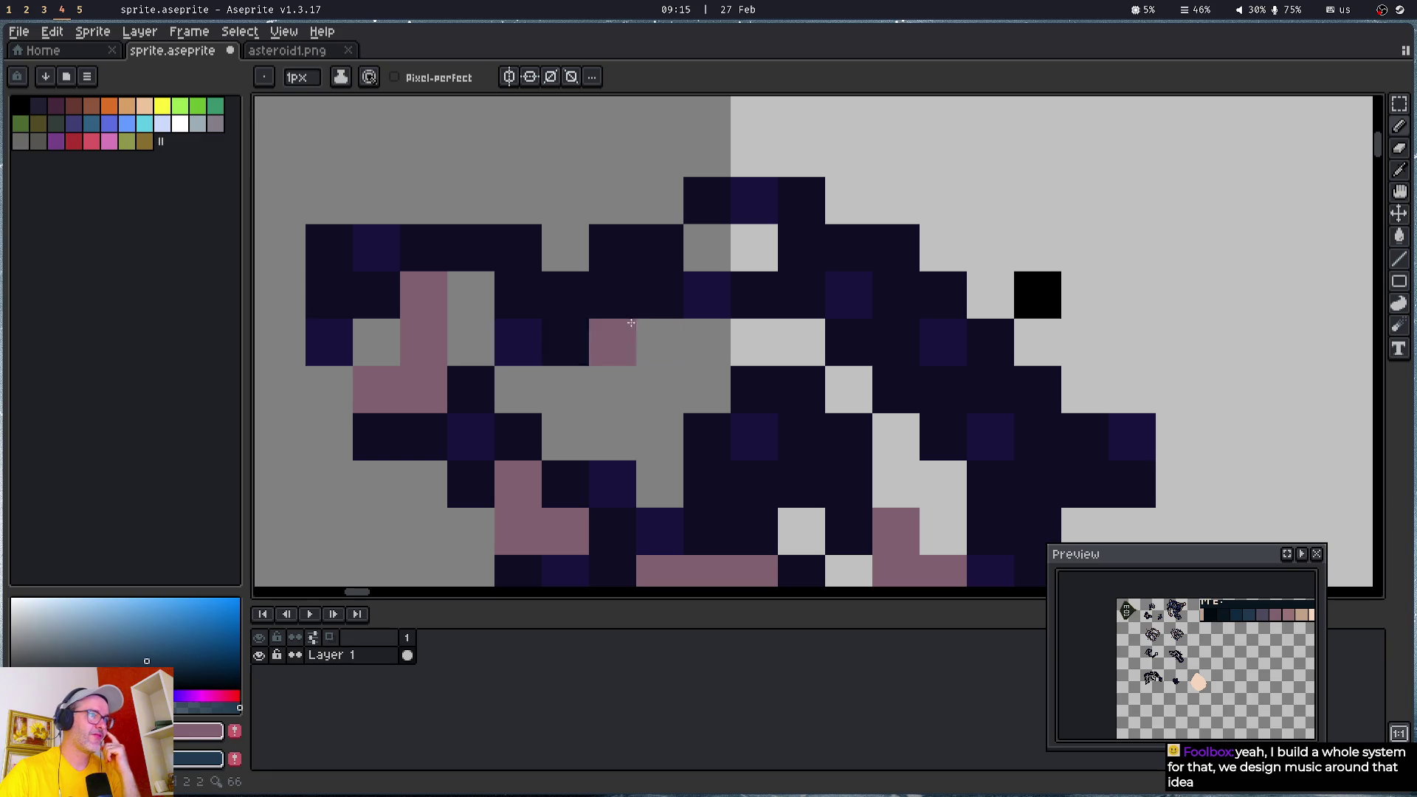
{"action": "left_click", "coordinate": [620, 296]}
{"action": "left_click", "coordinate": [612, 343]}
- Add mauve highlight pixels toward the asteroid's lower tip
{"action": "left_click_drag", "start_coordinate": [755, 436], "coordinate": [579, 153]}
{"action": "left_click", "coordinate": [577, 199]}
{"action": "left_click", "coordinate": [861, 343]}
{"action": "left_click_drag", "start_coordinate": [917, 386], "coordinate": [826, 110]}
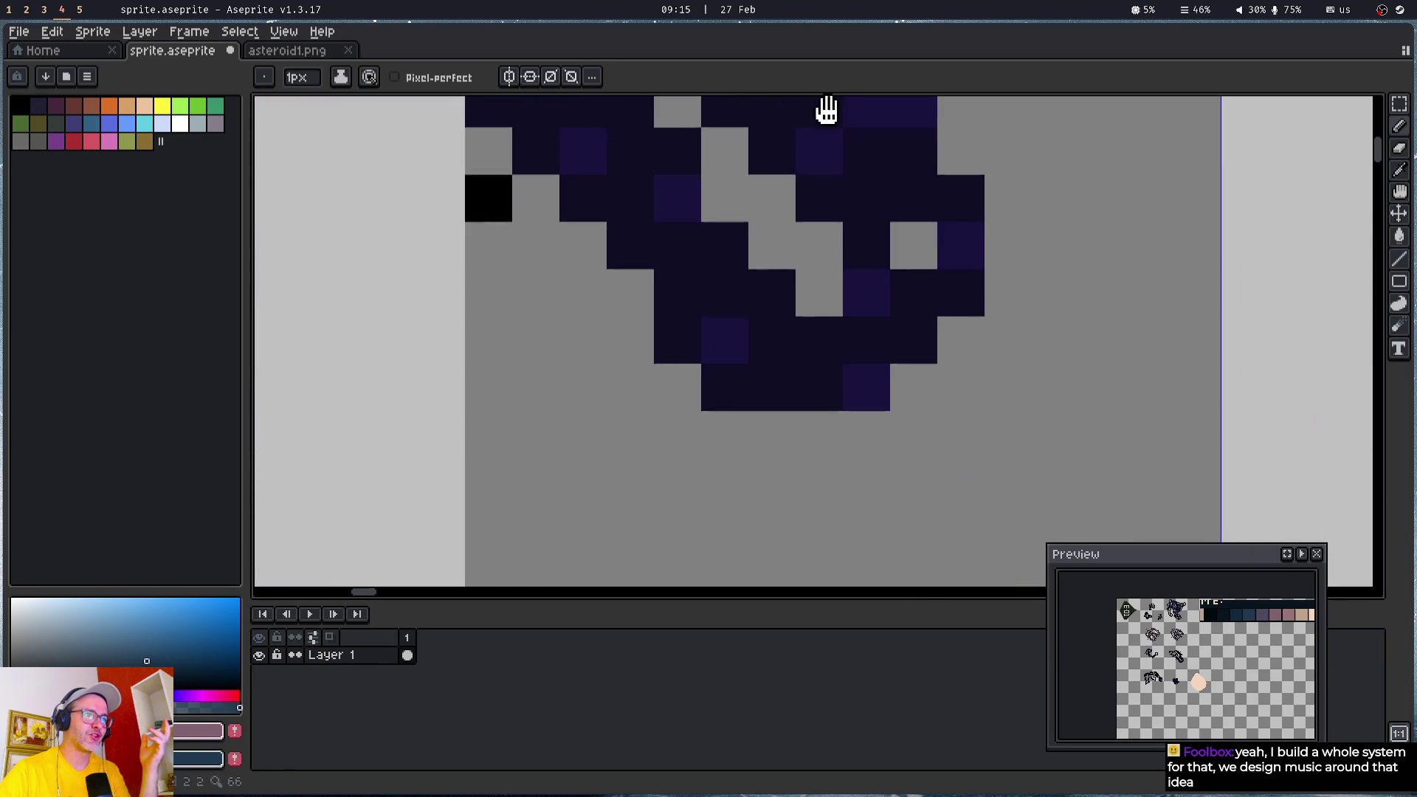
{"action": "left_click", "coordinate": [684, 327]}
{"action": "left_click", "coordinate": [631, 246]}
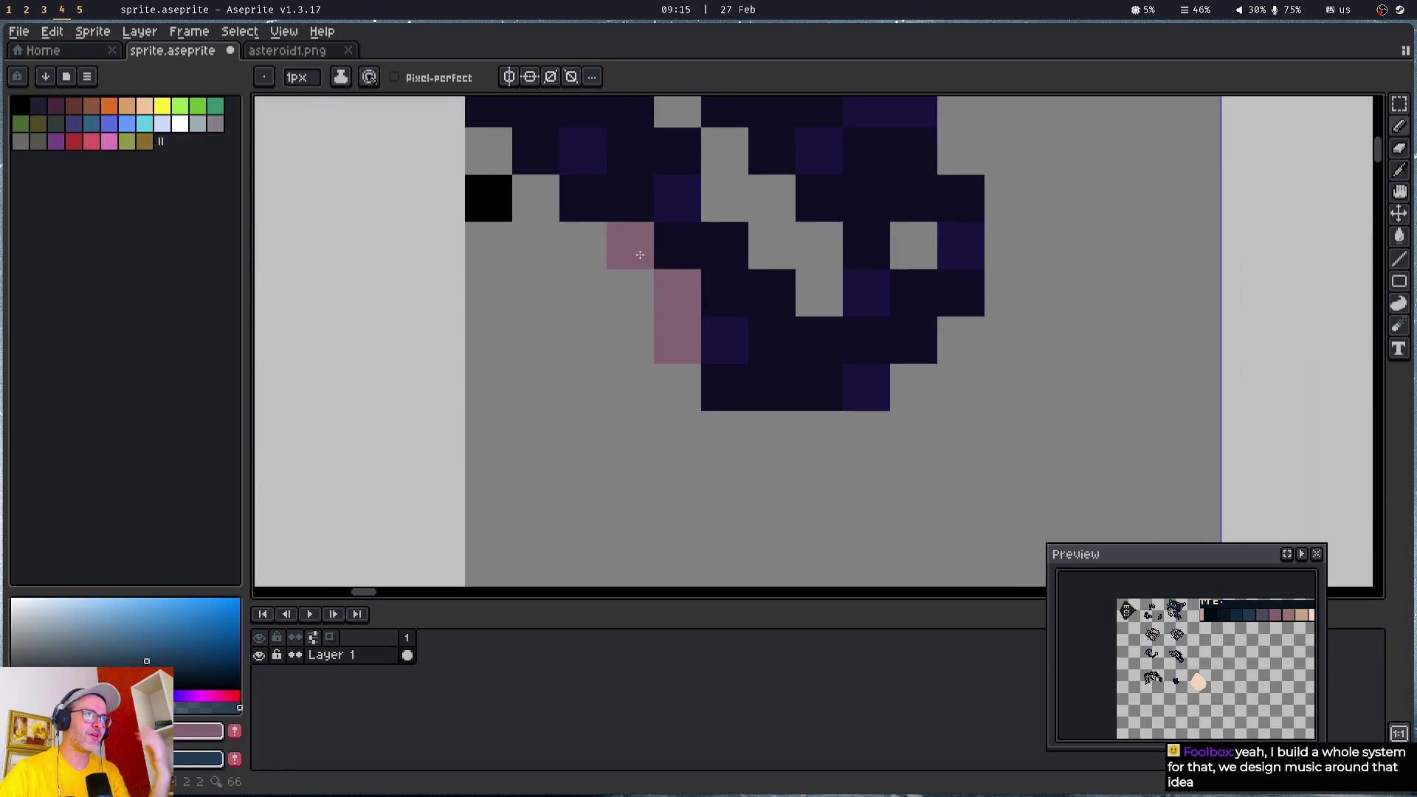
- Dot mauve highlights along the asteroid's lower edge and right side
{"action": "left_click", "coordinate": [819, 340]}
{"action": "left_click", "coordinate": [866, 340]}
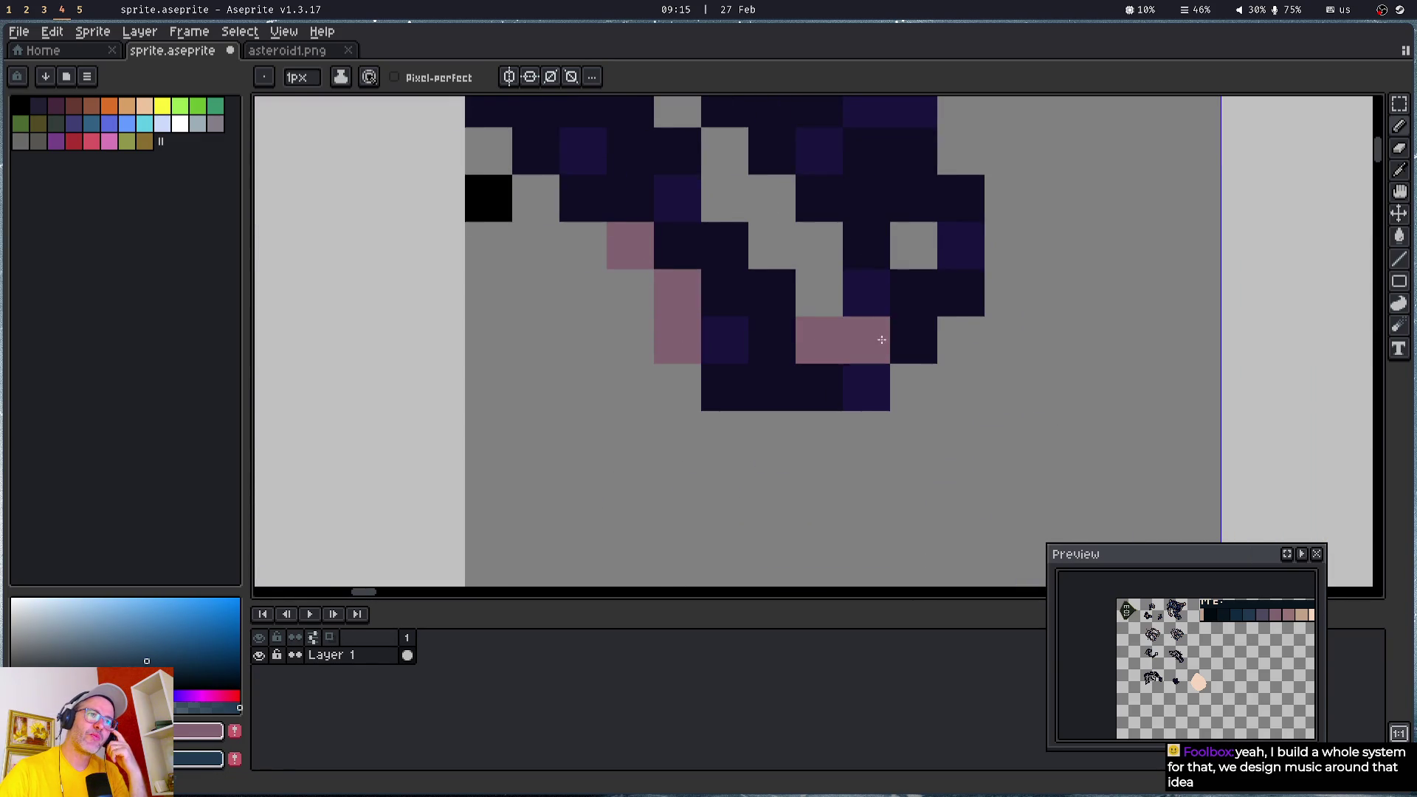
{"action": "left_click", "coordinate": [913, 150]}
{"action": "left_click", "coordinate": [918, 199]}
{"action": "left_click", "coordinate": [873, 195]}
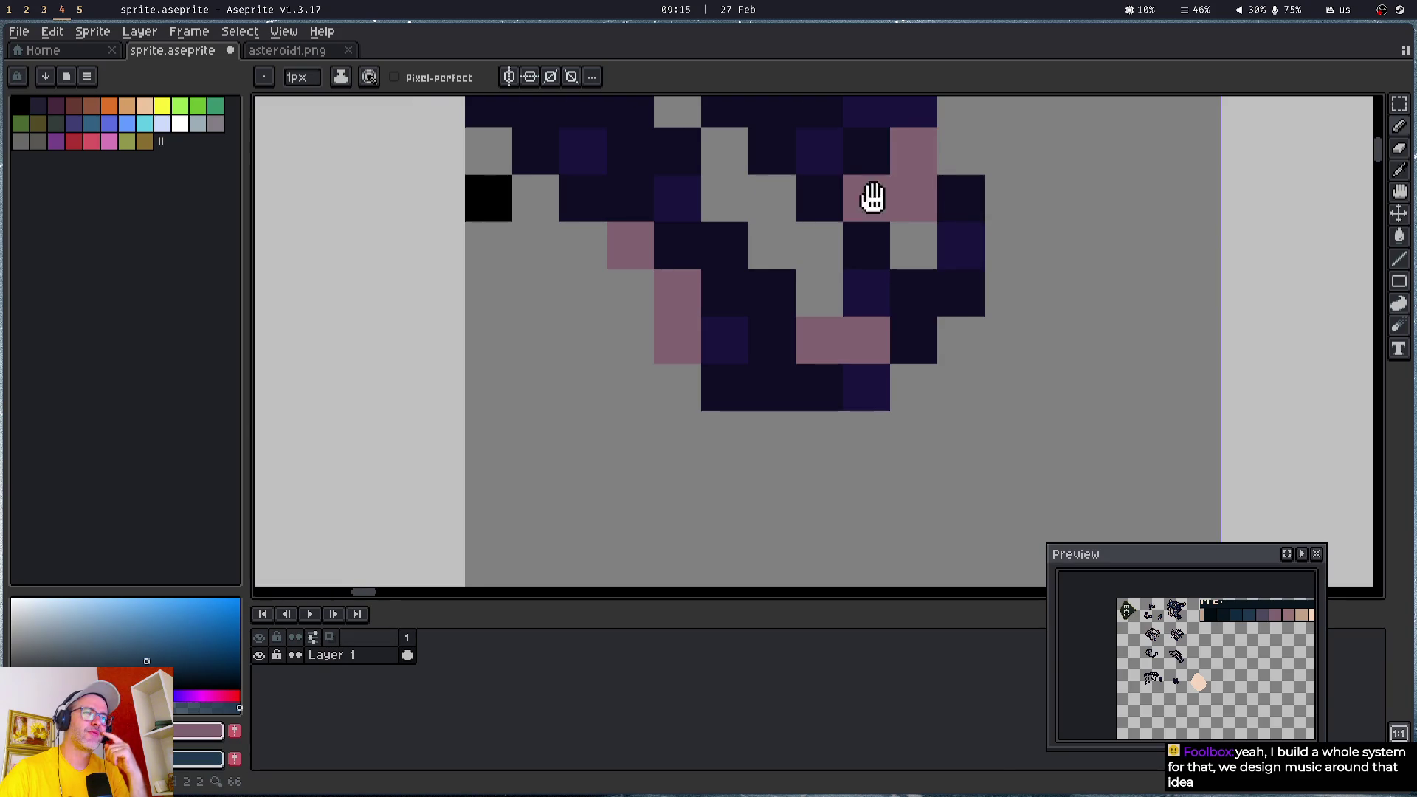
{"action": "left_click_drag", "start_coordinate": [873, 195], "coordinate": [854, 453]}
{"action": "left_click", "coordinate": [868, 355]}
{"action": "left_click", "coordinate": [912, 214]}
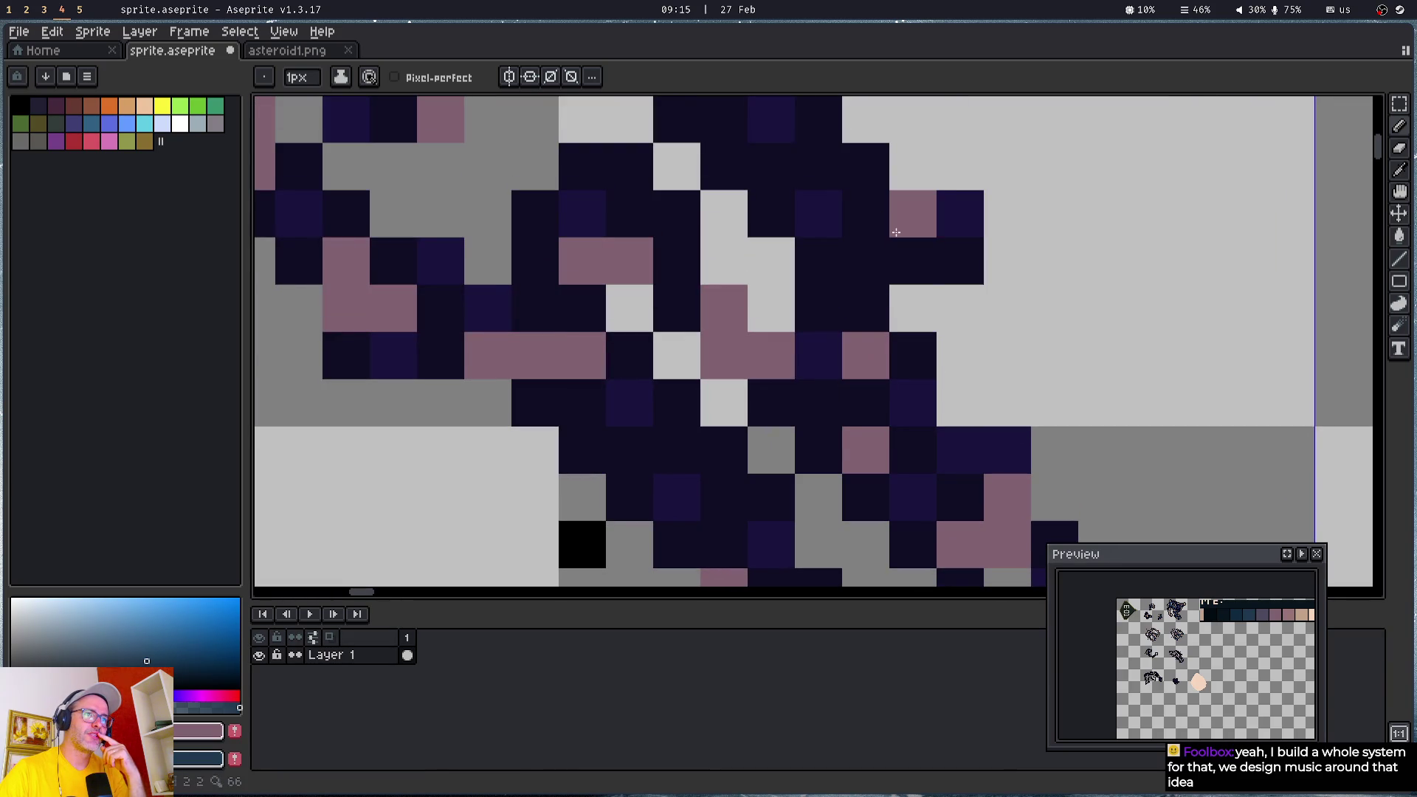
{"action": "left_click", "coordinate": [905, 251]}
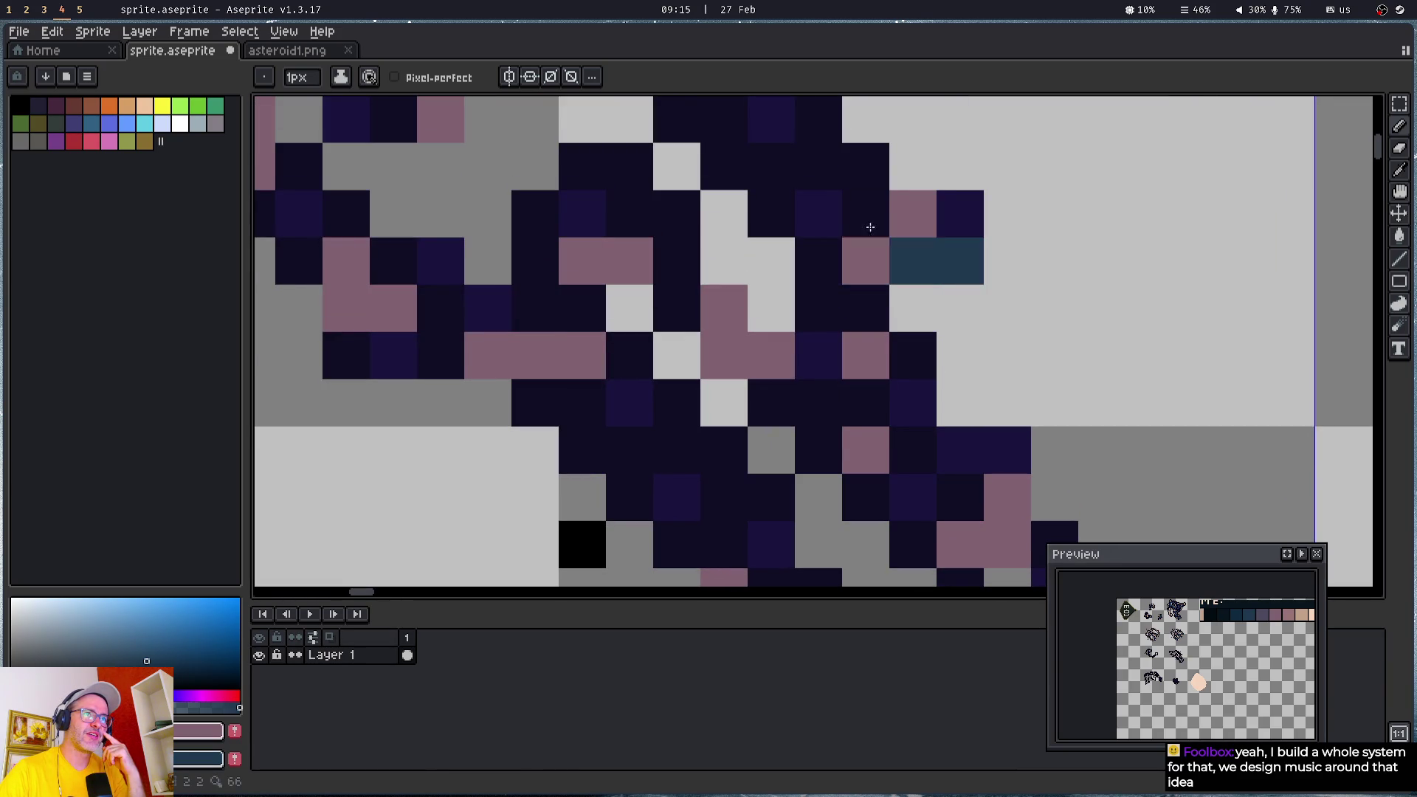
- Turn scattered dark pixels across the asteroid's body mauve and teal
{"action": "left_click", "coordinate": [959, 261]}
{"action": "right_click", "coordinate": [905, 271]}
{"action": "right_click", "coordinate": [819, 307]}
{"action": "left_click_drag", "start_coordinate": [841, 221], "coordinate": [963, 418]}
{"action": "left_click", "coordinate": [843, 314]}
{"action": "left_click", "coordinate": [843, 221]}
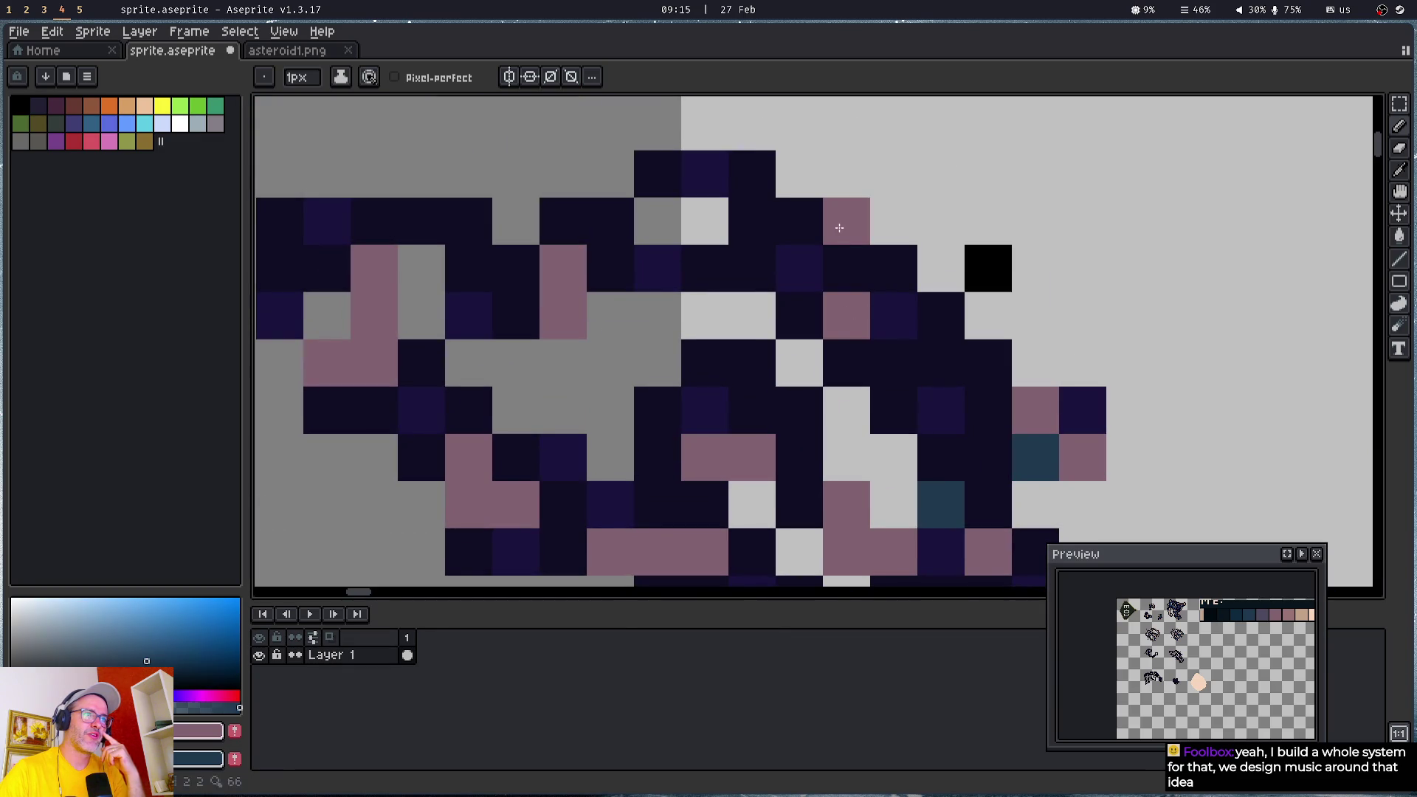
{"action": "left_click", "coordinate": [752, 268]}
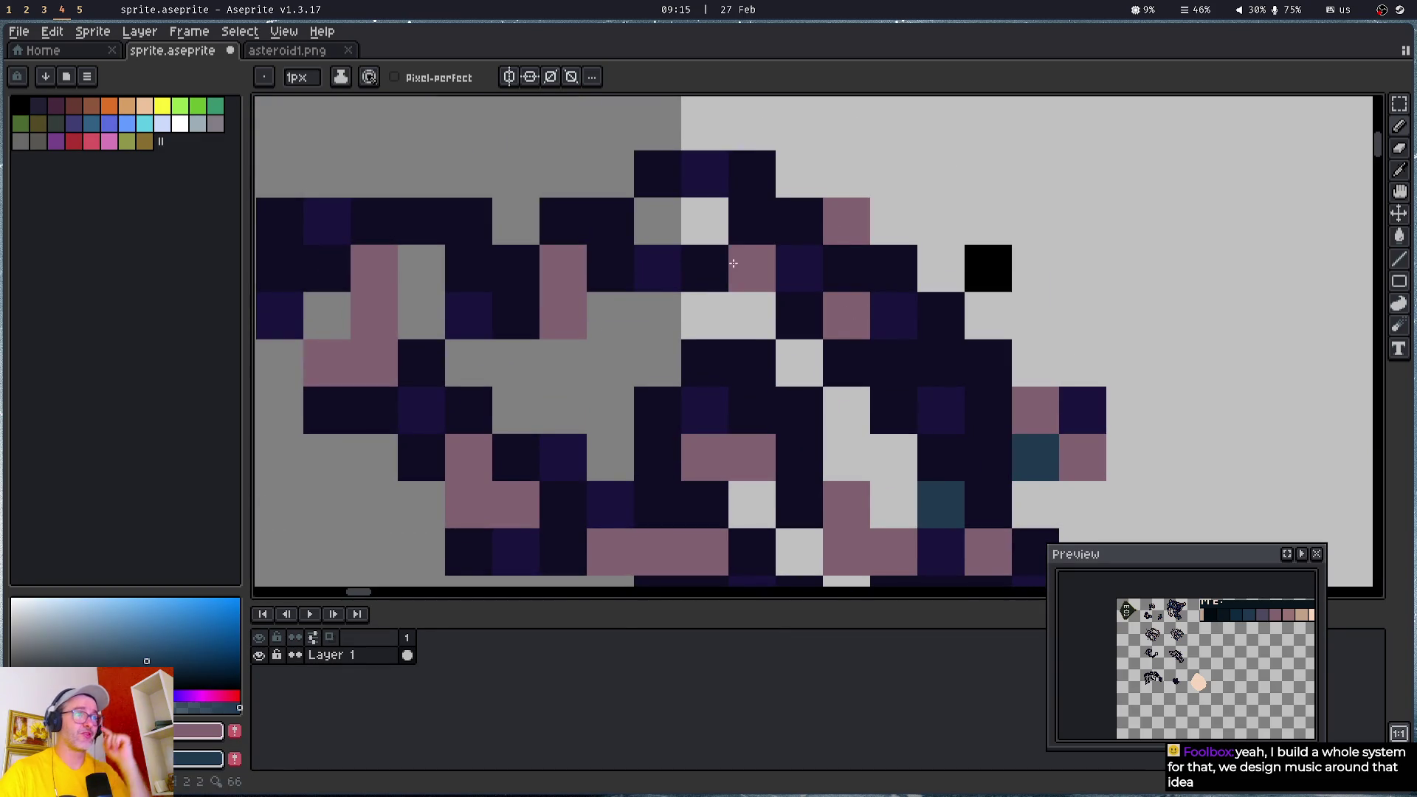
{"action": "right_click", "coordinate": [752, 174]}
{"action": "right_click", "coordinate": [609, 221]}
{"action": "left_click_drag", "start_coordinate": [430, 269], "coordinate": [656, 290]}
{"action": "right_click", "coordinate": [599, 242]}
{"action": "left_click", "coordinate": [518, 292]}
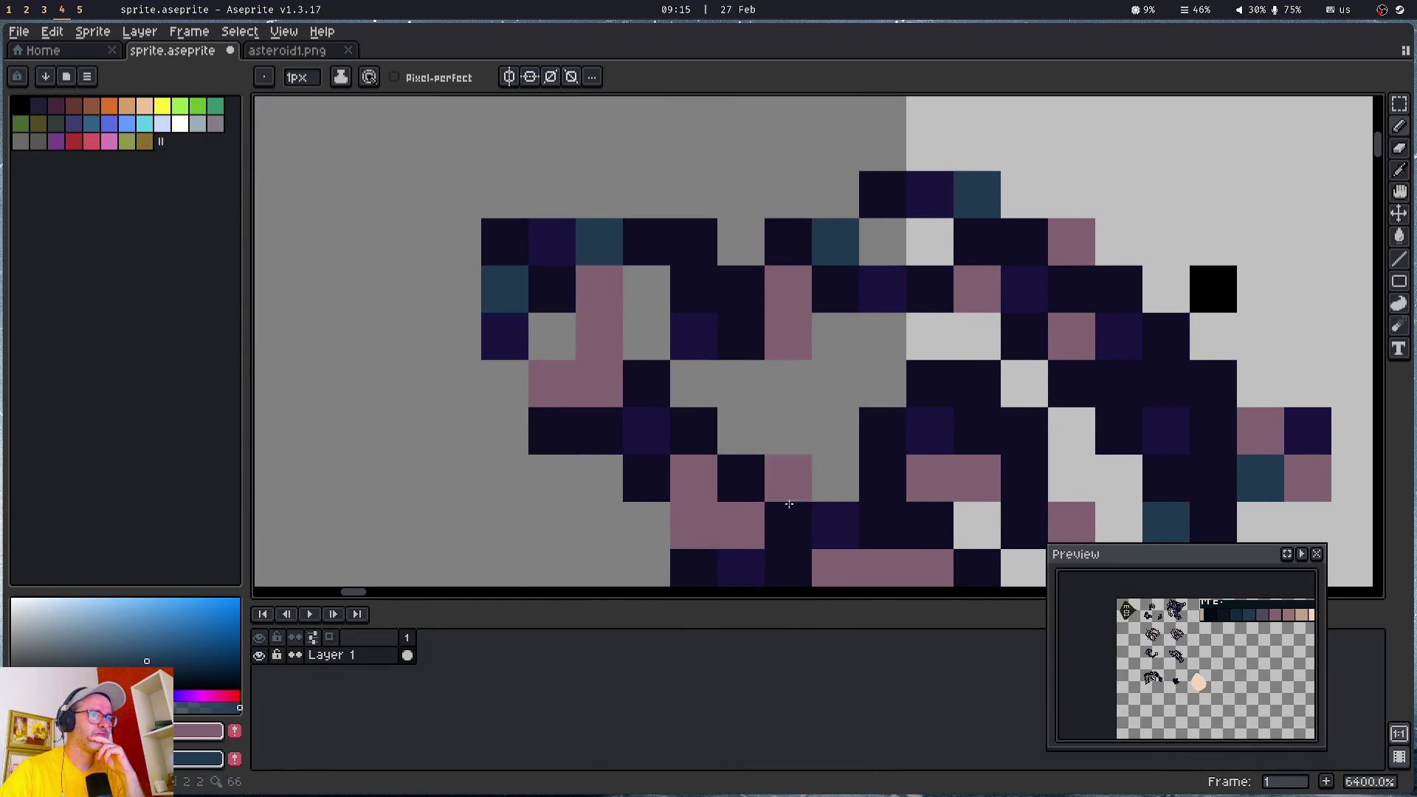
- Add mauve highlights along another edge section, plus a couple of teal pixels
{"action": "mouse_move", "coordinate": [869, 572]}
{"action": "left_mouse_down"}
{"action": "mouse_move", "coordinate": [753, 206]}
{"action": "mouse_move", "coordinate": [701, 129]}
{"action": "left_mouse_up"}
{"action": "left_click", "coordinate": [762, 224]}
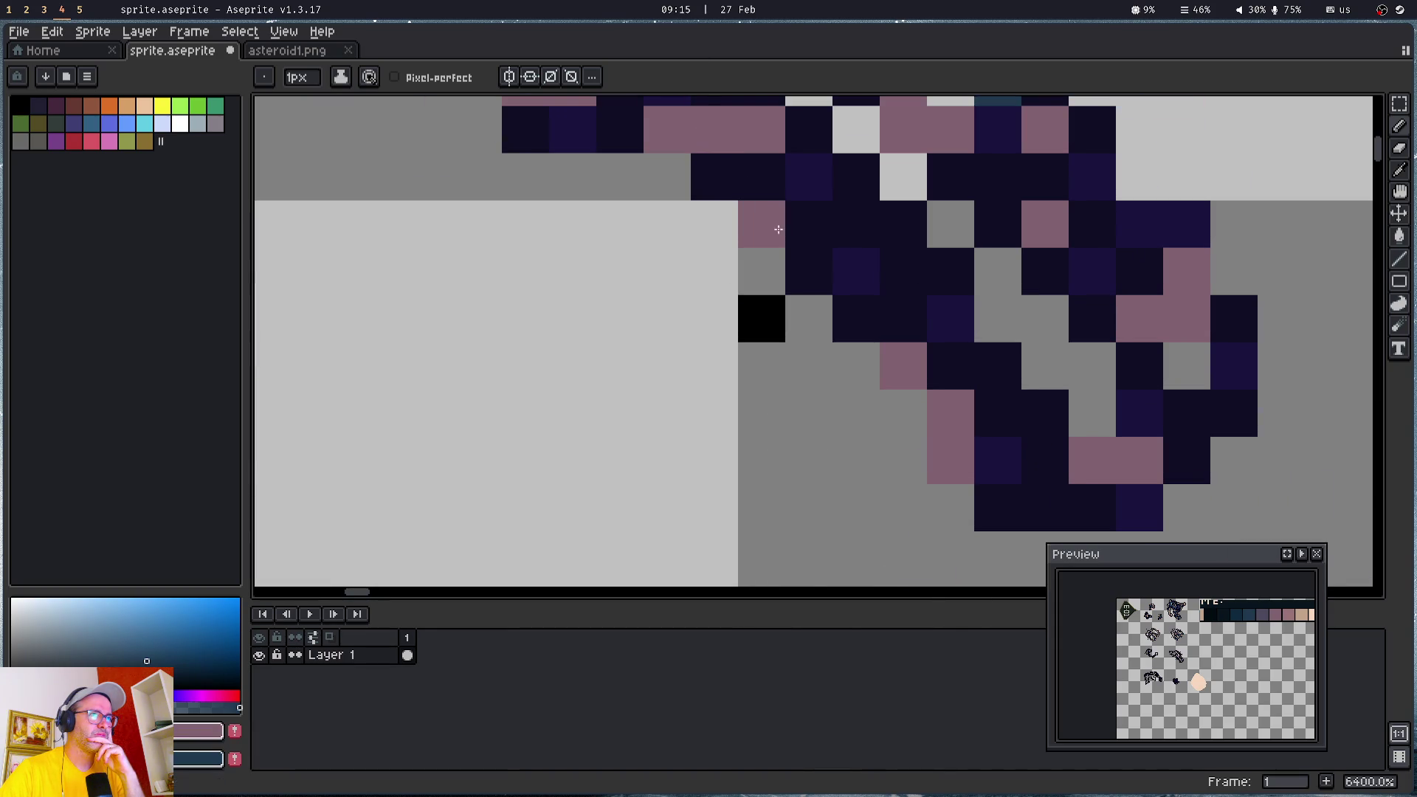
{"action": "left_click", "coordinate": [808, 271]}
{"action": "left_click", "coordinate": [903, 319]}
{"action": "left_click", "coordinate": [859, 325]}
{"action": "left_click_drag", "start_coordinate": [1022, 403], "coordinate": [770, 284]}
{"action": "right_click", "coordinate": [810, 391]}
{"action": "left_click", "coordinate": [812, 339]}
{"action": "right_click", "coordinate": [764, 297]}
- Paint a cluster of dark pixels teal across the asteroid's upper part
{"action": "mouse_move", "coordinate": [859, 203]}
{"action": "left_mouse_down"}
{"action": "mouse_move", "coordinate": [879, 330]}
{"action": "mouse_move", "coordinate": [876, 569]}
{"action": "left_mouse_up"}
{"action": "right_click", "coordinate": [680, 412]}
{"action": "right_click", "coordinate": [774, 362]}
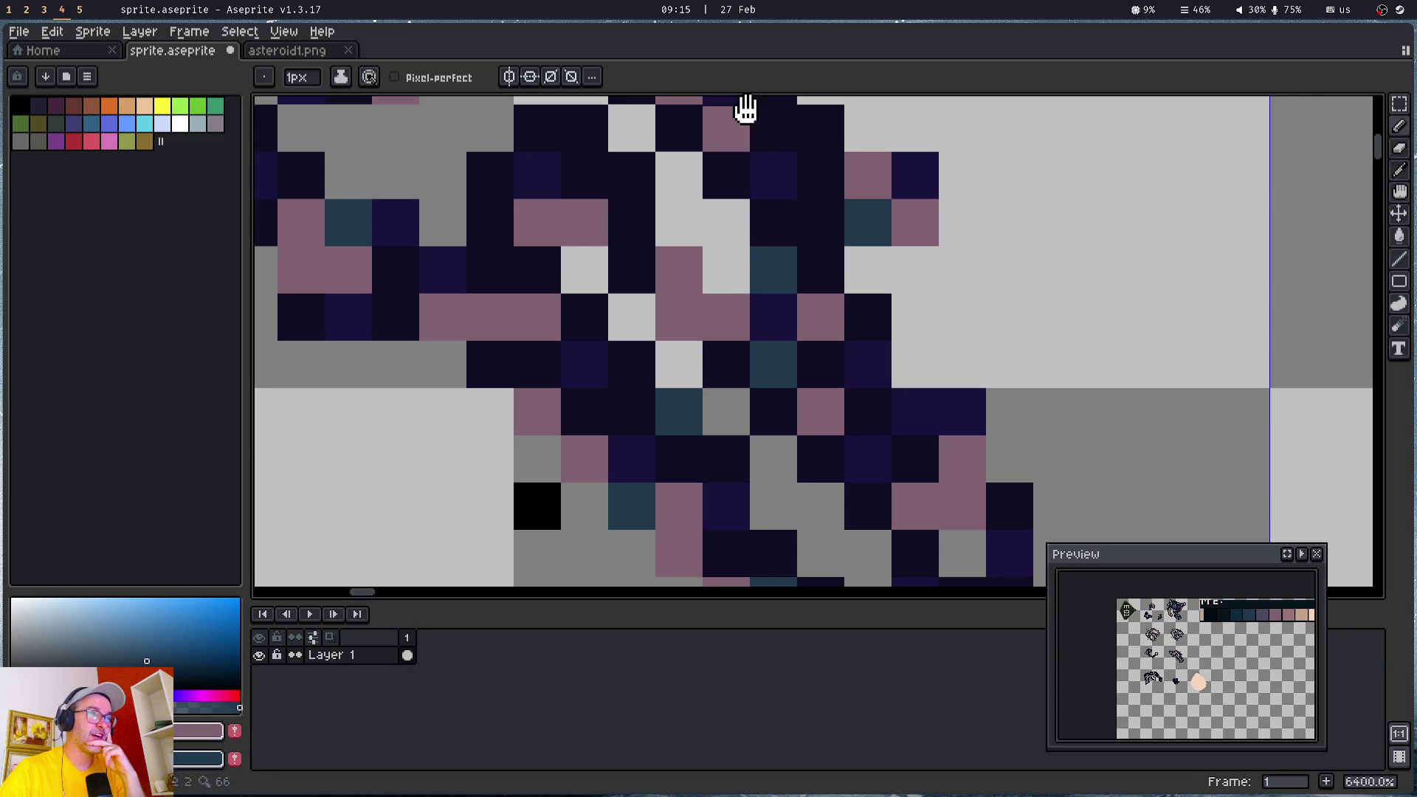
{"action": "left_click_drag", "start_coordinate": [746, 104], "coordinate": [778, 289]}
{"action": "right_click", "coordinate": [853, 312]}
{"action": "right_click", "coordinate": [806, 264]}
{"action": "right_click", "coordinate": [712, 217]}
{"action": "right_click", "coordinate": [617, 358]}
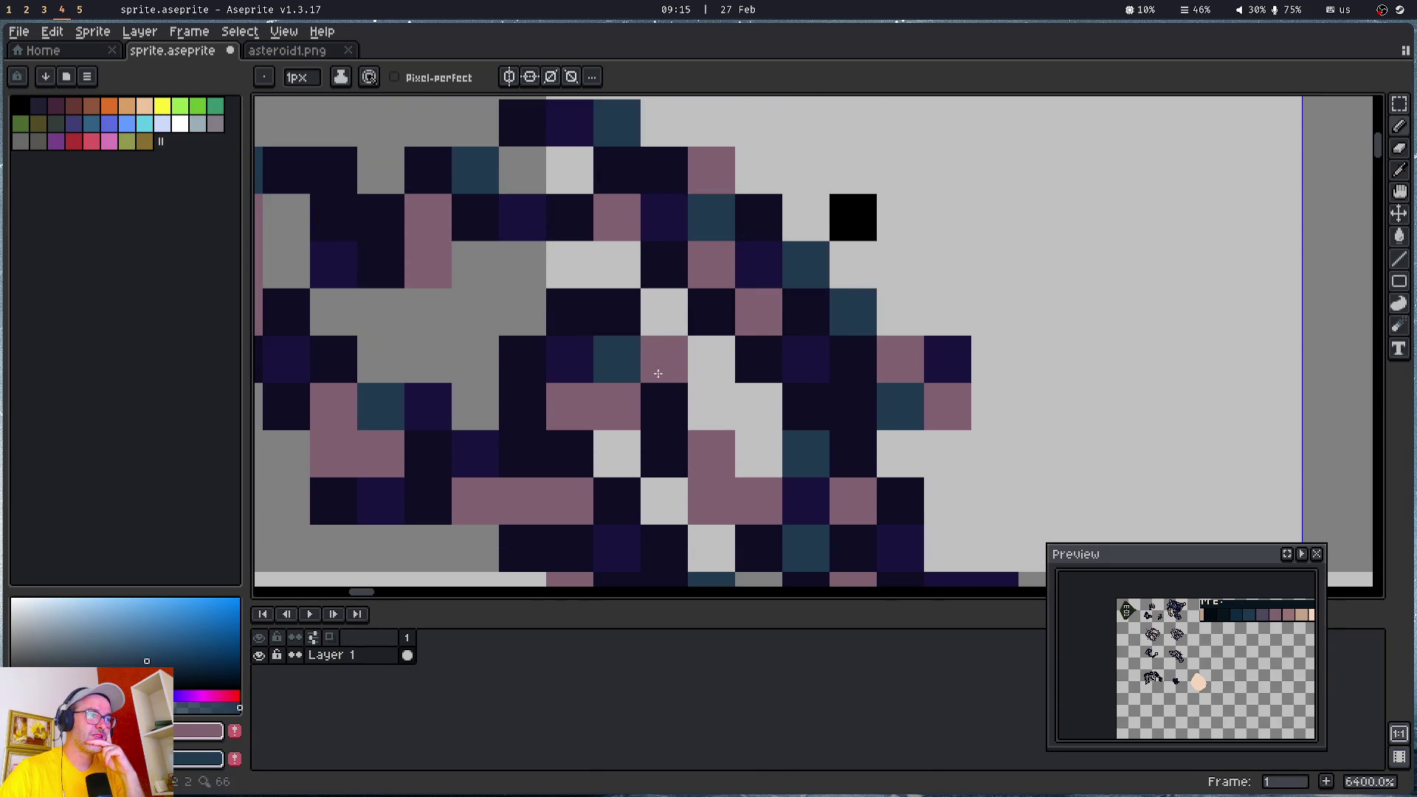
{"action": "right_click", "coordinate": [664, 359]}
{"action": "right_click", "coordinate": [664, 406]}
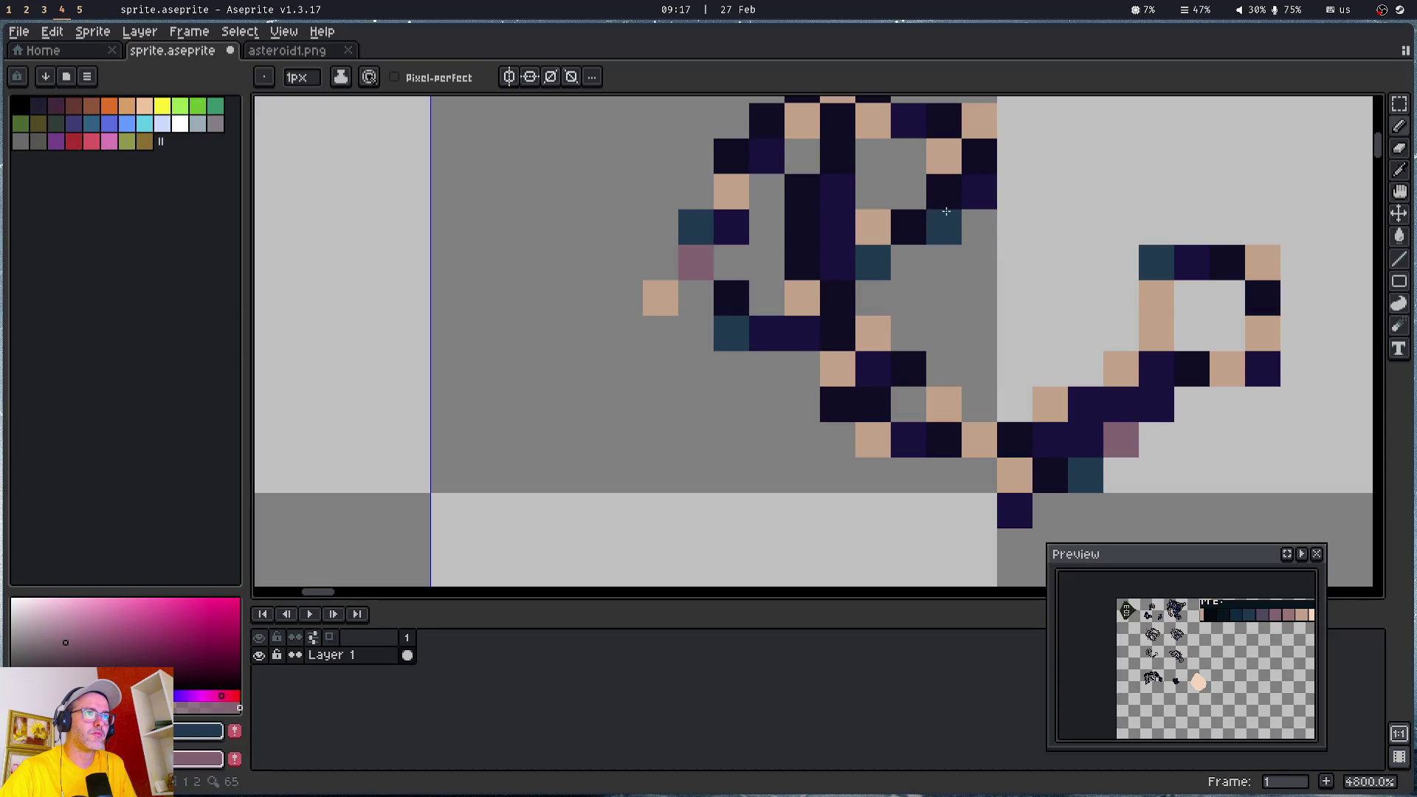
- Paint a few more teal and mauve pixels on the peach-edged asteroid, then bring up Amp beside Godot
{"action": "left_click", "coordinate": [943, 190]}
{"action": "right_click", "coordinate": [849, 159]}
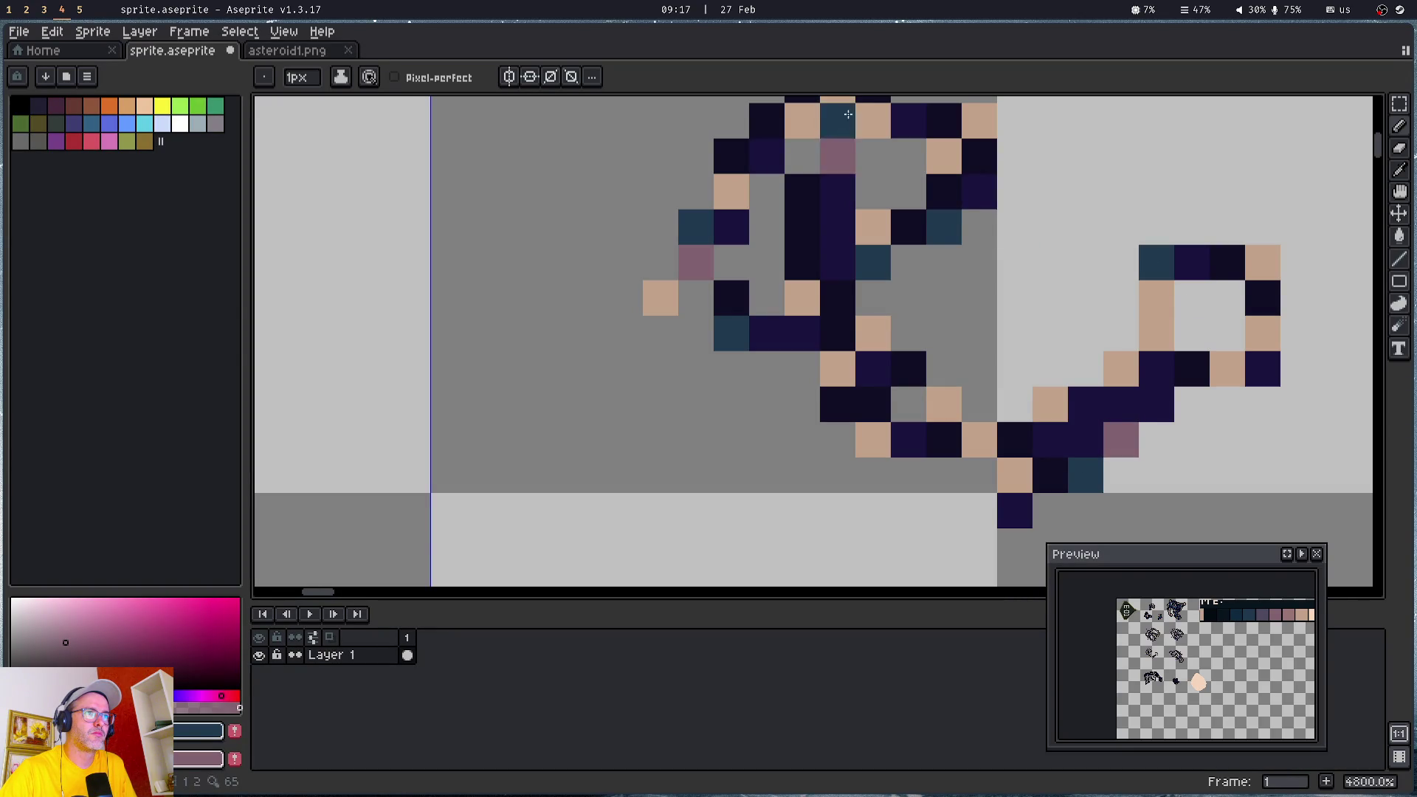
{"action": "left_click_drag", "start_coordinate": [854, 164], "coordinate": [801, 391]}
{"action": "left_click", "coordinate": [714, 347]}
{"action": "right_click", "coordinate": [749, 452]}
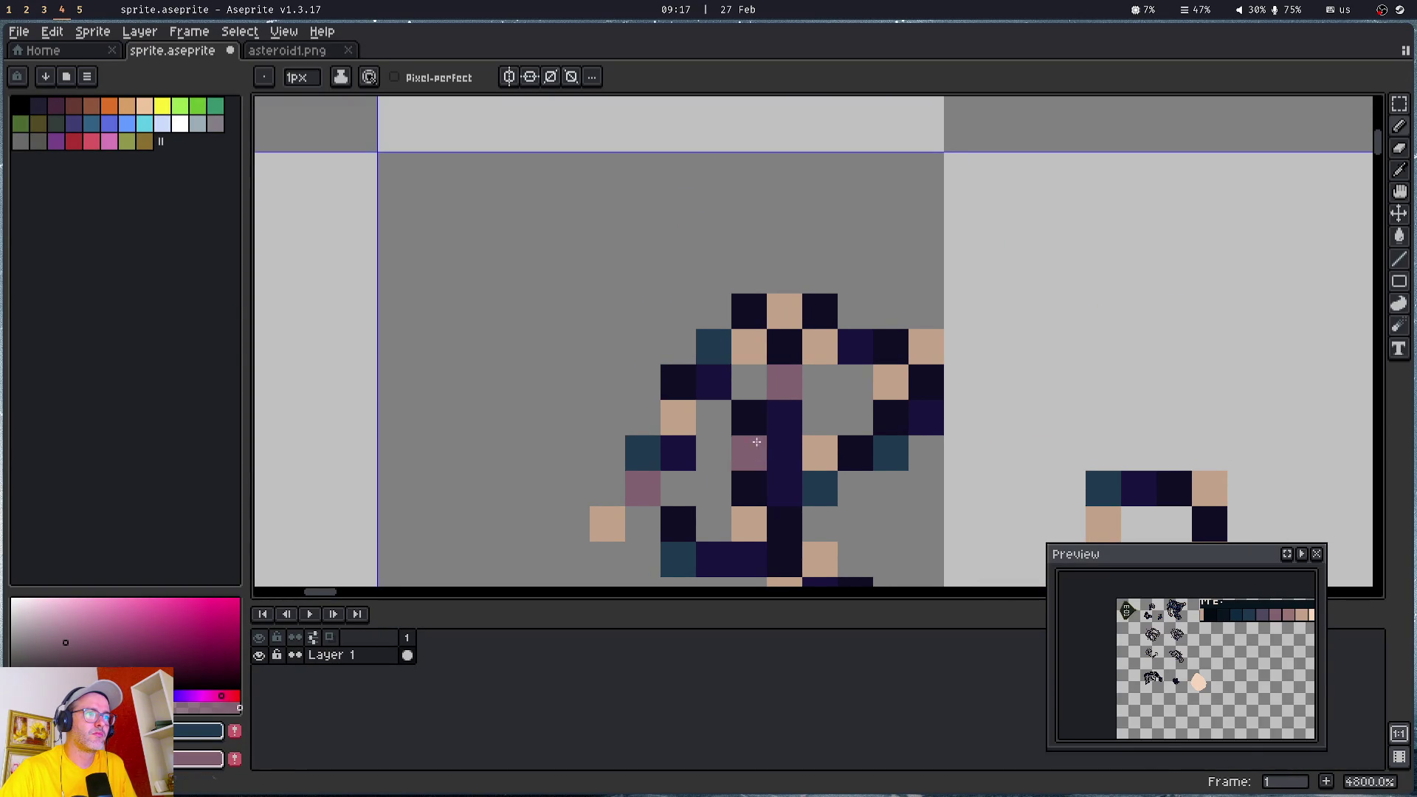
{"action": "right_click", "coordinate": [749, 487]}
{"action": "left_click_drag", "start_coordinate": [884, 493], "coordinate": [612, 230]}
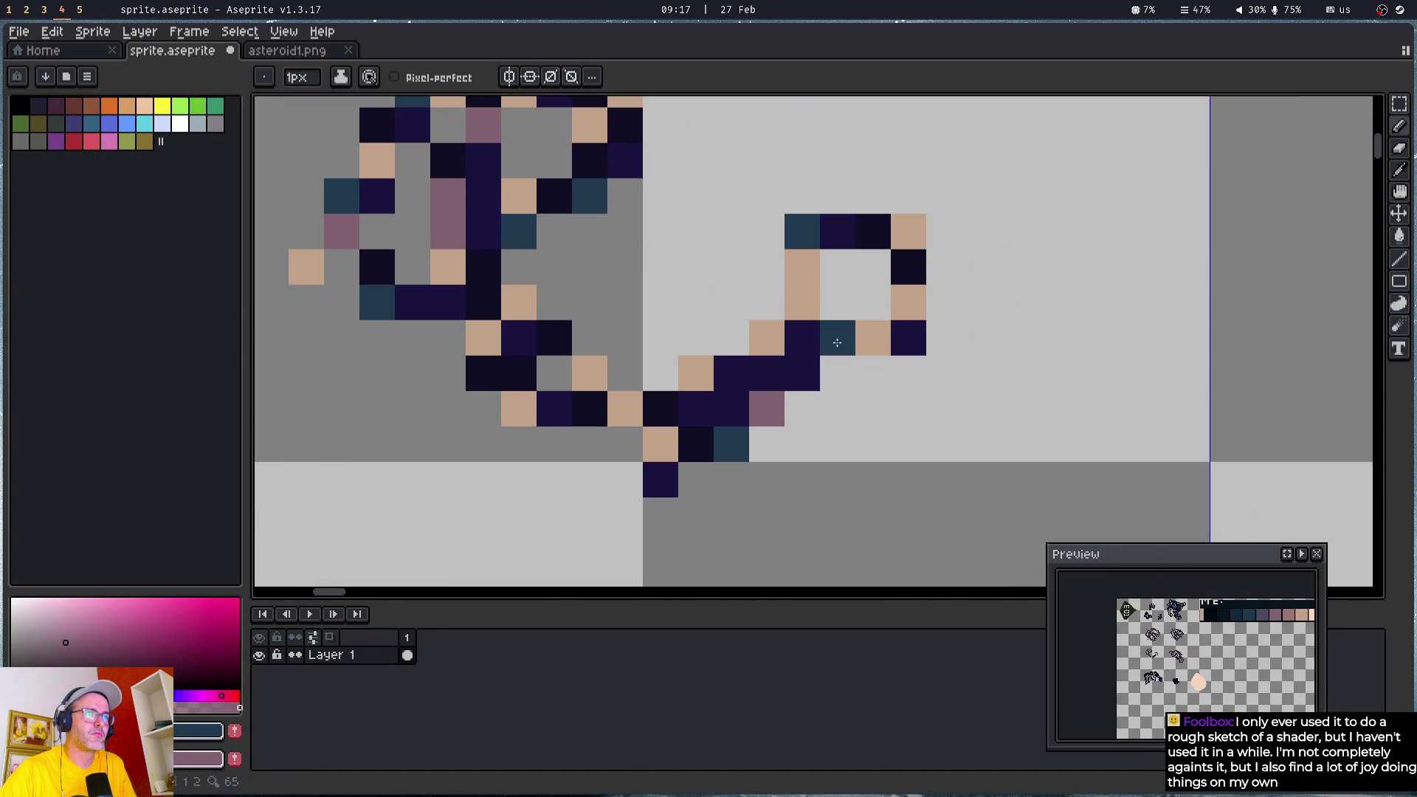
{"action": "left_click", "coordinate": [732, 375]}
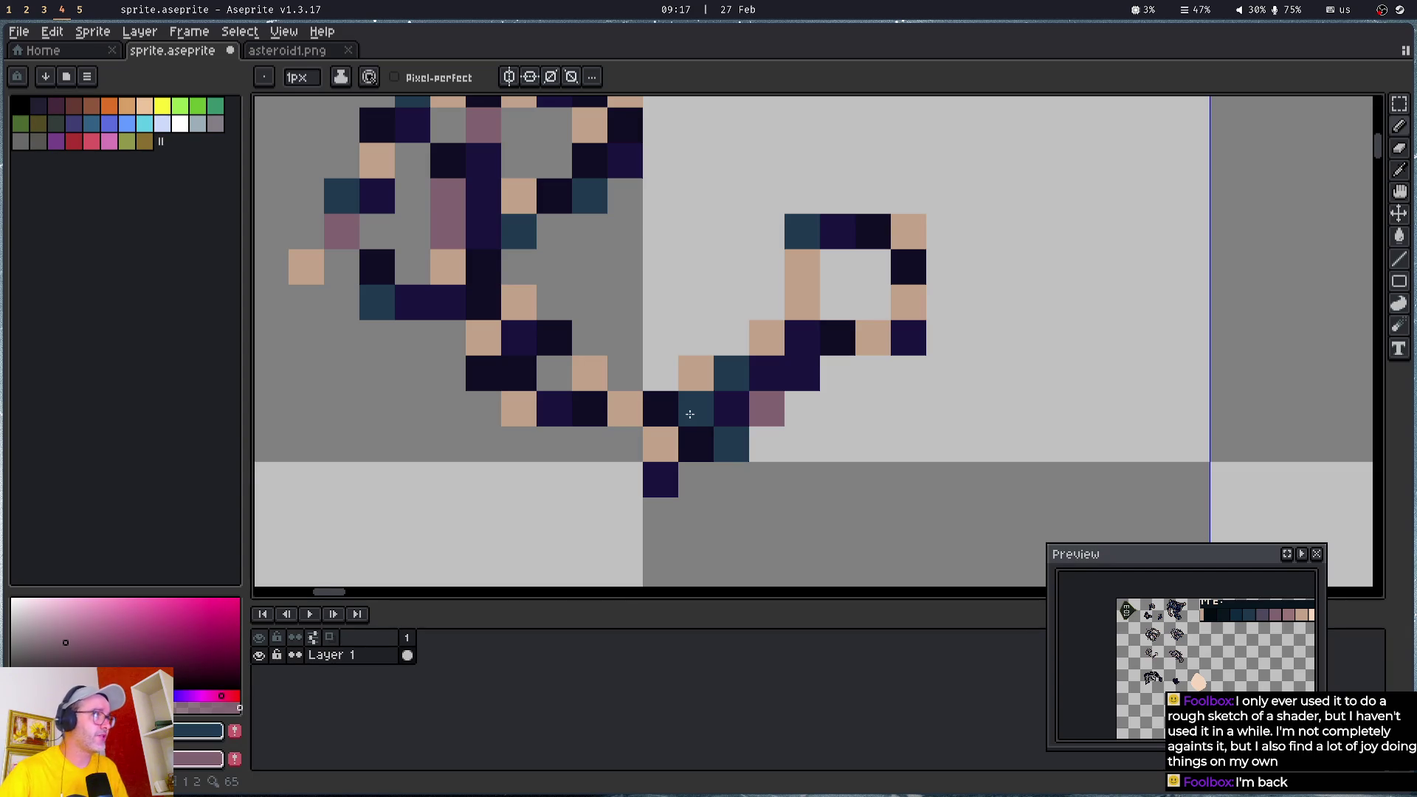
{"action": "key", "text": "super+2"}
{"action": "key", "text": "super+minus"}
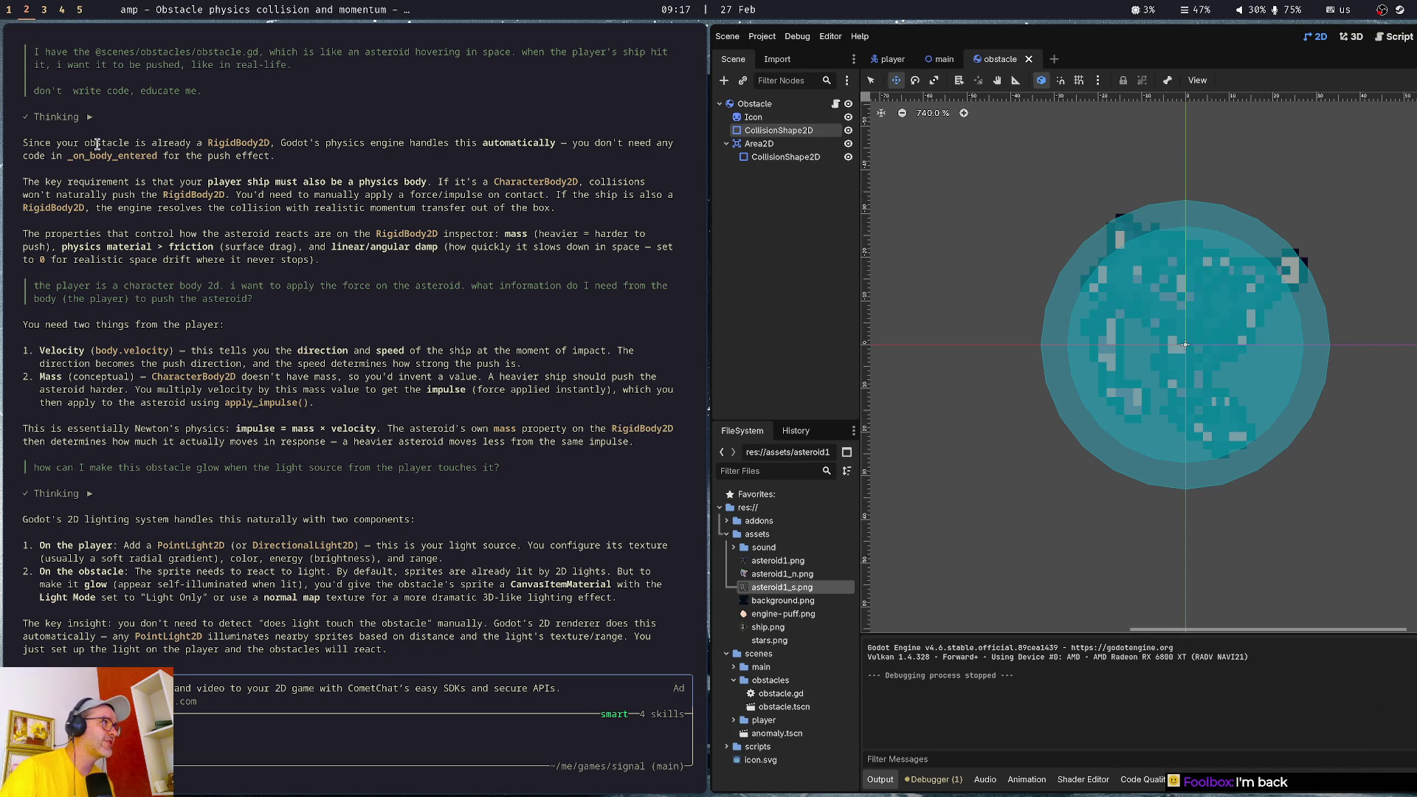
- Copy the Amp chat line "don't write code, educate me." and go to the browser
{"action": "left_click_drag", "start_coordinate": [27, 89], "coordinate": [212, 97]}
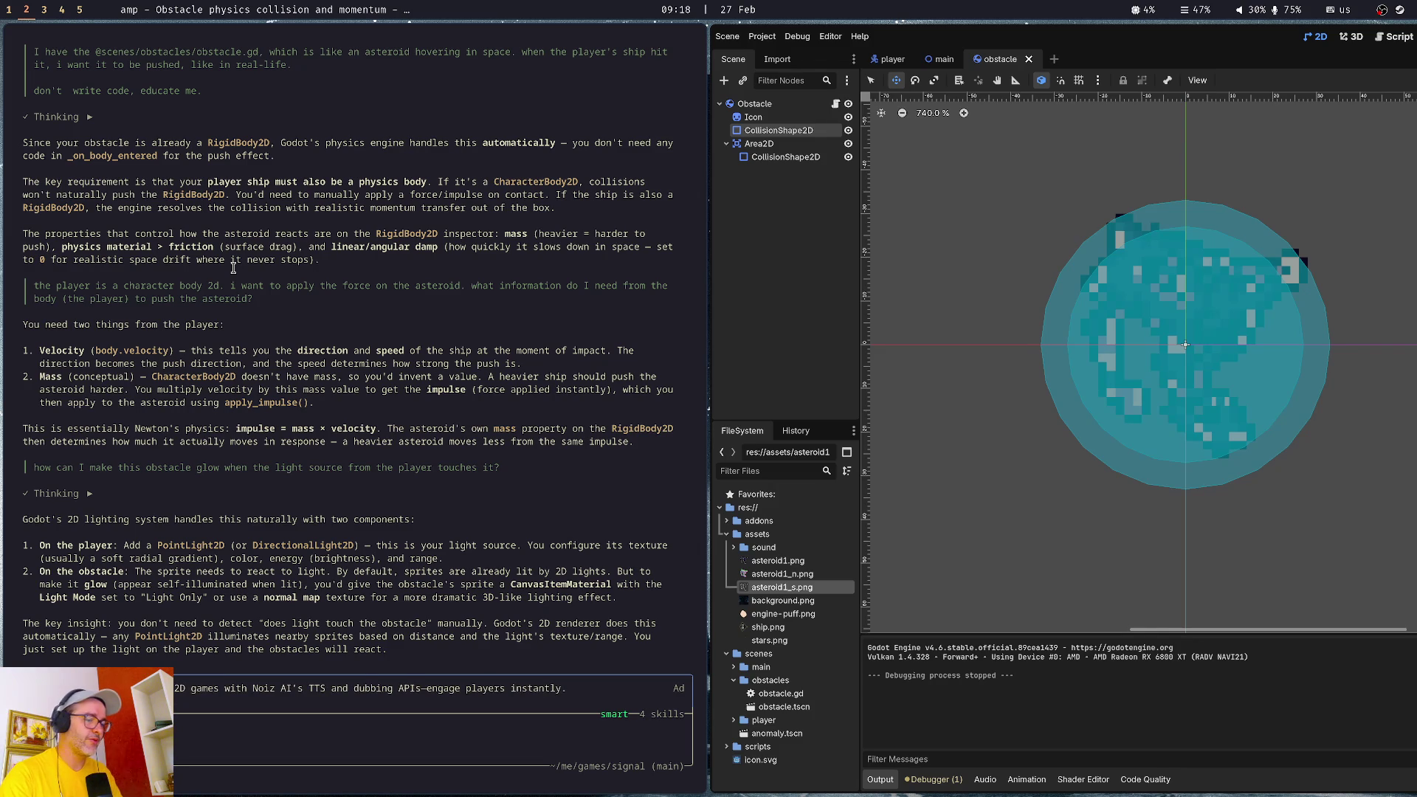
{"action": "key", "text": "super+1"}
- Open the mymind GitHub repository in a new Brave tab
{"action": "key", "text": "ctrl+t"}
{"action": "type", "text": "github.com/bootdotdev/go-api-gate"}
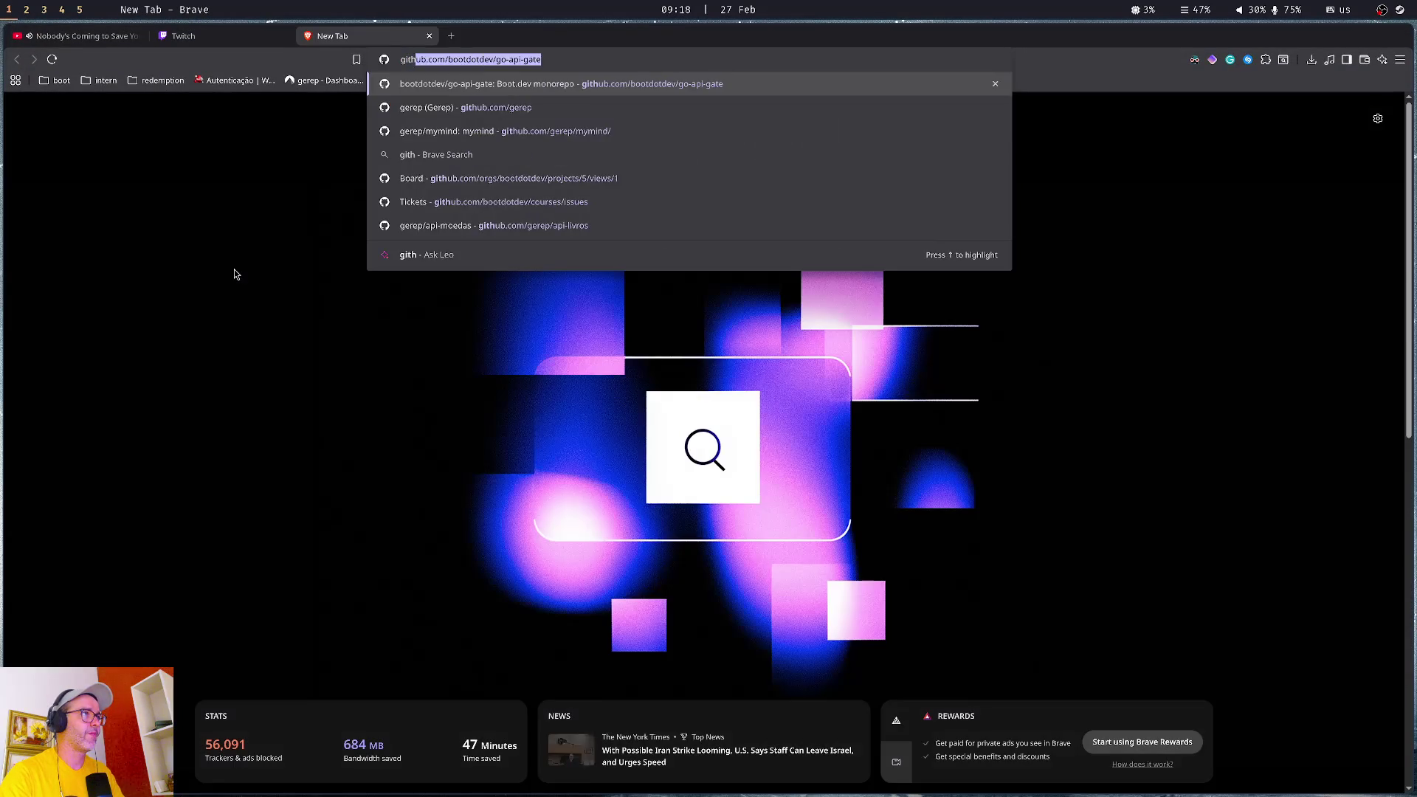
{"action": "key", "text": "Right"}
{"action": "key", "text": "BackSpace"}
{"action": "key", "text": "BackSpace"}
{"action": "key", "text": "BackSpace"}
{"action": "type", "text": "gerep"}
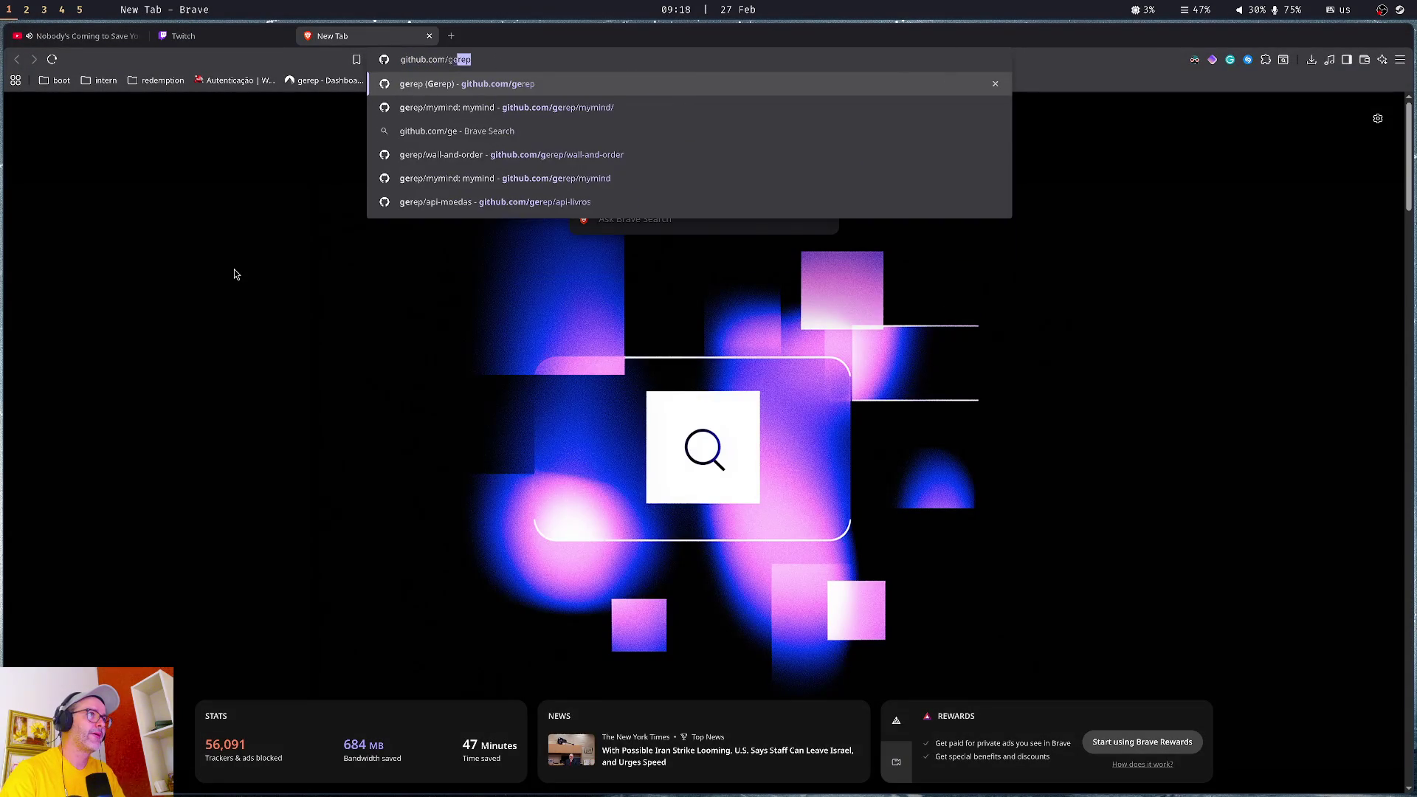
{"action": "type", "text": "/my"}
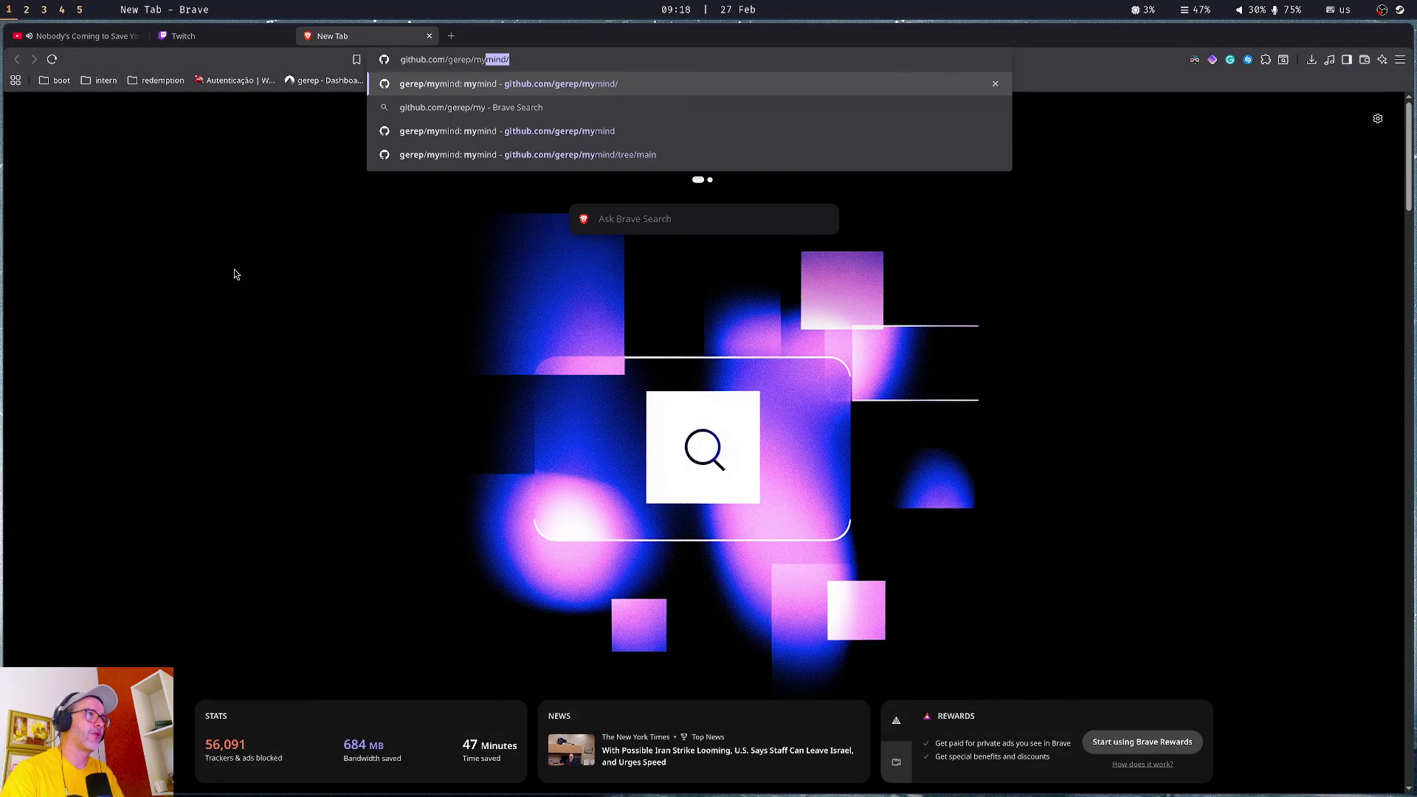
{"action": "key", "text": "Return"}
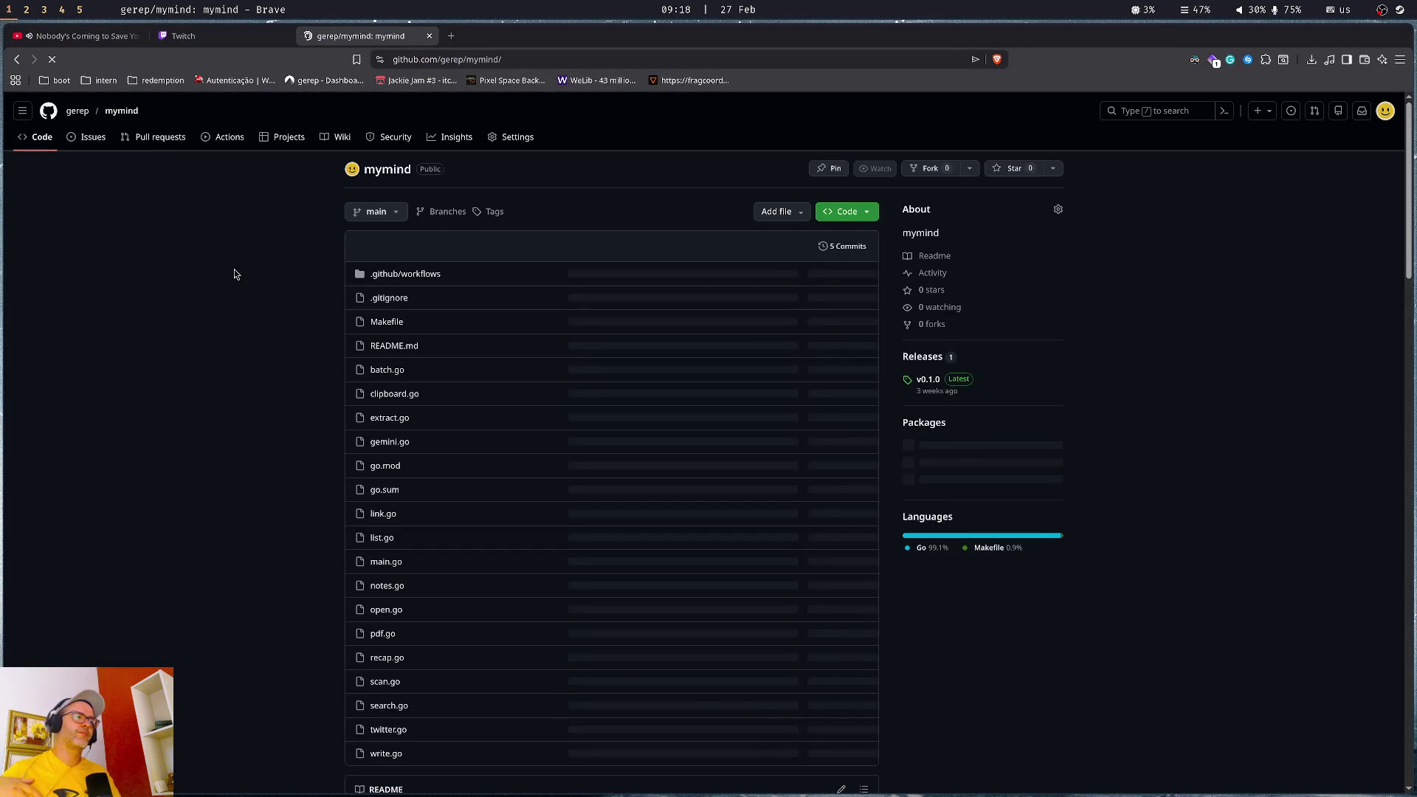
- Read down the mymind README's usage examples and open a terminal beside the browser
{"action": "scroll", "coordinate": [235, 274], "scroll_direction": "down", "scroll_amount": 8}
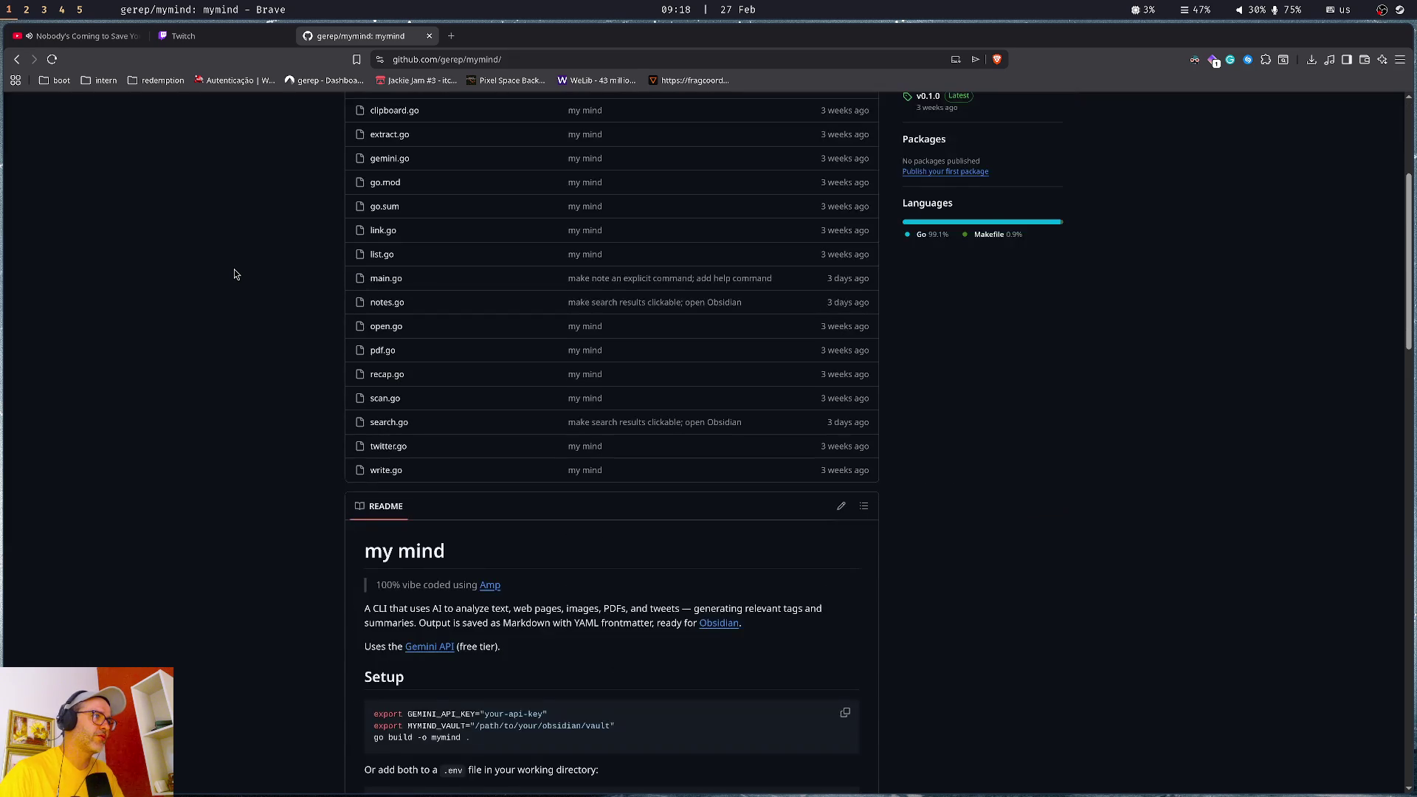
{"action": "left_click_drag", "start_coordinate": [373, 298], "coordinate": [590, 338]}
{"action": "left_click", "coordinate": [590, 338]}
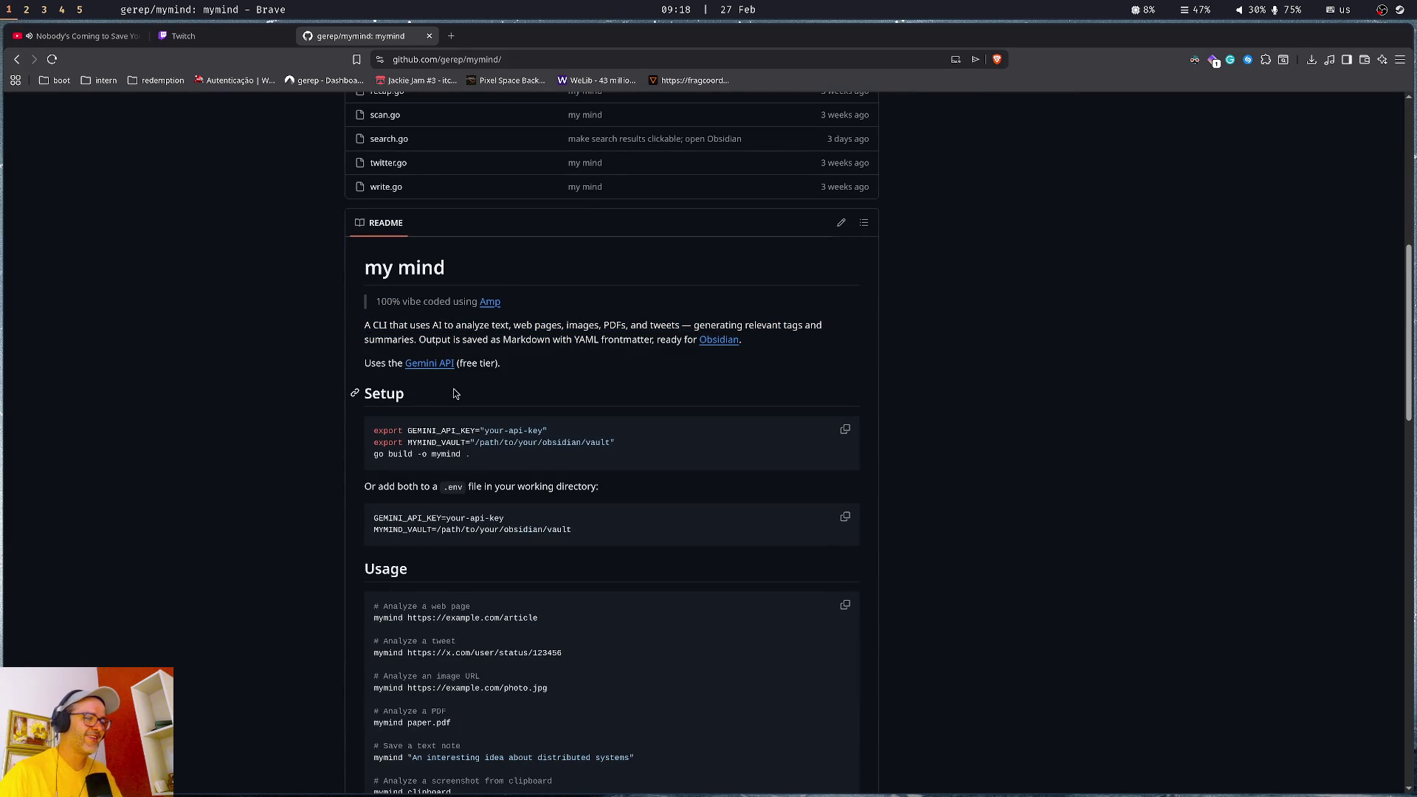
{"action": "scroll", "coordinate": [410, 421], "scroll_direction": "down", "scroll_amount": 4}
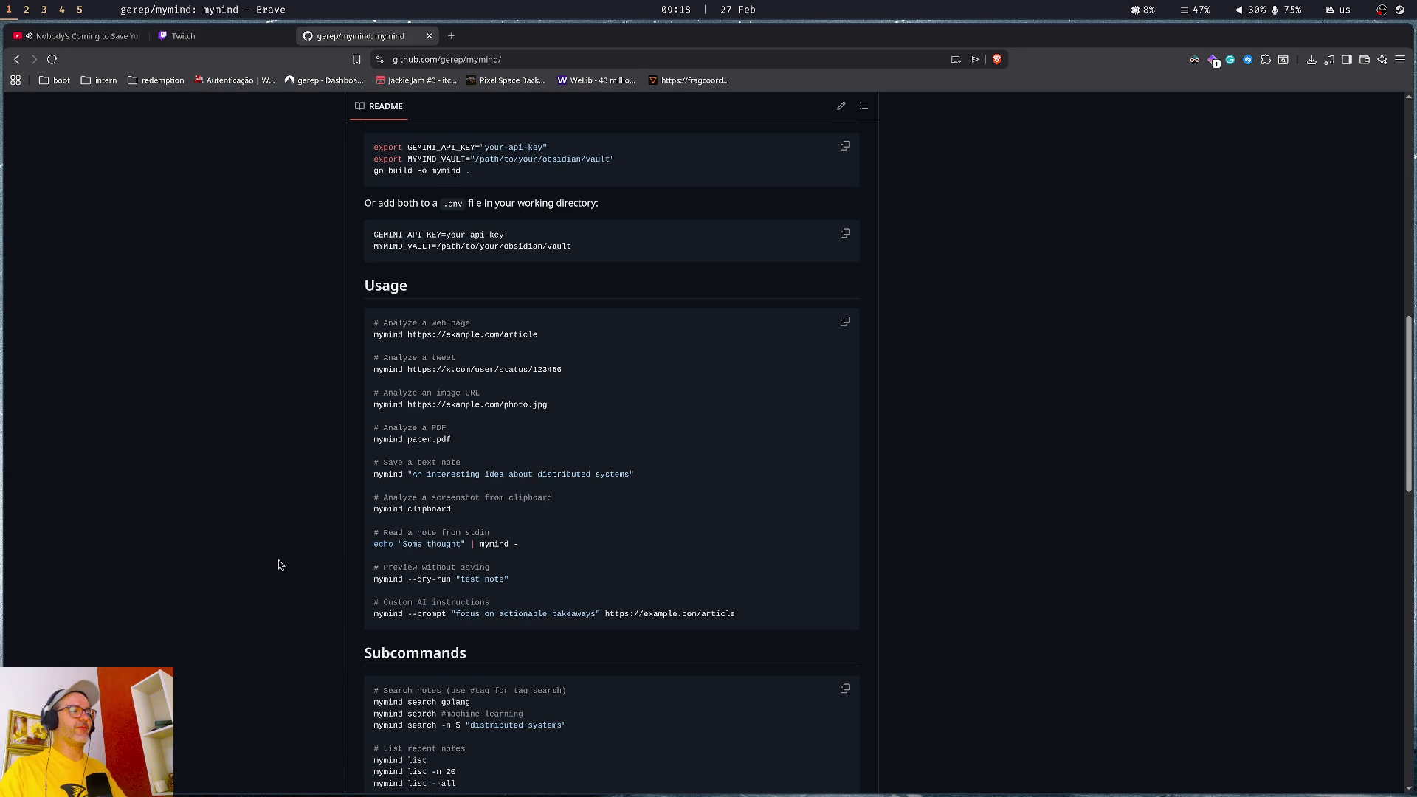
{"action": "key", "text": "super+Return"}
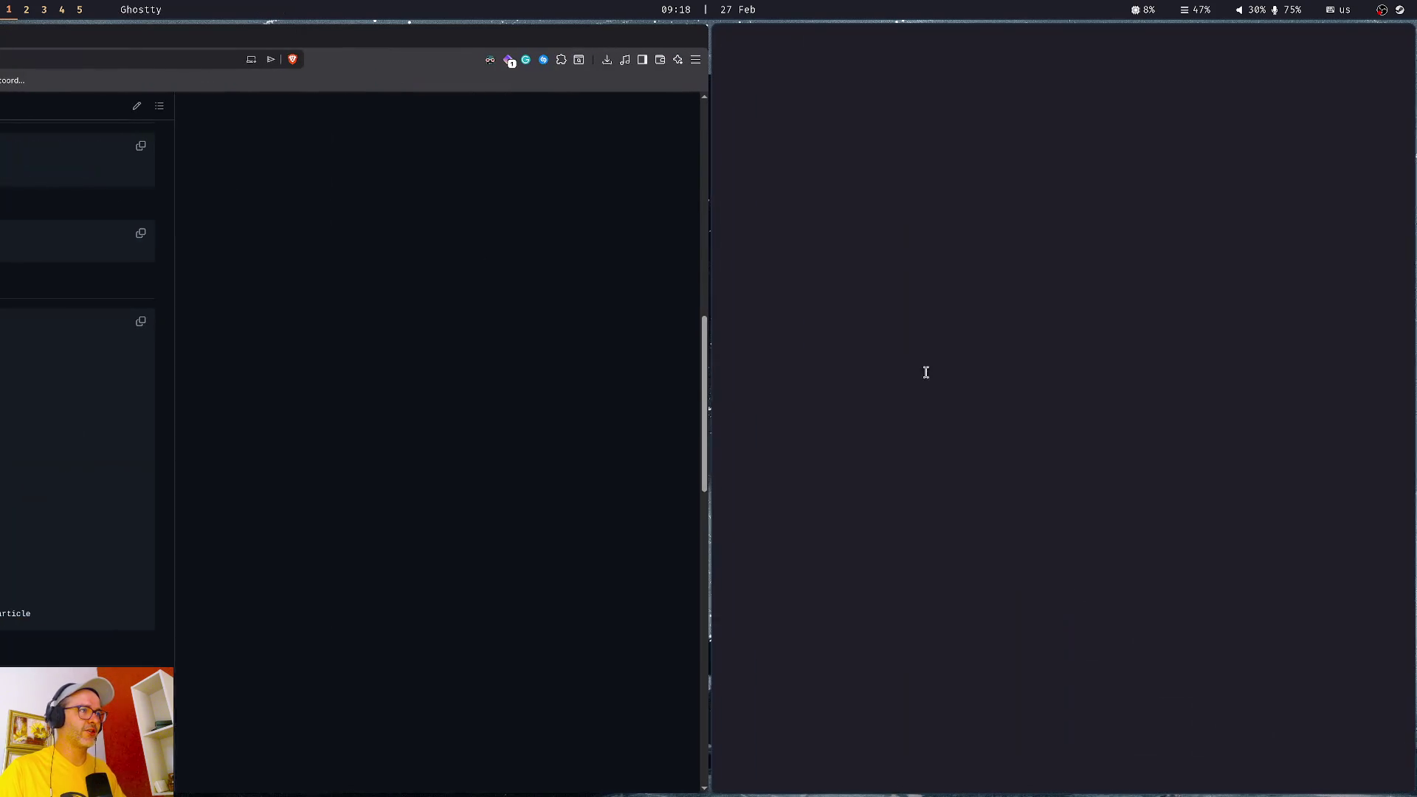
{"action": "type", "text": "mm tui"}
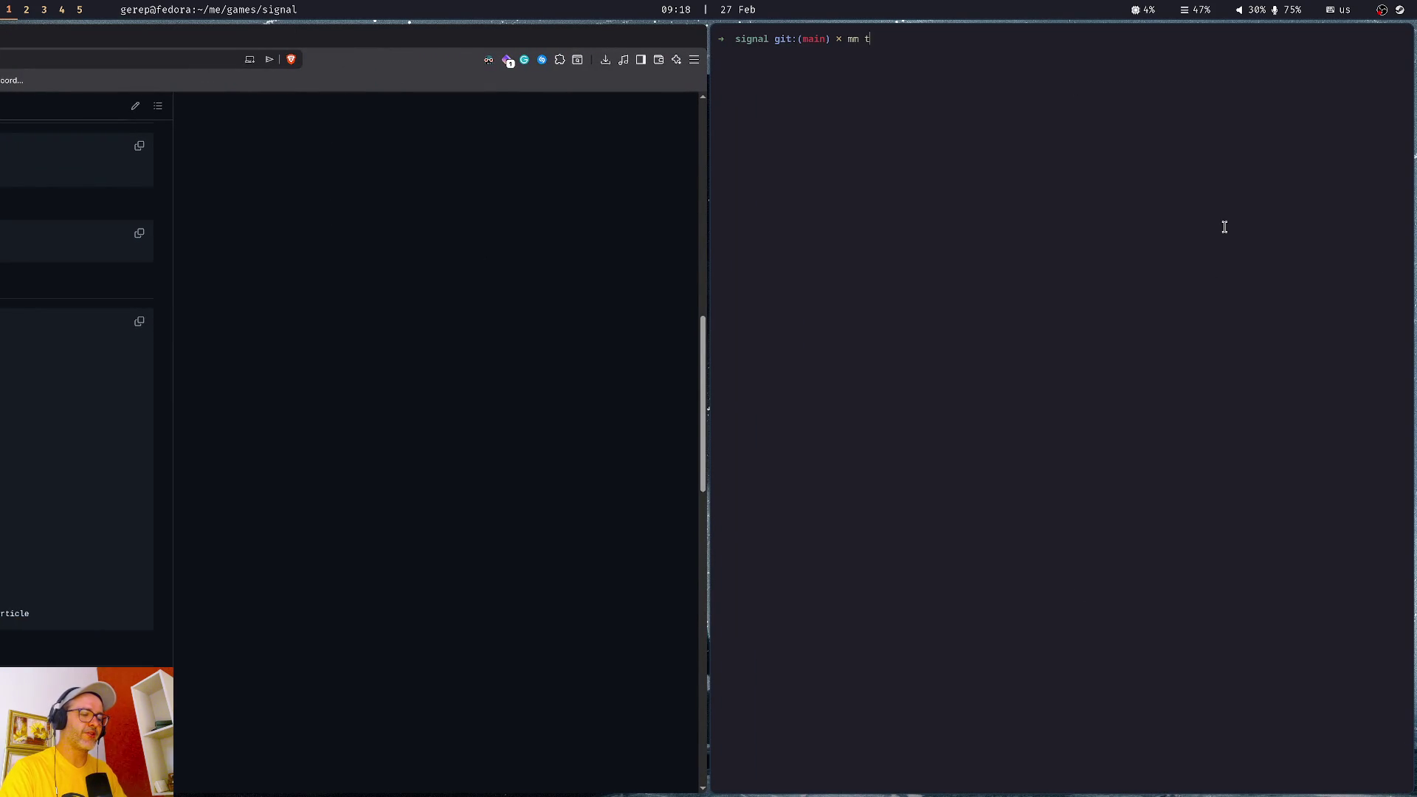
{"action": "key", "text": "Return"}
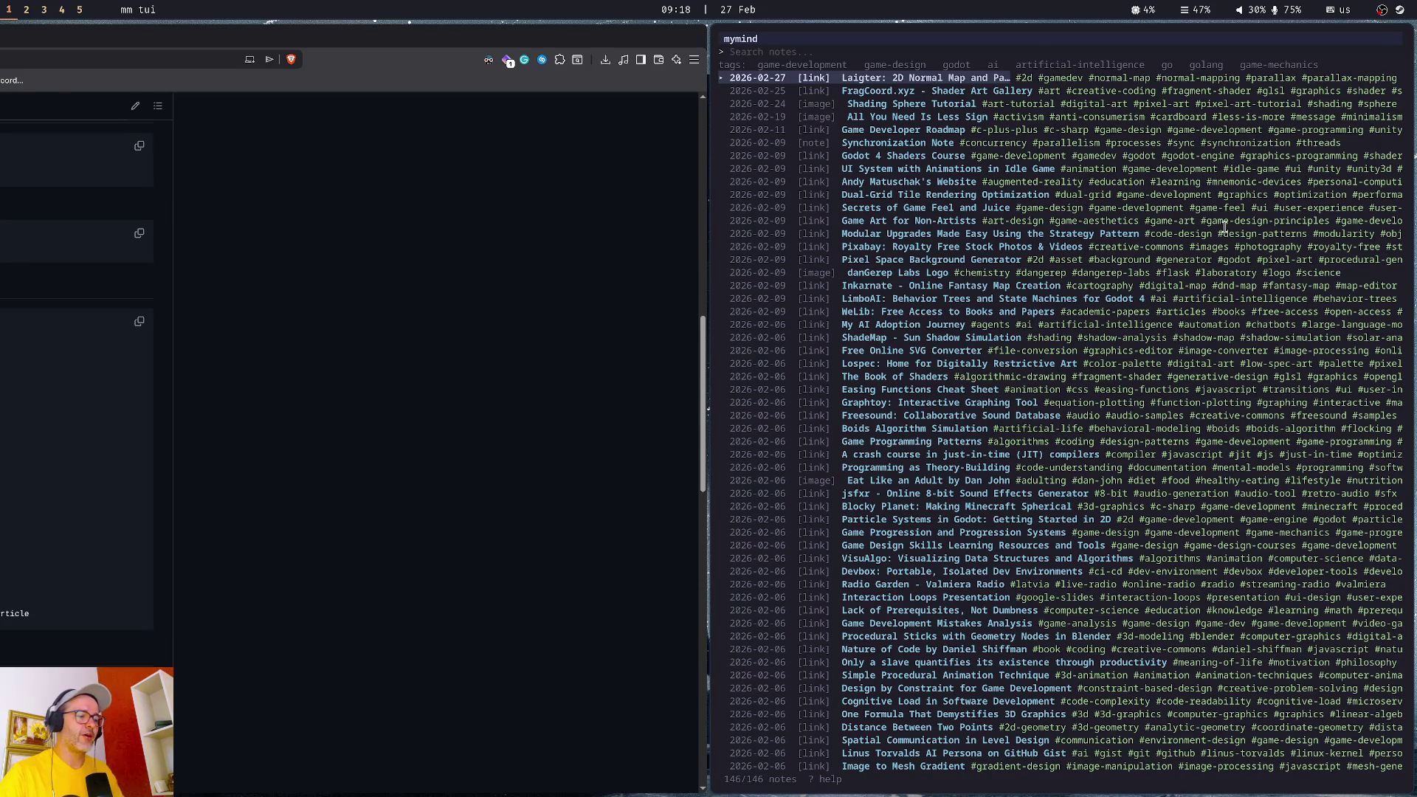
{"action": "key", "text": "Down"}
{"action": "key", "text": "Down"}
{"action": "key", "text": "Down"}
{"action": "key", "text": "Down"}
{"action": "key", "text": "Down"}
{"action": "key", "text": "Down"}
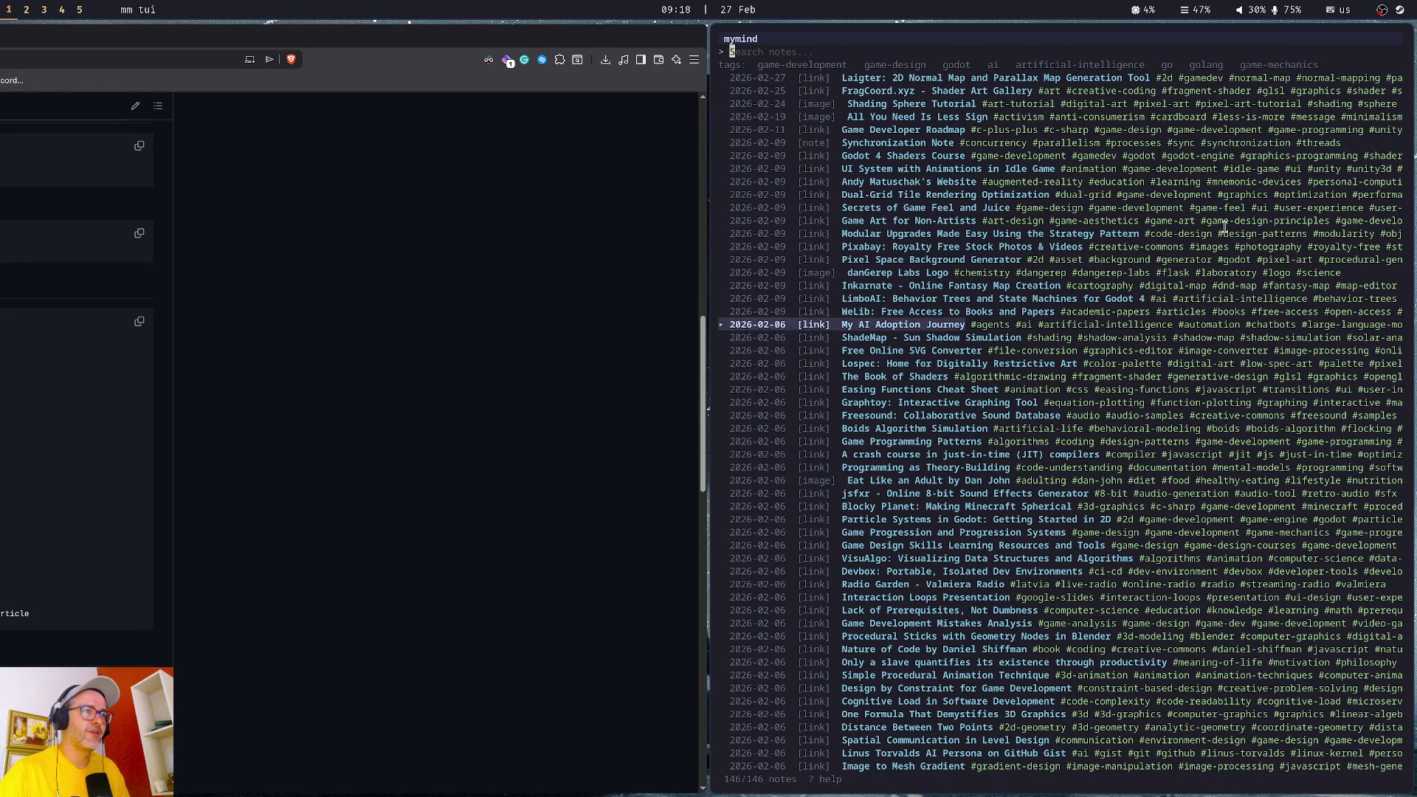
{"action": "key", "text": "Down"}
{"action": "key", "text": "Down"}
{"action": "key", "text": "Down"}
{"action": "key", "text": "Down"}
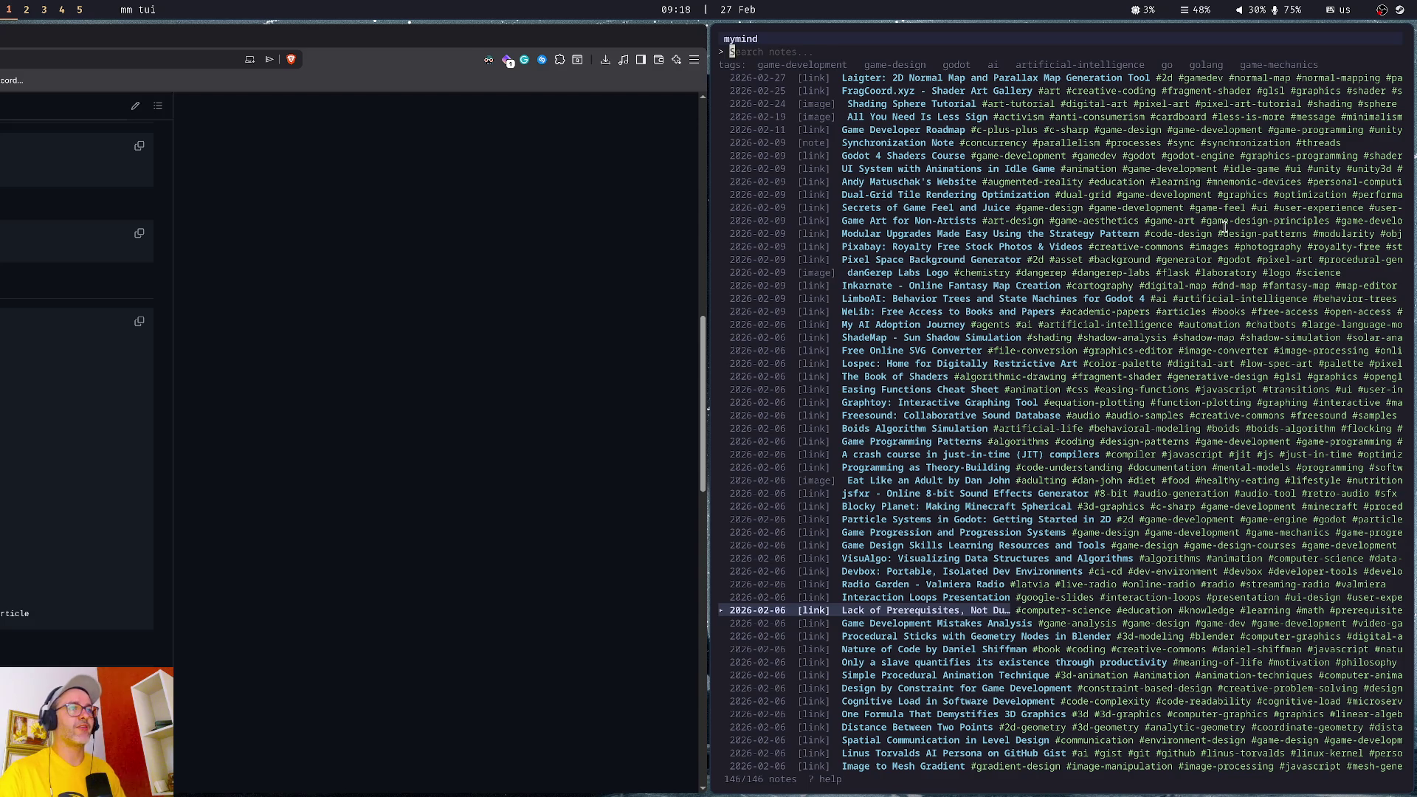
{"action": "key", "text": "q"}
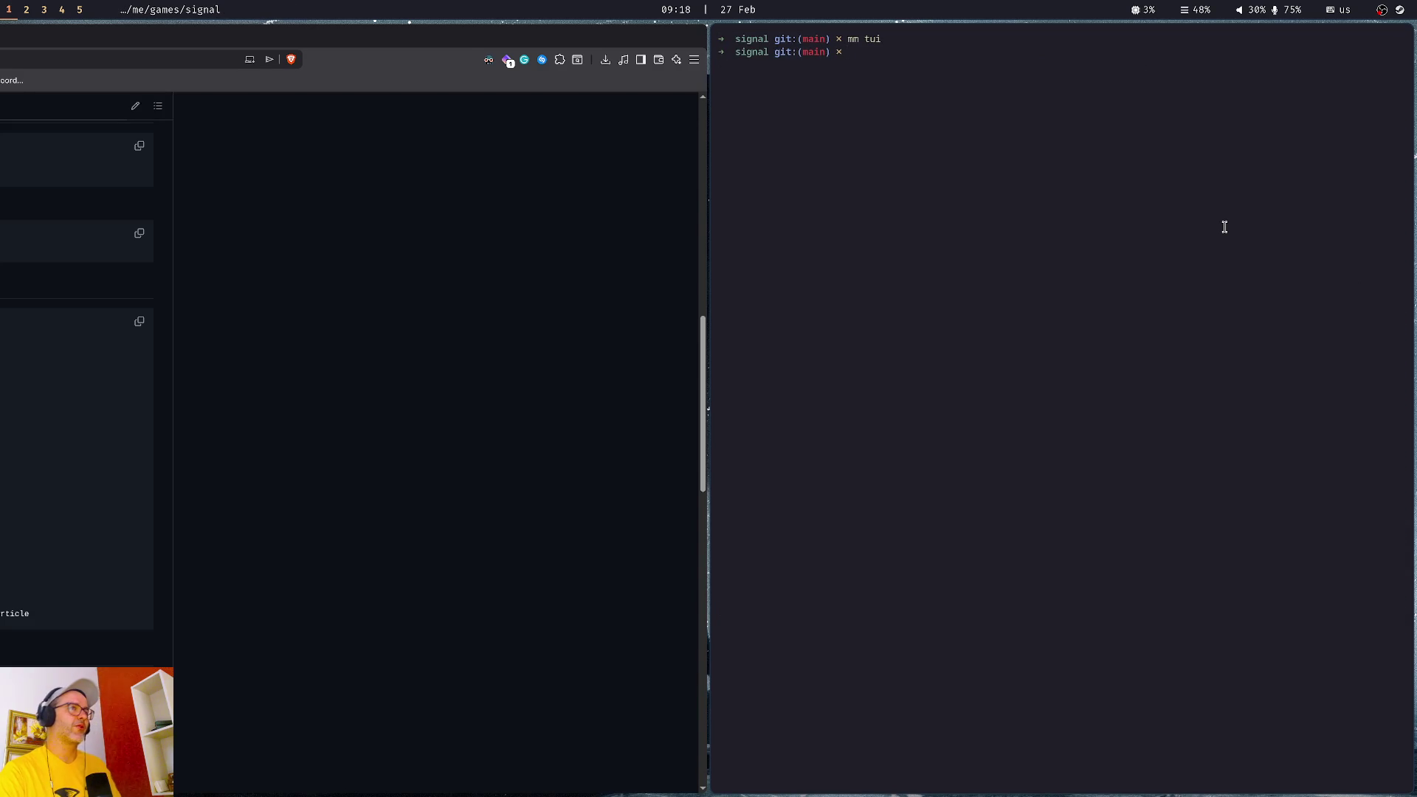
{"action": "type", "text": "exit"}
{"action": "key", "text": "Return"}
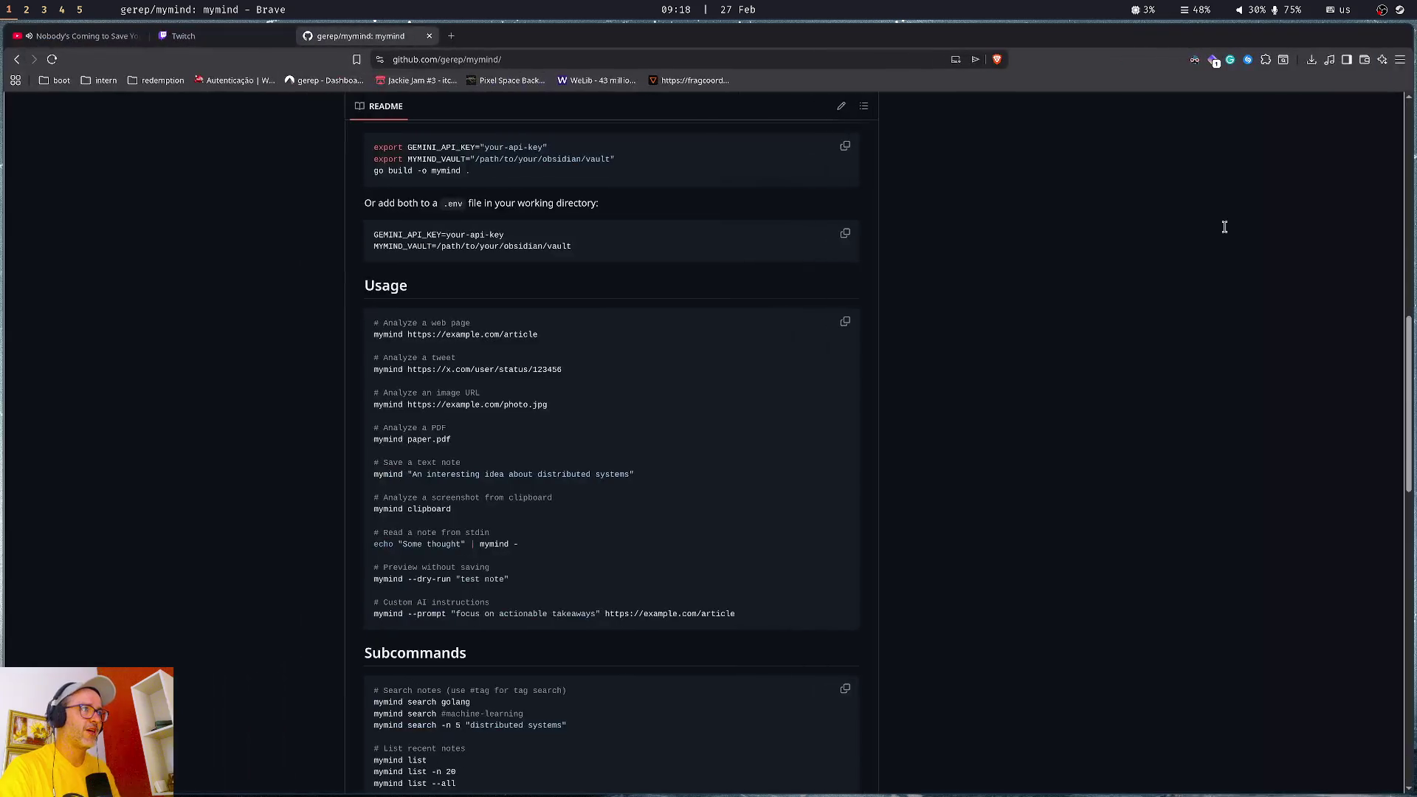
- Look at link.go, then return to the mymind repo root and scroll its README
{"action": "scroll", "coordinate": [210, 369], "scroll_direction": "up", "scroll_amount": 6}
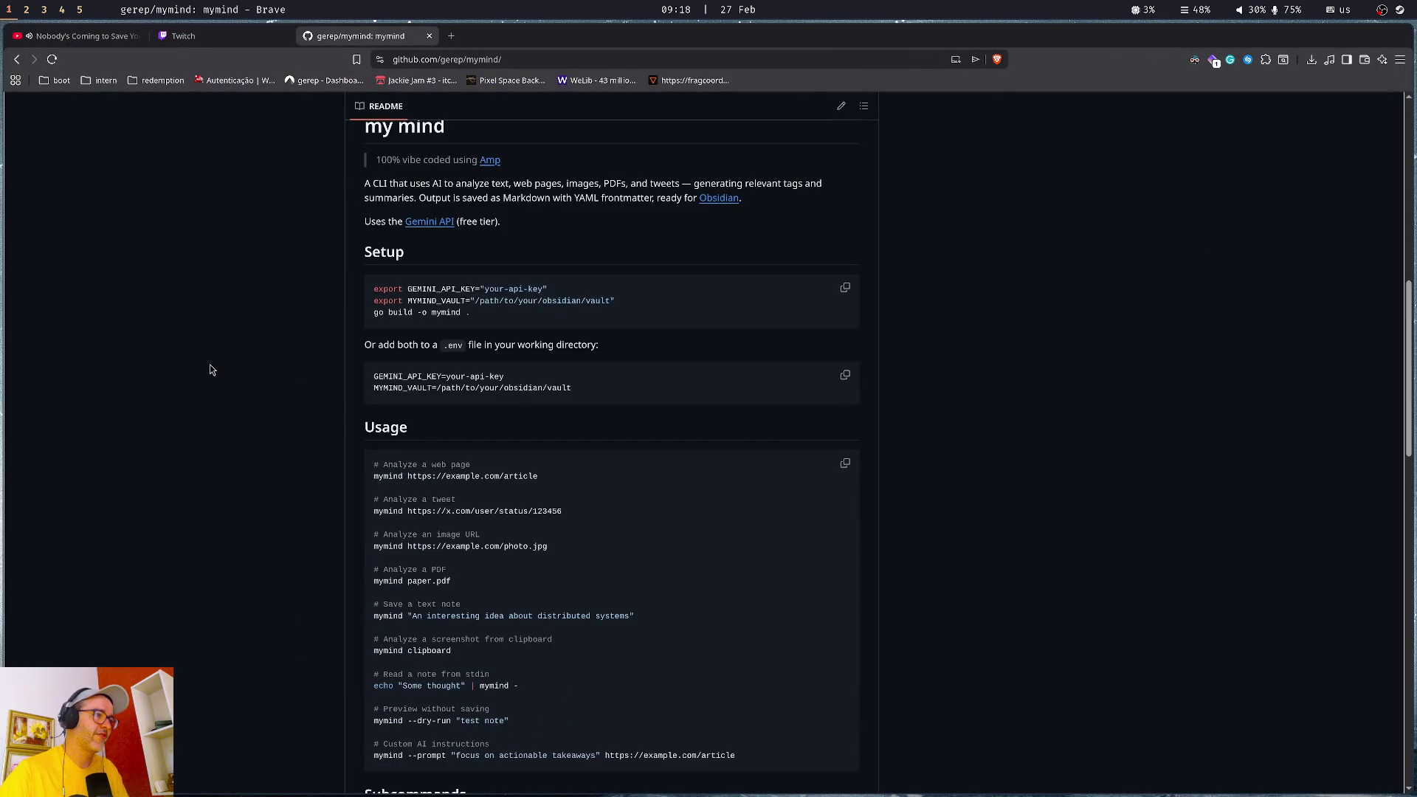
{"action": "scroll", "coordinate": [207, 372], "scroll_direction": "up", "scroll_amount": 5}
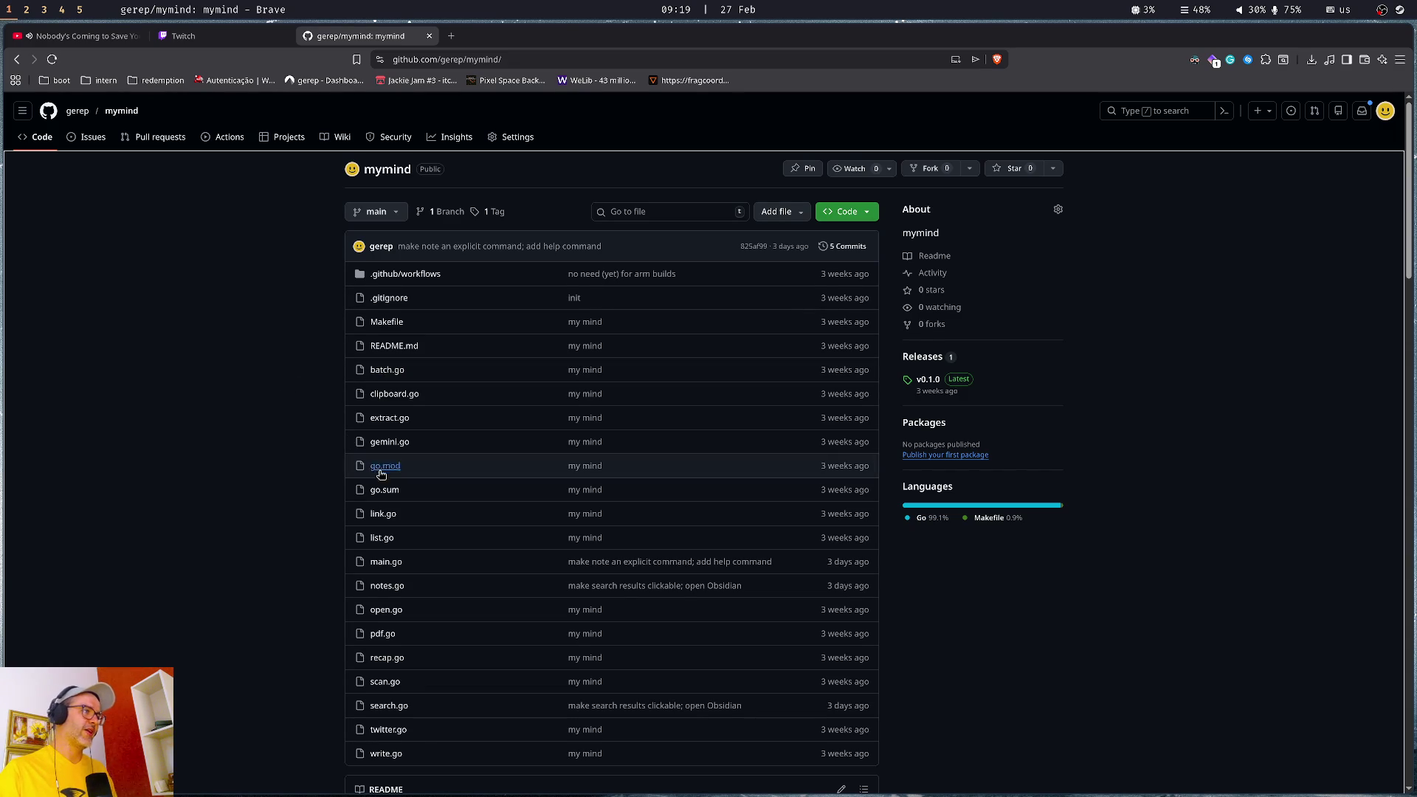
{"action": "left_click", "coordinate": [382, 514]}
{"action": "scroll", "coordinate": [209, 383], "scroll_direction": "down", "scroll_amount": 15}
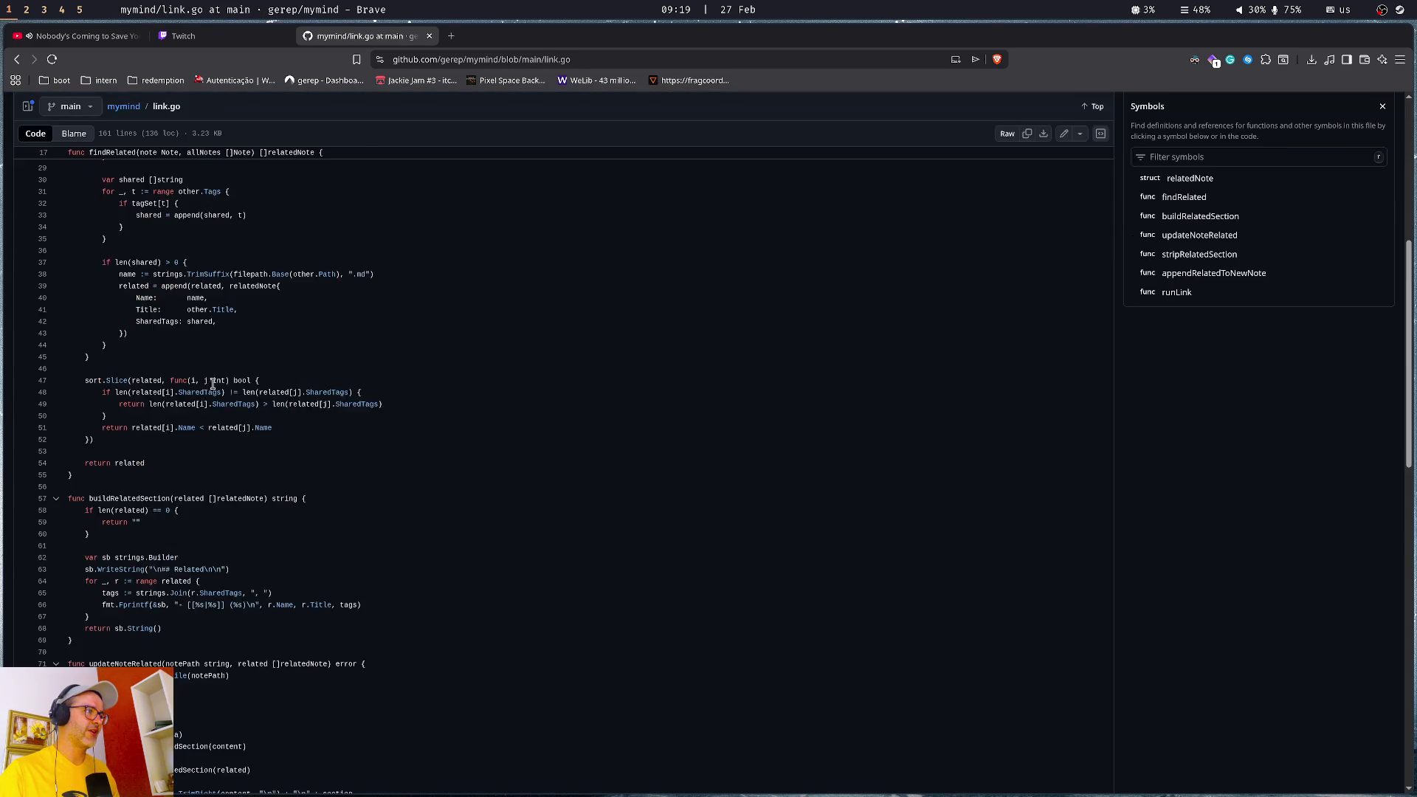
{"action": "key", "text": "alt+Left"}
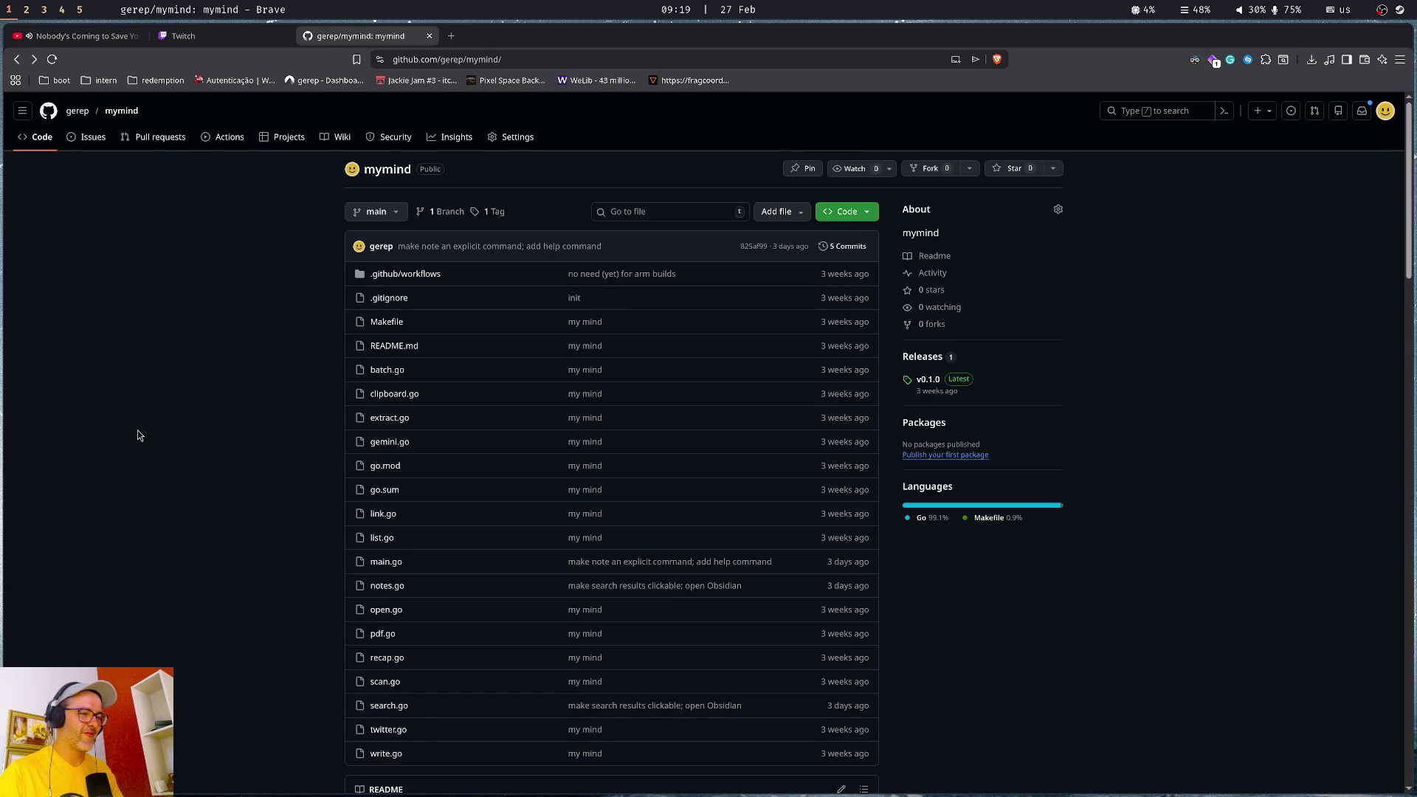
{"action": "scroll", "coordinate": [152, 435], "scroll_direction": "down", "scroll_amount": 10}
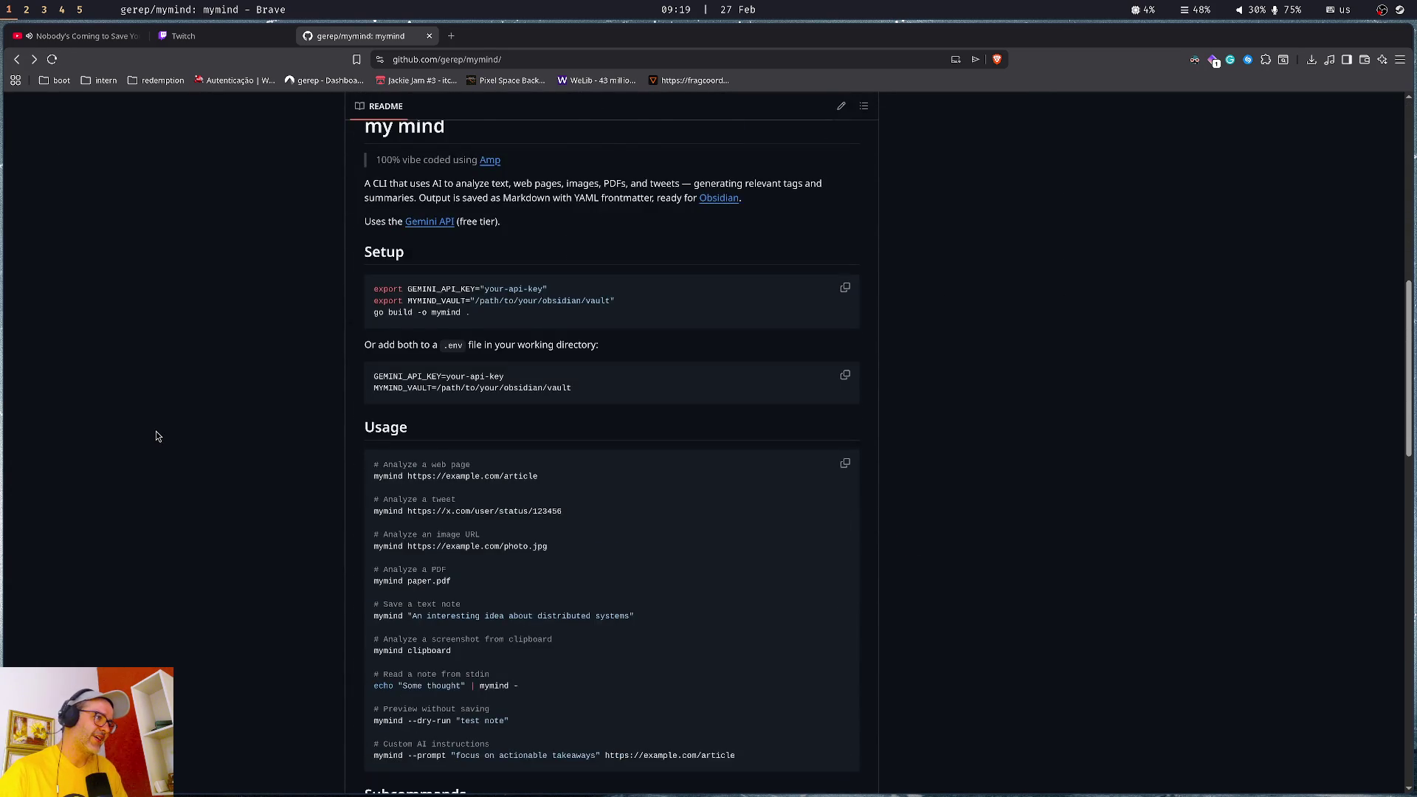
{"action": "scroll", "coordinate": [161, 435], "scroll_direction": "up", "scroll_amount": 3}
- Launch Obsidian from the app launcher with 'obs'
{"action": "key", "text": "super+d"}
{"action": "type", "text": "obs"}
{"action": "key", "text": "Return"}
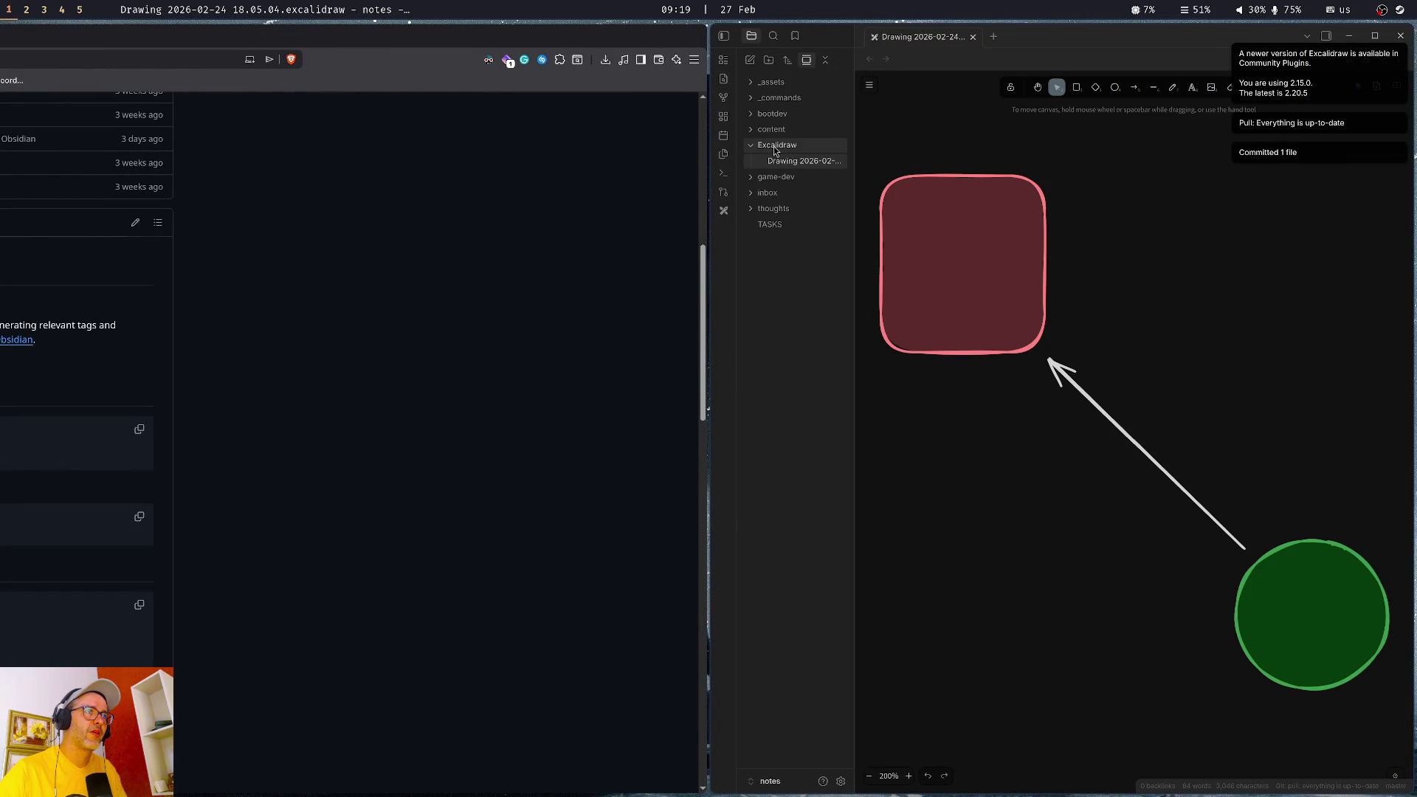
- Show the vault's graph view, zoom and pan it, collapse the Excalidraw folder, and quit Obsidian
{"action": "left_click", "coordinate": [723, 99]}
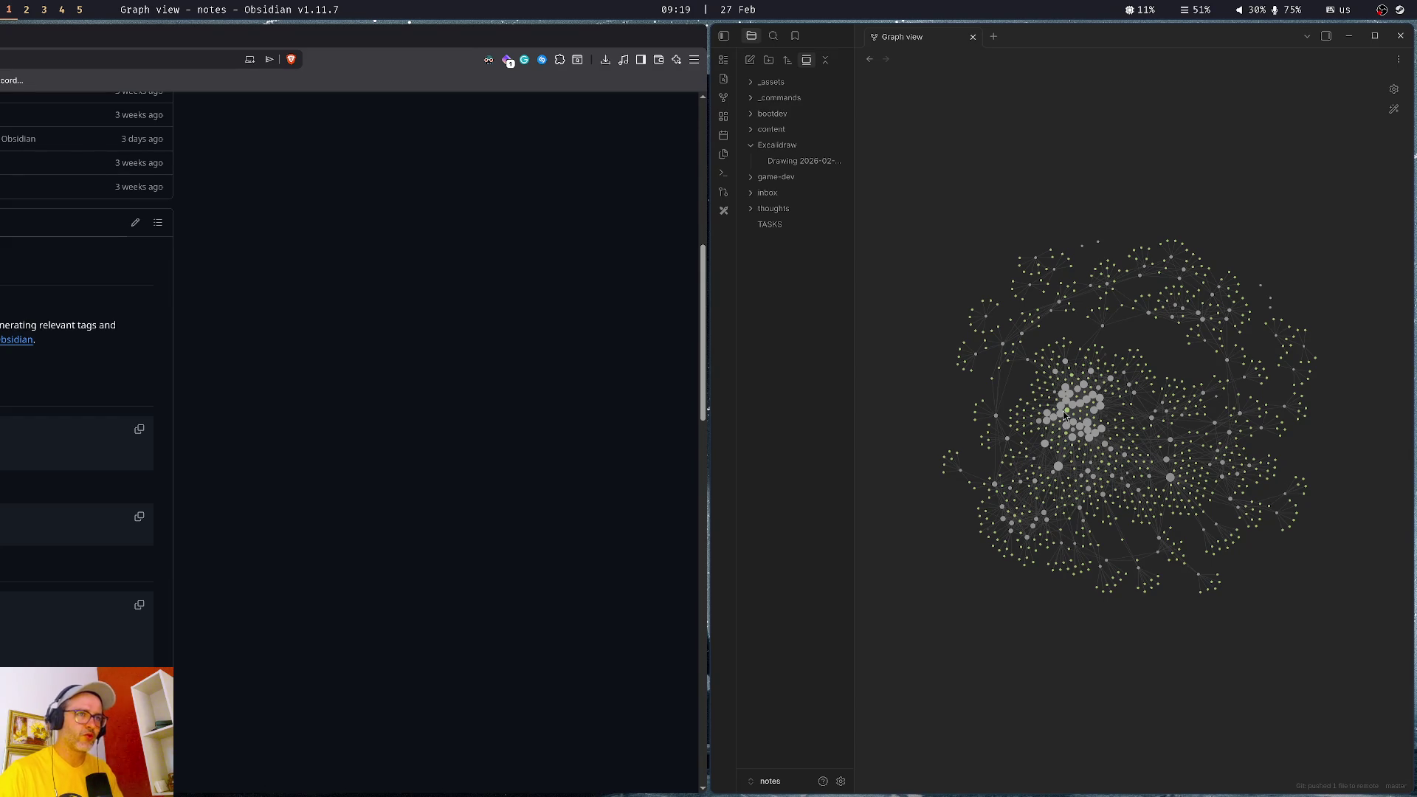
{"action": "scroll", "coordinate": [1070, 418], "scroll_direction": "up", "scroll_amount": 10}
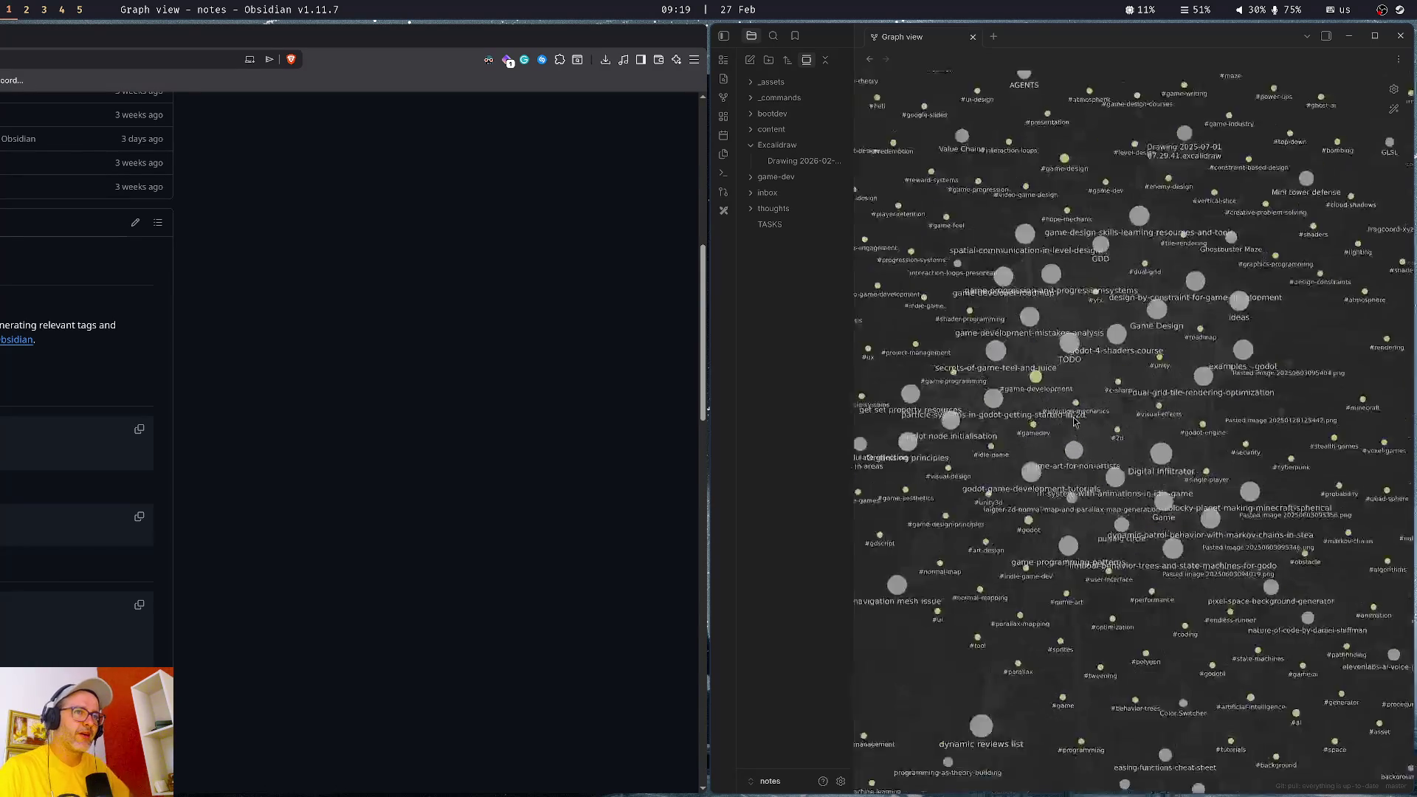
{"action": "scroll", "coordinate": [1075, 420], "scroll_direction": "up", "scroll_amount": 10}
{"action": "scroll", "coordinate": [1074, 421], "scroll_direction": "down", "scroll_amount": 15}
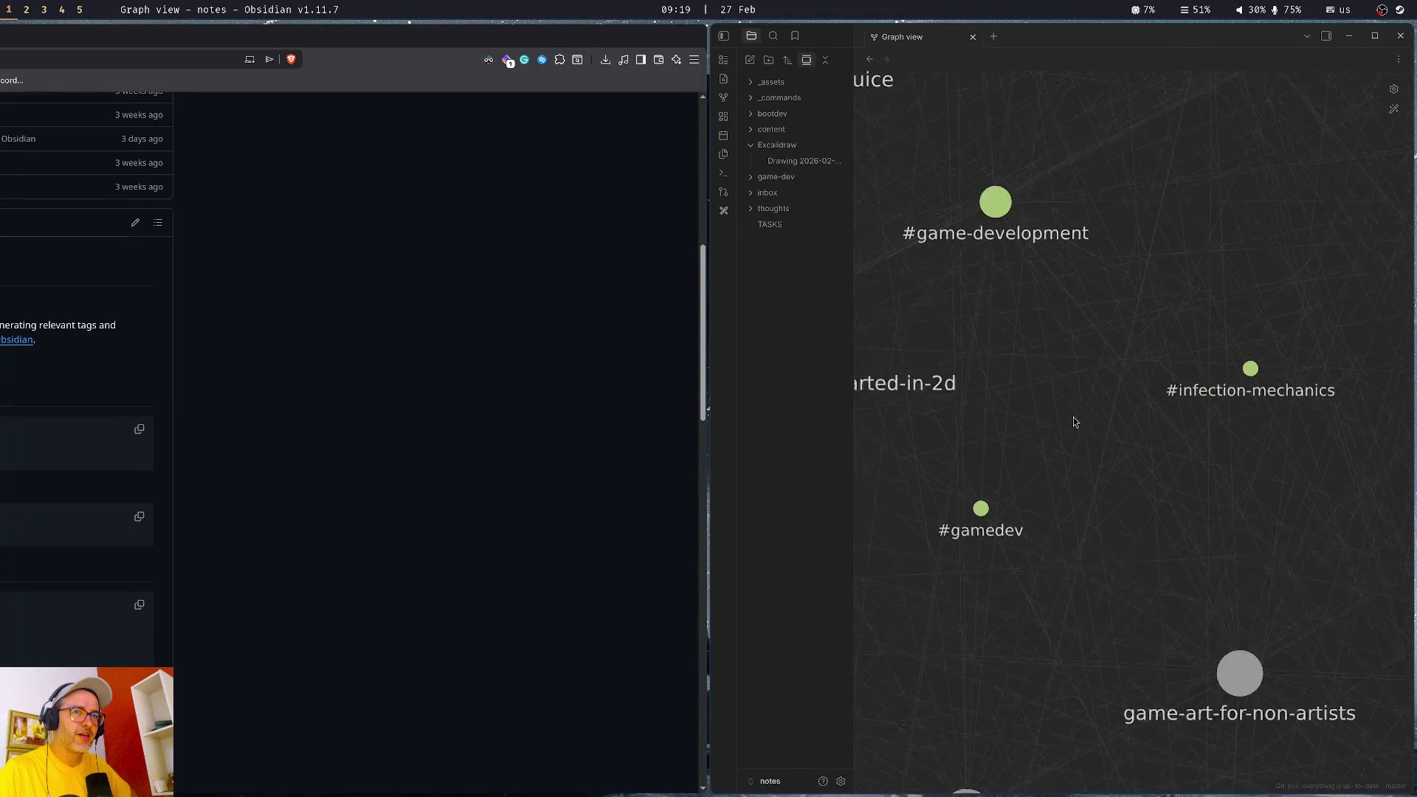
{"action": "scroll", "coordinate": [1075, 420], "scroll_direction": "down", "scroll_amount": 3}
{"action": "mouse_move", "coordinate": [1074, 421]}
{"action": "left_mouse_down"}
{"action": "mouse_move", "coordinate": [959, 321]}
{"action": "mouse_move", "coordinate": [1023, 276]}
{"action": "left_mouse_up"}
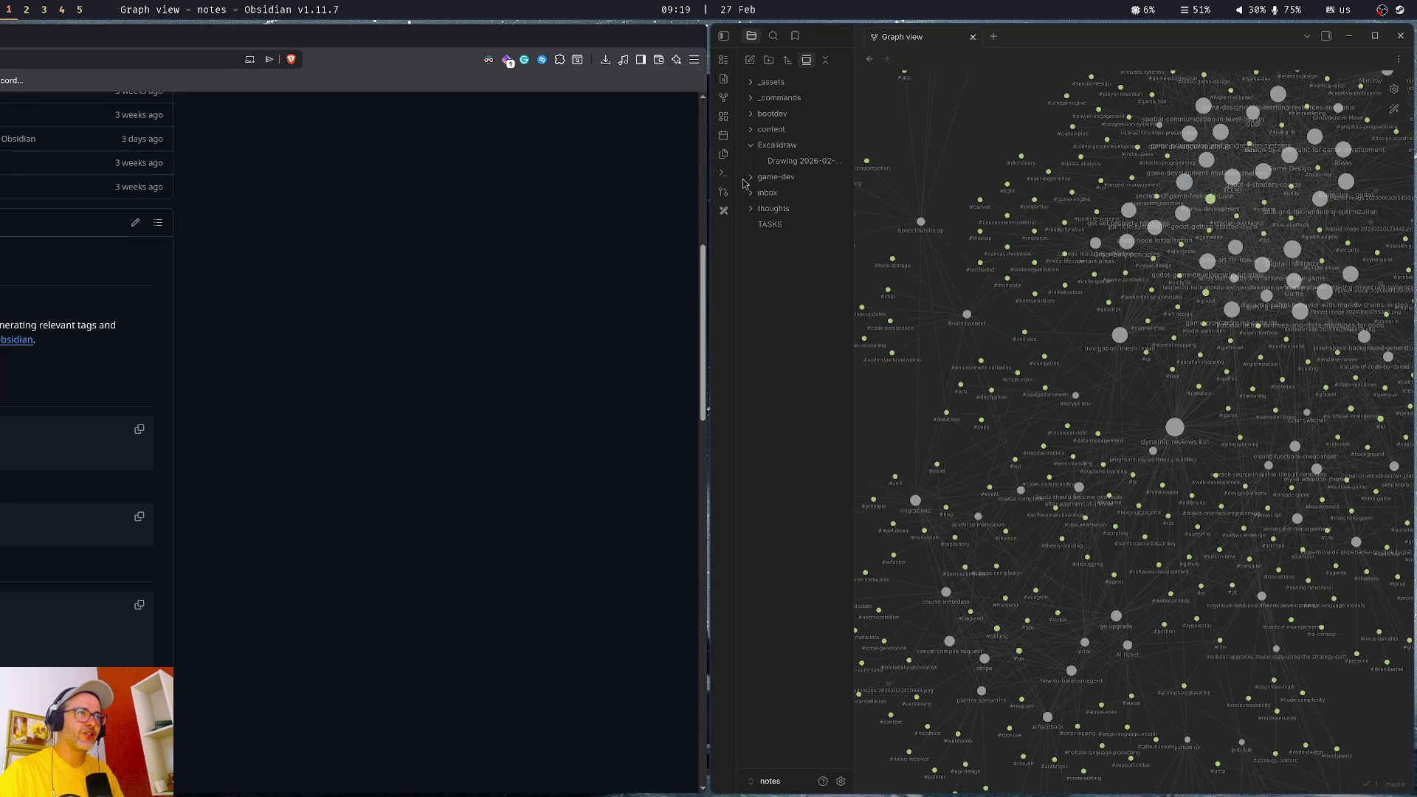
{"action": "left_click", "coordinate": [753, 146]}
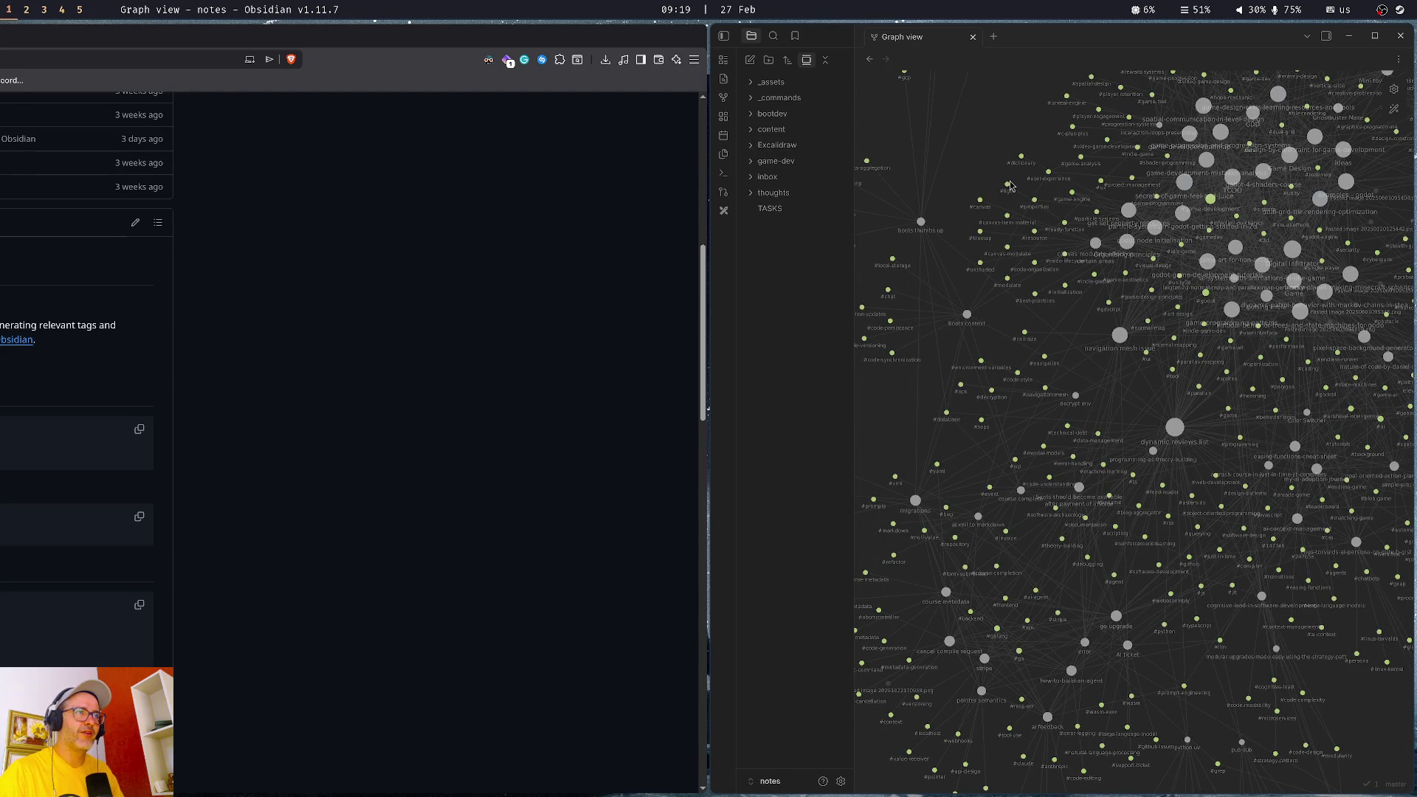
{"action": "key", "text": "ctrl+q"}
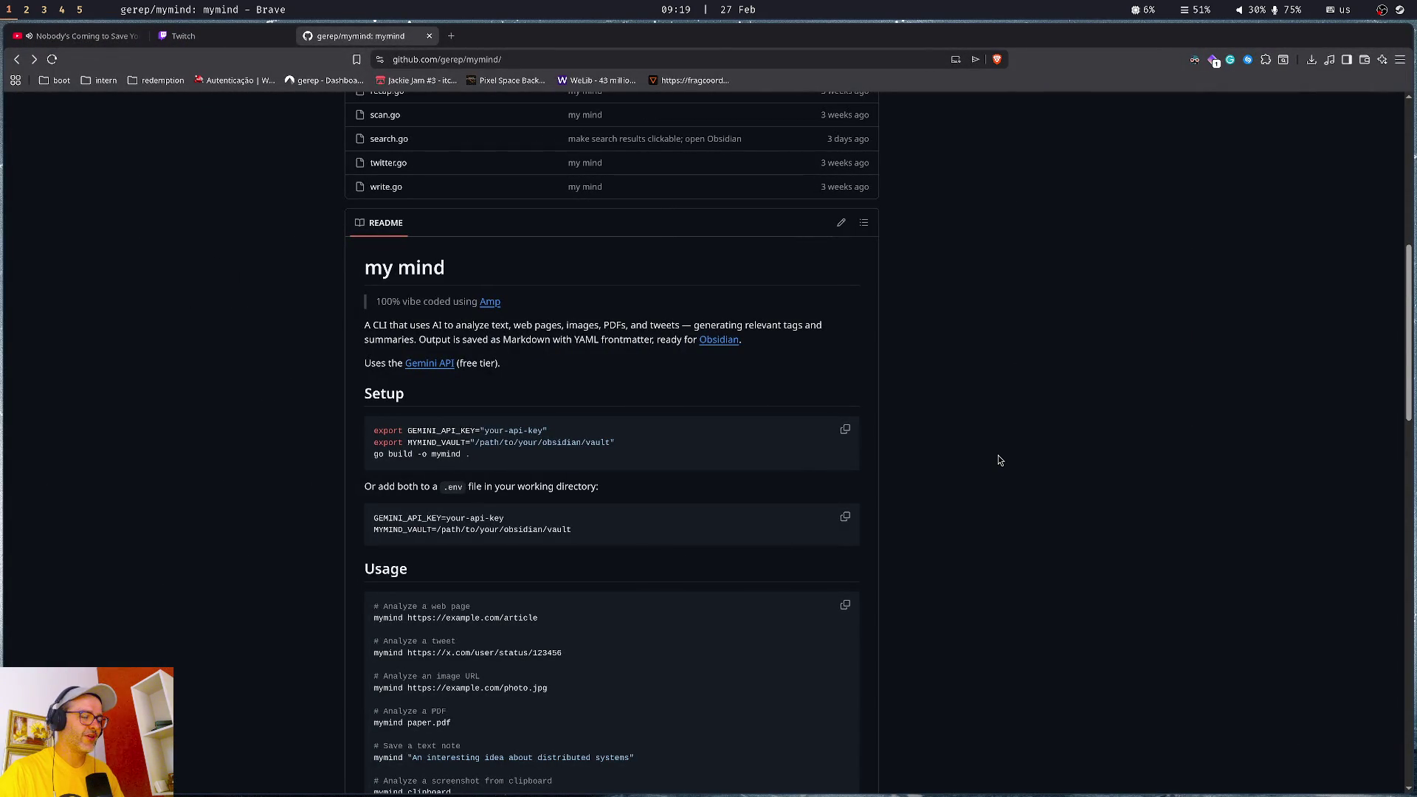
- Run mm tui in a new terminal, search 'shader', and read the Go Struct Design note
{"action": "key", "text": "super+Return"}
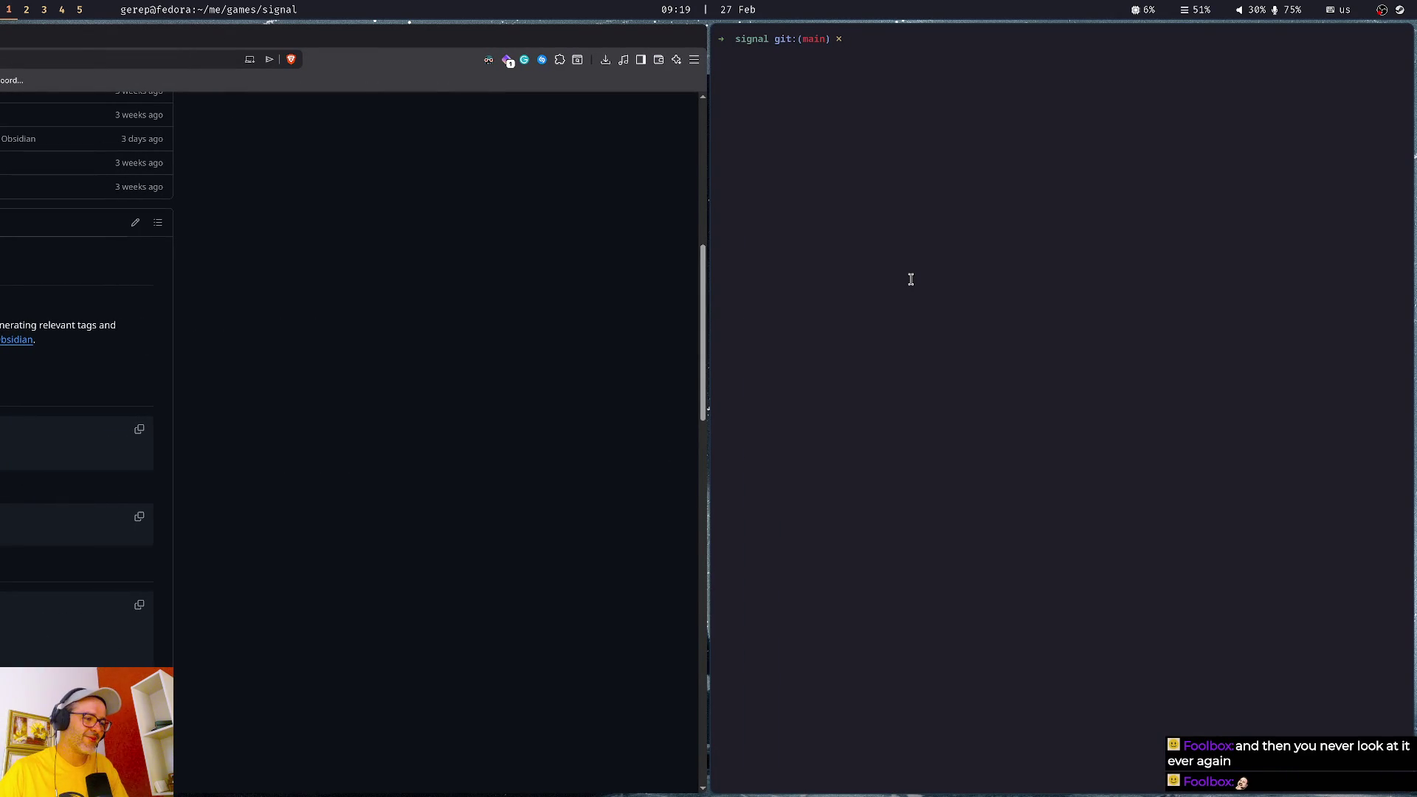
{"action": "type", "text": "mm tui"}
{"action": "key", "text": "Return"}
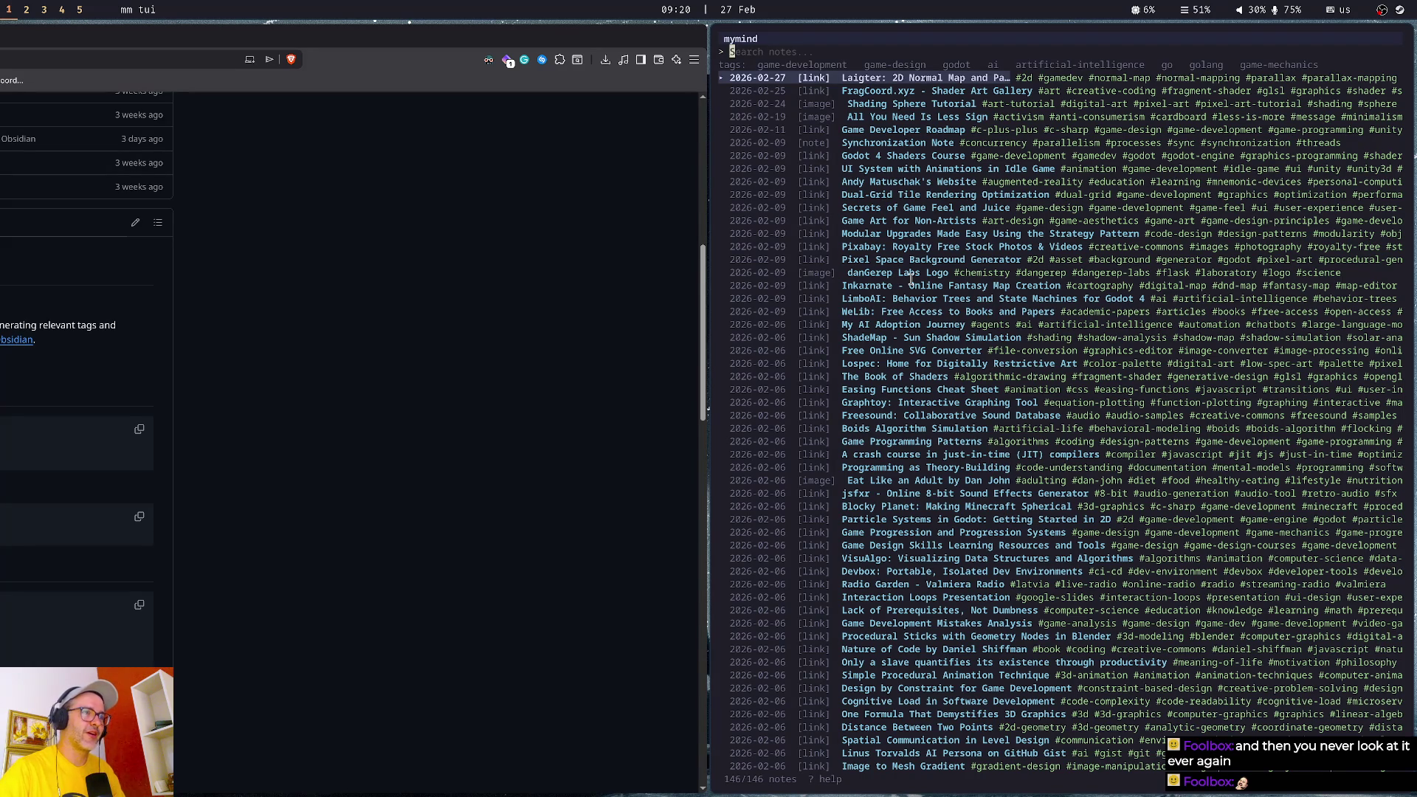
{"action": "type", "text": "shader"}
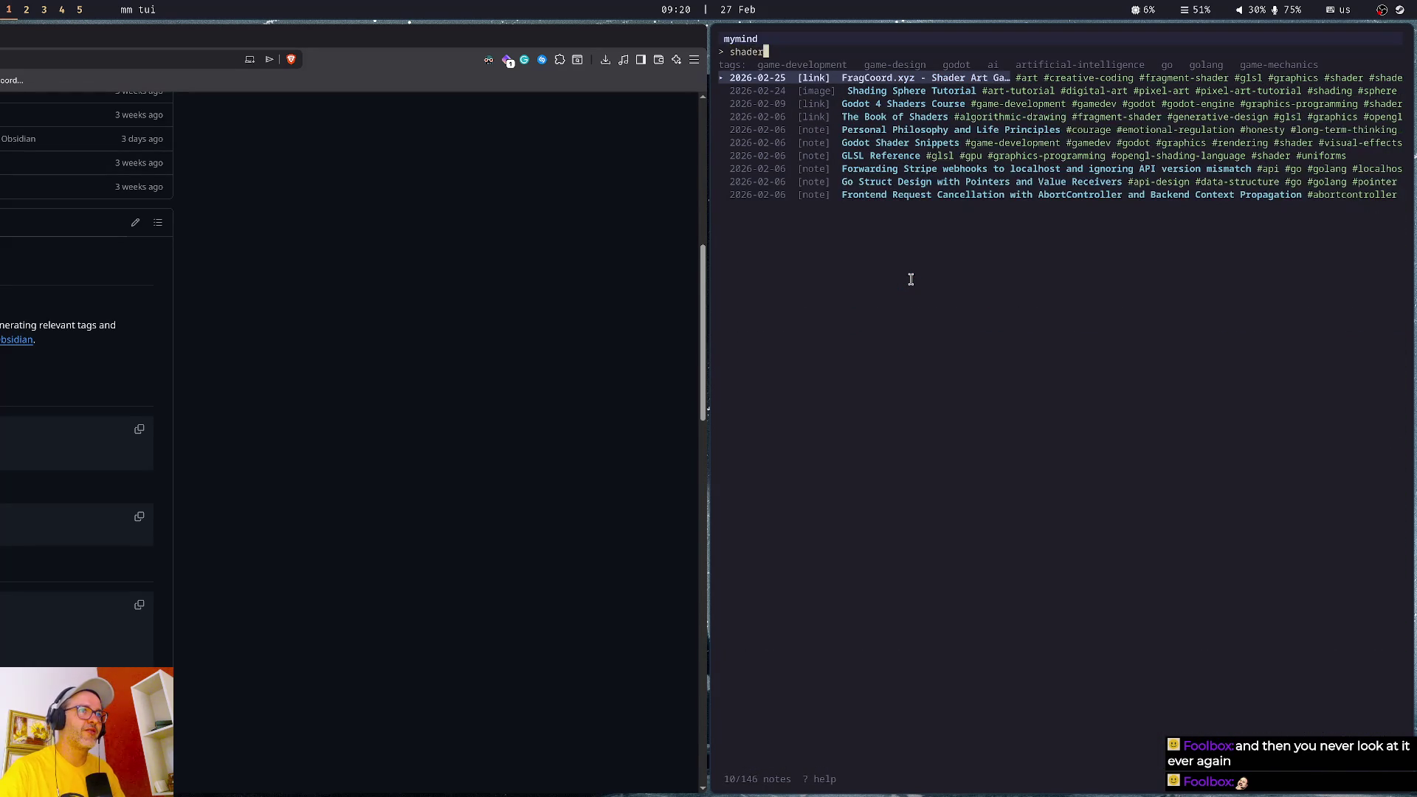
{"action": "key", "text": "Down"}
{"action": "key", "text": "Down"}
{"action": "key", "text": "Down"}
{"action": "key", "text": "Down"}
{"action": "key", "text": "Down"}
{"action": "key", "text": "Down"}
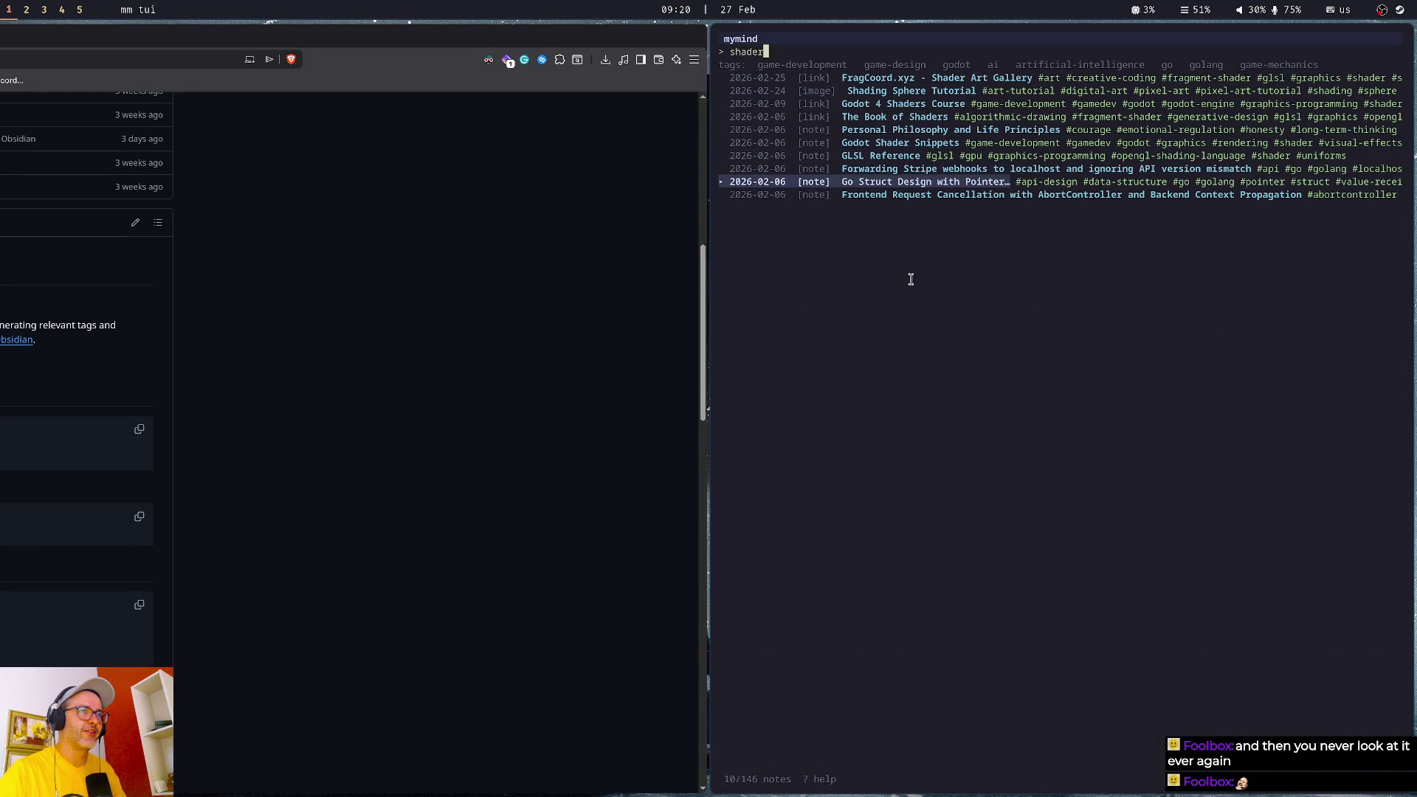
{"action": "key", "text": "Return"}
{"action": "scroll", "coordinate": [911, 279], "scroll_direction": "down", "scroll_amount": 1}
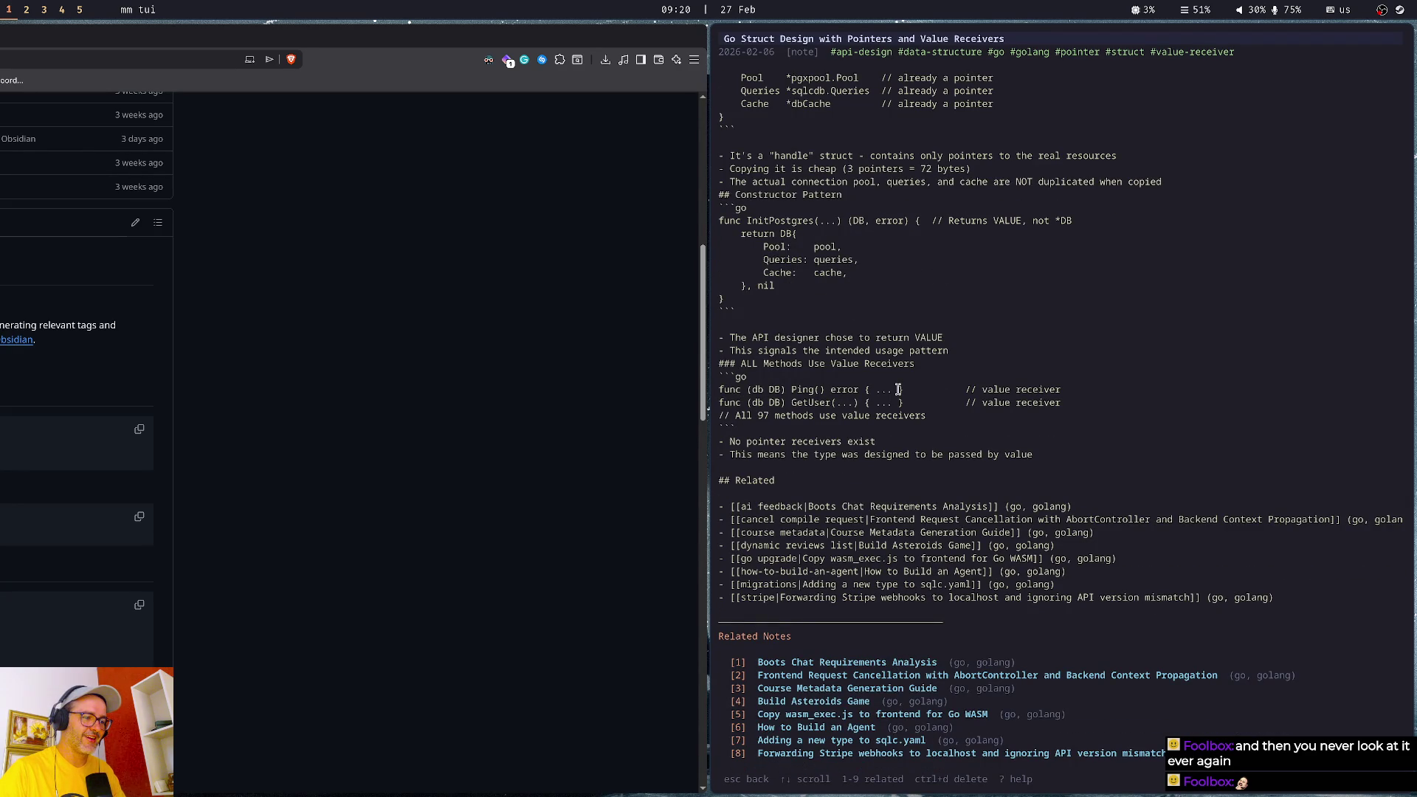
{"action": "key", "text": "Escape"}
- Exit the terminal and view the release.yml file under .github/workflows
{"action": "type", "text": "q"}
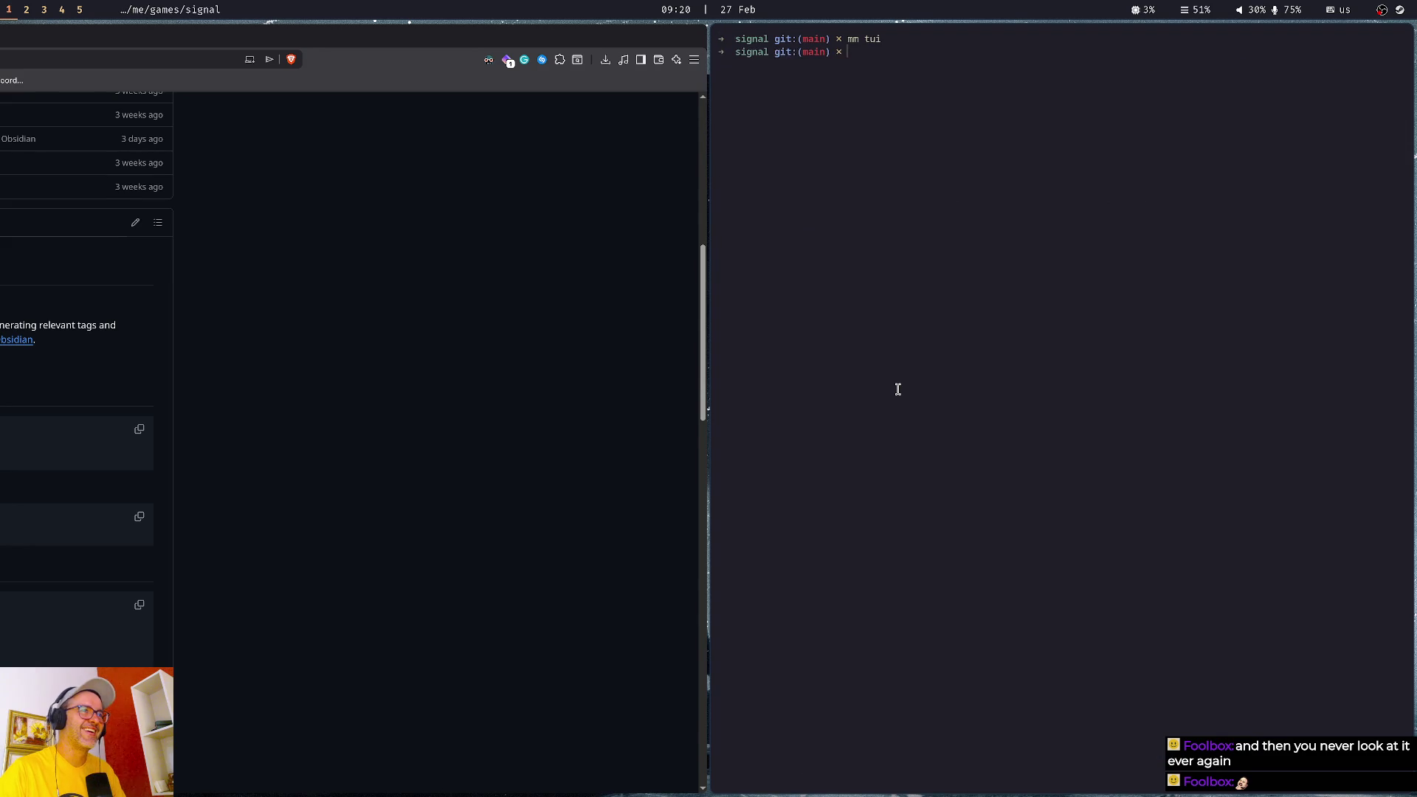
{"action": "type", "text": "xit"}
{"action": "key", "text": "Return"}
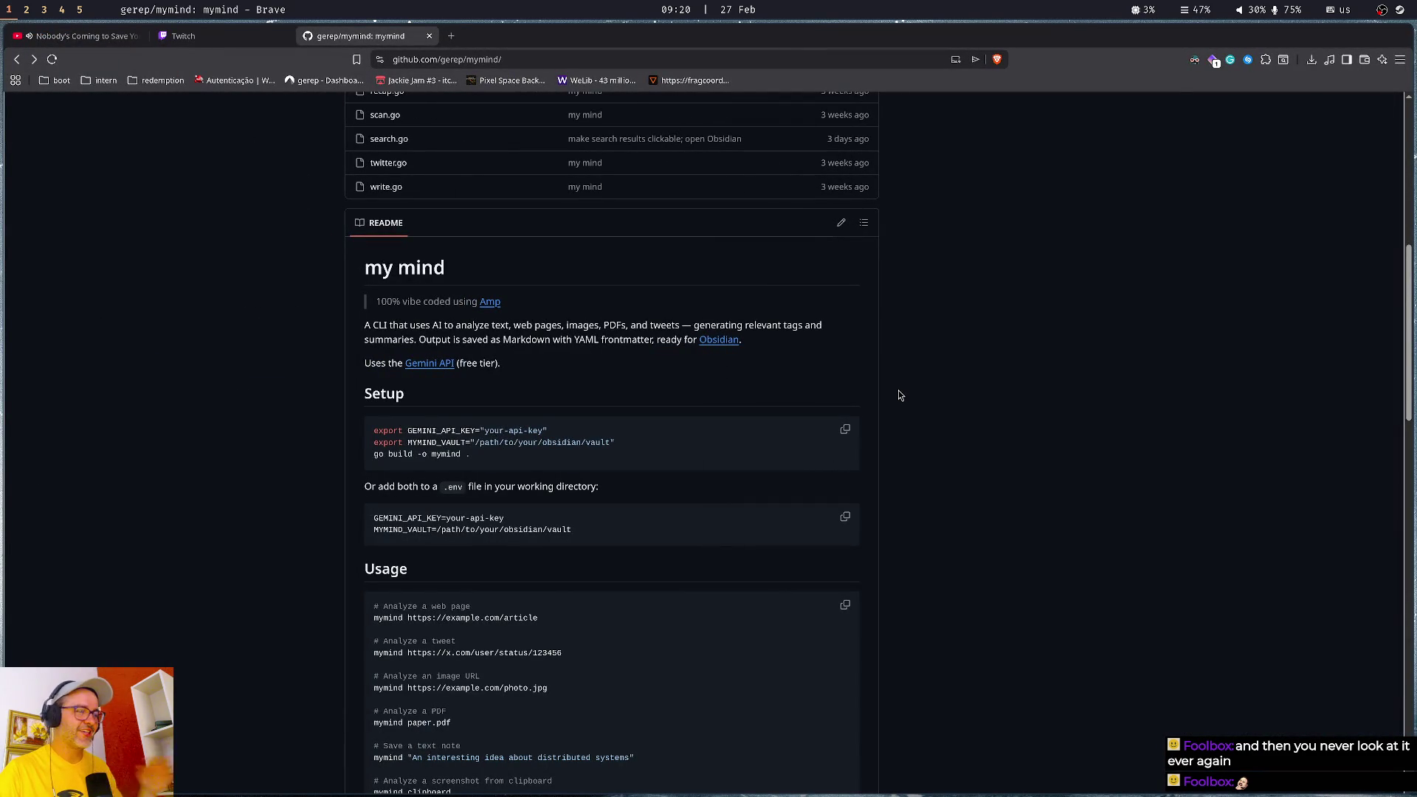
{"action": "scroll", "coordinate": [898, 395], "scroll_direction": "up", "scroll_amount": 5}
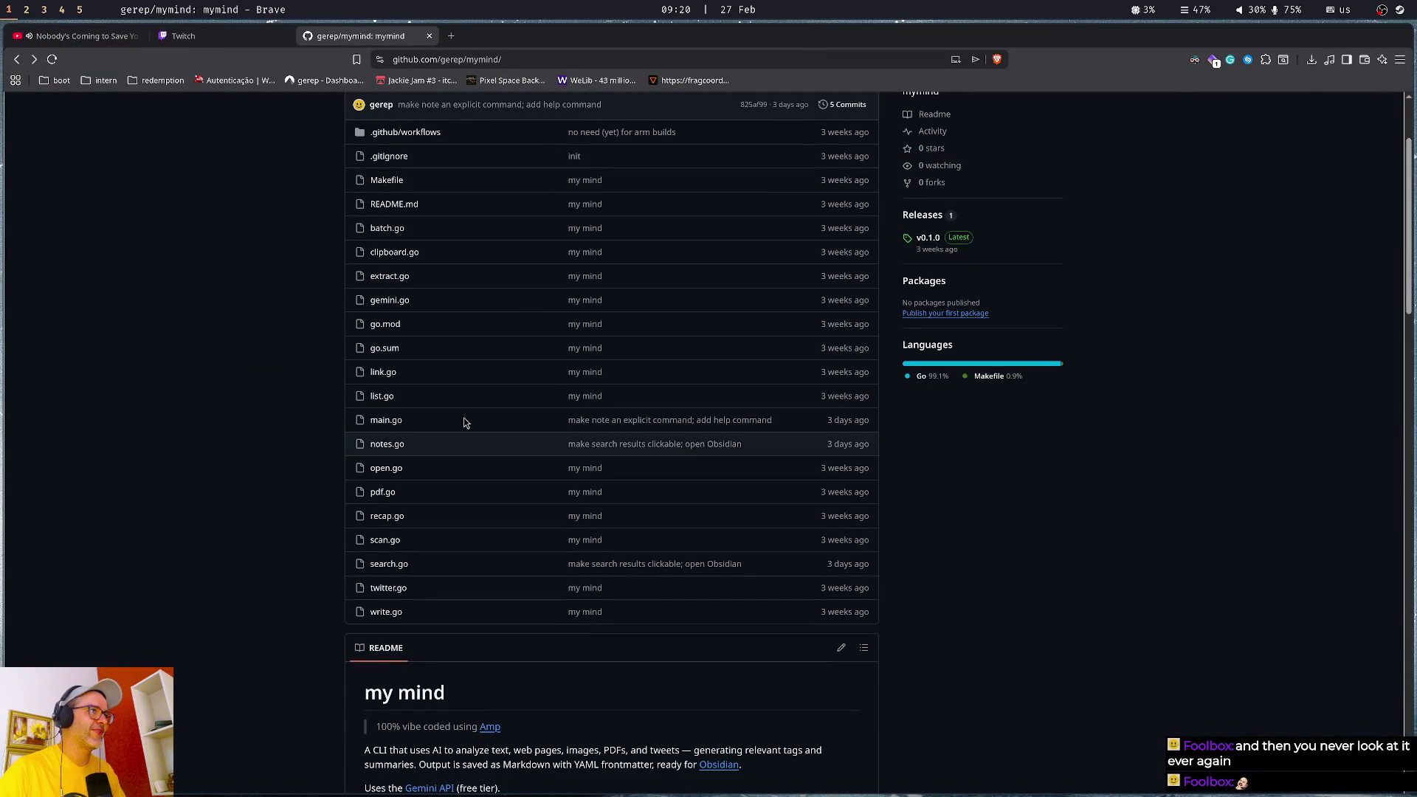
{"action": "scroll", "coordinate": [258, 489], "scroll_direction": "up", "scroll_amount": 2}
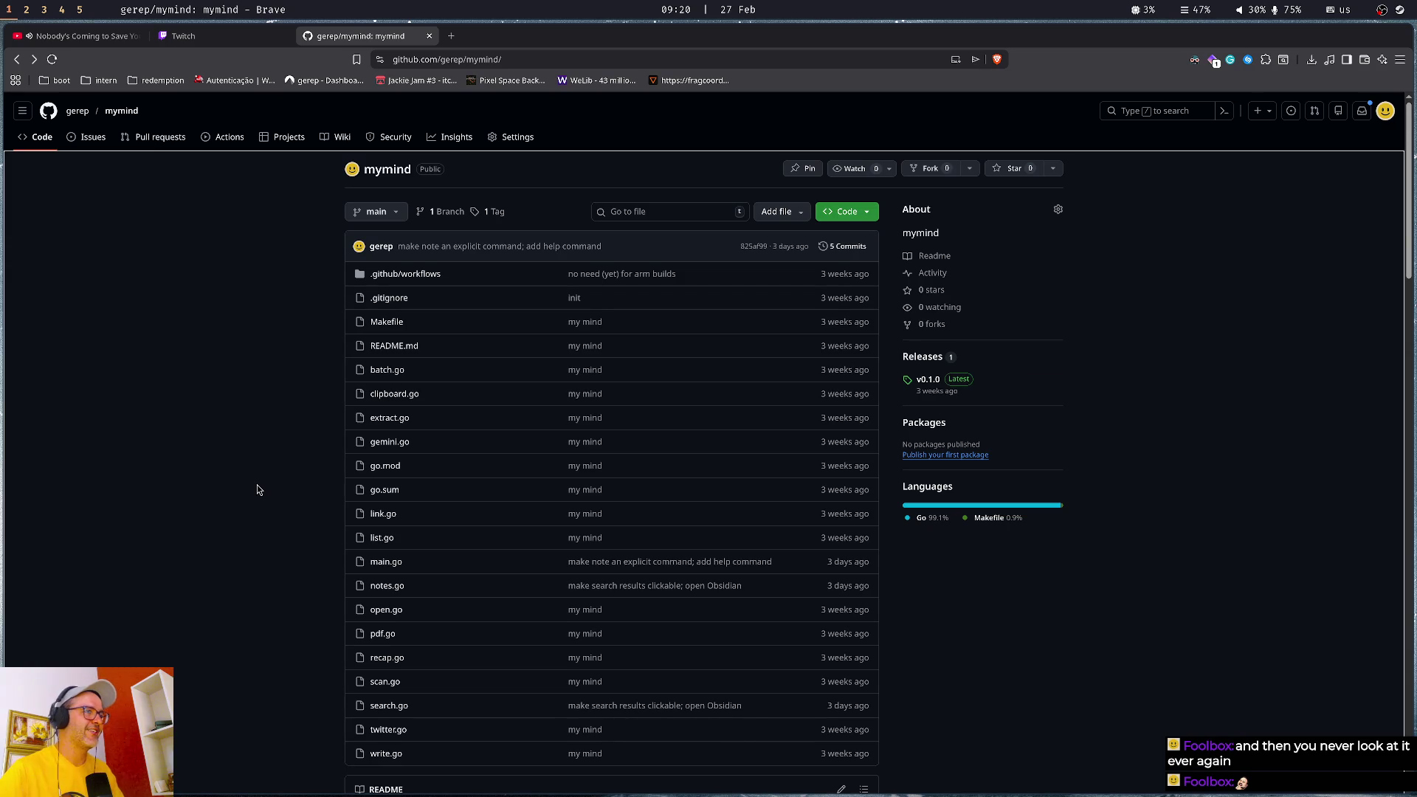
{"action": "left_click", "coordinate": [383, 275]}
{"action": "left_click", "coordinate": [77, 285]}
{"action": "scroll", "coordinate": [455, 580], "scroll_direction": "down", "scroll_amount": 2}
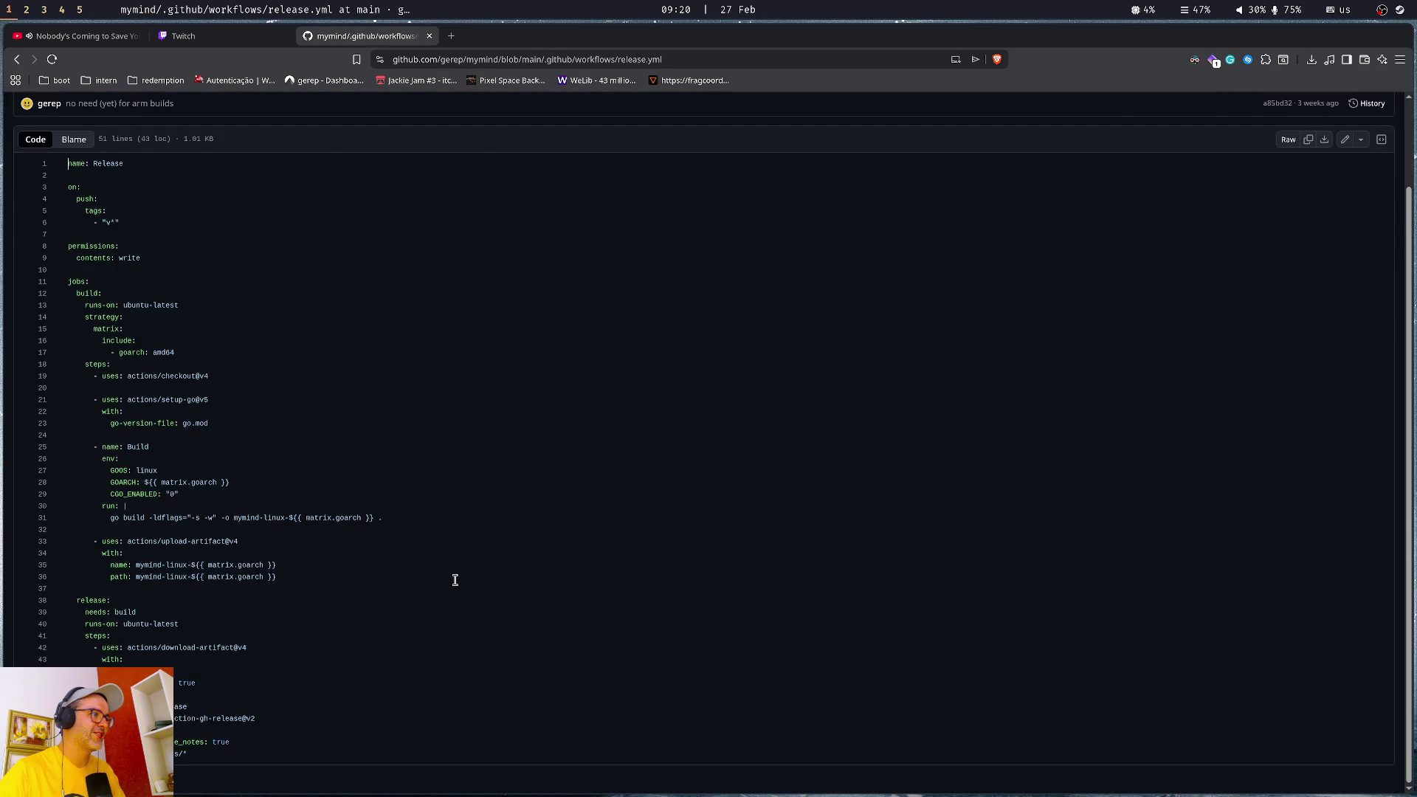
- Go back, scroll the README down to Subcommands, and close the mymind tab
{"action": "key", "text": "alt+Left"}
{"action": "key", "text": "alt+Left"}
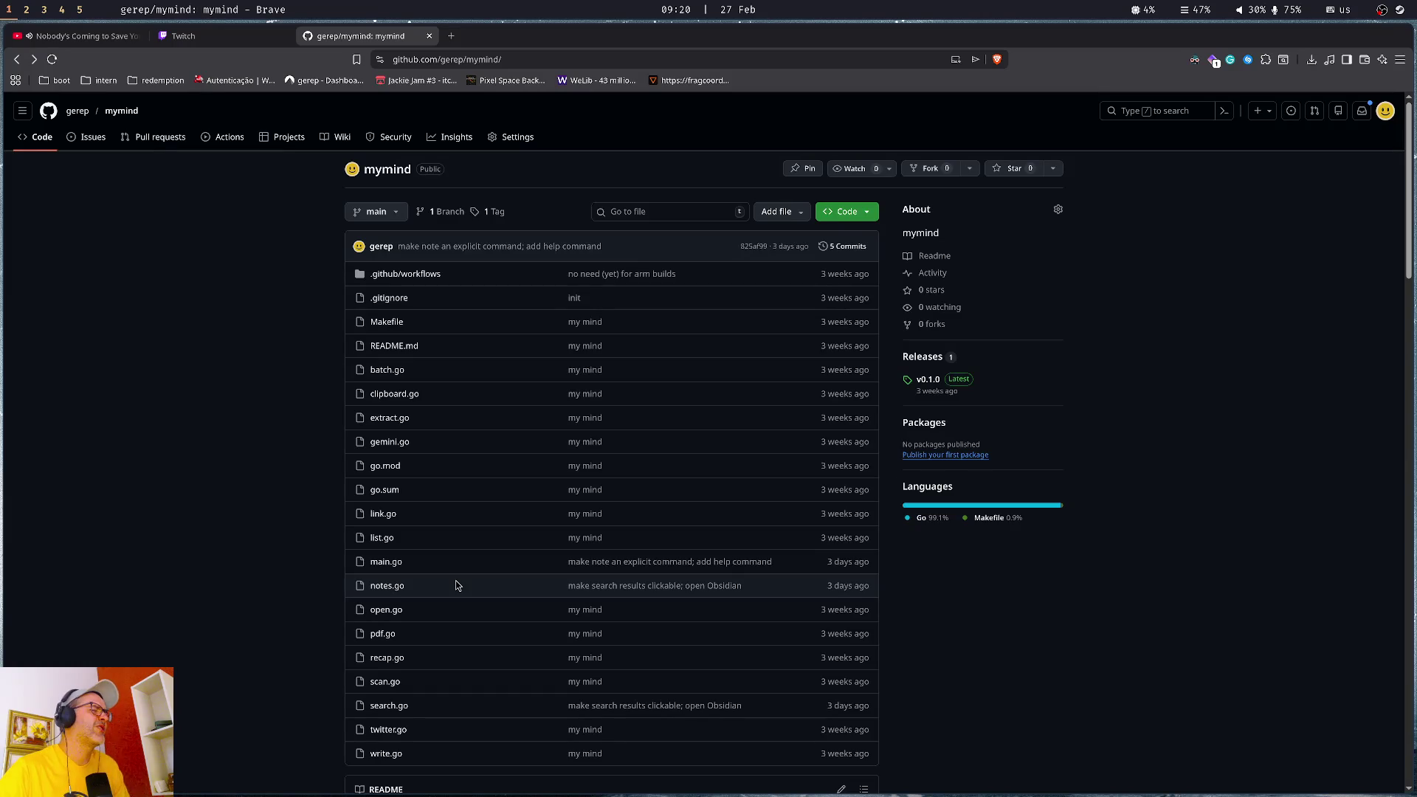
{"action": "scroll", "coordinate": [212, 478], "scroll_direction": "down", "scroll_amount": 4}
{"action": "scroll", "coordinate": [211, 478], "scroll_direction": "down", "scroll_amount": 4}
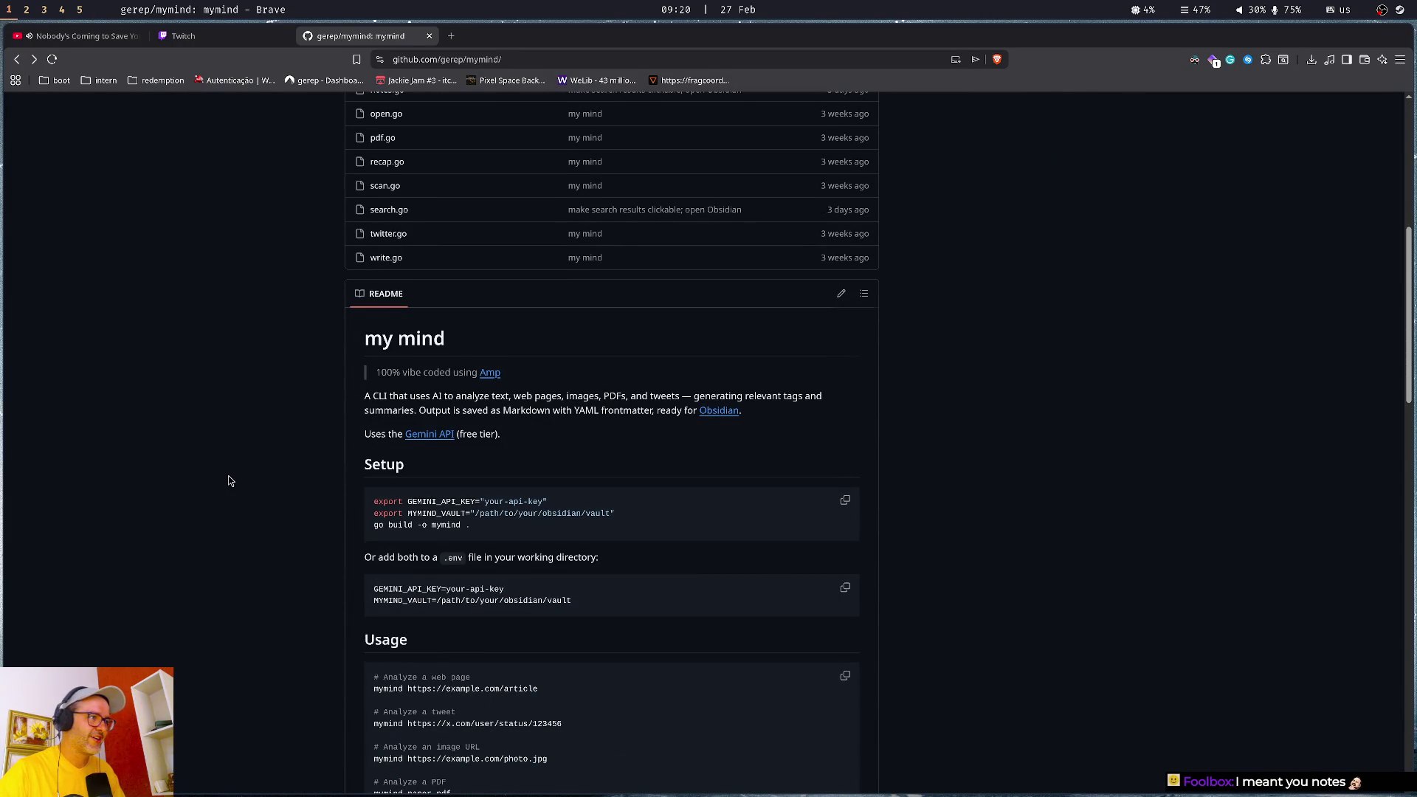
{"action": "scroll", "coordinate": [225, 480], "scroll_direction": "down", "scroll_amount": 8}
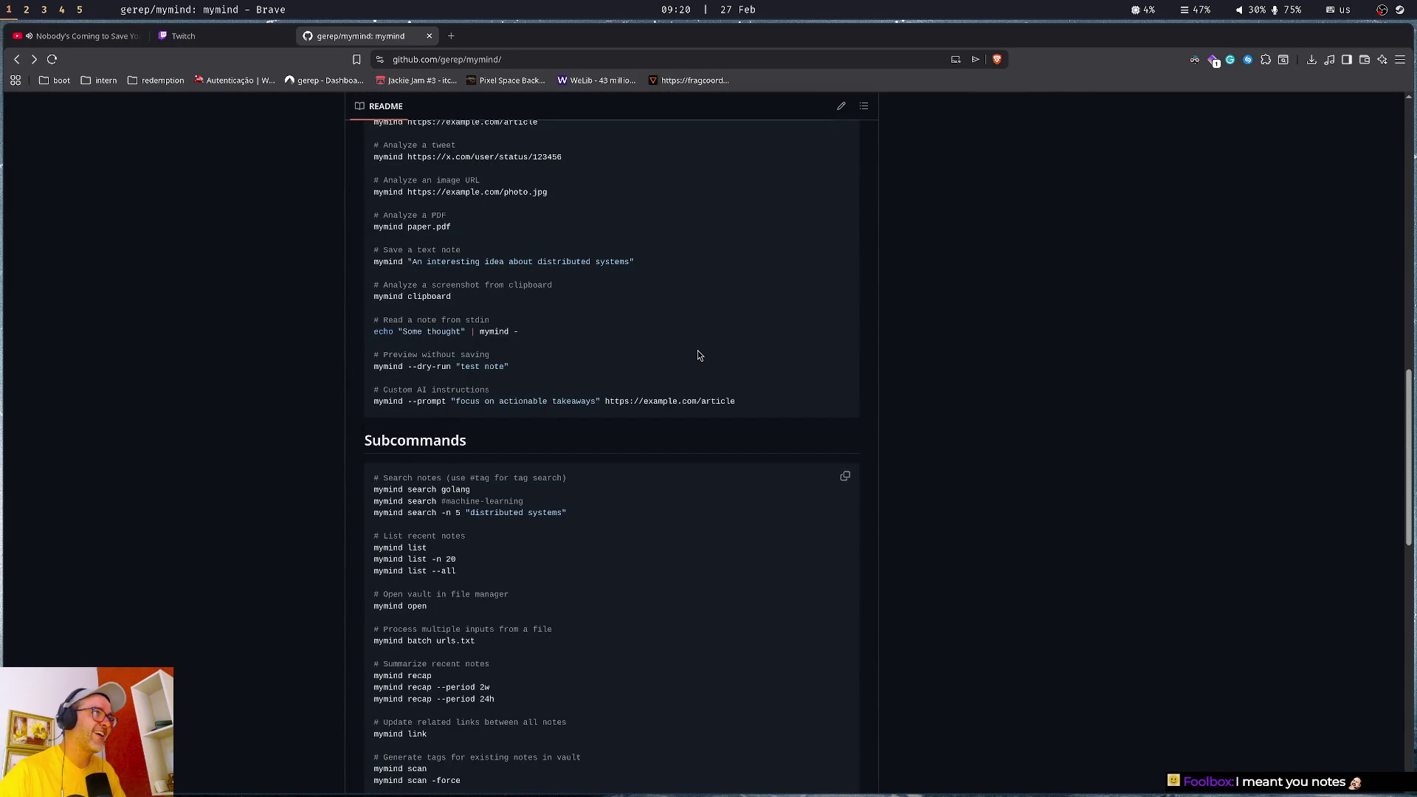
{"action": "key", "text": "ctrl+w"}
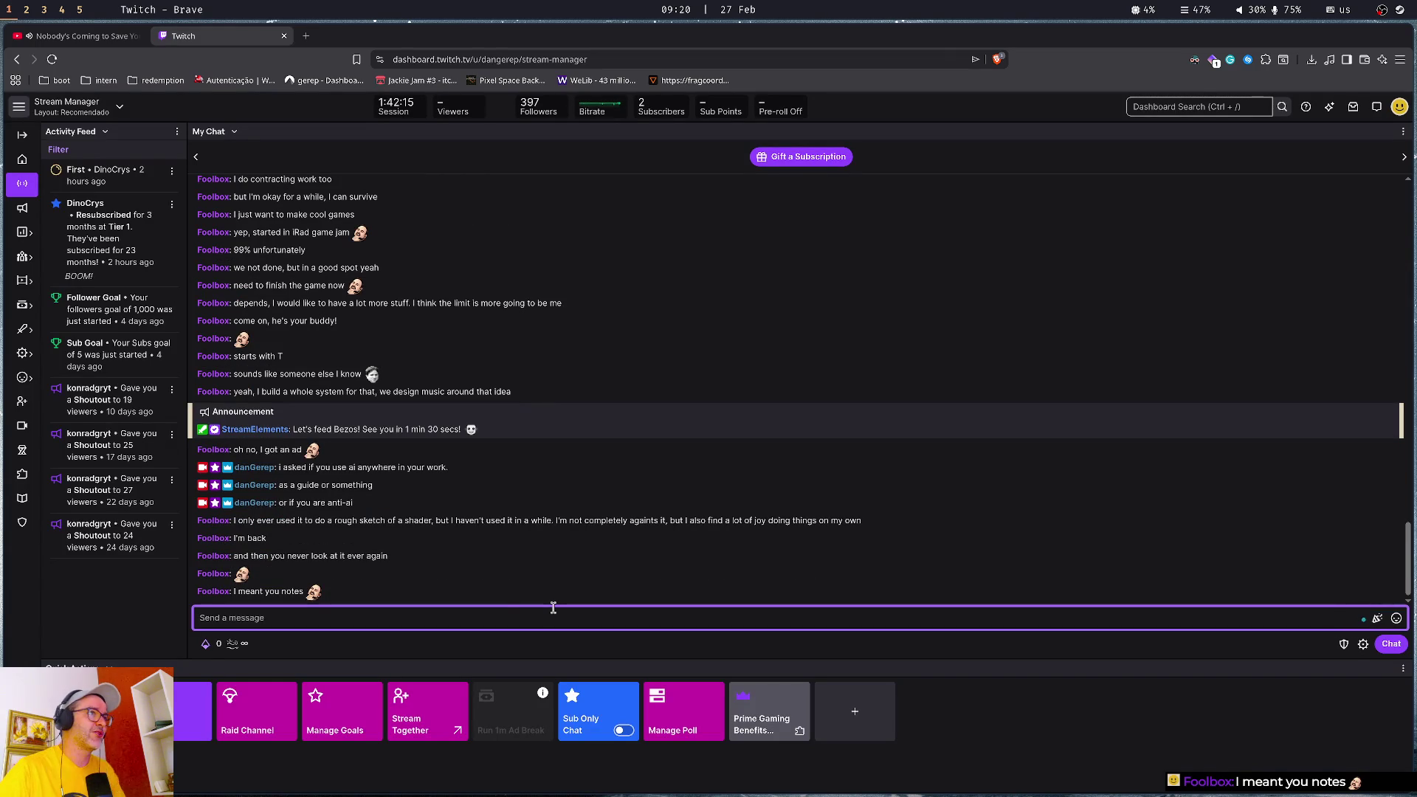
- Flick through workspaces 4, 5, 3 and 1, settling on workspace 2 with Amp and Godot
{"action": "key", "text": "super+4"}
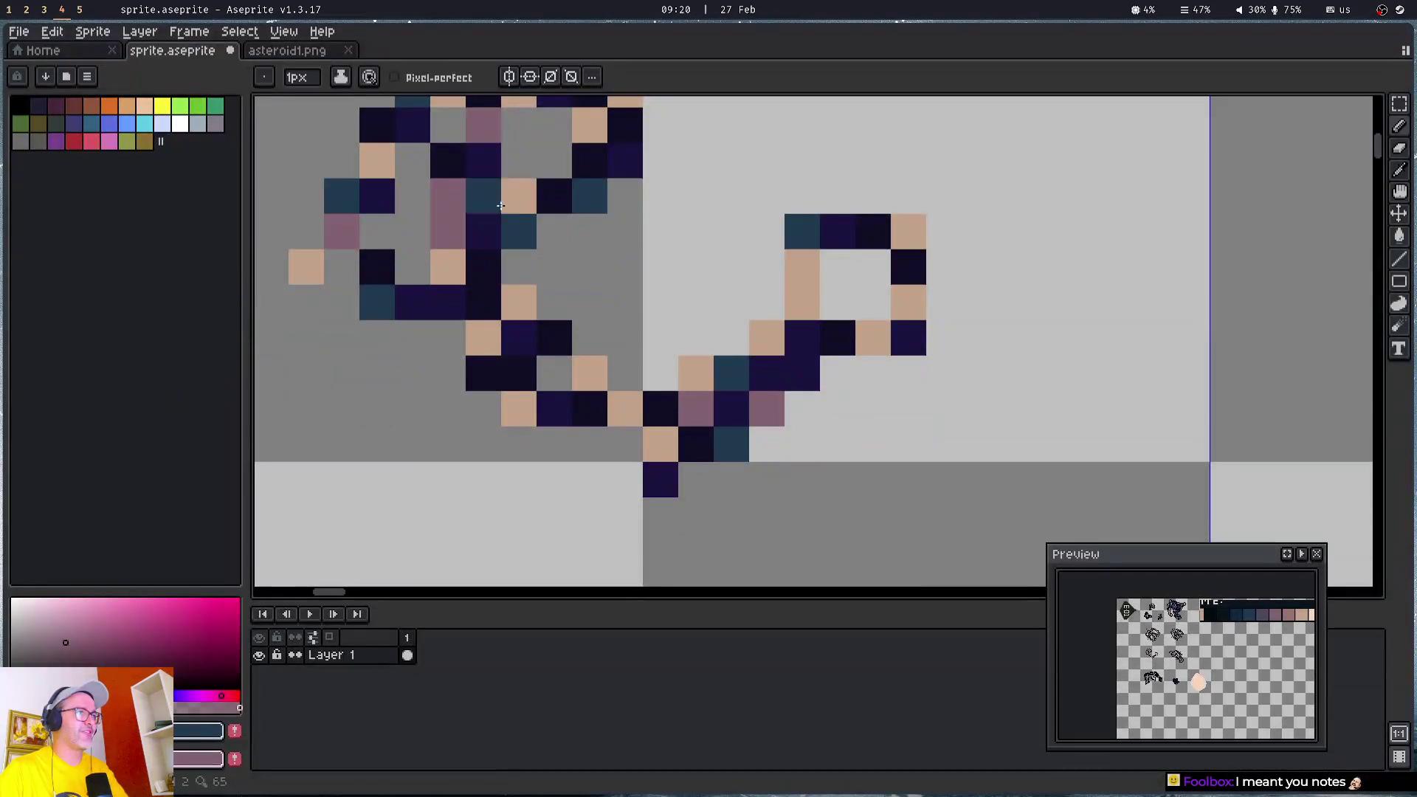
{"action": "key", "text": "super+5"}
{"action": "key", "text": "super+4"}
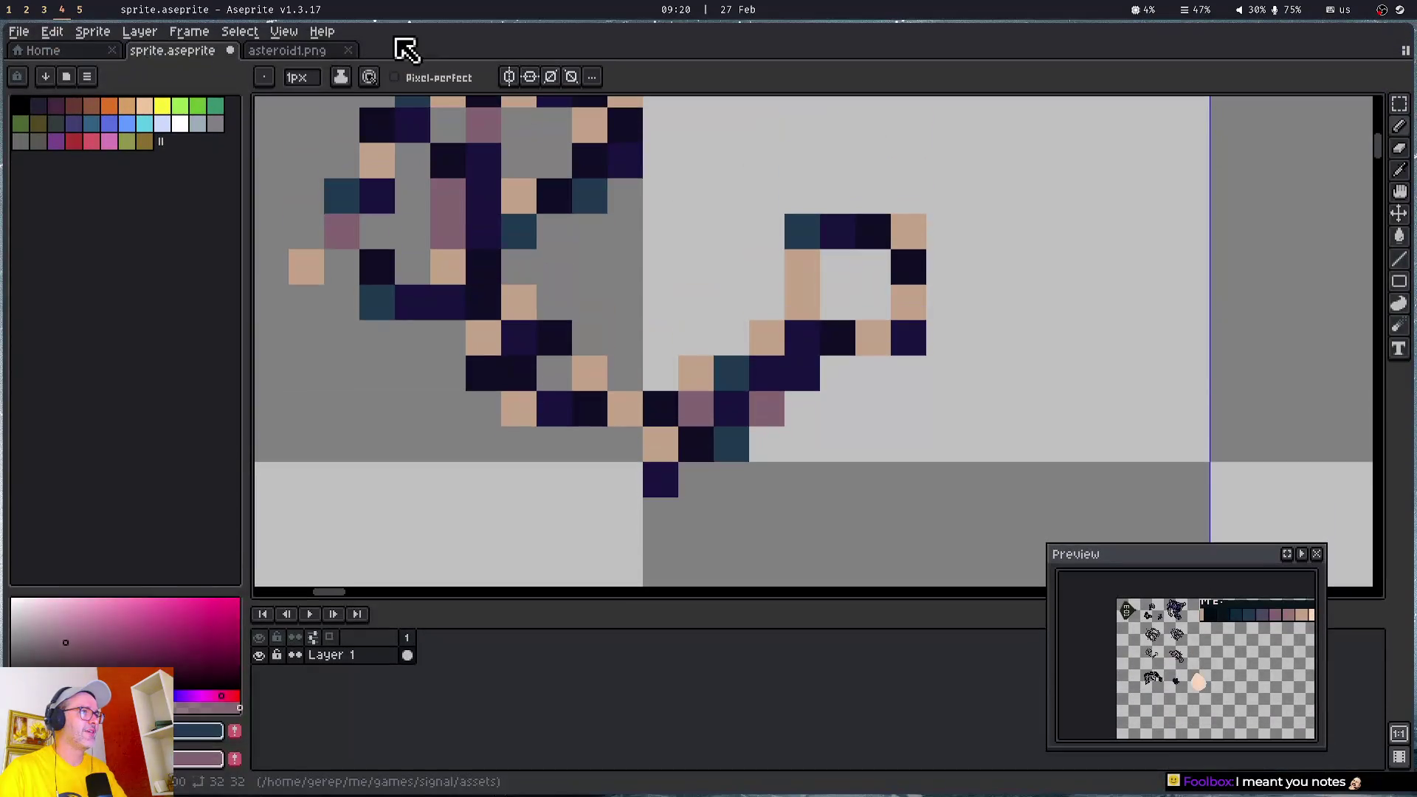
{"action": "key", "text": "super+3"}
{"action": "key", "text": "super+2"}
{"action": "key", "text": "super+1"}
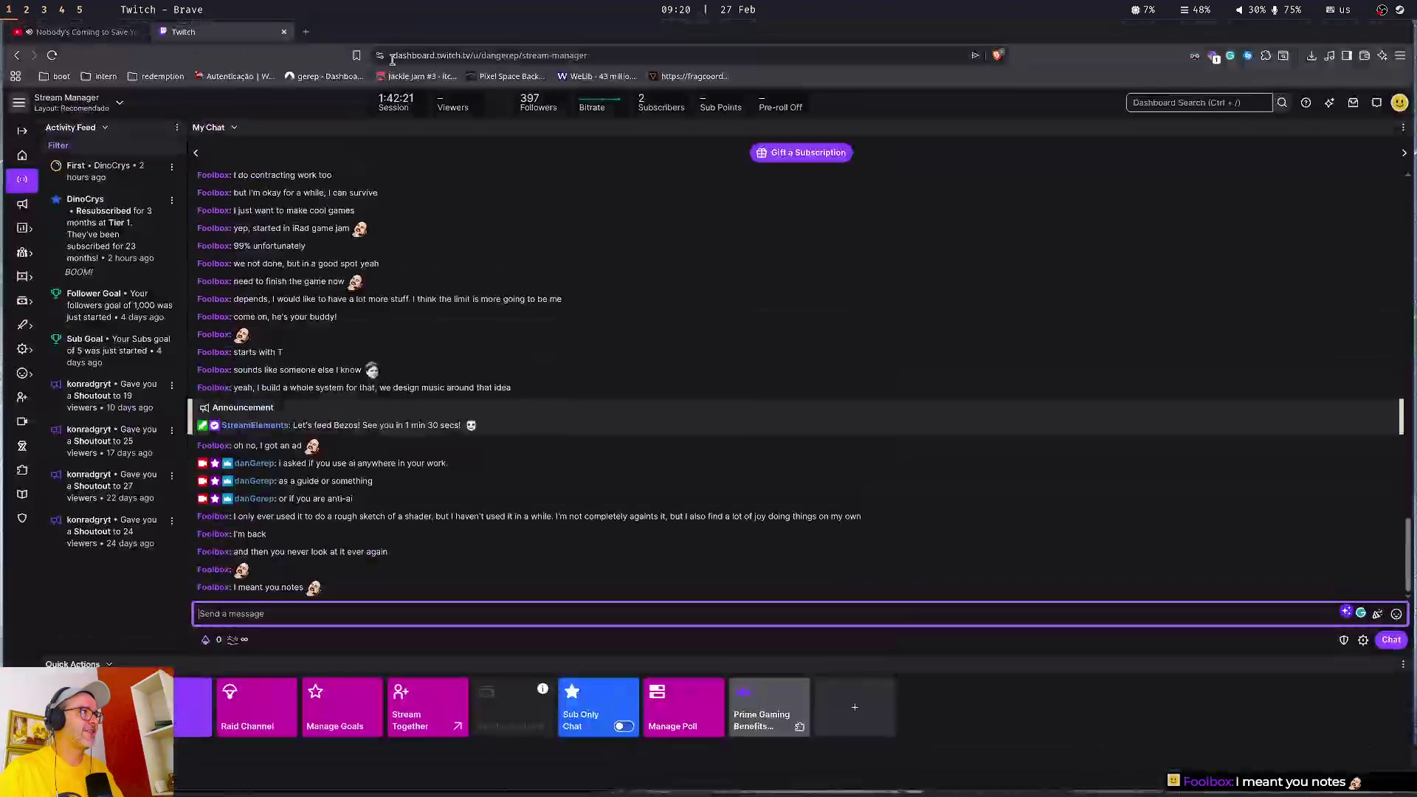
{"action": "key", "text": "super+2"}
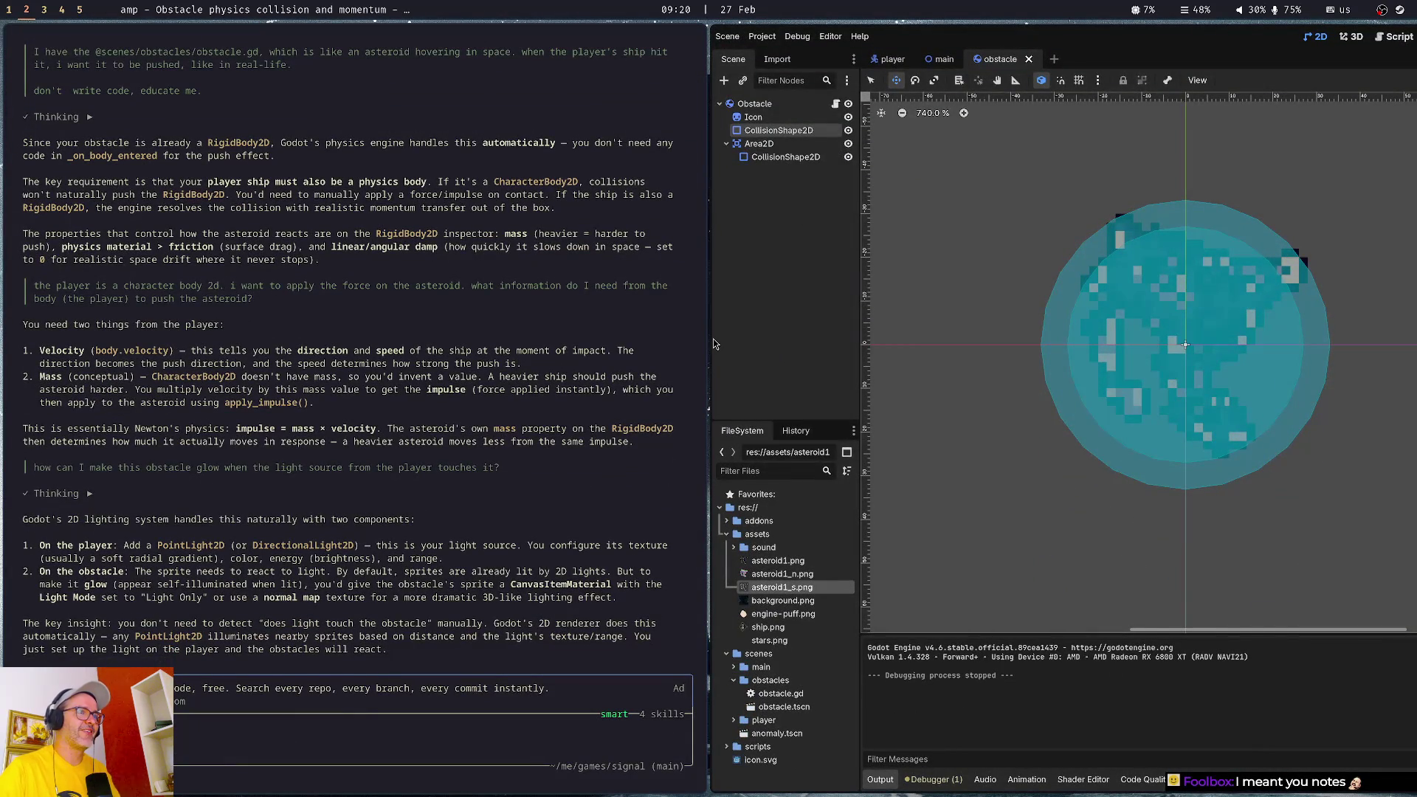
- Close the Amp chat so Godot fills the screen, then switch to Aseprite on workspace 4
{"action": "key", "text": "super+3"}
{"action": "key", "text": "super+2"}
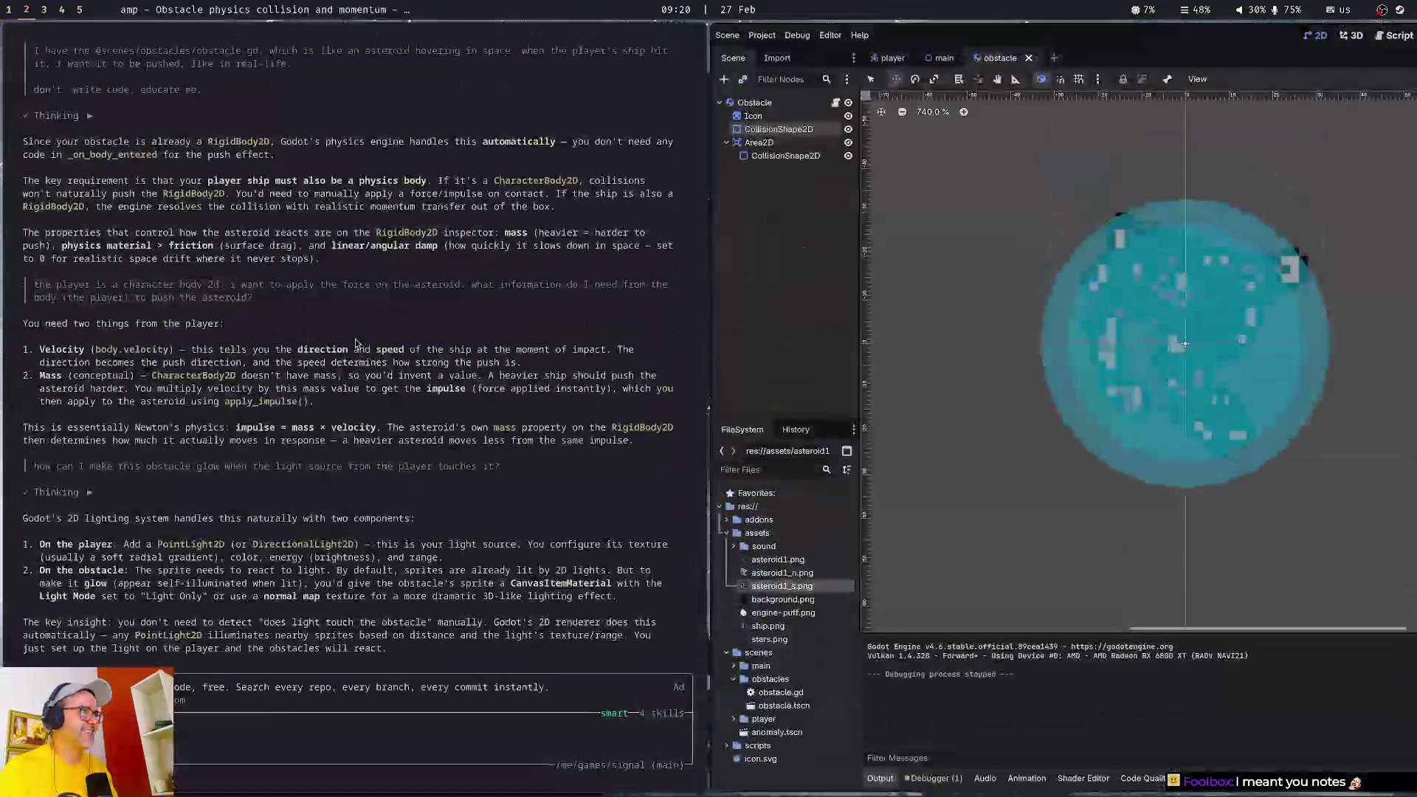
{"action": "key", "text": "super+shift+3"}
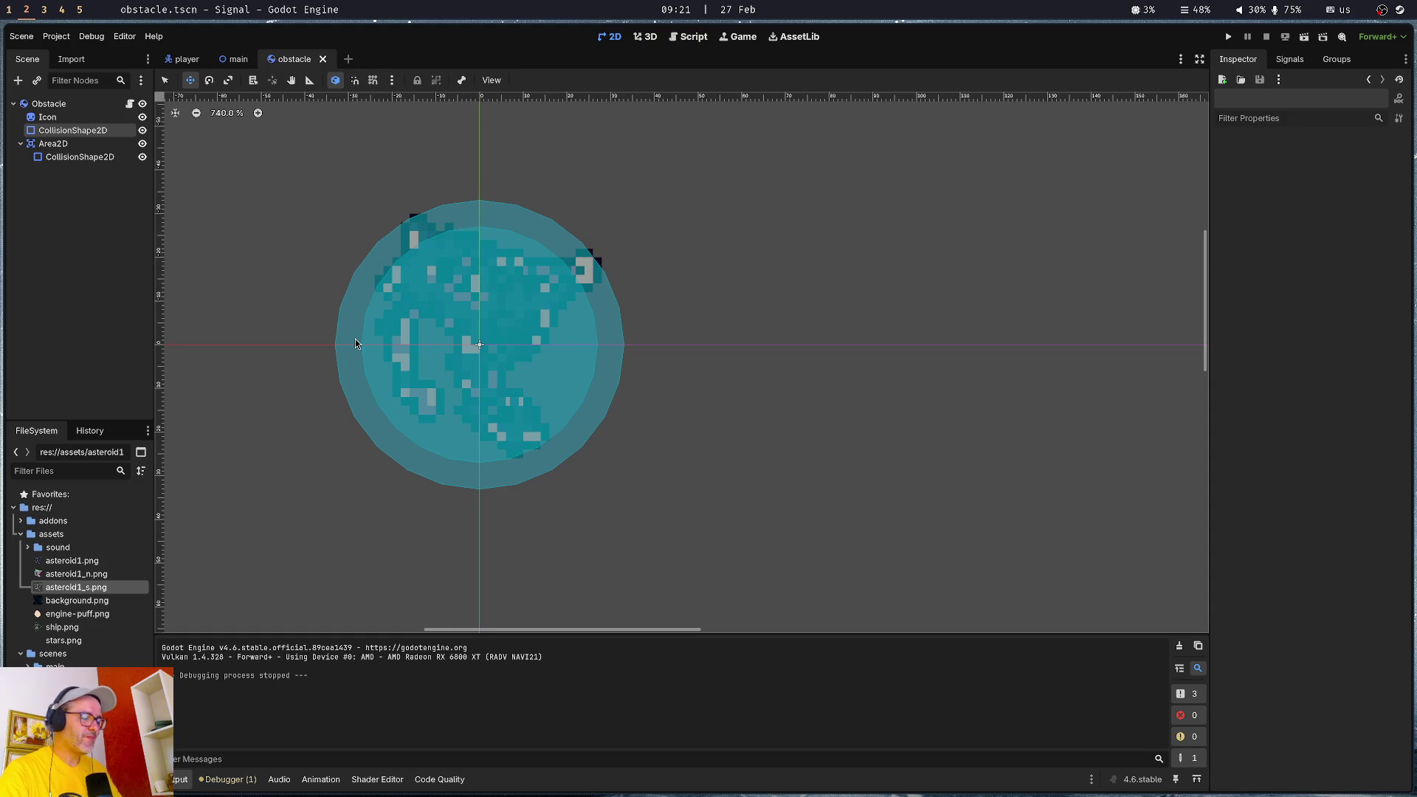
{"action": "key", "text": "super+3"}
{"action": "key", "text": "super+4"}
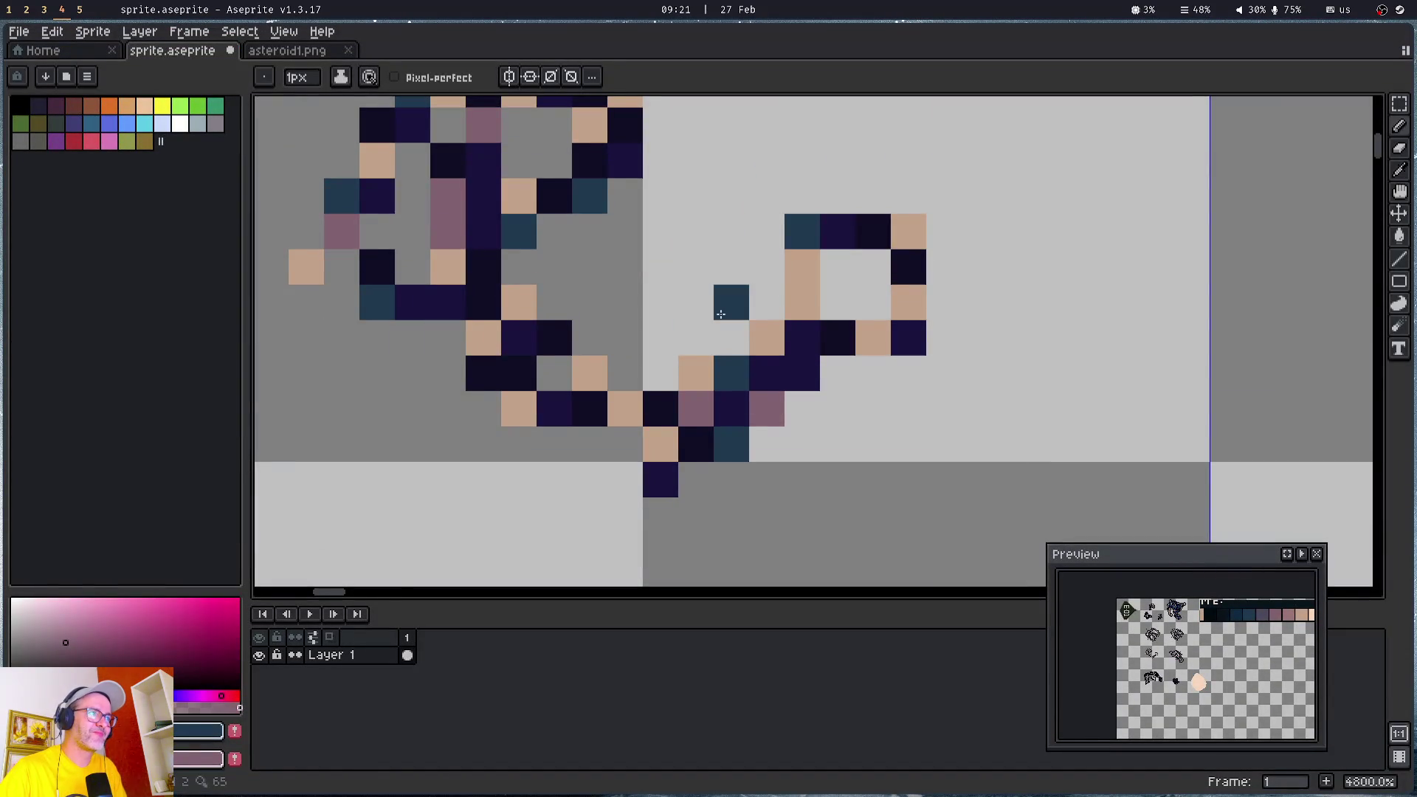
- Zoom onto the dark asteroid and dot teal pixels across its body and right edge, undoing one misplaced pixel
{"action": "scroll", "coordinate": [720, 314], "scroll_direction": "down", "scroll_amount": 3}
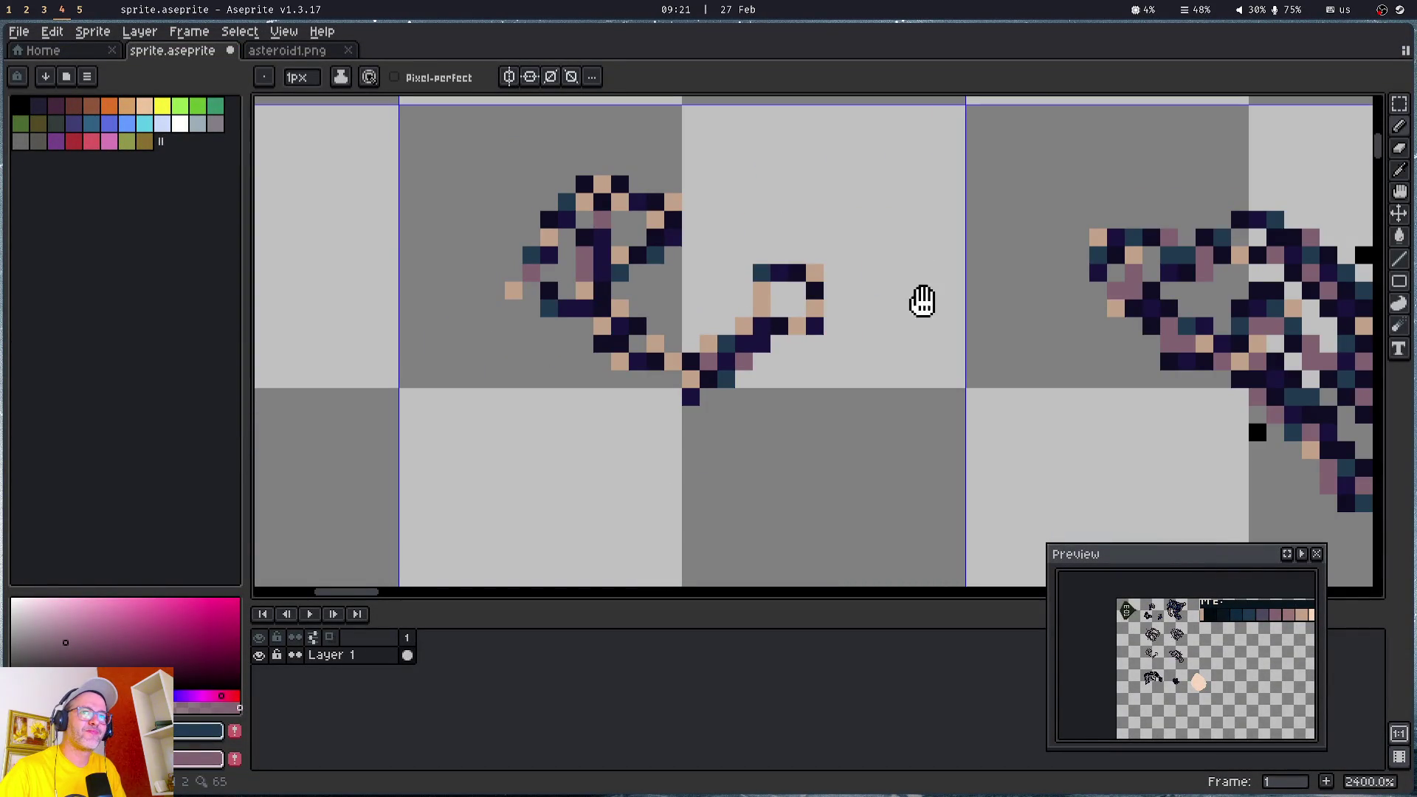
{"action": "left_click_drag", "start_coordinate": [919, 299], "coordinate": [620, 310]}
{"action": "scroll", "coordinate": [619, 310], "scroll_direction": "down", "scroll_amount": 2}
{"action": "left_click_drag", "start_coordinate": [569, 457], "coordinate": [598, 225]}
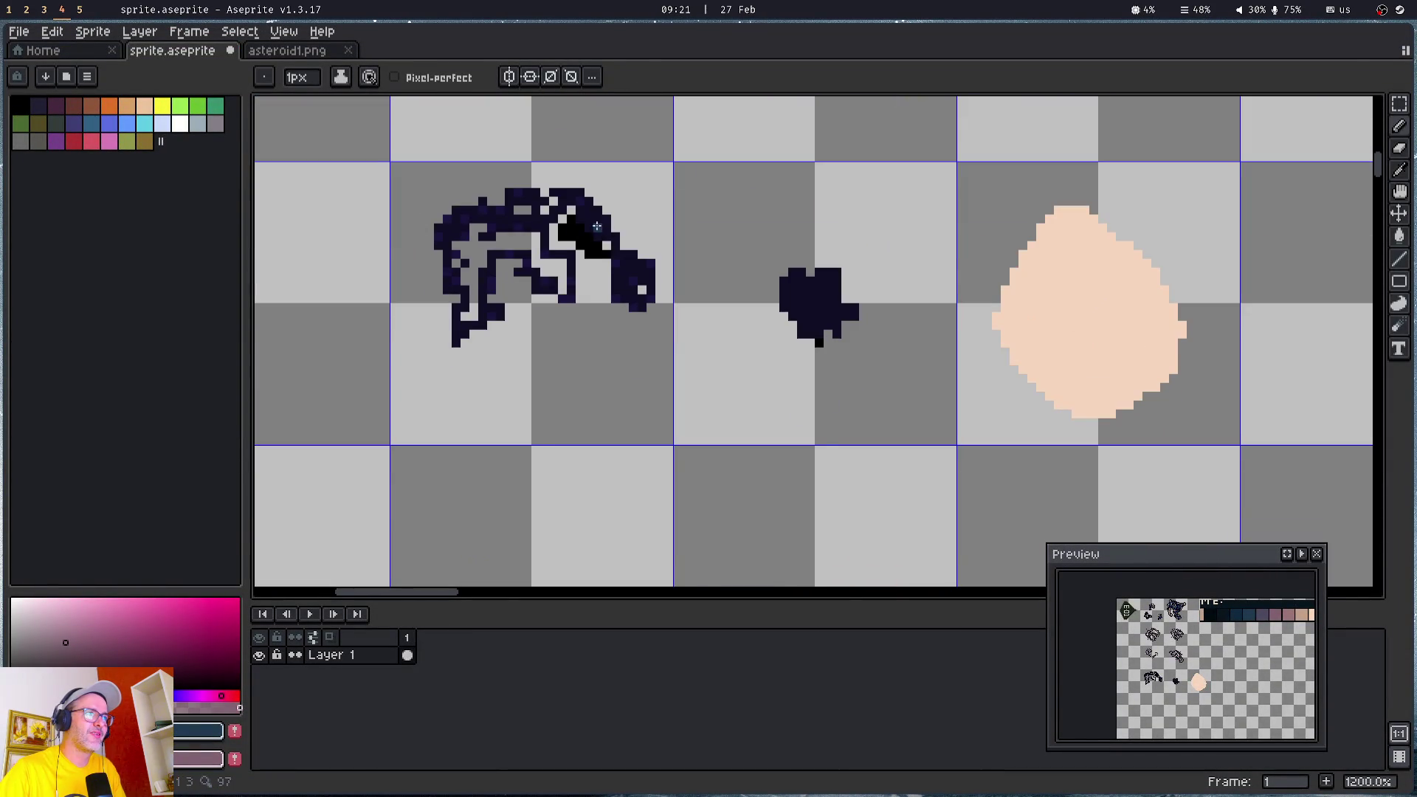
{"action": "scroll", "coordinate": [596, 226], "scroll_direction": "up", "scroll_amount": 2}
{"action": "left_click", "coordinate": [443, 248]}
{"action": "left_click", "coordinate": [620, 283]}
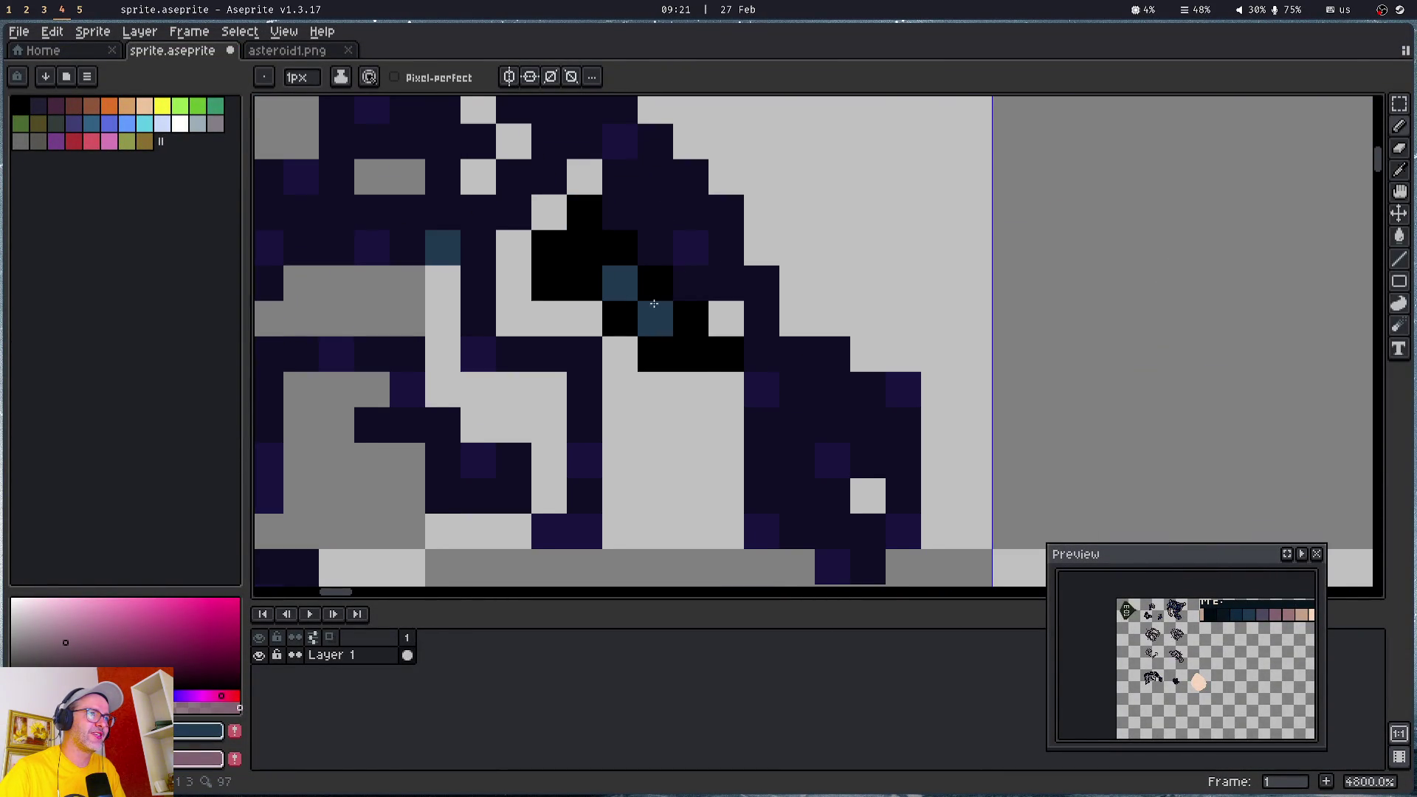
{"action": "left_click", "coordinate": [691, 354]}
{"action": "left_click", "coordinate": [797, 425]}
{"action": "key", "text": "ctrl+z"}
{"action": "left_click", "coordinate": [797, 460]}
{"action": "left_click", "coordinate": [903, 425]}
{"action": "left_click", "coordinate": [894, 465]}
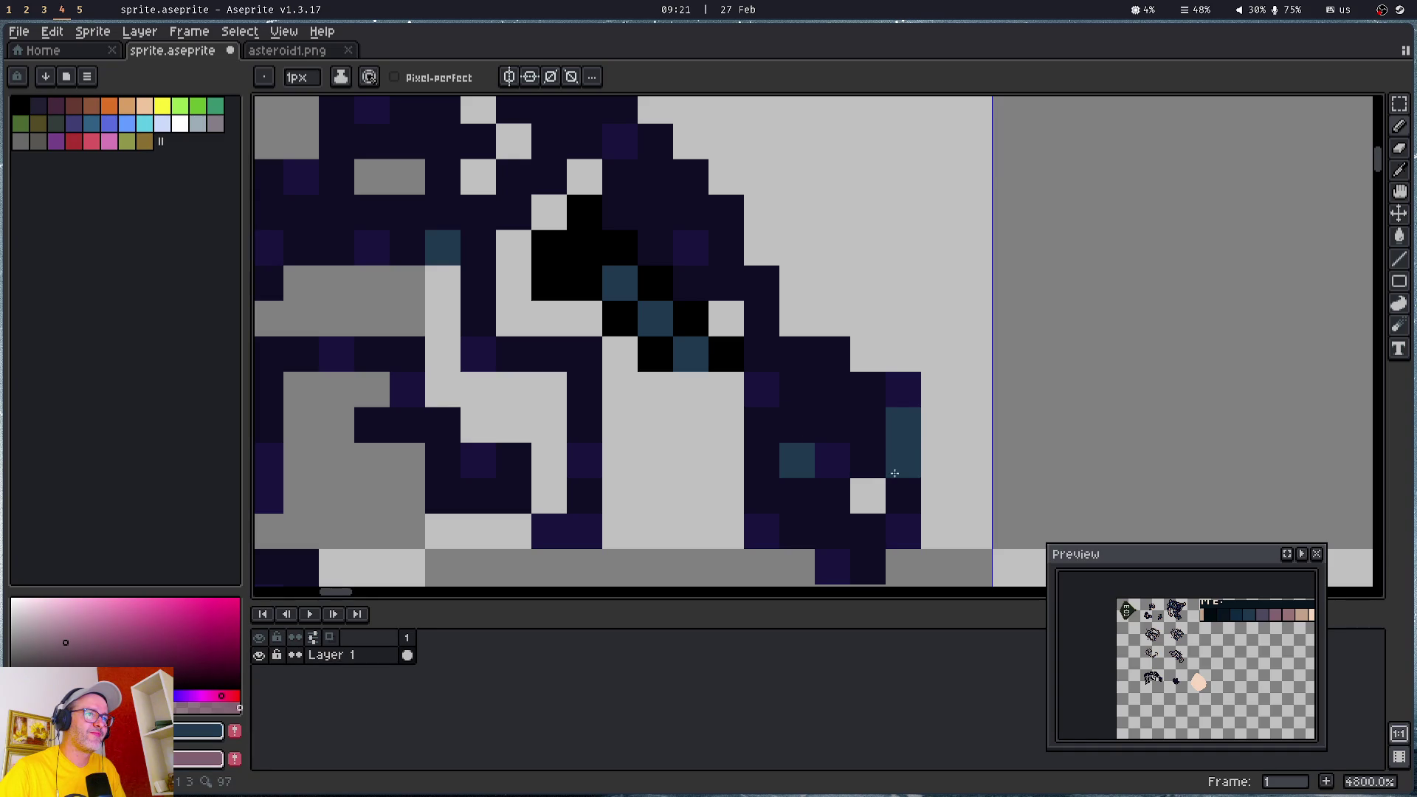
{"action": "left_click", "coordinate": [443, 425]}
- Add teal pixels to the asteroid's left part, its lower tendril and tendril tip
{"action": "left_click_drag", "start_coordinate": [451, 317], "coordinate": [886, 311]}
{"action": "left_click", "coordinate": [526, 311]}
{"action": "left_click", "coordinate": [632, 169]}
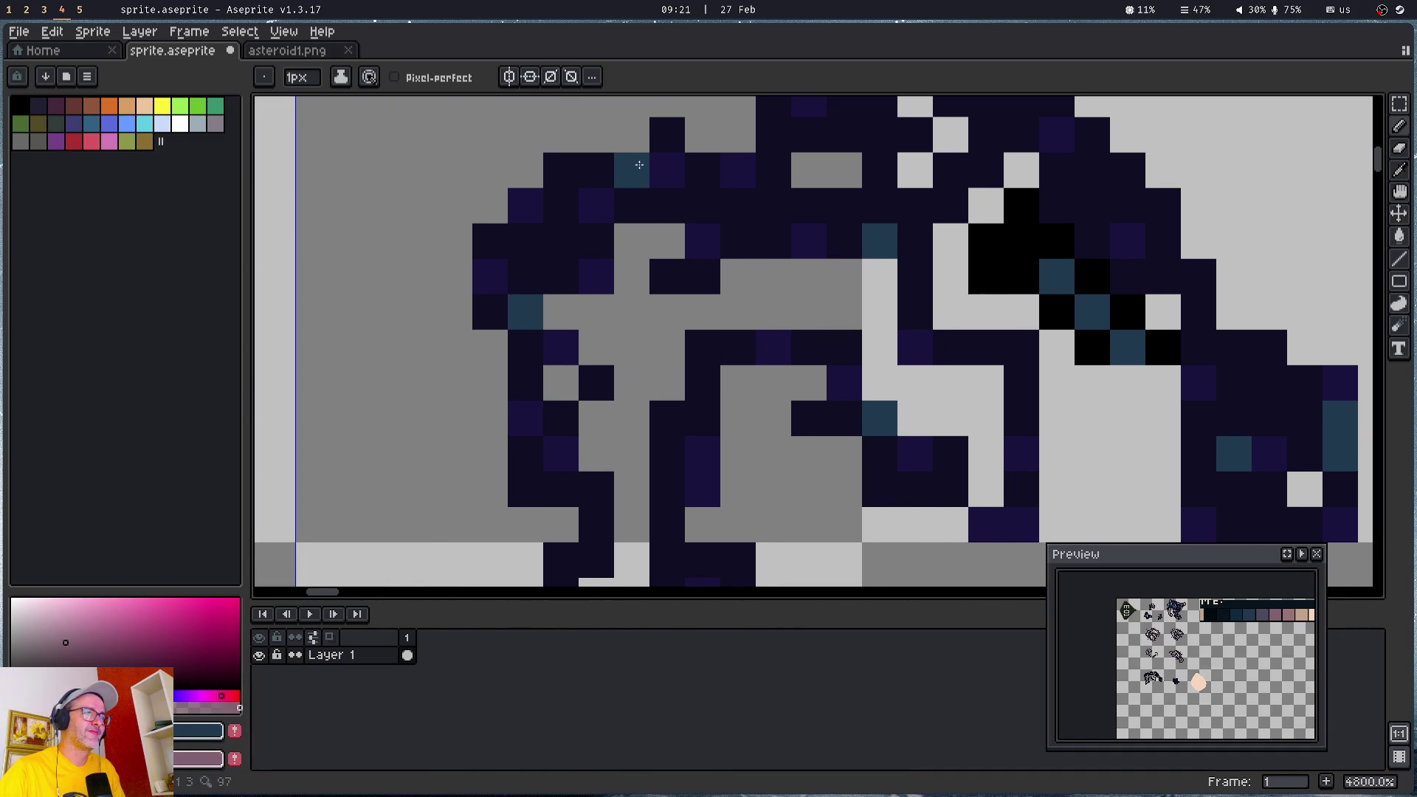
{"action": "left_click", "coordinate": [665, 489]}
{"action": "left_click_drag", "start_coordinate": [665, 489], "coordinate": [651, 181]}
{"action": "left_click", "coordinate": [582, 253]}
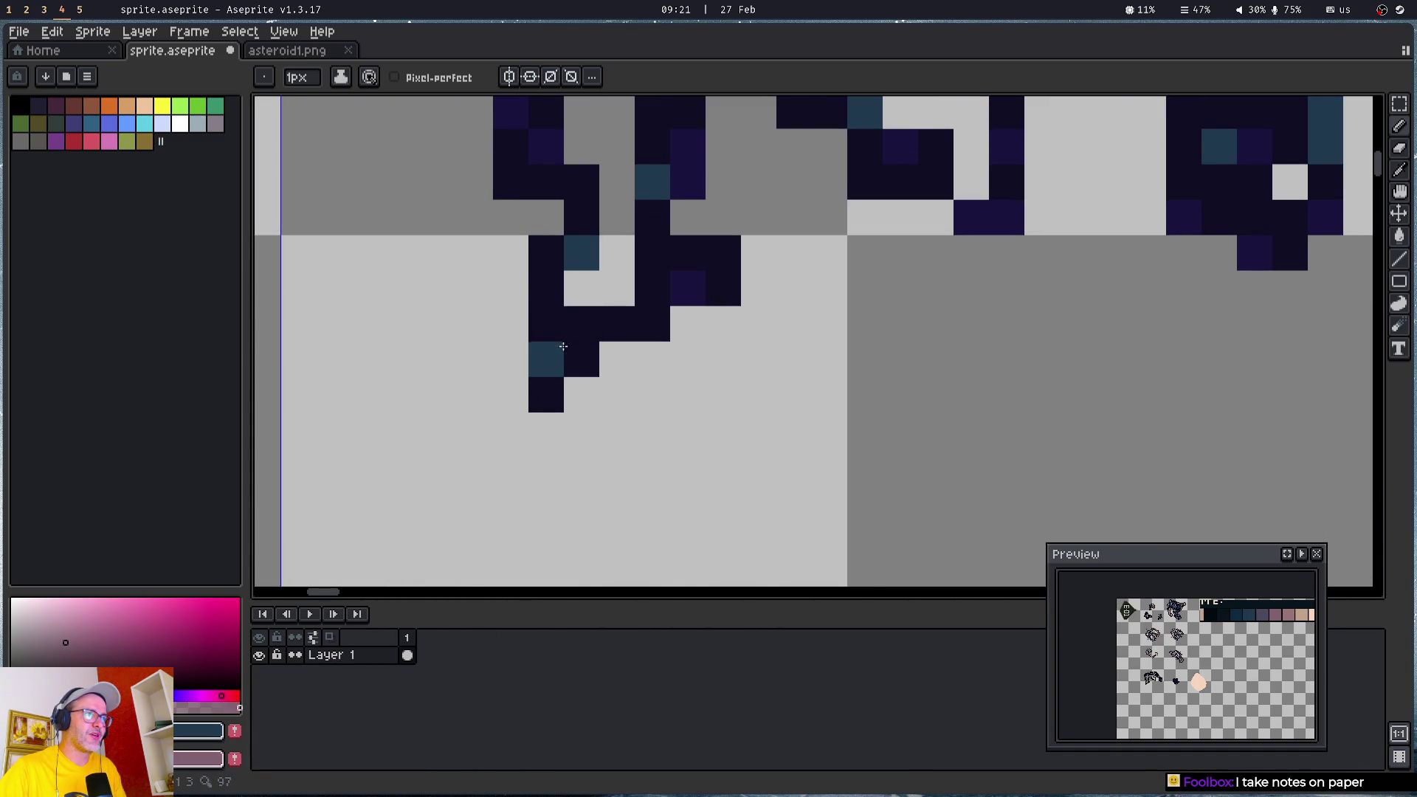
{"action": "left_click", "coordinate": [551, 325]}
{"action": "left_click_drag", "start_coordinate": [800, 248], "coordinate": [609, 505]}
{"action": "left_click", "coordinate": [779, 298]}
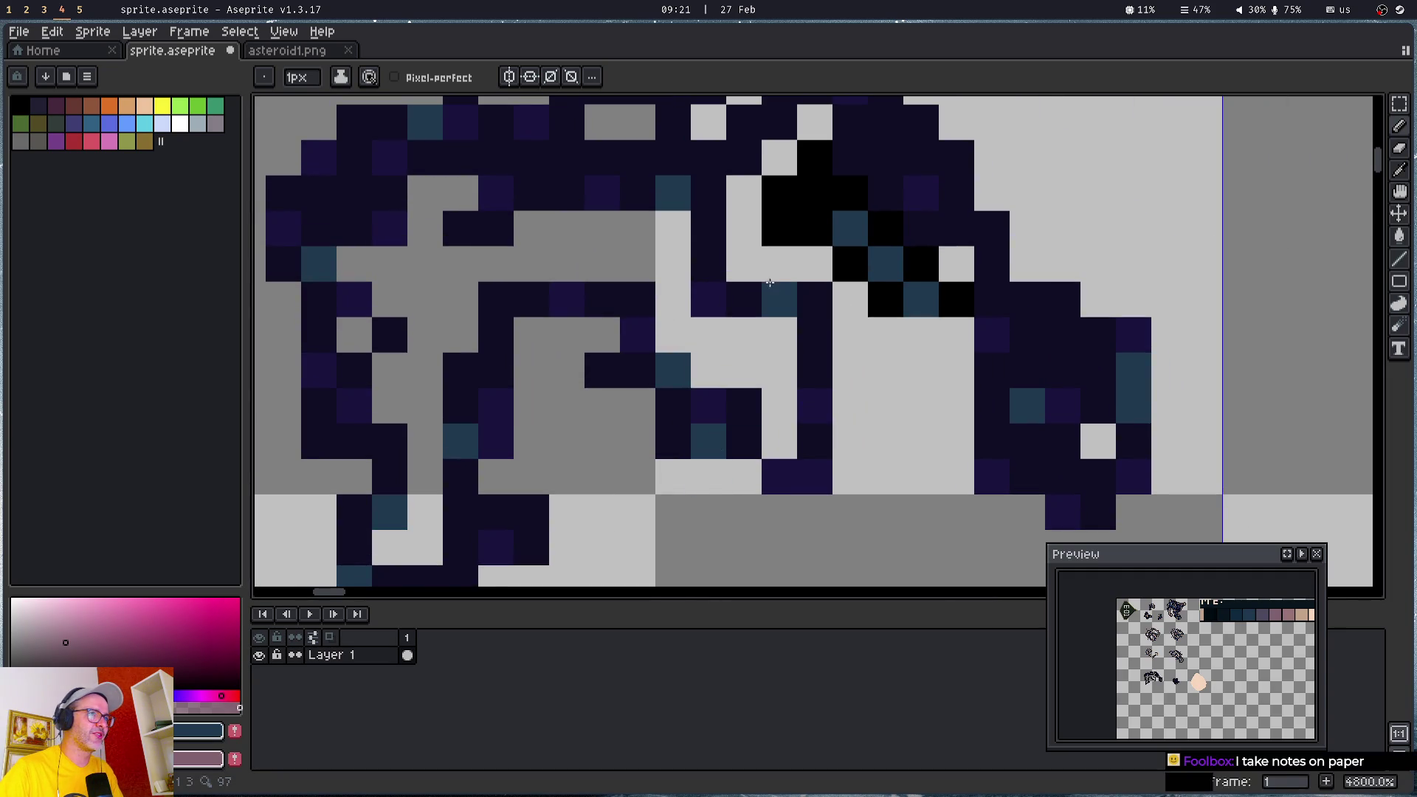
{"action": "left_click", "coordinate": [725, 220]}
- Speckle teal pixels along the top edge, upper left, left edge and middle section
{"action": "left_click_drag", "start_coordinate": [532, 183], "coordinate": [590, 421]}
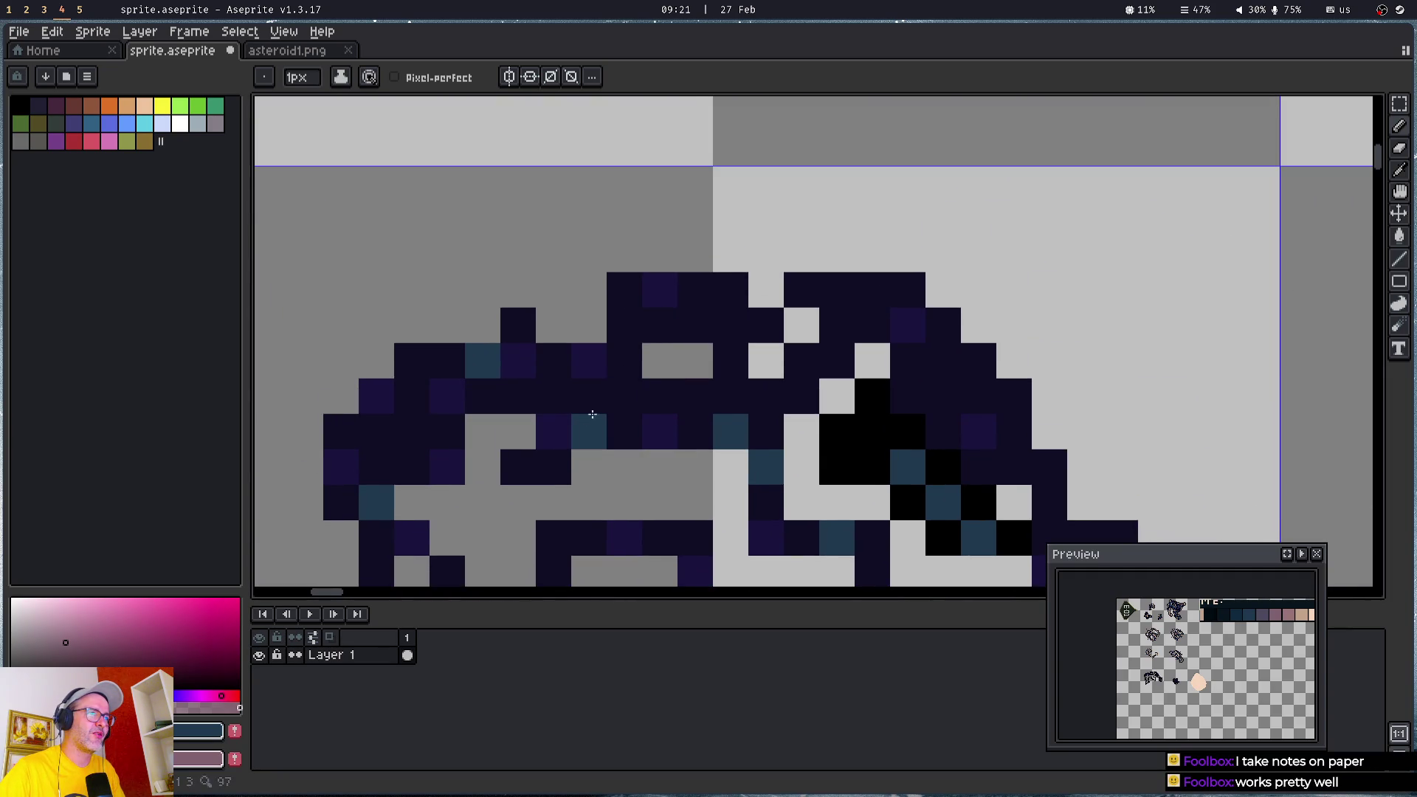
{"action": "left_click", "coordinate": [624, 361]}
{"action": "left_click", "coordinate": [730, 290]}
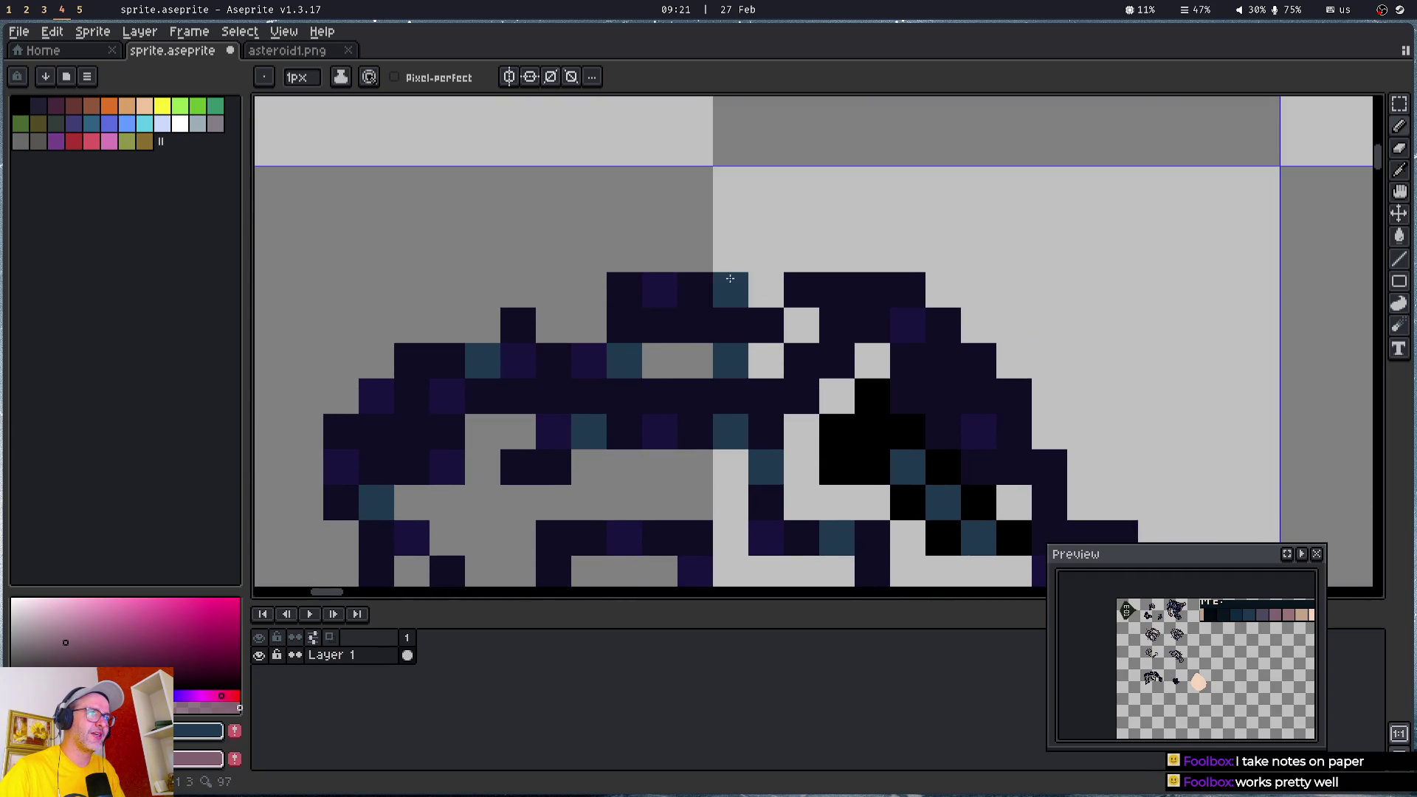
{"action": "left_click", "coordinate": [518, 326]}
{"action": "left_click", "coordinate": [447, 397]}
{"action": "left_click", "coordinate": [376, 432]}
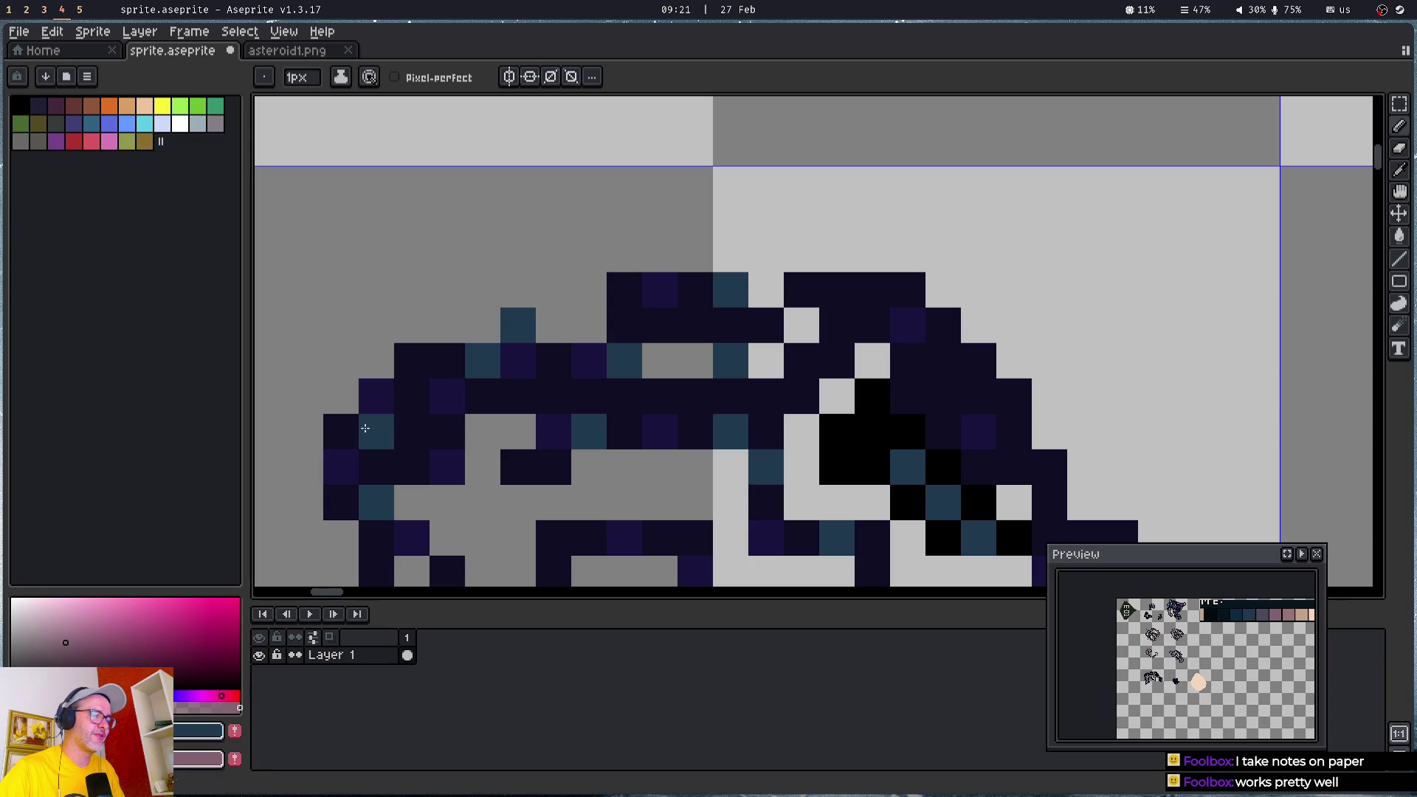
{"action": "left_click", "coordinate": [518, 467]}
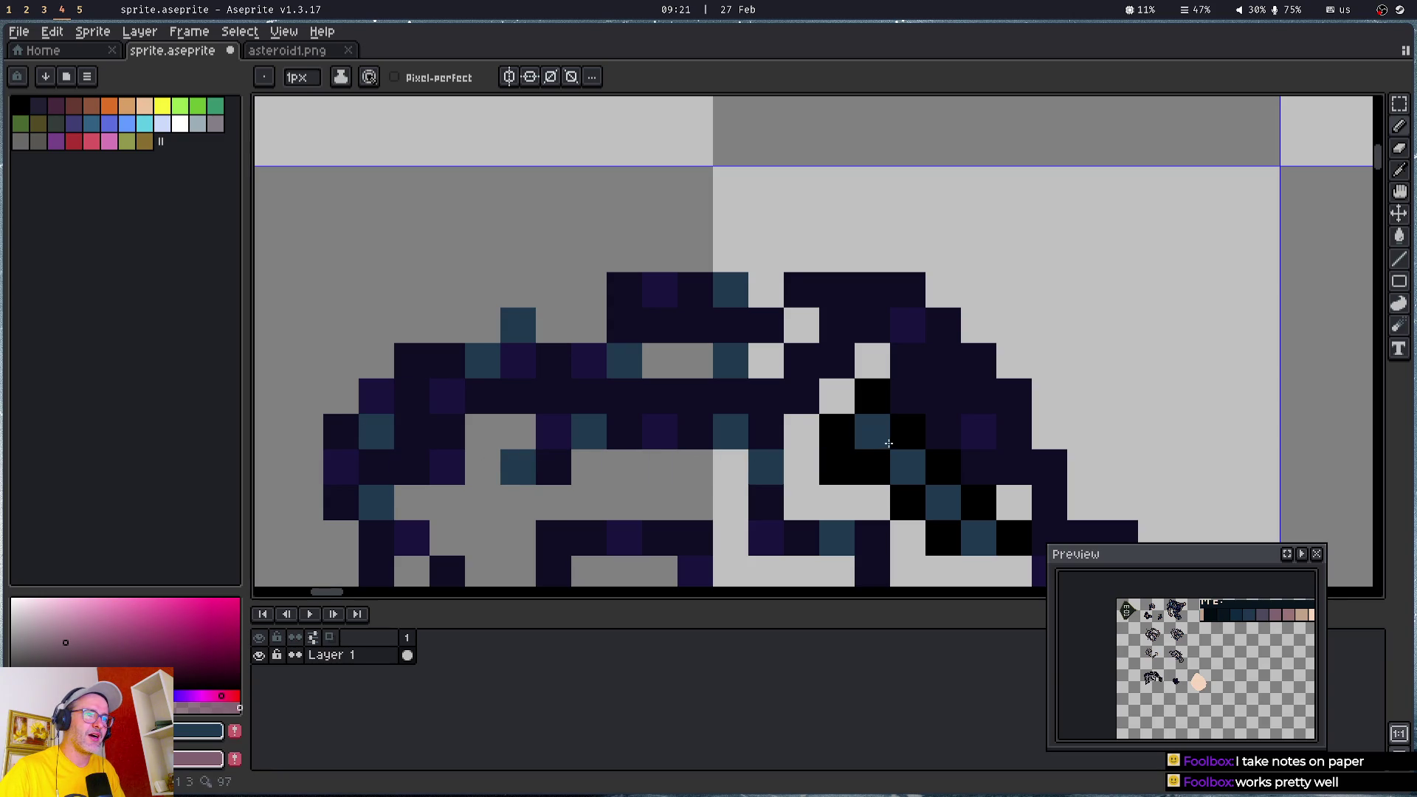
- Place teal pixels on the asteroid's right side, right lobe and upper right
{"action": "scroll", "coordinate": [979, 396], "scroll_direction": "right", "scroll_amount": 5}
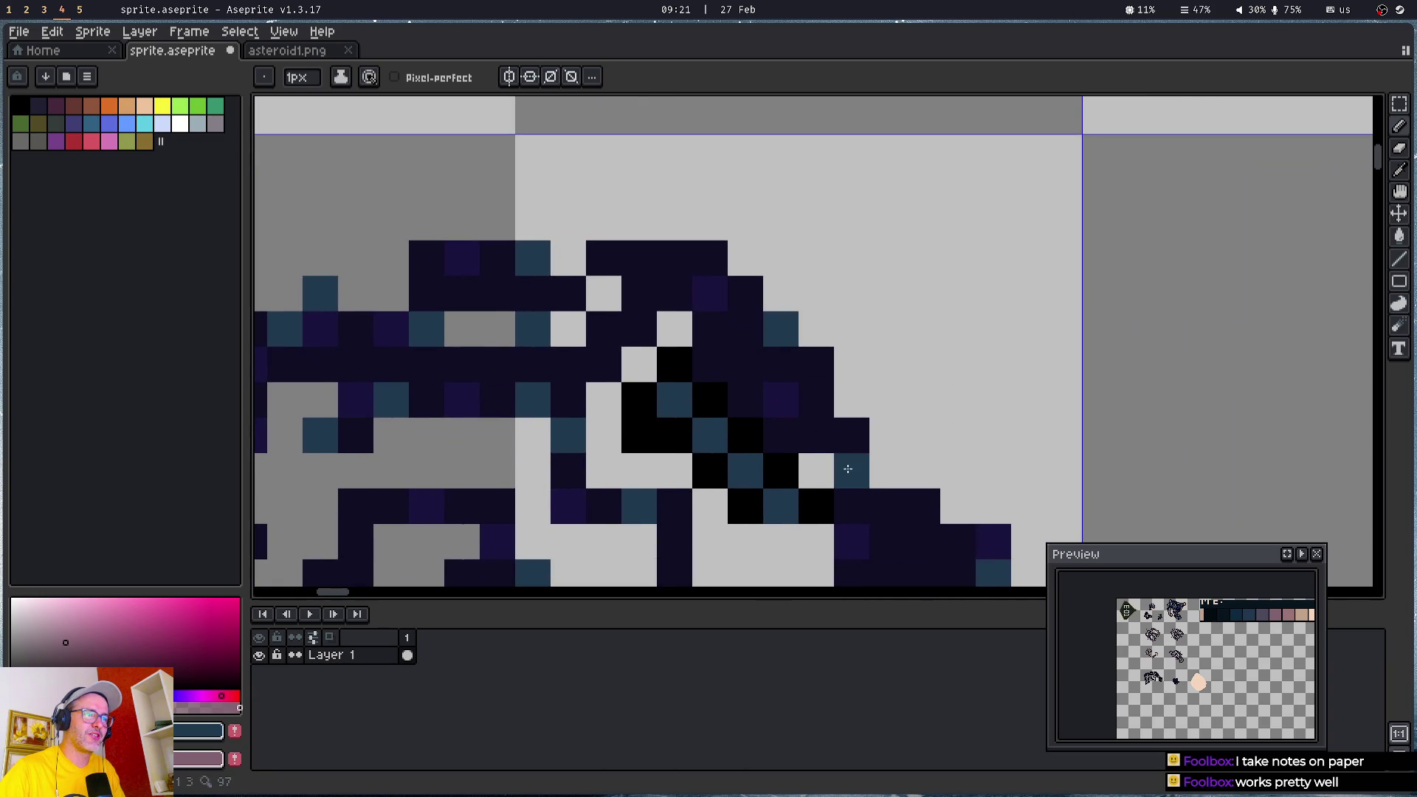
{"action": "mouse_move", "coordinate": [923, 538]}
{"action": "left_mouse_down"}
{"action": "mouse_move", "coordinate": [903, 458]}
{"action": "mouse_move", "coordinate": [842, 335]}
{"action": "left_mouse_up"}
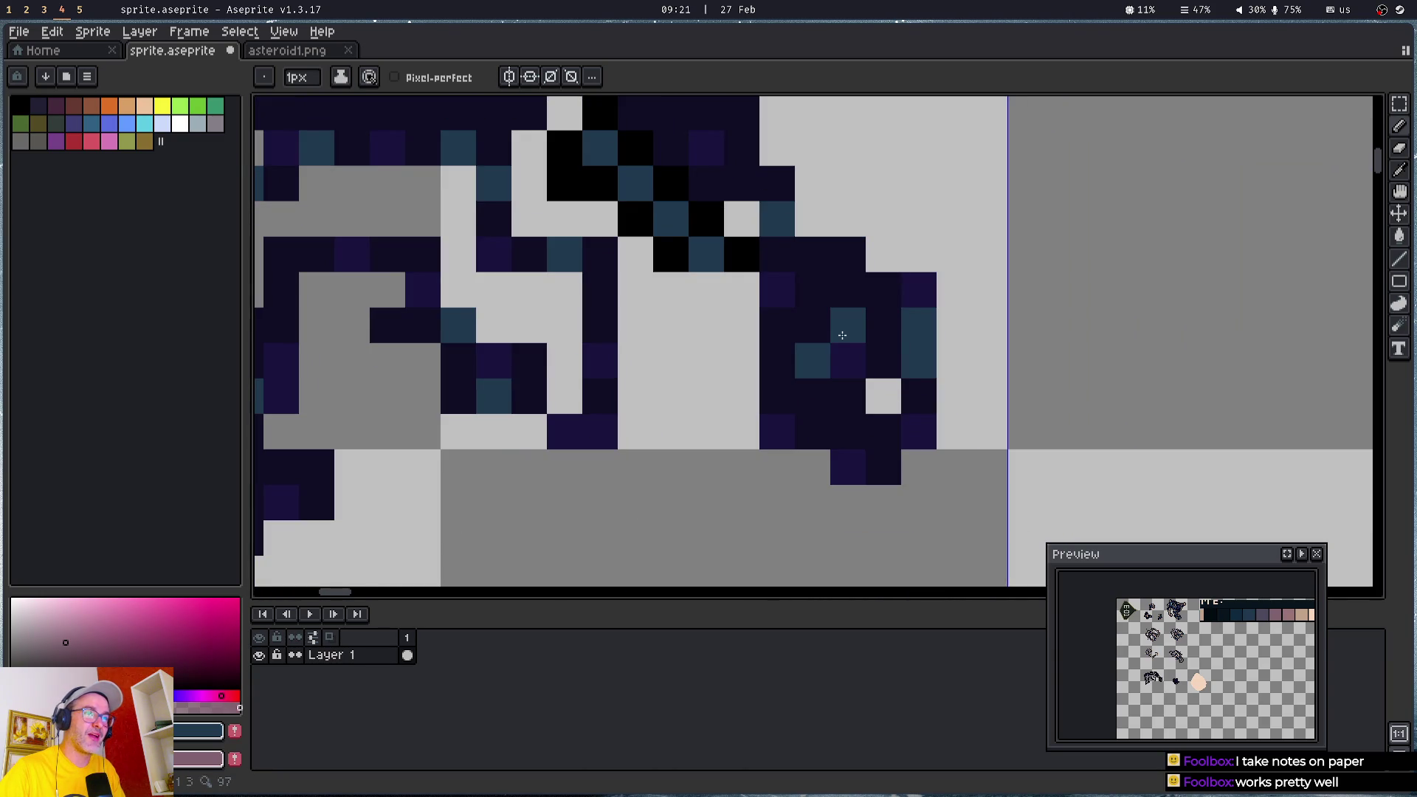
{"action": "left_click", "coordinate": [848, 396]}
{"action": "left_click", "coordinate": [883, 361]}
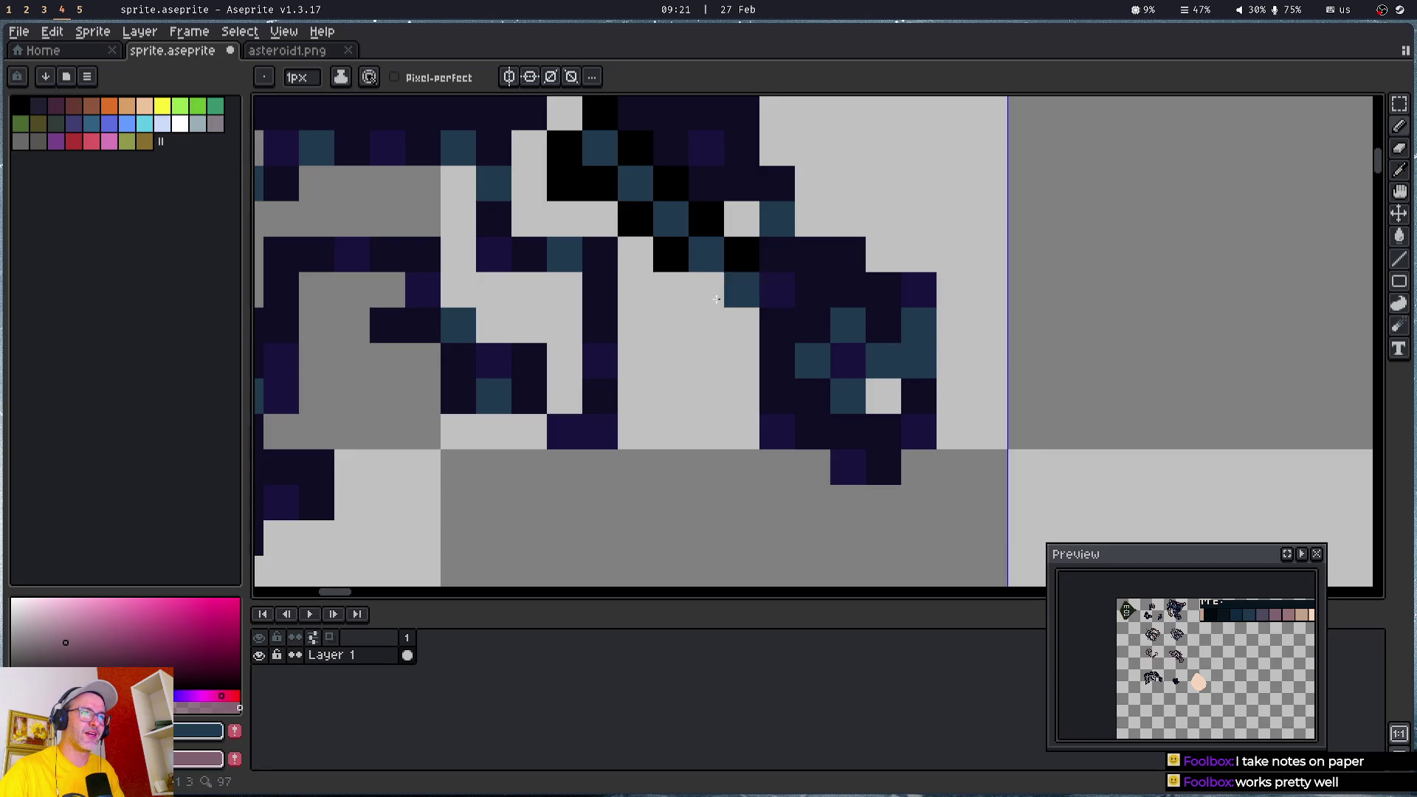
{"action": "left_click_drag", "start_coordinate": [717, 299], "coordinate": [879, 401]}
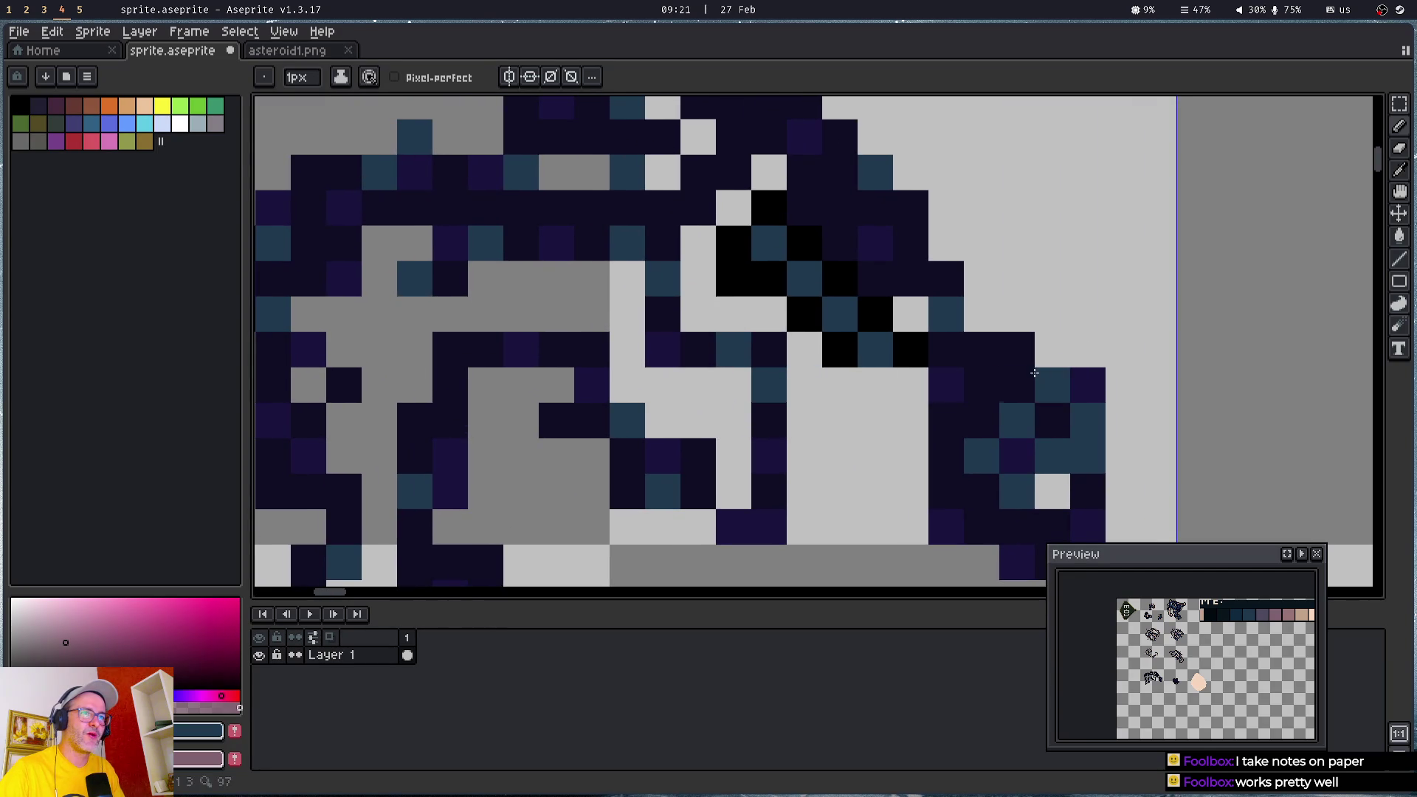
{"action": "left_click", "coordinate": [1017, 349]}
{"action": "left_click", "coordinate": [910, 244]}
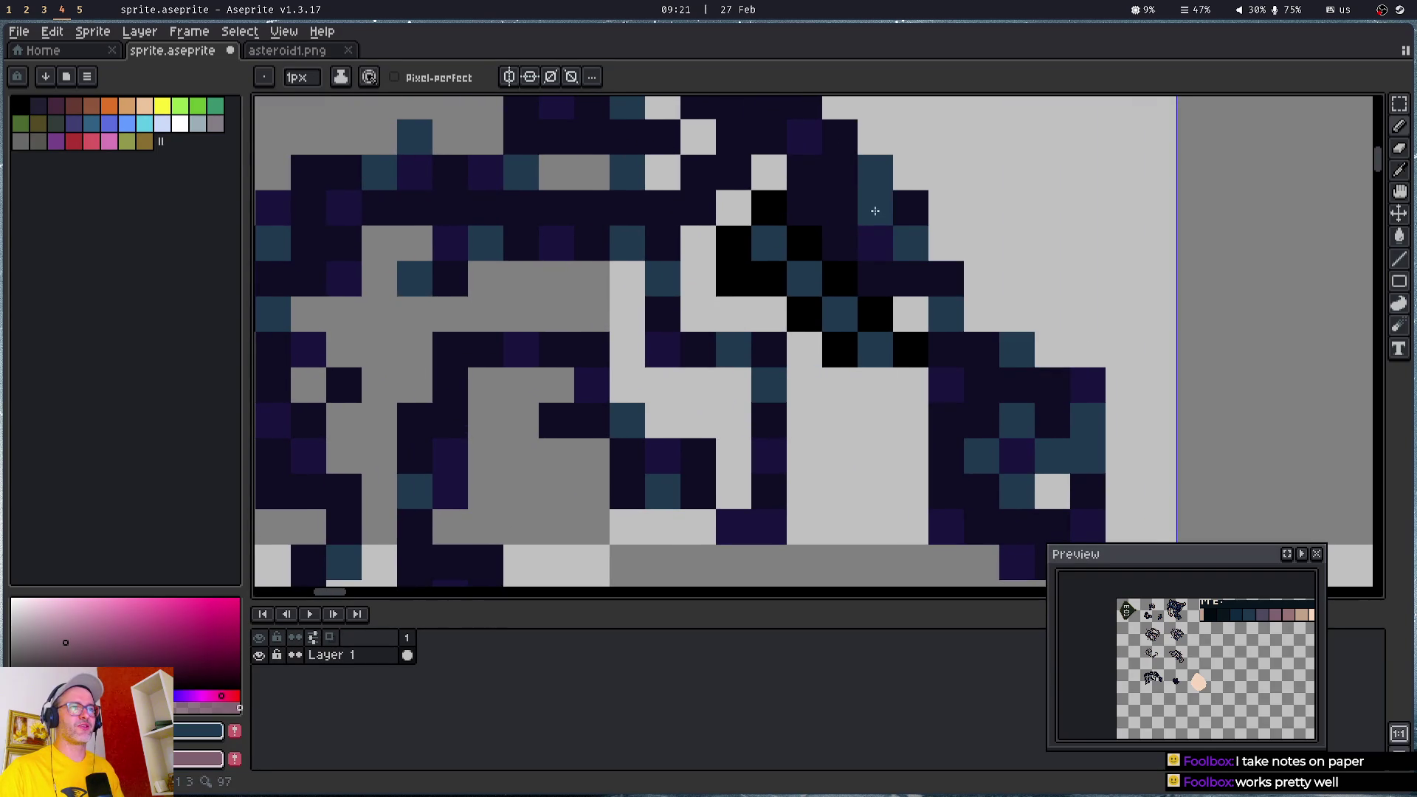
{"action": "left_click", "coordinate": [840, 244]}
- Add teal pixels to the upper body and the inner left legs
{"action": "left_click_drag", "start_coordinate": [702, 148], "coordinate": [874, 301]}
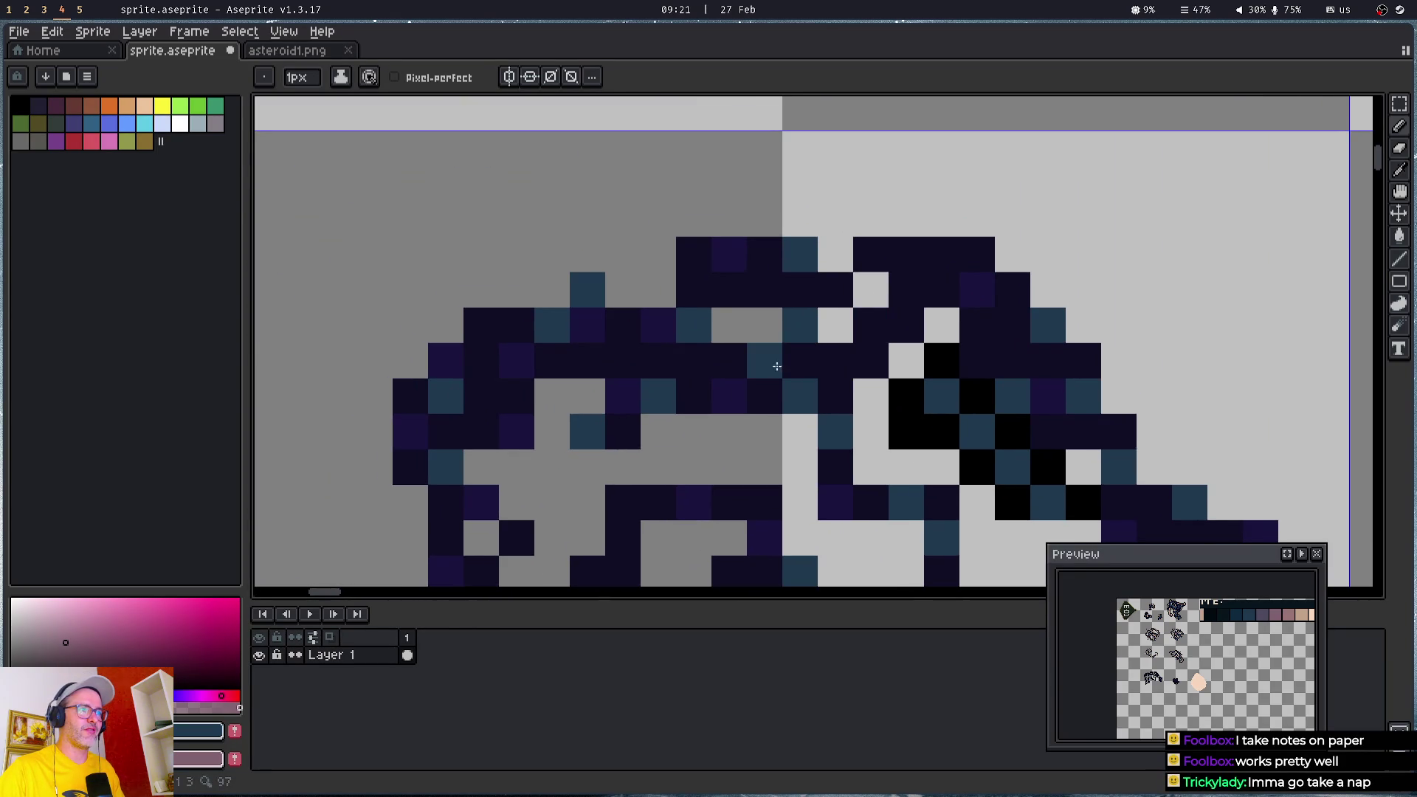
{"action": "left_click", "coordinate": [587, 360]}
{"action": "left_click", "coordinate": [481, 360]}
{"action": "mouse_move", "coordinate": [596, 266]}
{"action": "left_mouse_down"}
{"action": "mouse_move", "coordinate": [642, 165]}
{"action": "mouse_move", "coordinate": [633, 104]}
{"action": "left_mouse_up"}
{"action": "left_click", "coordinate": [660, 340]}
{"action": "left_click", "coordinate": [659, 411]}
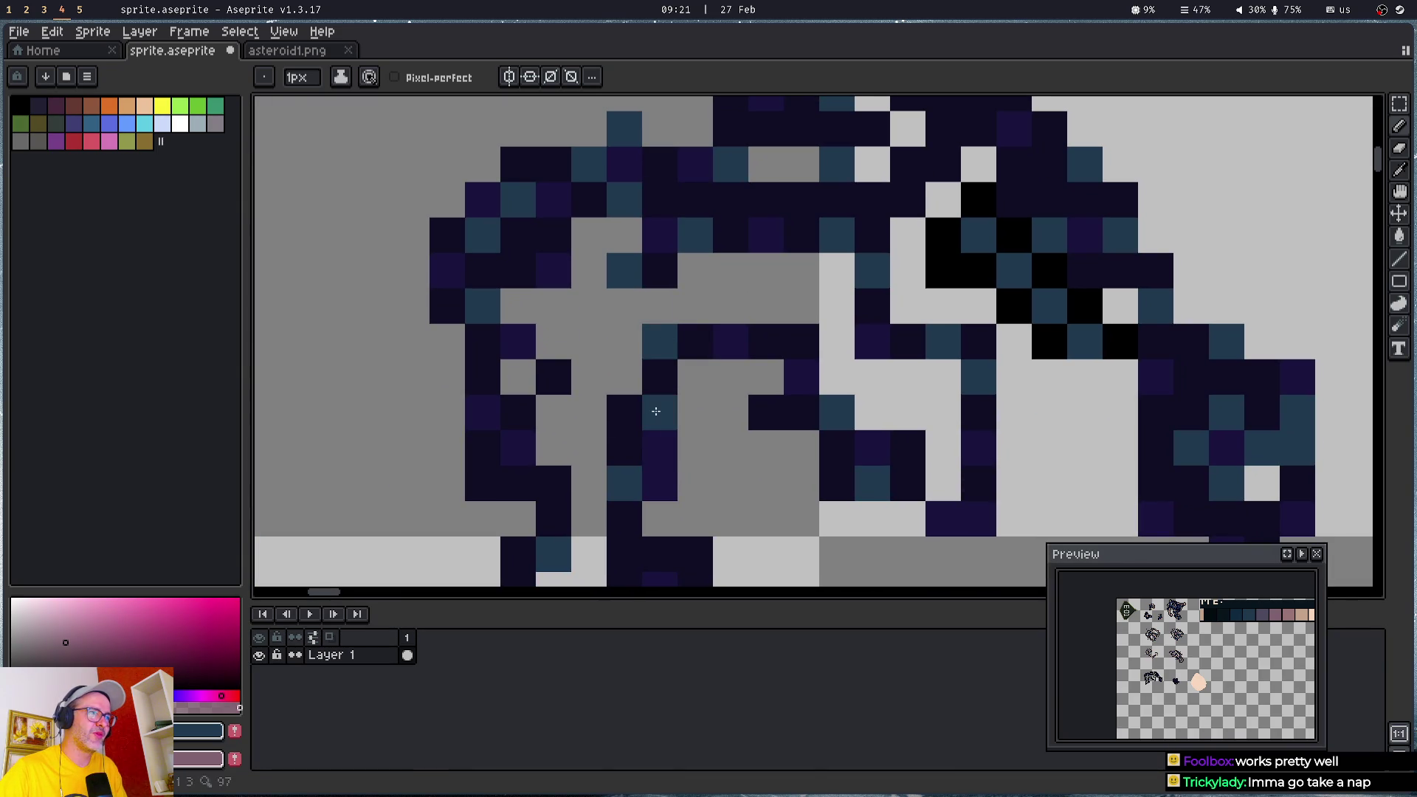
- Pick the peach colour from the neighbouring sprite and bring the whole asteroid back into view
{"action": "scroll", "coordinate": [580, 209], "scroll_direction": "down", "scroll_amount": 4}
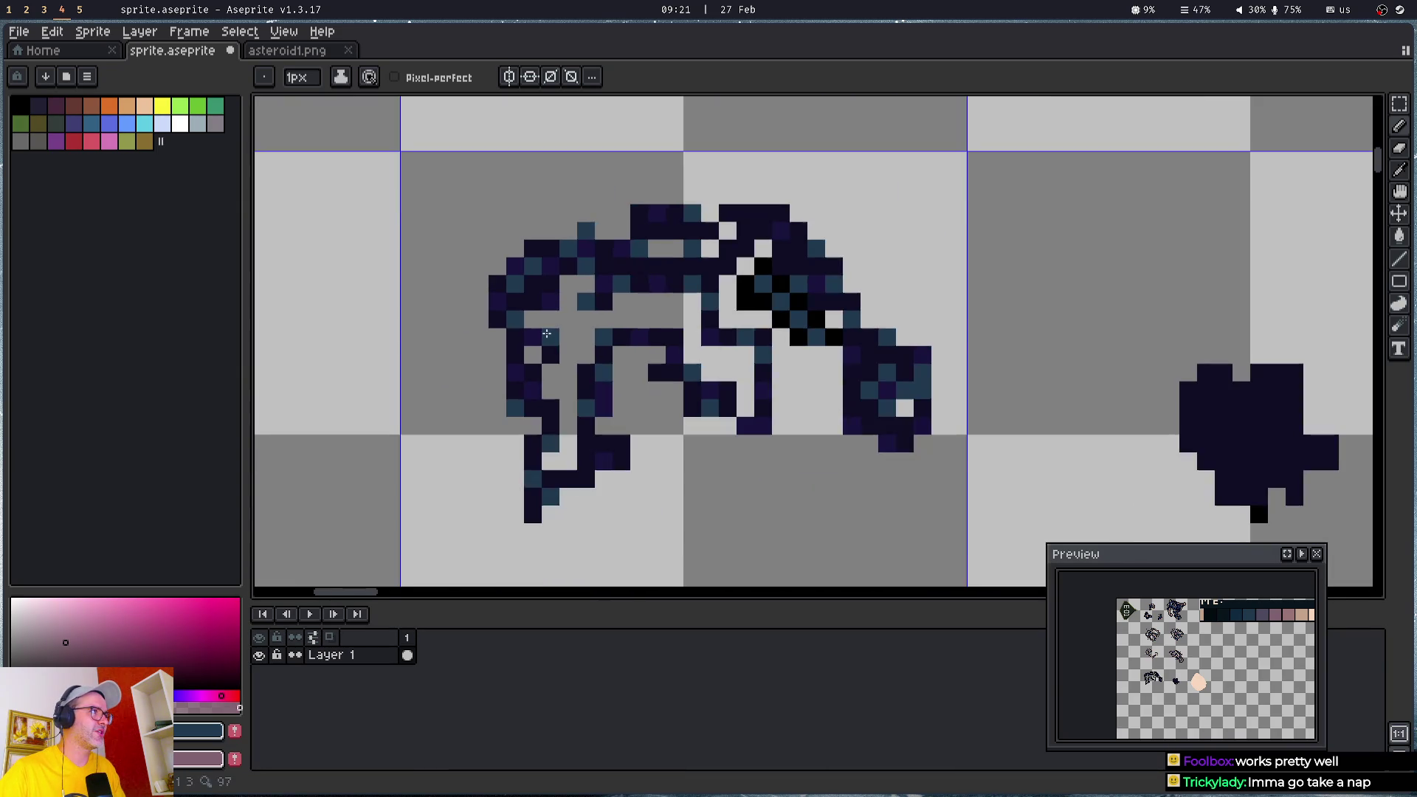
{"action": "scroll", "coordinate": [580, 209], "scroll_direction": "up", "scroll_amount": 4}
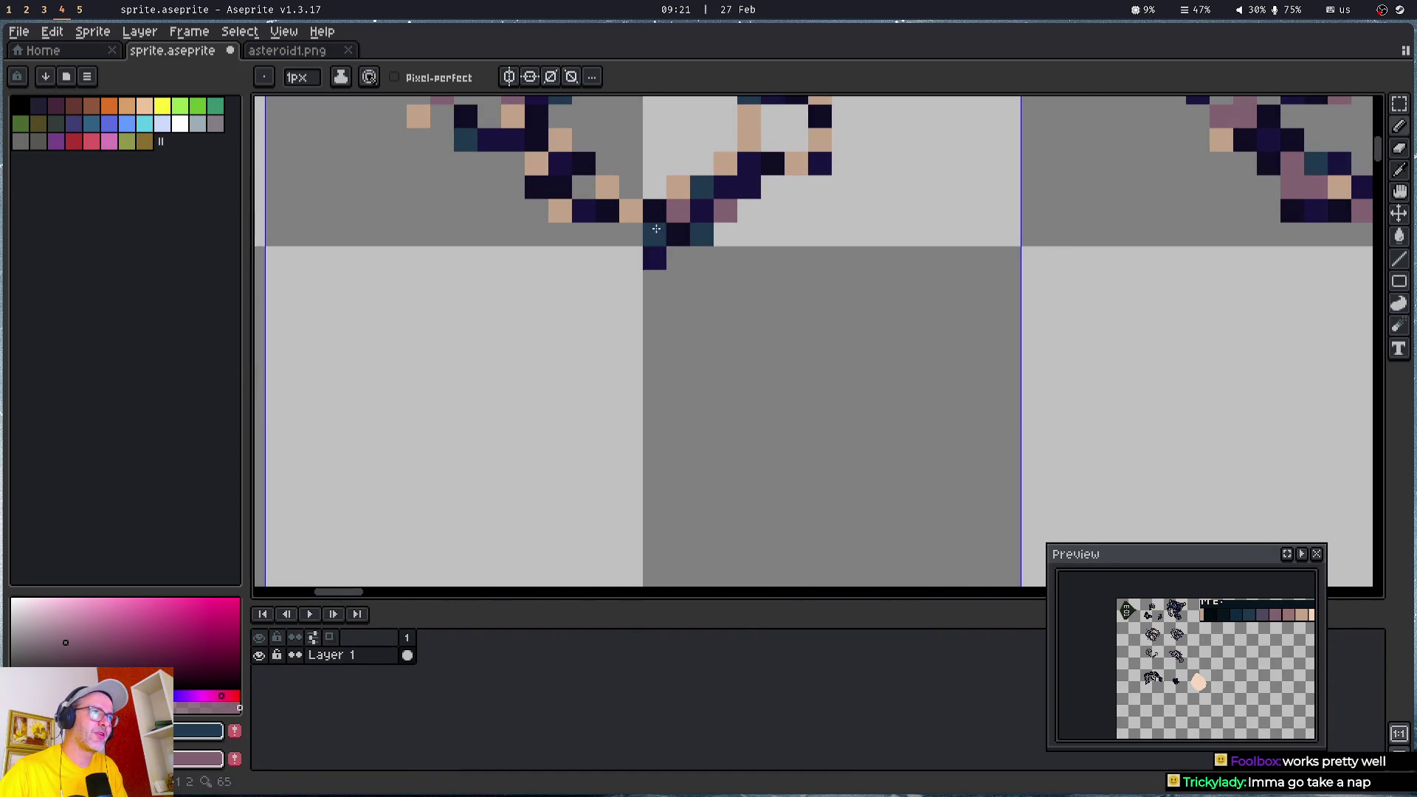
{"action": "left_click", "coordinate": [654, 233], "text": "alt"}
{"action": "left_click_drag", "start_coordinate": [600, 483], "coordinate": [680, 70]}
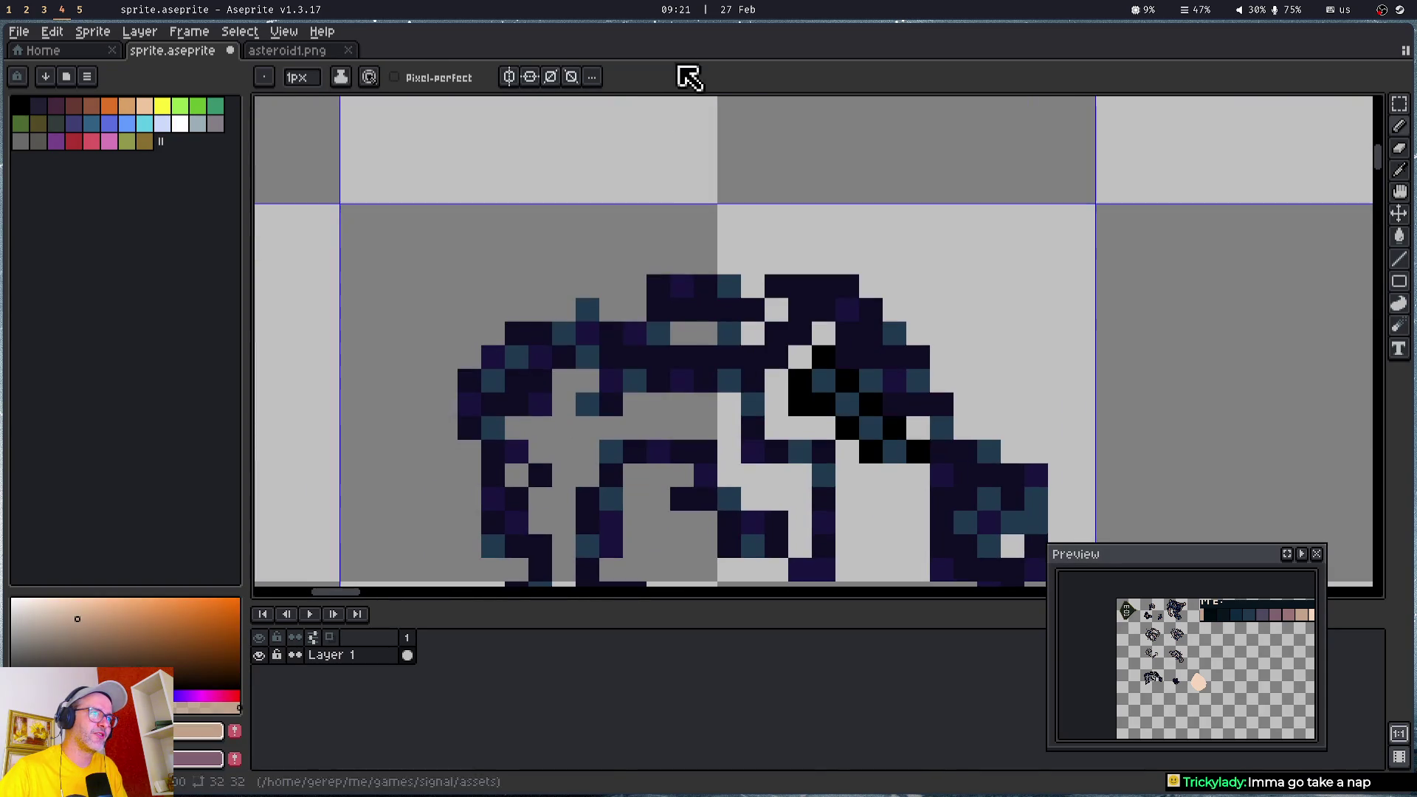
- Dot peach and mauve highlight pixels along the asteroid's top and right side
{"action": "left_click", "coordinate": [634, 358]}
{"action": "right_click", "coordinate": [682, 358]}
{"action": "right_click", "coordinate": [800, 310]}
{"action": "right_click", "coordinate": [823, 286]}
{"action": "left_click", "coordinate": [870, 357]}
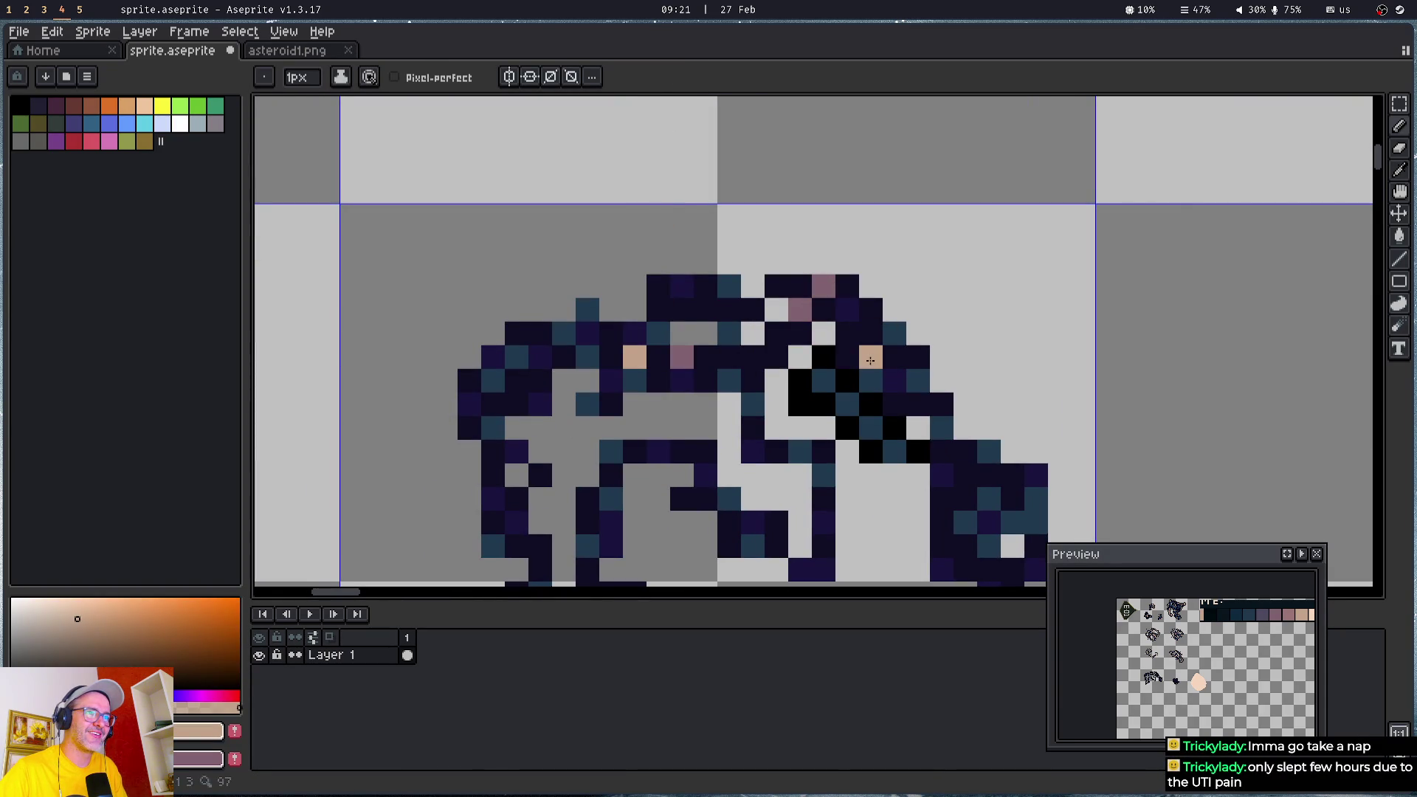
- Add mauve pixels to the lower legs and middle, plus peach and mauve on the right lobe
{"action": "left_click_drag", "start_coordinate": [634, 475], "coordinate": [679, 307]}
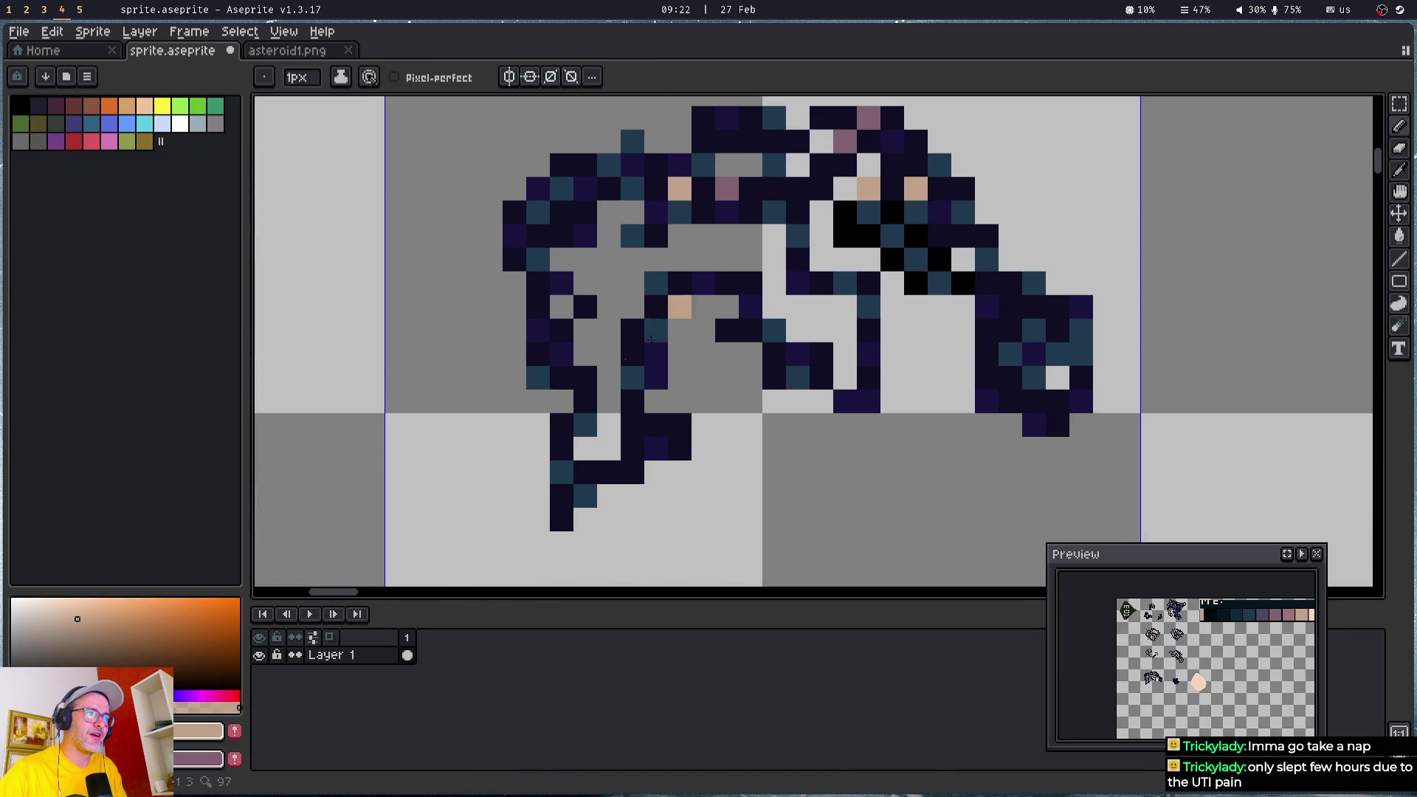
{"action": "right_click", "coordinate": [590, 404]}
{"action": "right_click", "coordinate": [631, 452]}
{"action": "right_click", "coordinate": [775, 378]}
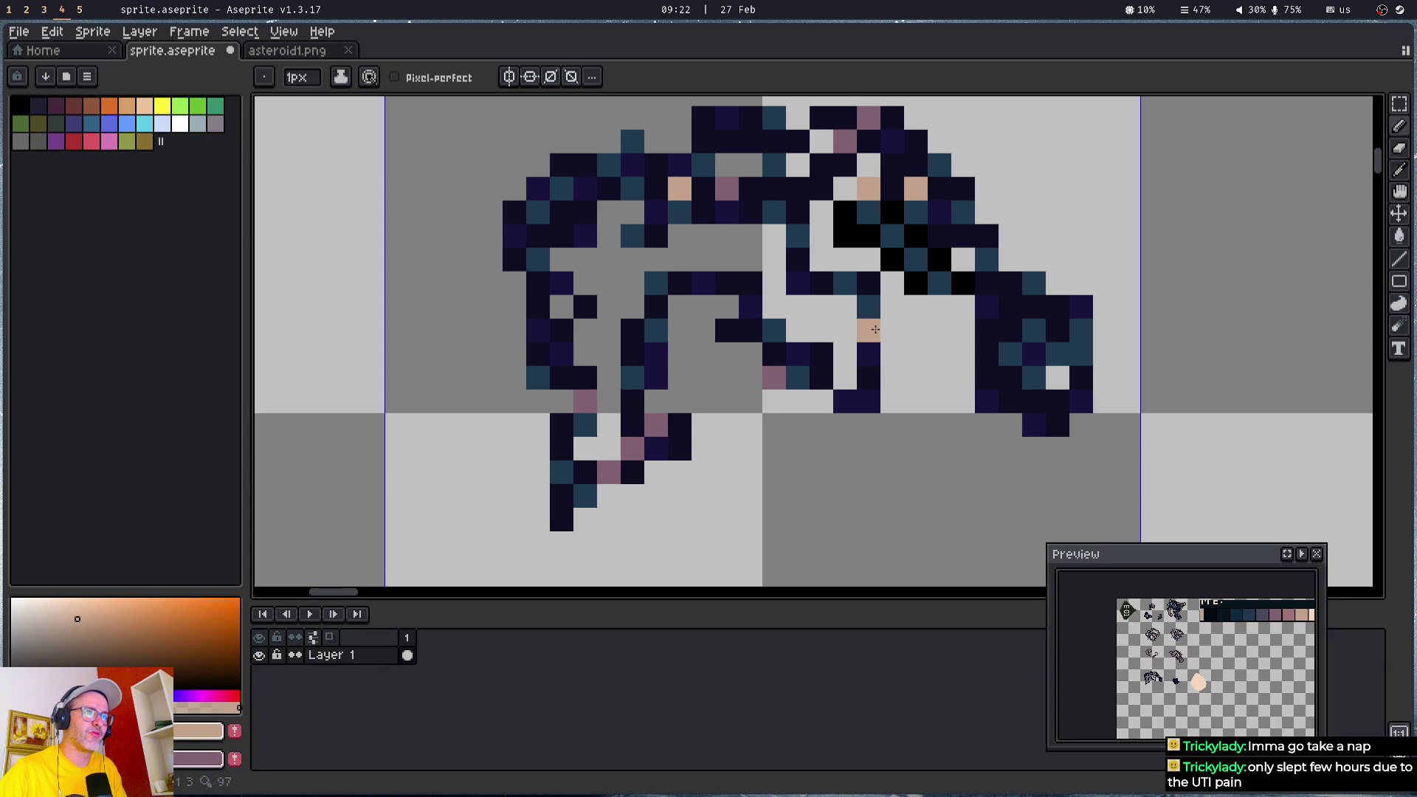
{"action": "left_click", "coordinate": [964, 288]}
{"action": "right_click", "coordinate": [1036, 307]}
{"action": "left_click", "coordinate": [1057, 402]}
{"action": "right_click", "coordinate": [1010, 402]}
{"action": "left_click_drag", "start_coordinate": [992, 338], "coordinate": [968, 442]}
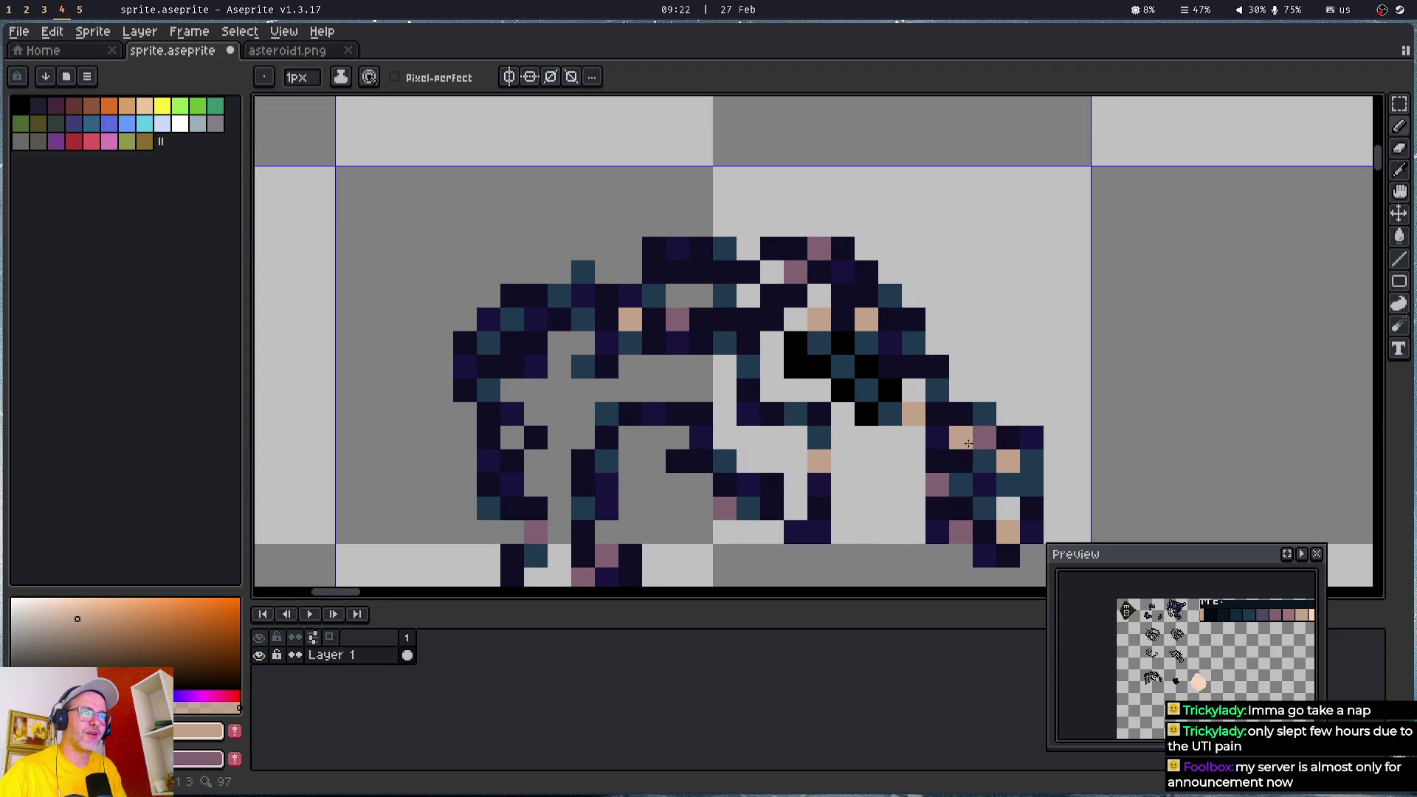
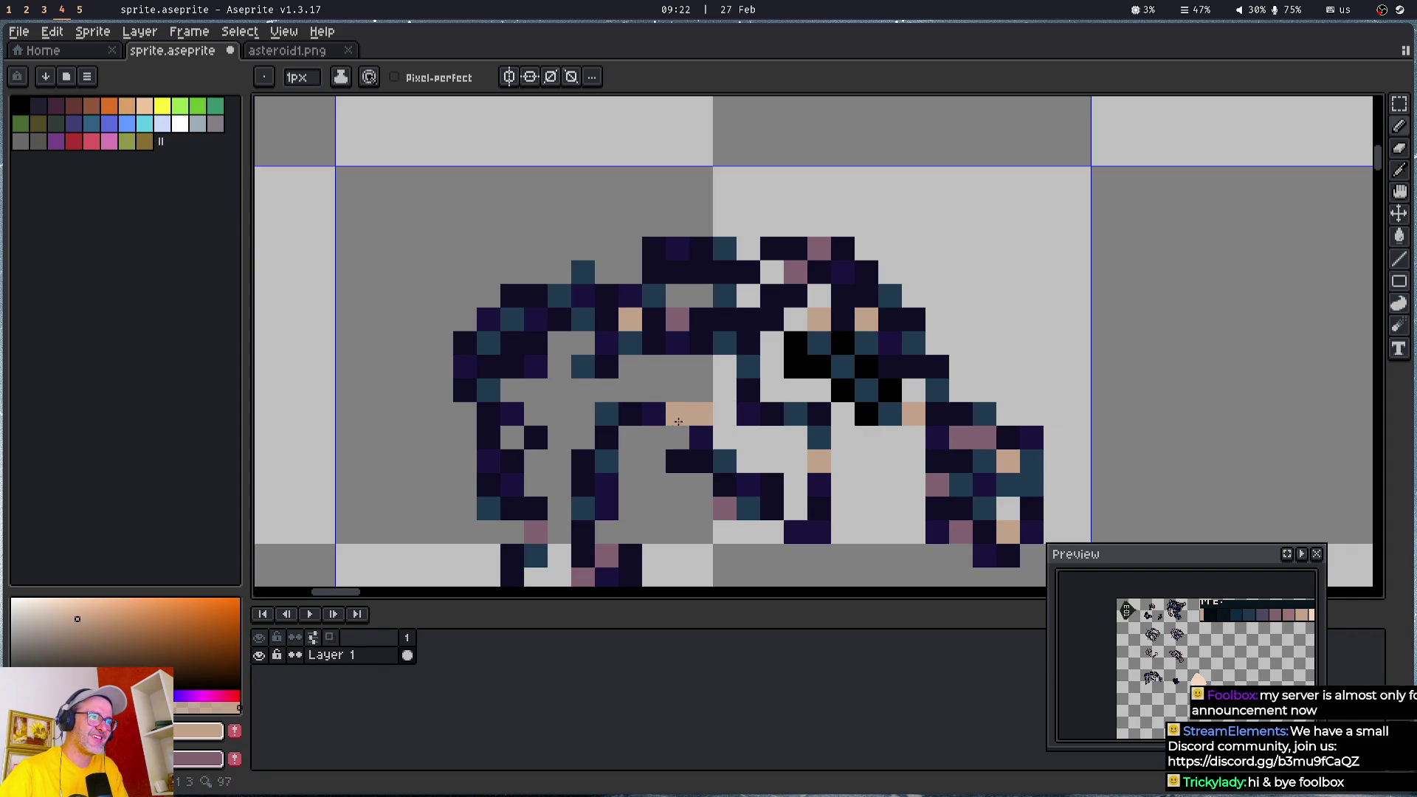
- Pencil tan and mauve highlight pixels along the large asteroid's navy outline, especially its upper edges
{"action": "right_click", "coordinate": [677, 414]}
{"action": "right_click", "coordinate": [678, 461]}
{"action": "left_click", "coordinate": [774, 502]}
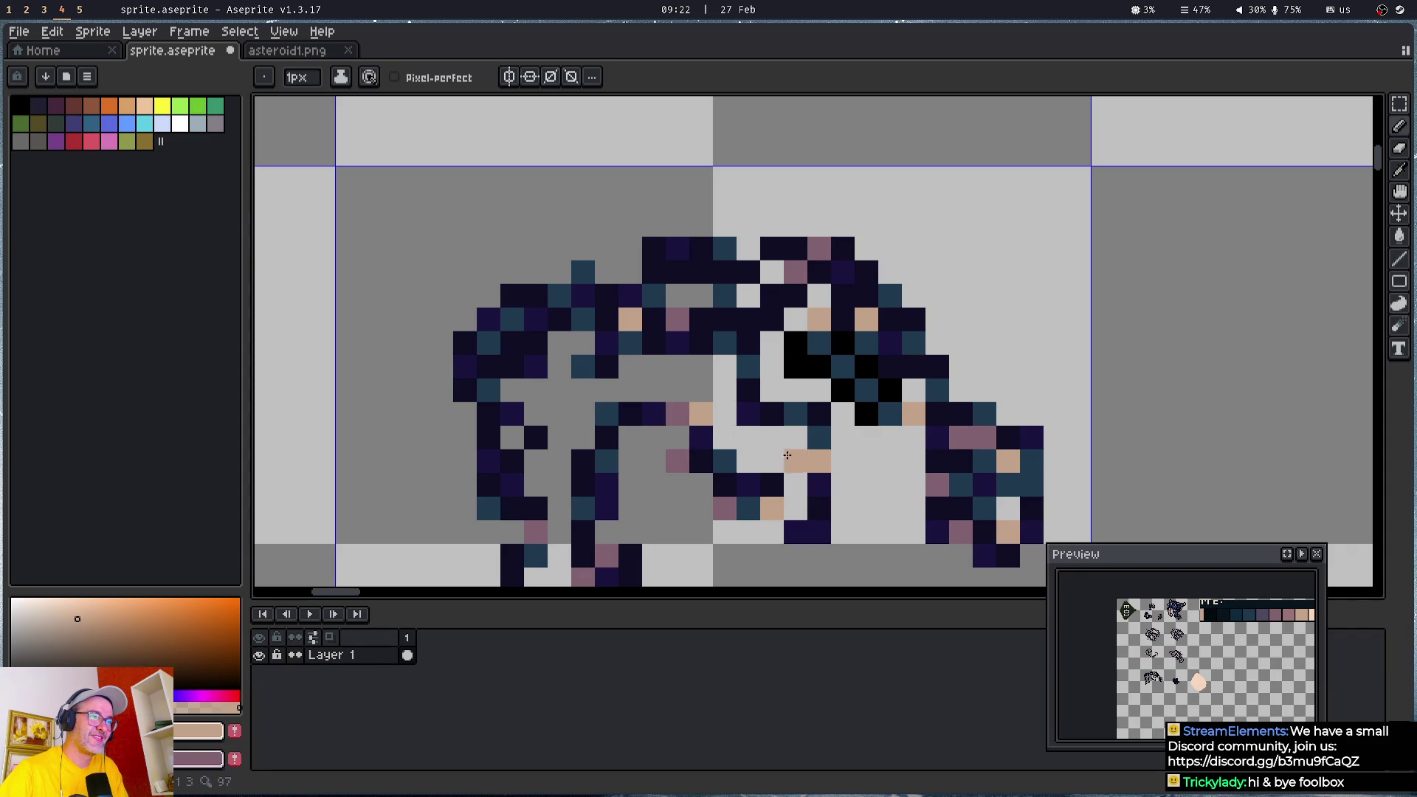
{"action": "left_click", "coordinate": [724, 319]}
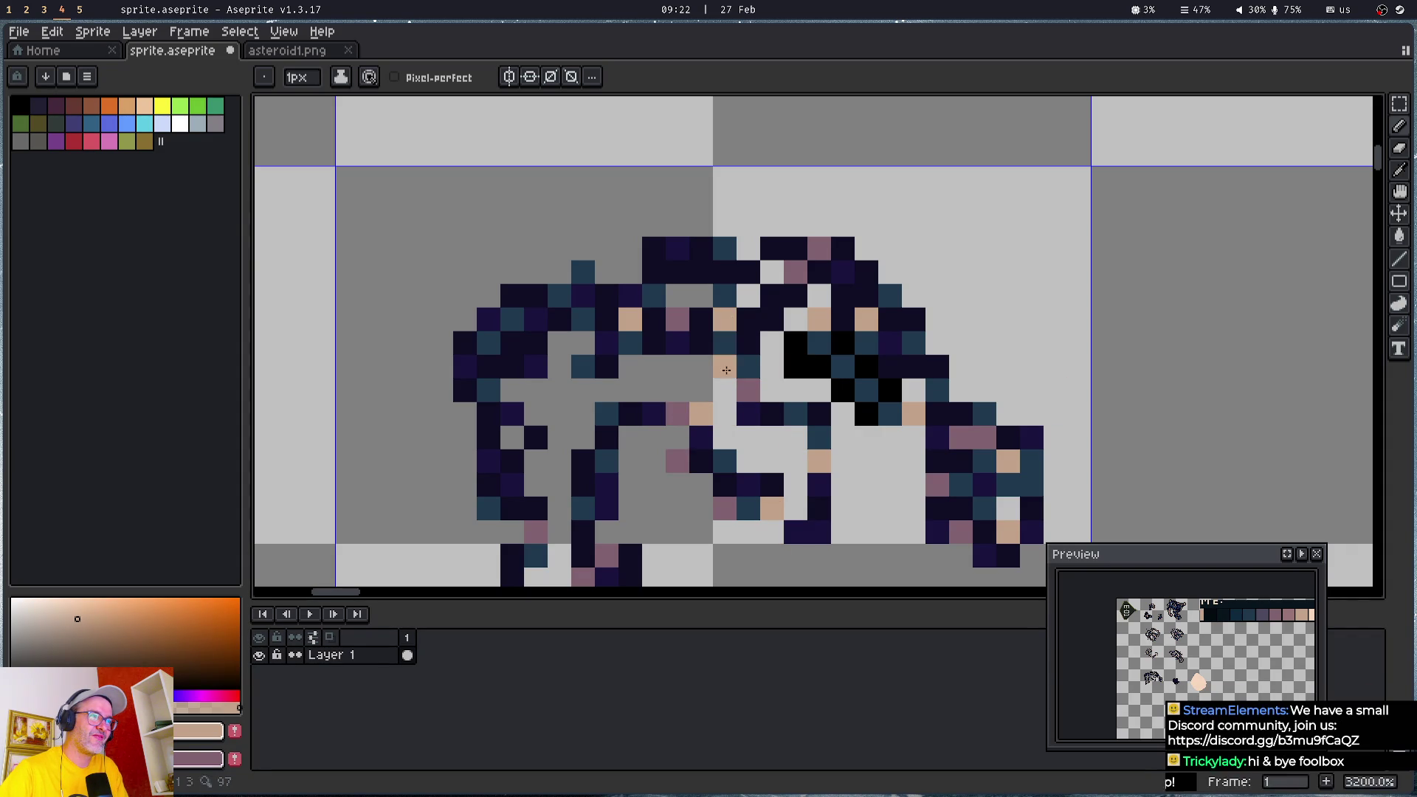
{"action": "right_click", "coordinate": [748, 318]}
{"action": "right_click", "coordinate": [748, 390]}
{"action": "left_click", "coordinate": [512, 366]}
{"action": "right_click", "coordinate": [465, 342]}
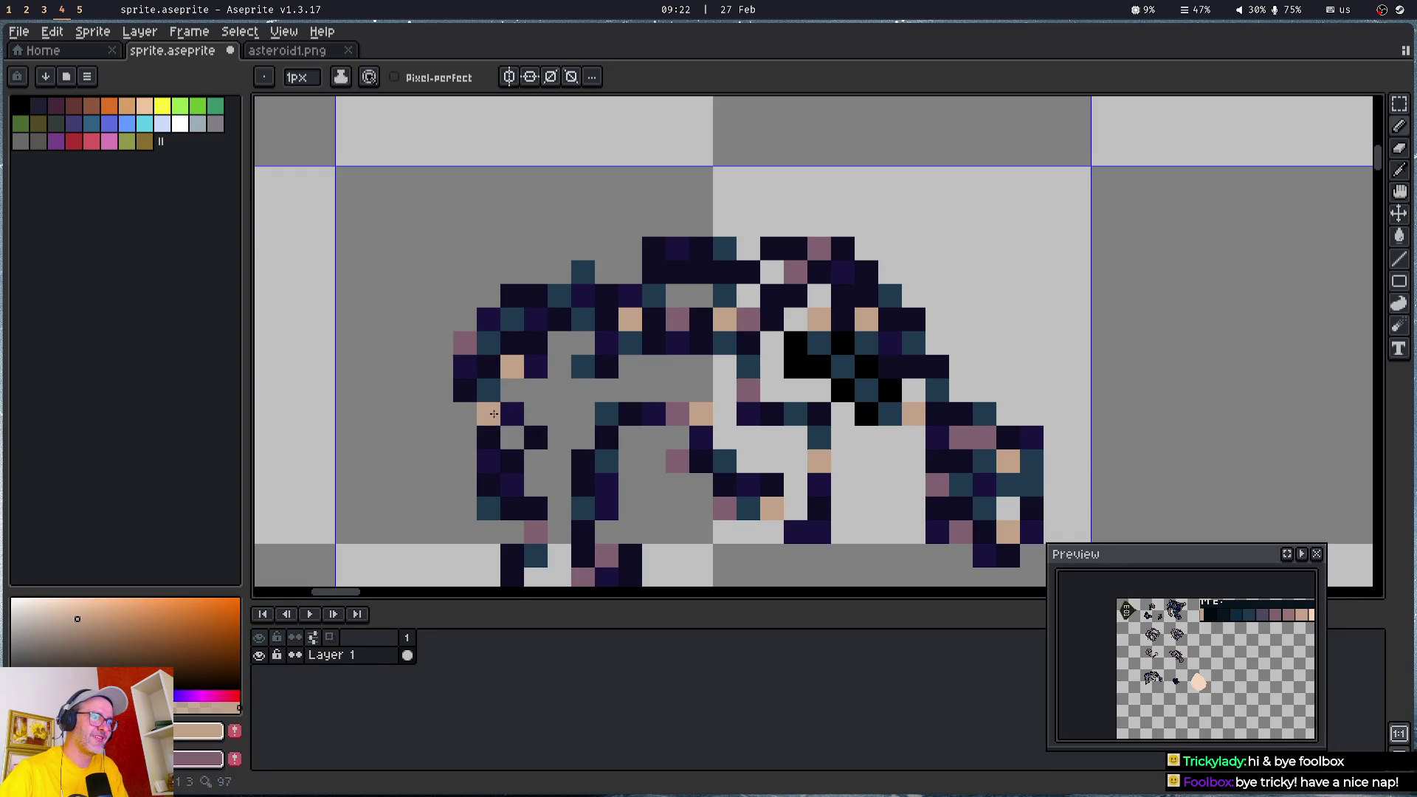
{"action": "left_click_drag", "start_coordinate": [488, 414], "coordinate": [482, 312]}
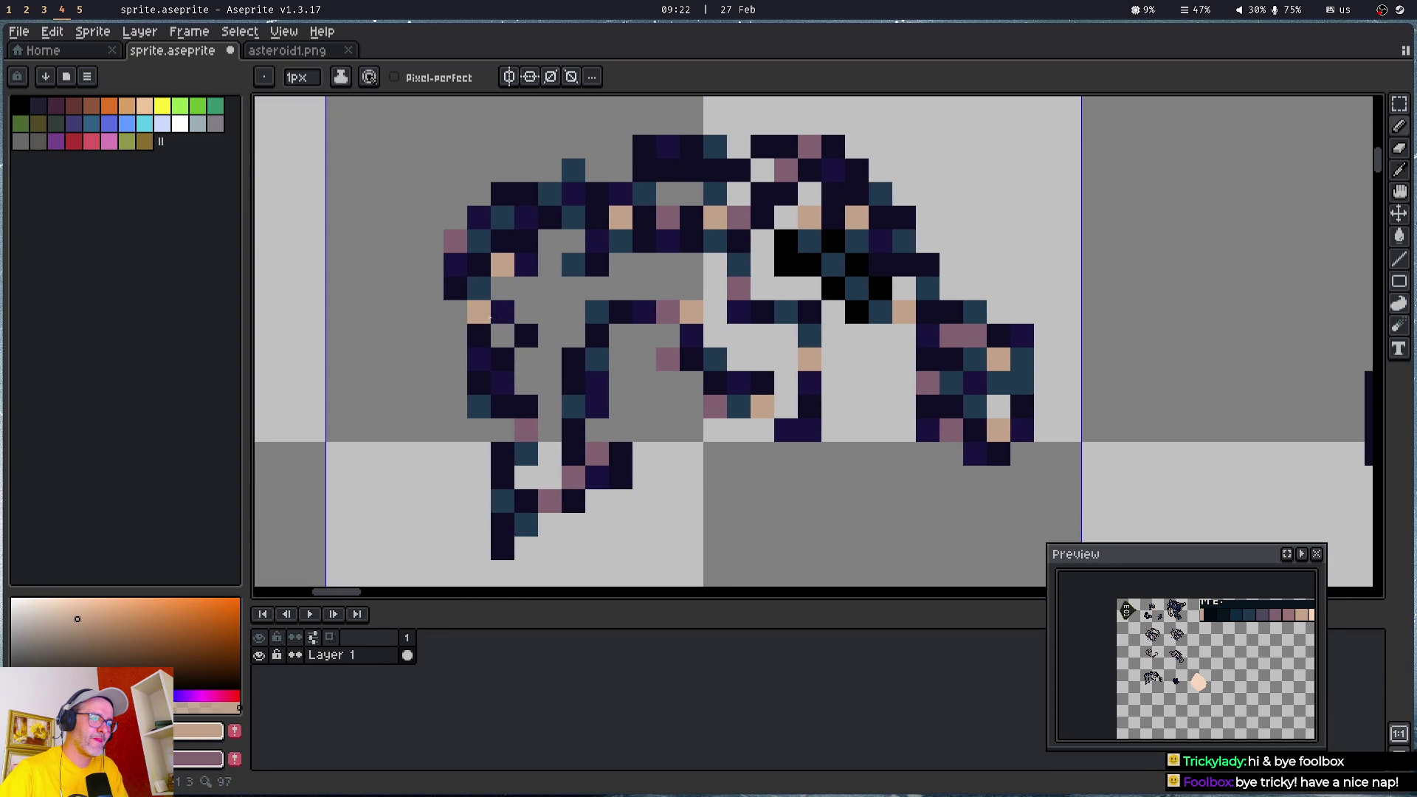
{"action": "right_click", "coordinate": [506, 361]}
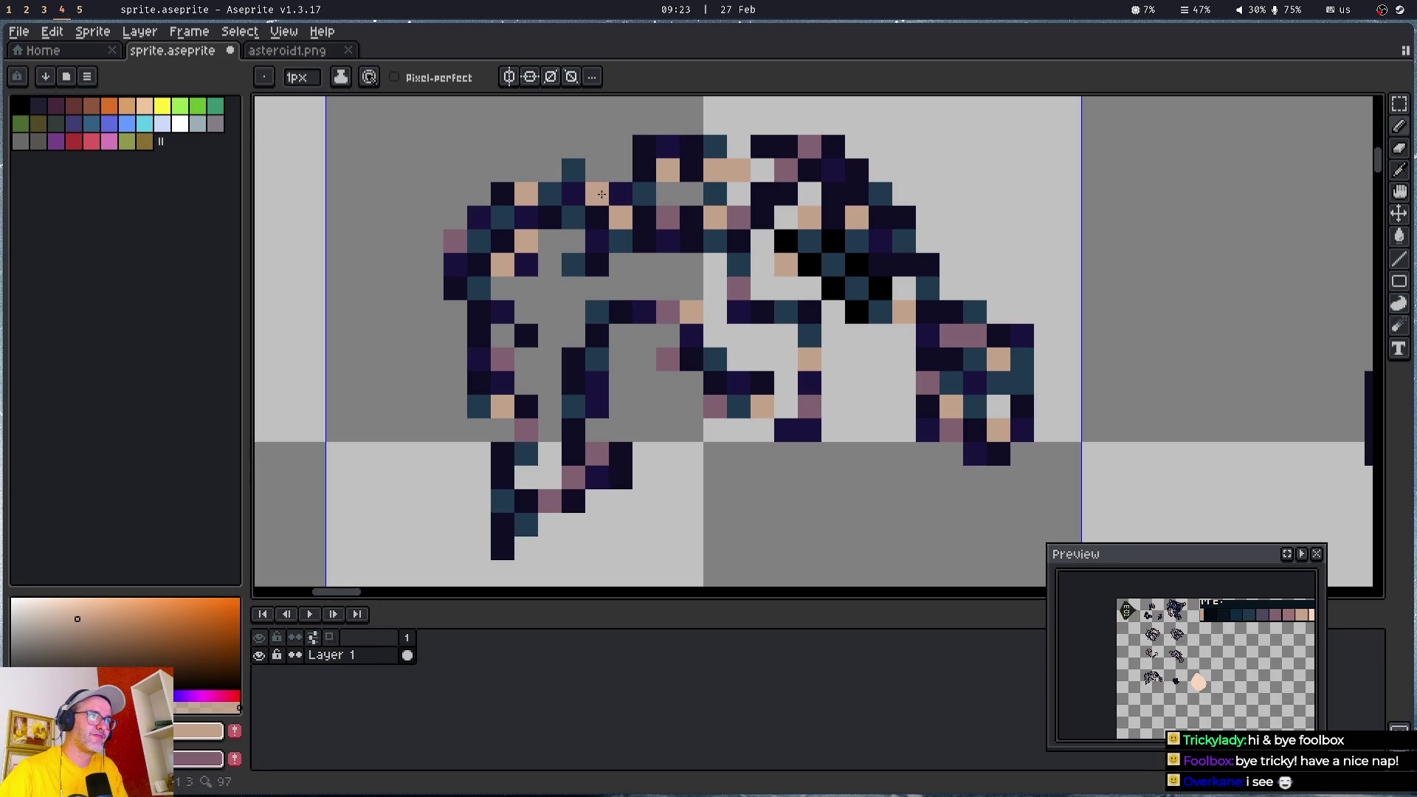
{"action": "scroll", "coordinate": [599, 202], "scroll_direction": "down", "scroll_amount": 2}
- Zoom in on the small dark blob and scatter tan pixels across it
{"action": "mouse_move", "coordinate": [589, 297]}
{"action": "left_mouse_down"}
{"action": "mouse_move", "coordinate": [566, 267]}
{"action": "mouse_move", "coordinate": [372, 177]}
{"action": "left_mouse_up"}
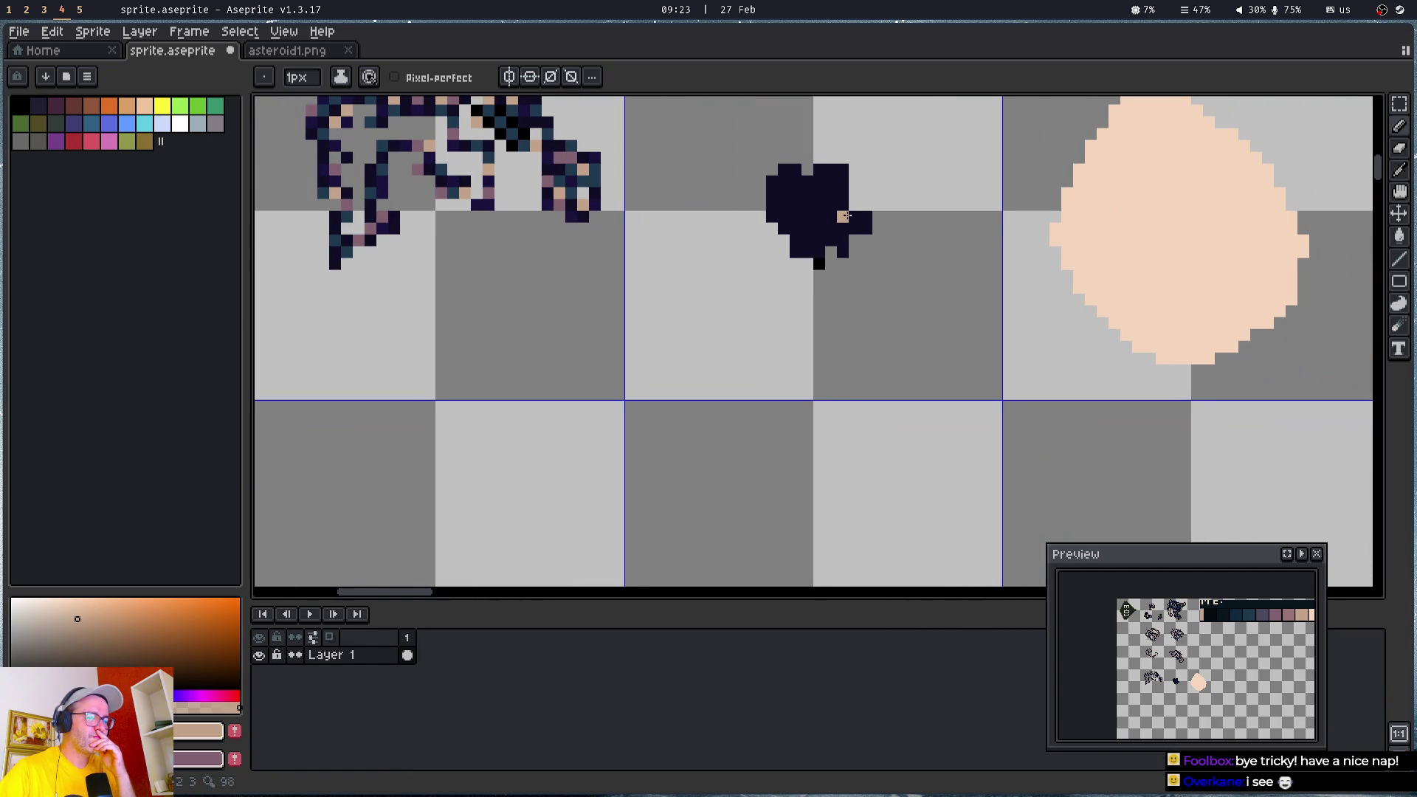
{"action": "scroll", "coordinate": [773, 235], "scroll_direction": "up", "scroll_amount": 6}
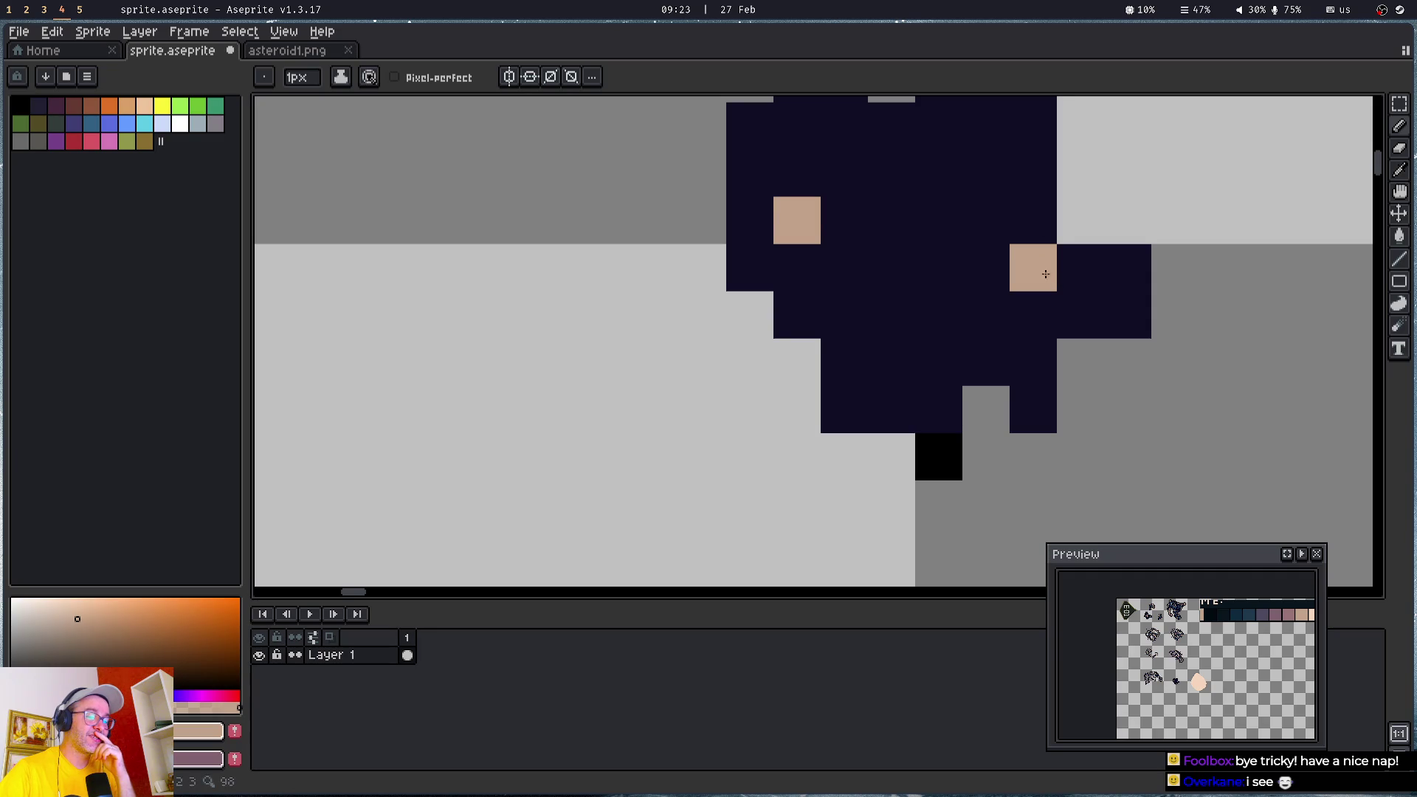
{"action": "left_click_drag", "start_coordinate": [990, 268], "coordinate": [831, 405]}
{"action": "left_click", "coordinate": [874, 216]}
{"action": "left_click", "coordinate": [686, 358]}
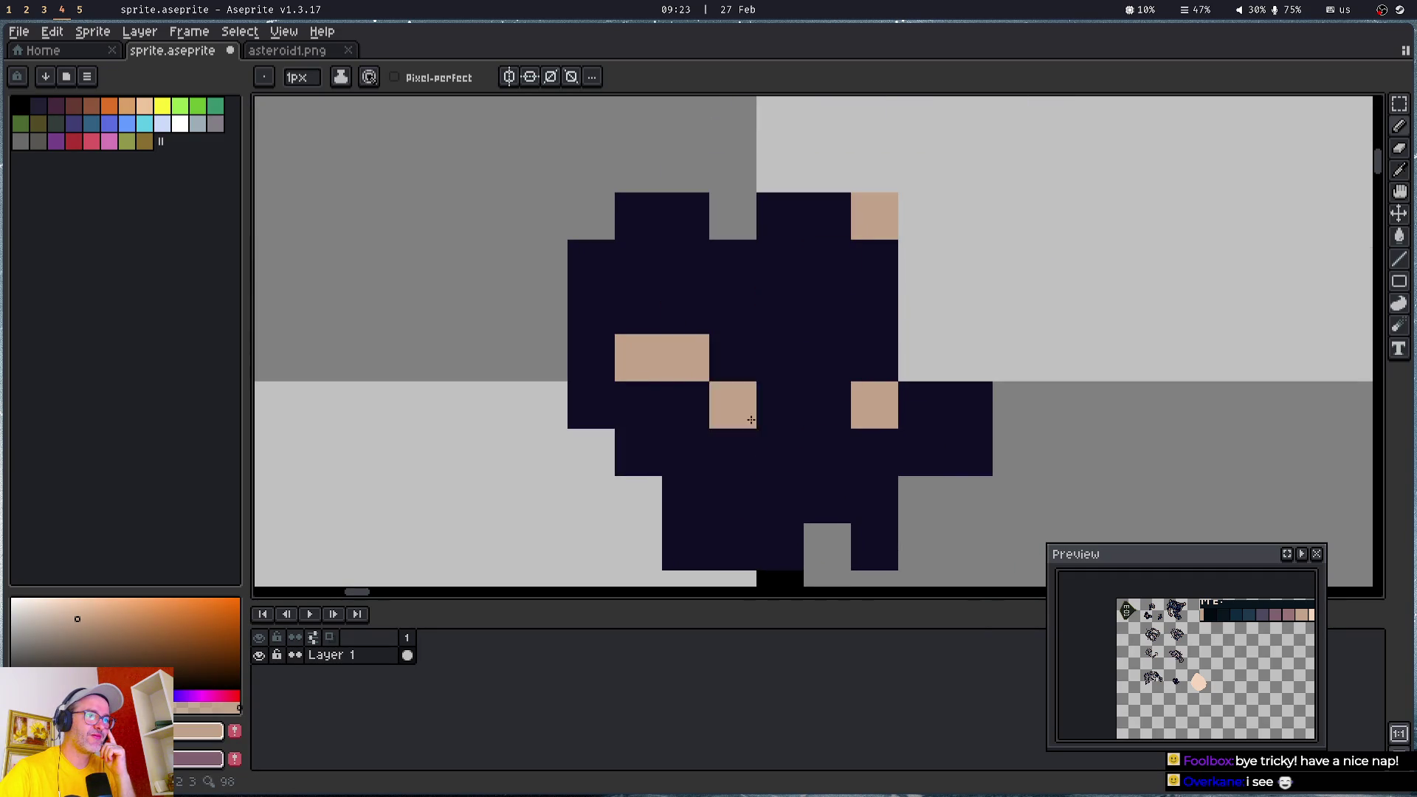
{"action": "left_click", "coordinate": [827, 500]}
{"action": "left_click", "coordinate": [733, 499]}
{"action": "left_click", "coordinate": [780, 311]}
{"action": "left_click", "coordinate": [686, 262]}
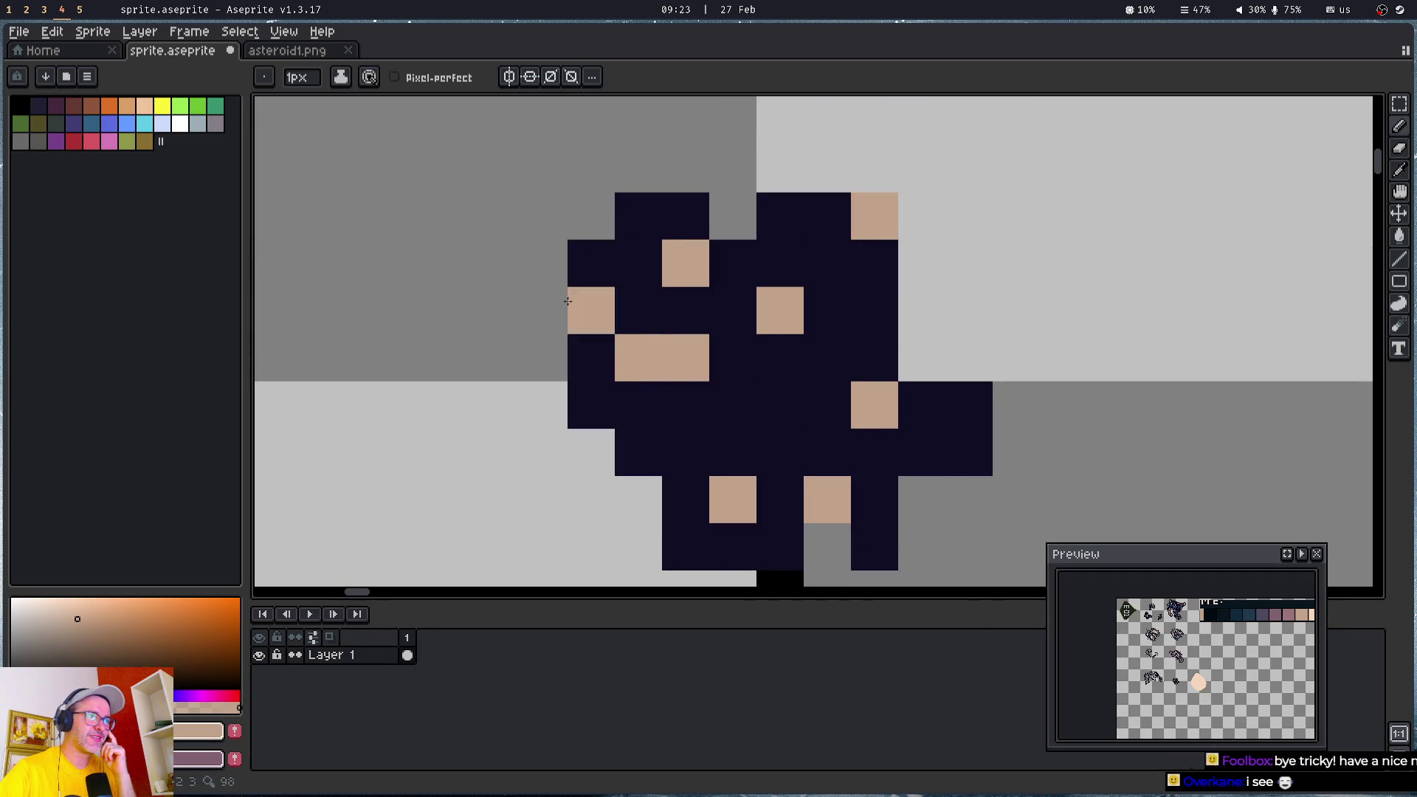
{"action": "left_click", "coordinate": [591, 405]}
{"action": "left_click", "coordinate": [968, 452]}
{"action": "left_click", "coordinate": [780, 405]}
{"action": "left_click", "coordinate": [685, 453]}
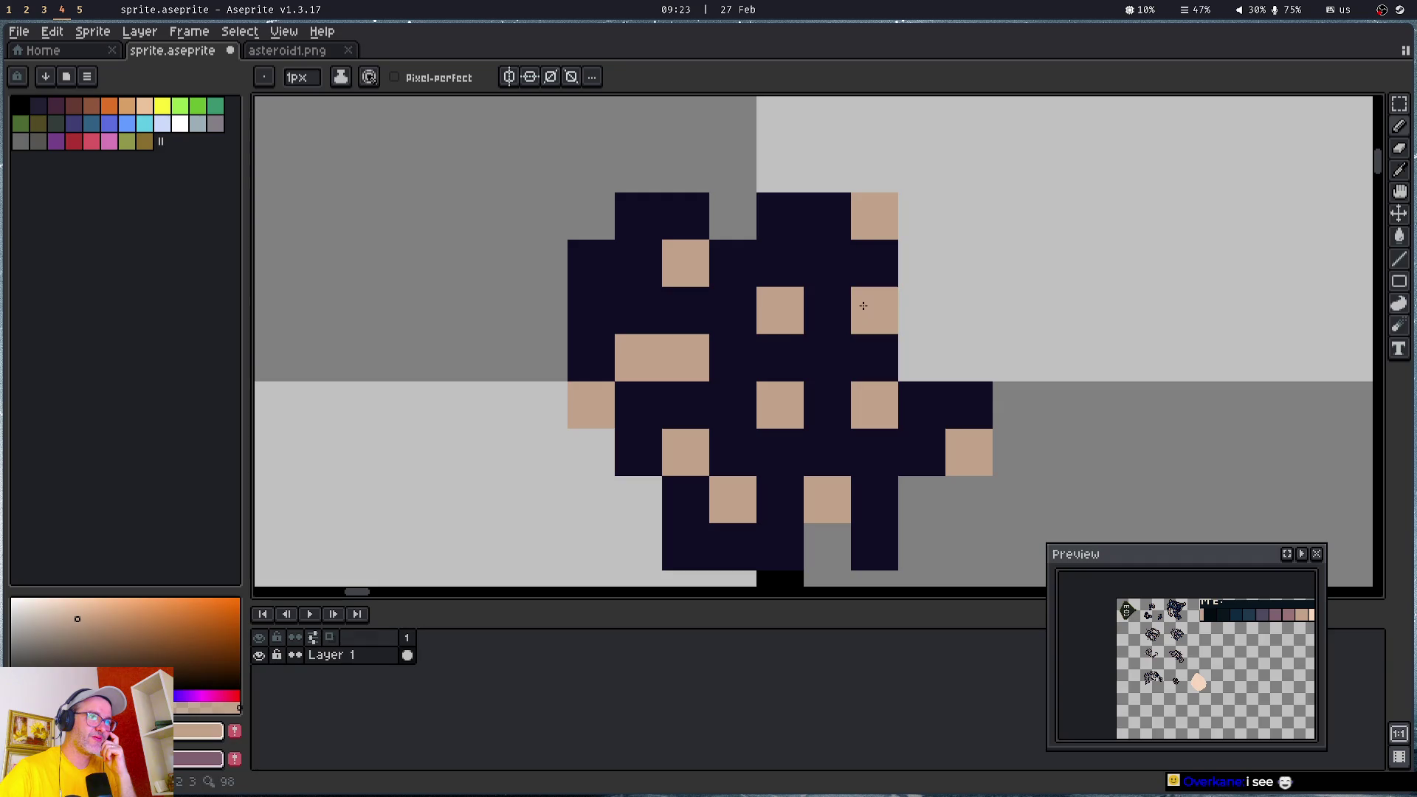
- Add mauve pixels throughout the blob, plus one more tan pixel on its right side
{"action": "right_click", "coordinate": [733, 311]}
{"action": "right_click", "coordinate": [639, 310]}
{"action": "right_click", "coordinate": [638, 216]}
{"action": "right_click", "coordinate": [733, 453]}
{"action": "right_click", "coordinate": [685, 500]}
{"action": "right_click", "coordinate": [732, 546]}
{"action": "left_click", "coordinate": [915, 482]}
{"action": "right_click", "coordinate": [875, 499]}
{"action": "left_click_drag", "start_coordinate": [785, 485], "coordinate": [796, 326]}
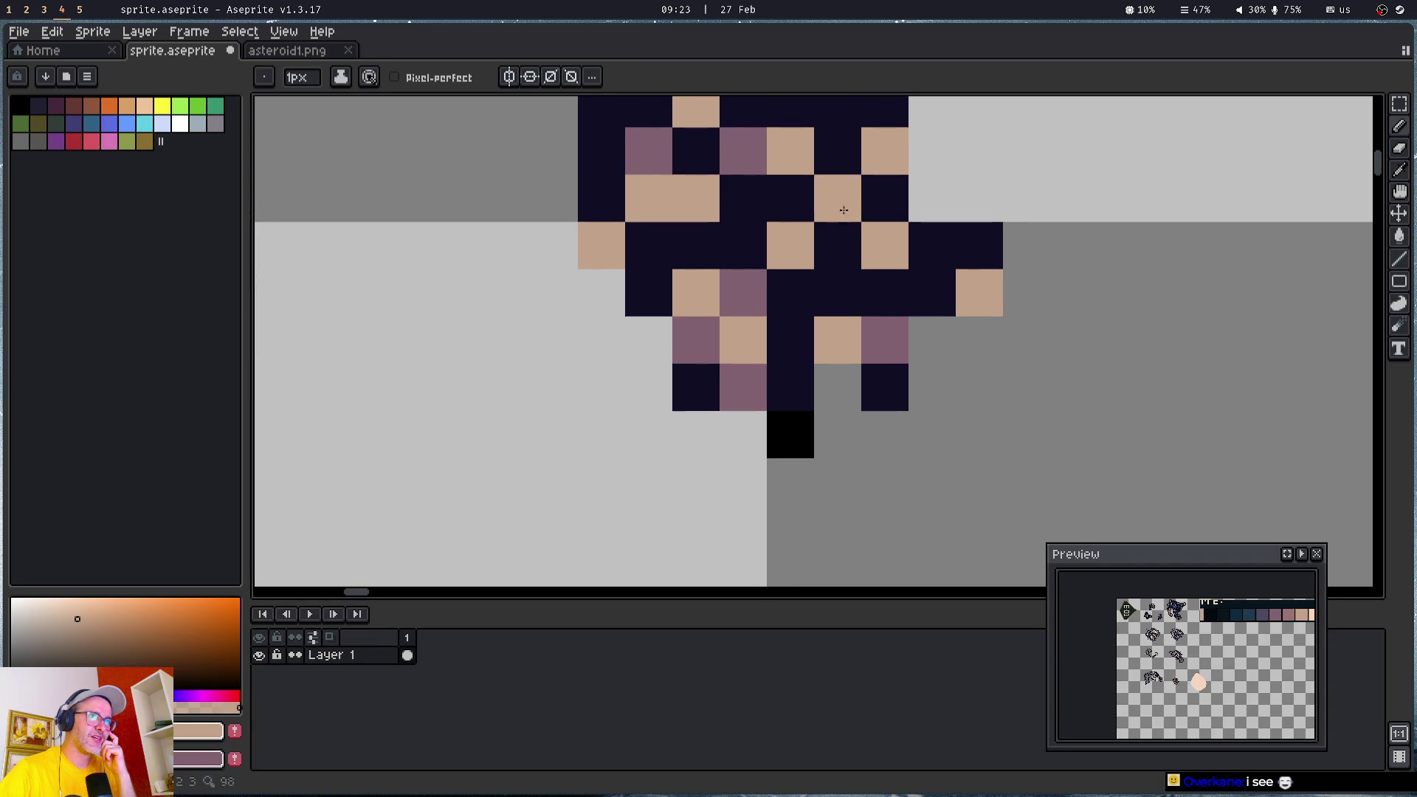
{"action": "right_click", "coordinate": [594, 193]}
{"action": "left_click_drag", "start_coordinate": [643, 163], "coordinate": [617, 452]}
{"action": "right_click", "coordinate": [618, 452]}
{"action": "right_click", "coordinate": [811, 391]}
{"action": "right_click", "coordinate": [765, 344]}
{"action": "scroll", "coordinate": [853, 519], "scroll_direction": "down", "scroll_amount": 3}
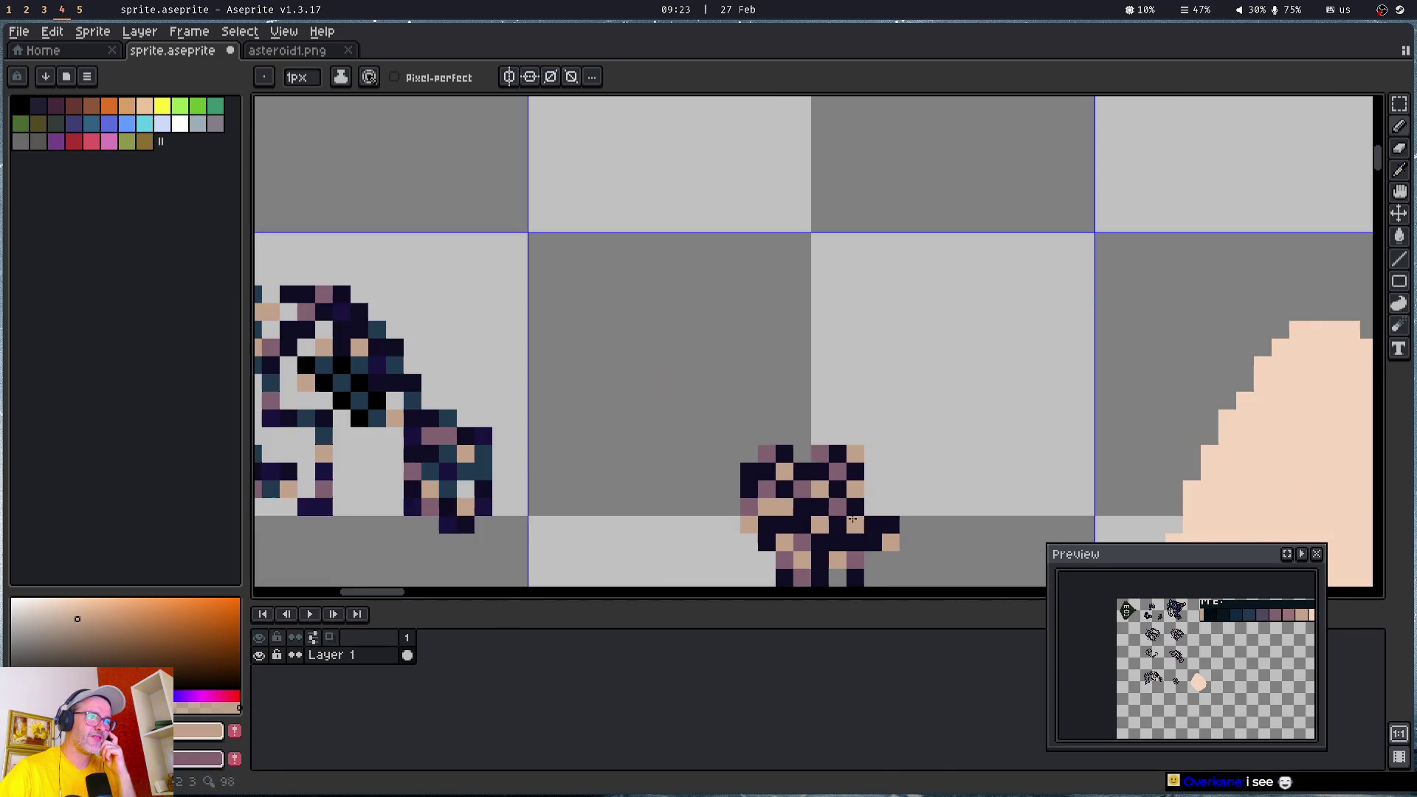
- Sample dark navy colours, then repaint some blob pixels teal and others indigo
{"action": "left_click", "coordinate": [455, 415], "text": "alt"}
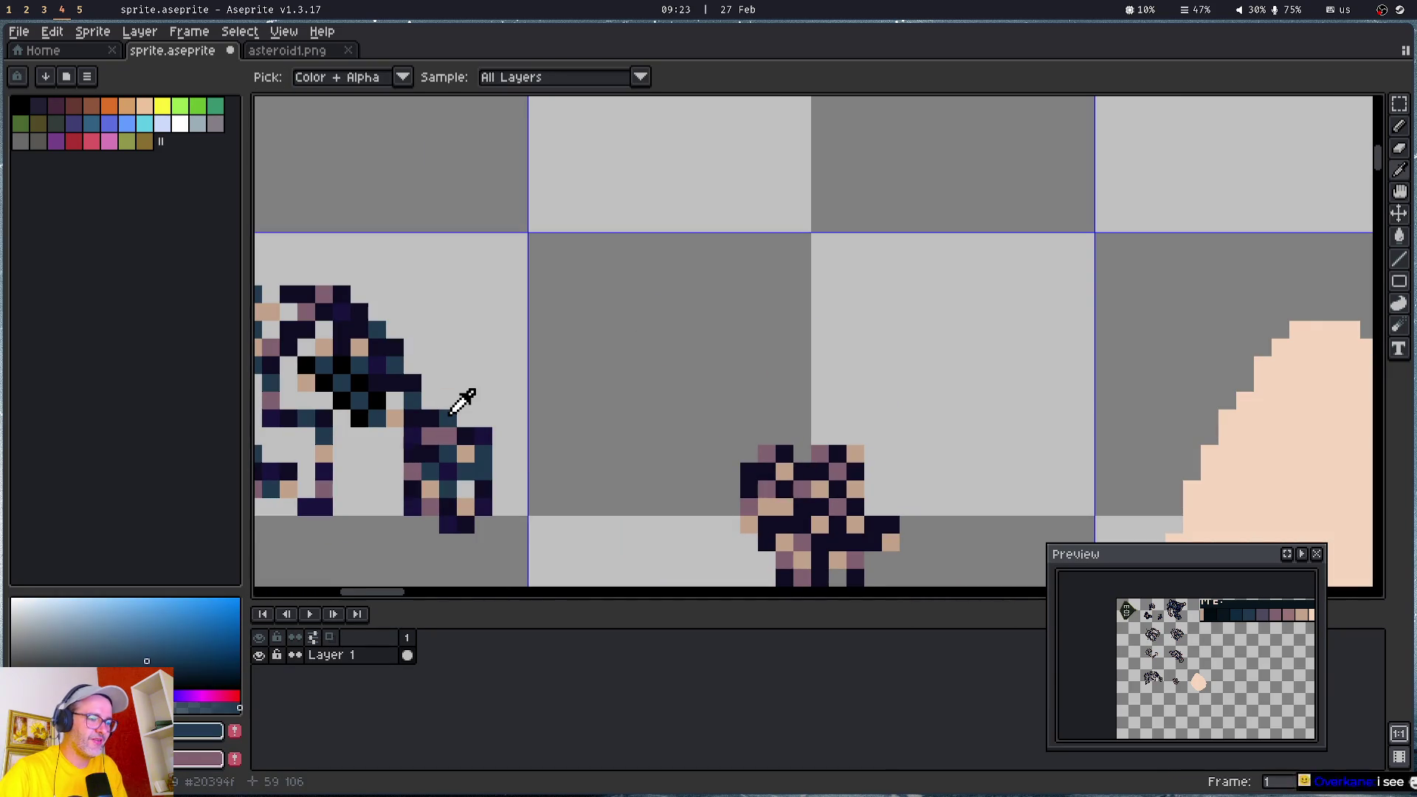
{"action": "right_click", "coordinate": [489, 432], "text": "alt"}
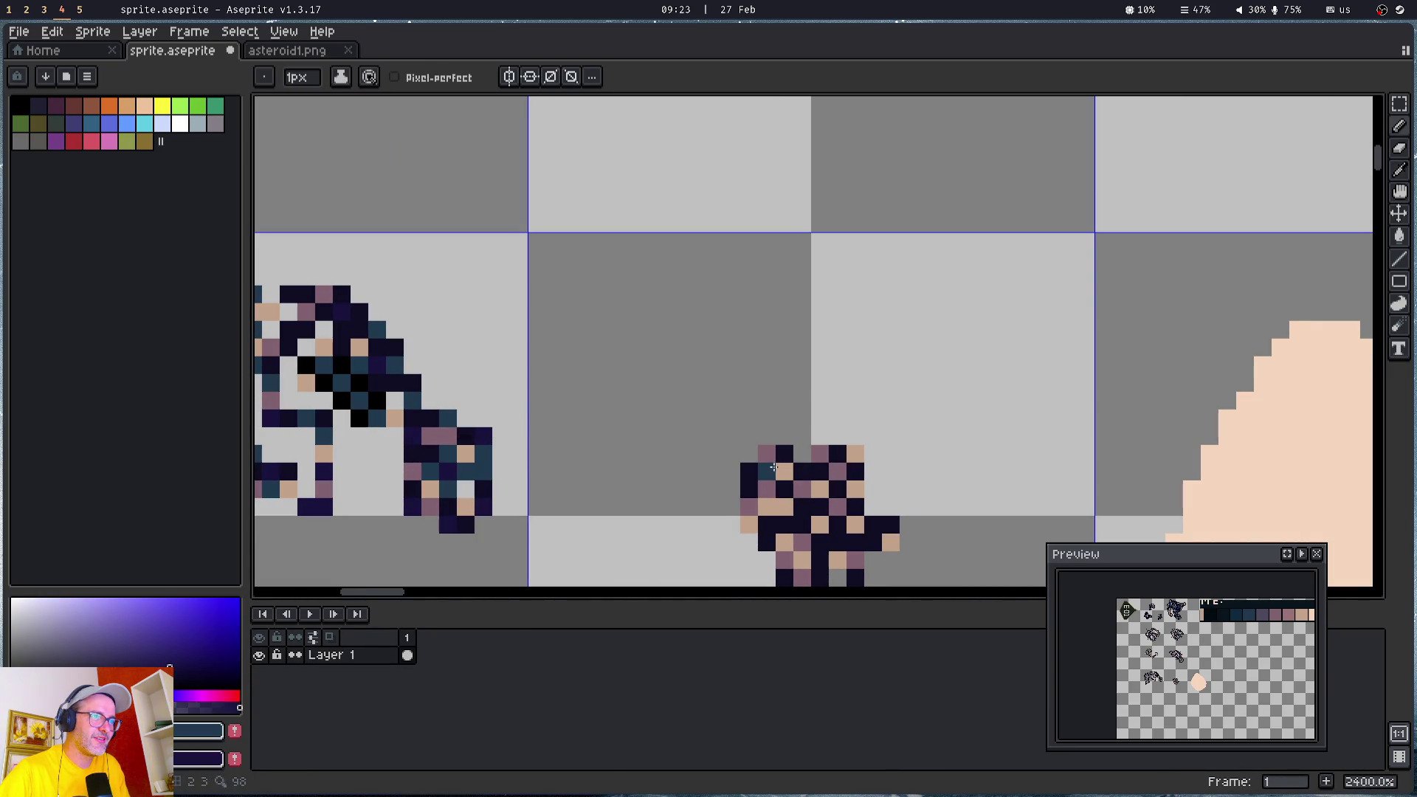
{"action": "scroll", "coordinate": [841, 531], "scroll_direction": "up", "scroll_amount": 4}
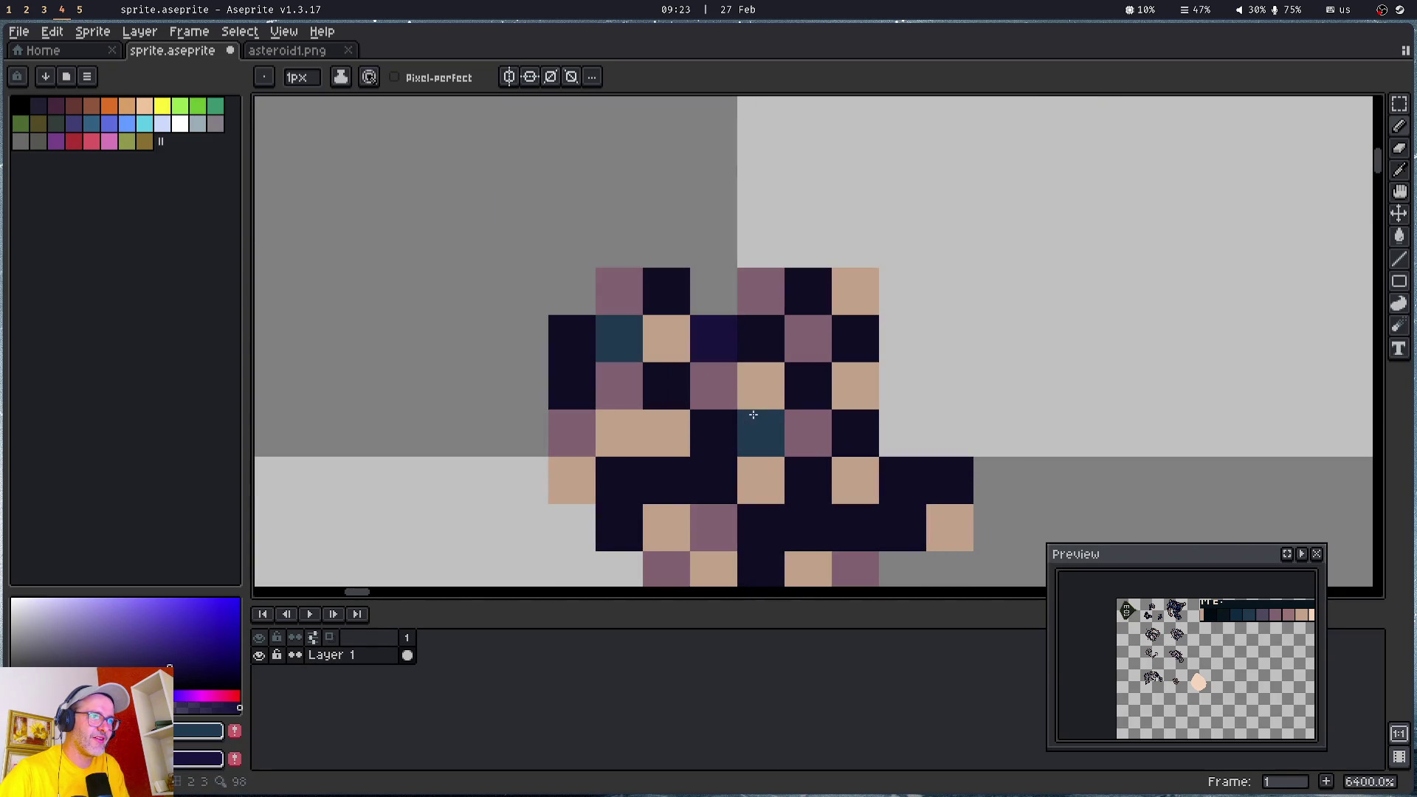
{"action": "left_click", "coordinate": [709, 480]}
{"action": "left_click", "coordinate": [619, 480]}
{"action": "left_click_drag", "start_coordinate": [808, 480], "coordinate": [703, 291]}
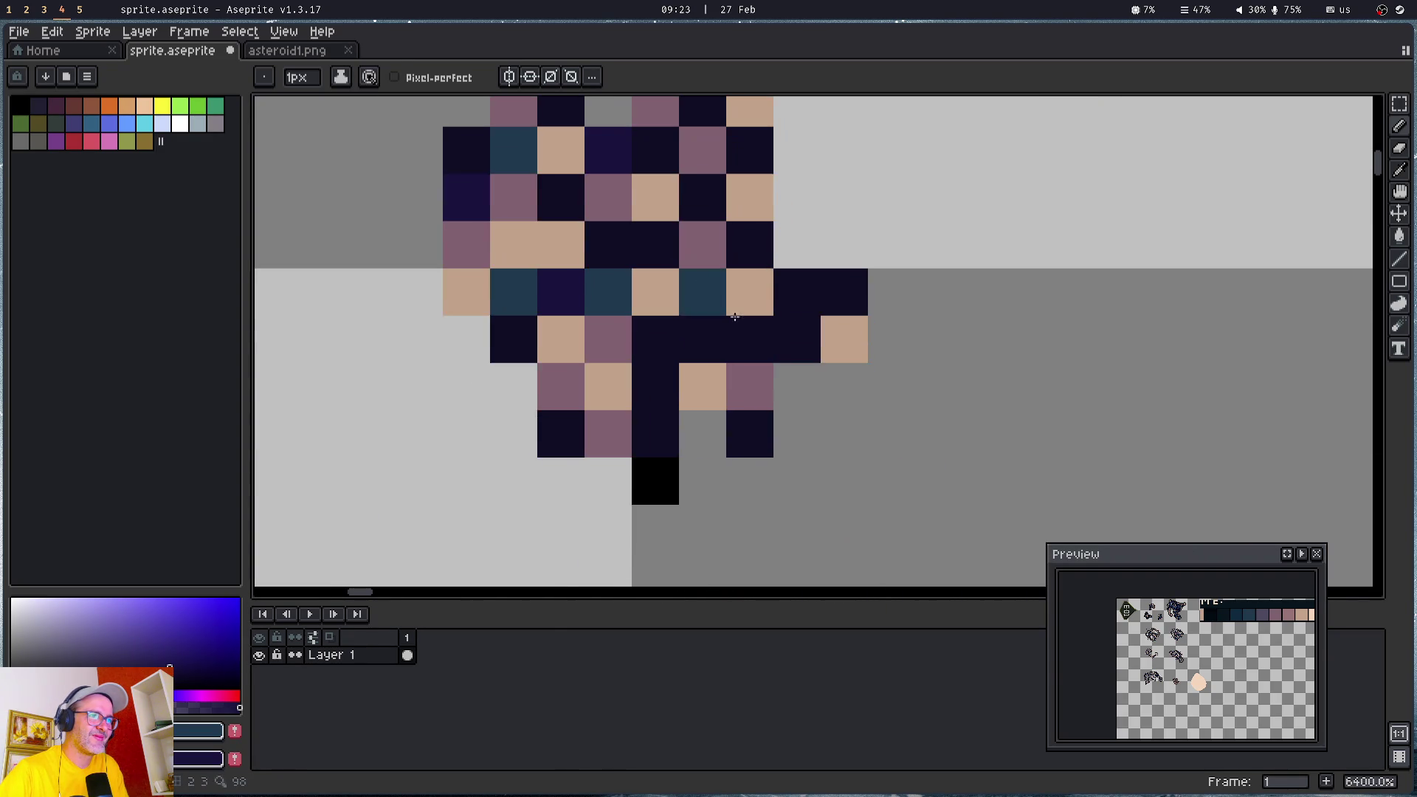
{"action": "left_click", "coordinate": [749, 339]}
{"action": "right_click", "coordinate": [660, 433]}
{"action": "right_click", "coordinate": [663, 339]}
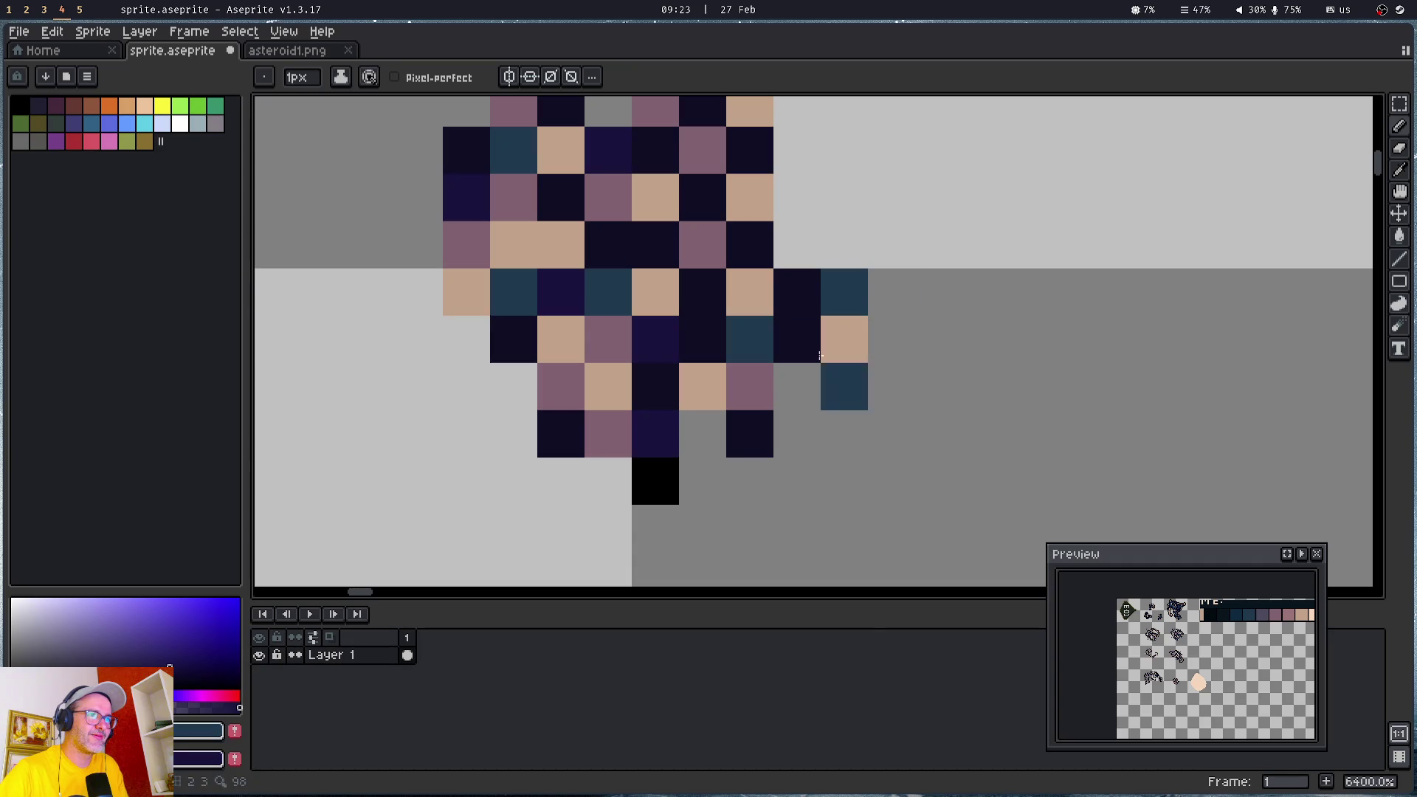
{"action": "right_click", "coordinate": [844, 292]}
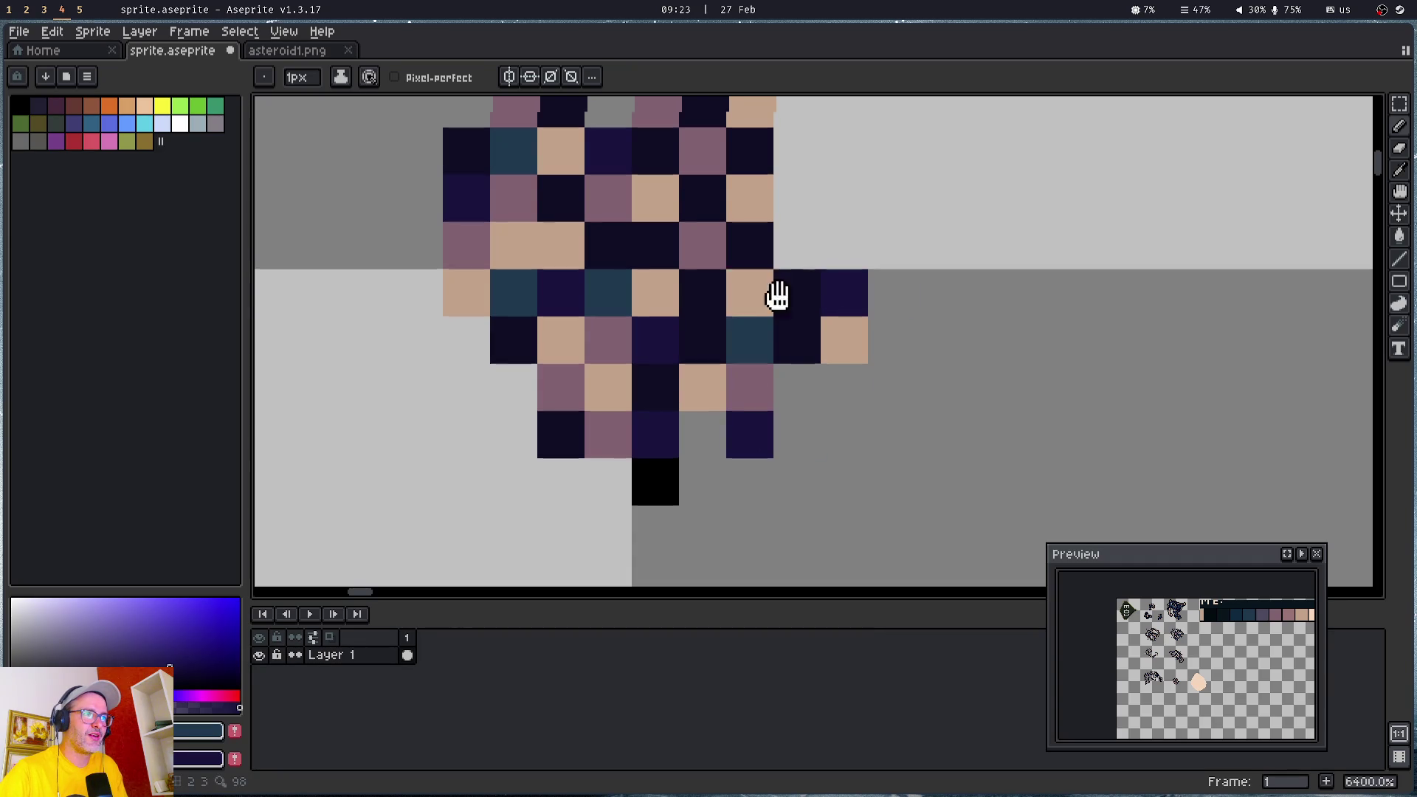
{"action": "scroll", "coordinate": [767, 294], "scroll_direction": "down", "scroll_amount": 10}
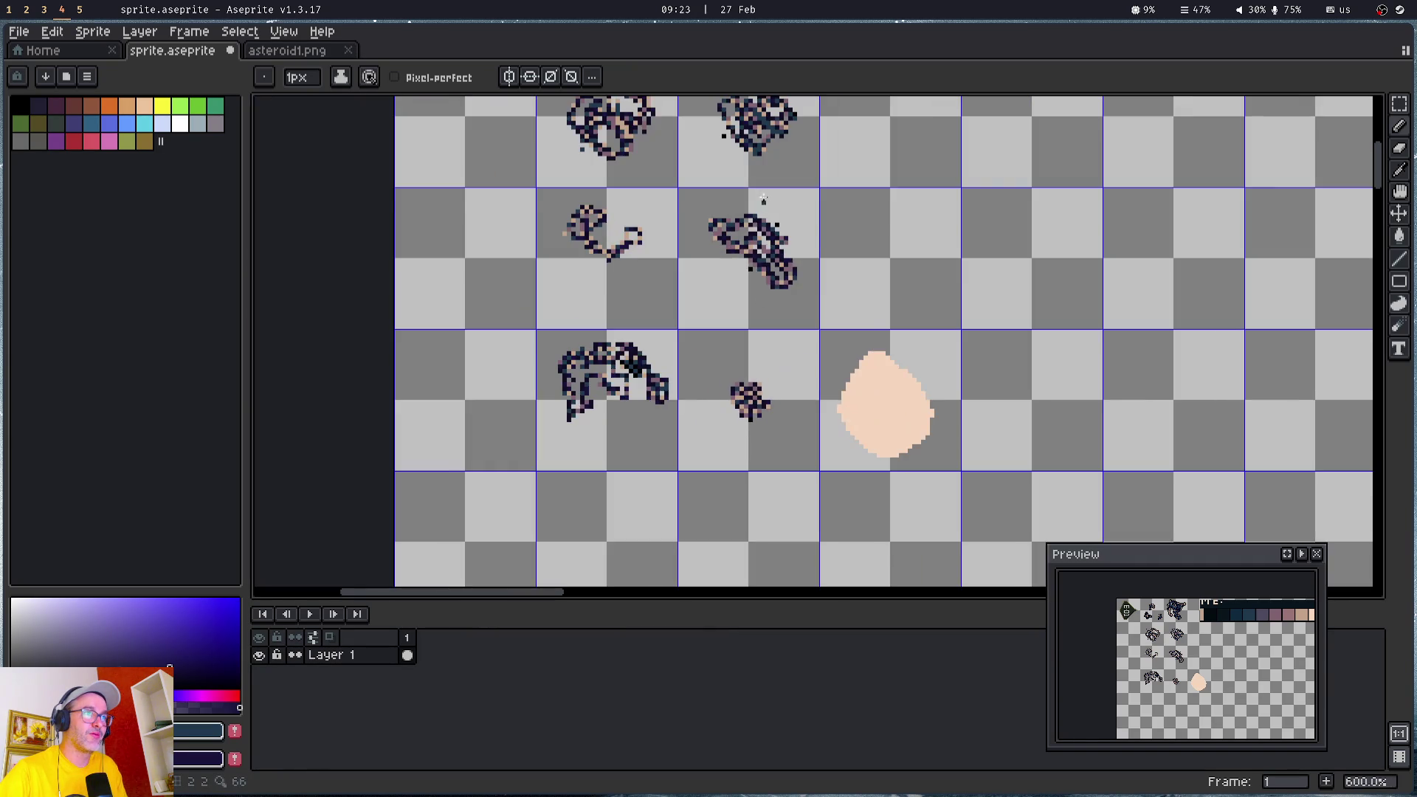
{"action": "left_click_drag", "start_coordinate": [764, 199], "coordinate": [753, 544]}
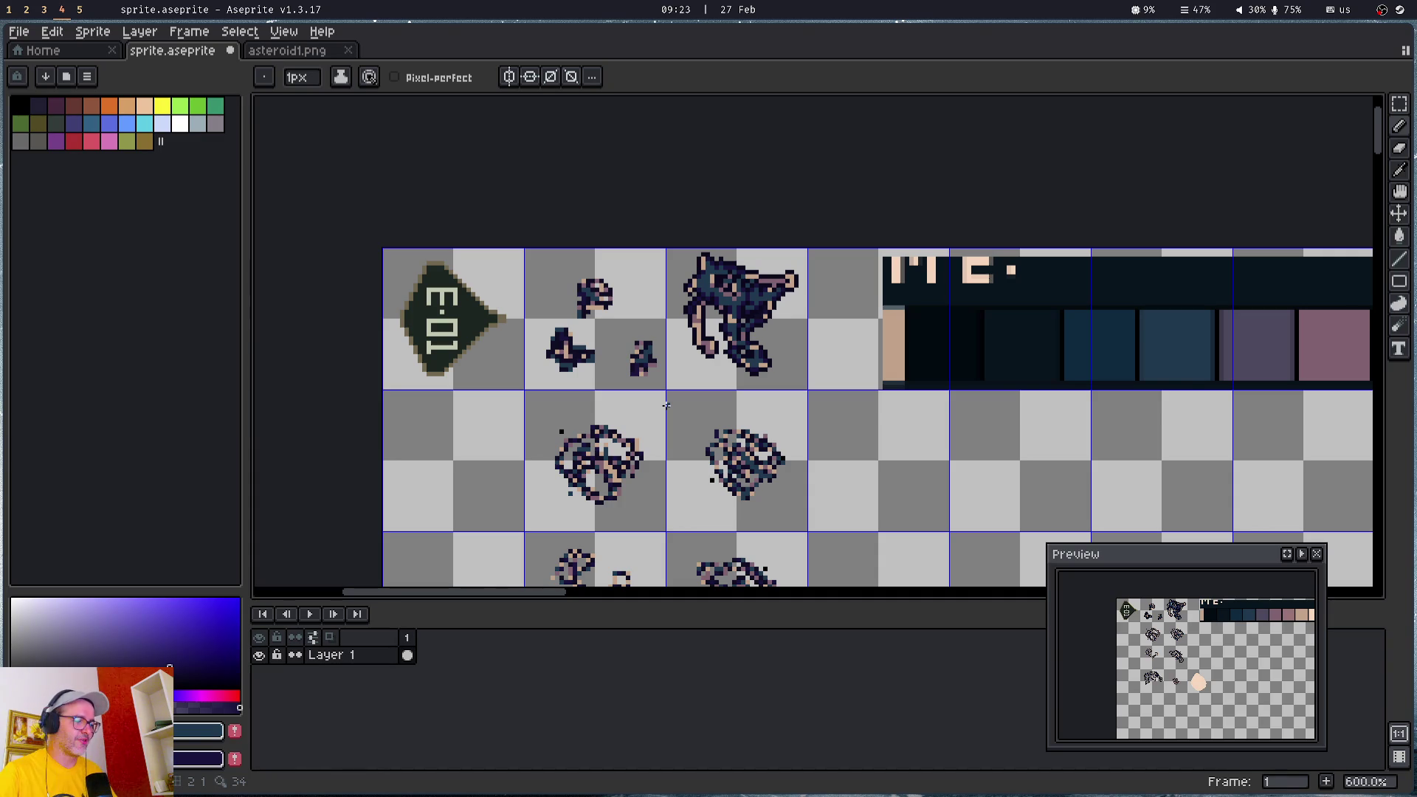
- Copy the ring-shaped asteroid cell into a new 32x32 sprite and resize it proportionally to 64x64
{"action": "key", "text": "m"}
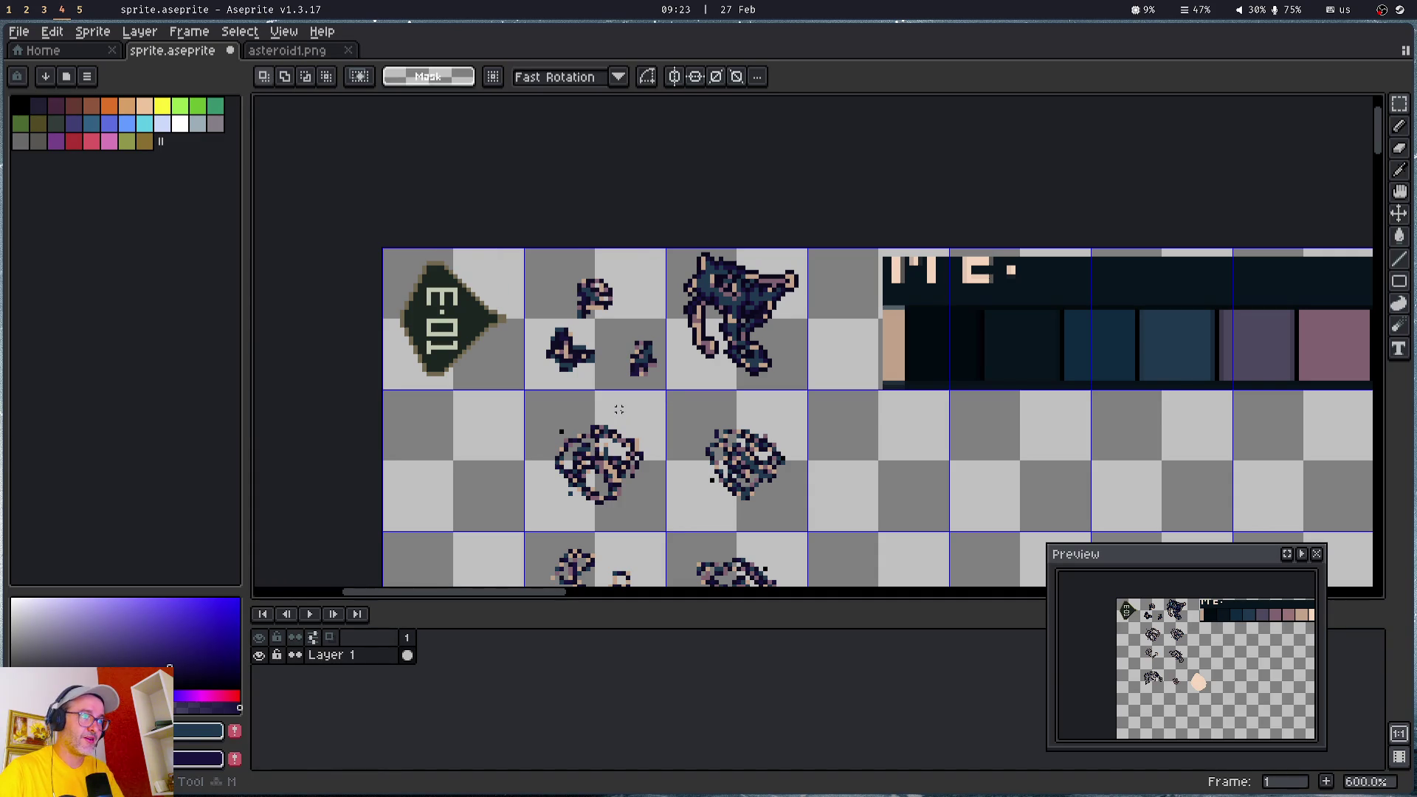
{"action": "double_click", "coordinate": [623, 421]}
{"action": "key", "text": "ctrl+n"}
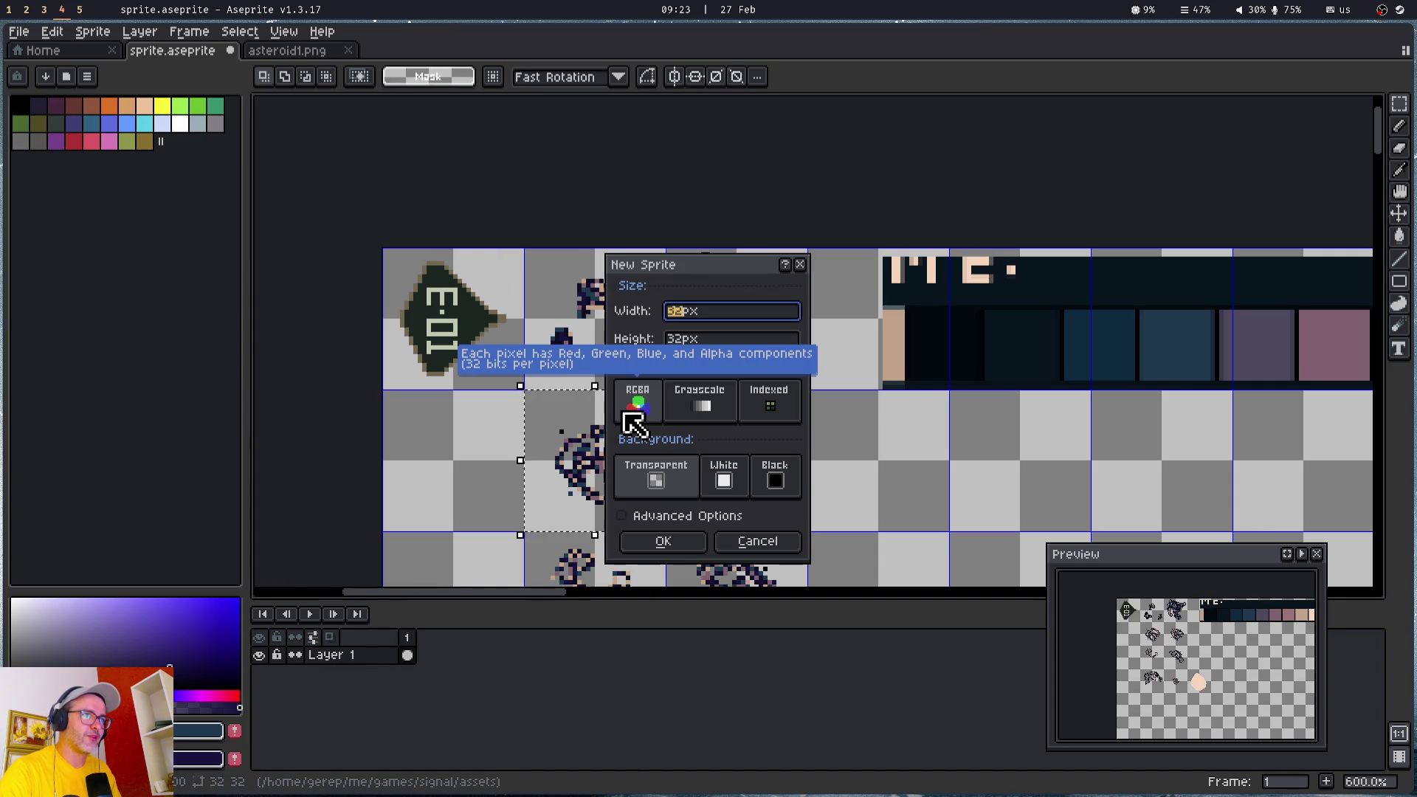
{"action": "key", "text": "Return"}
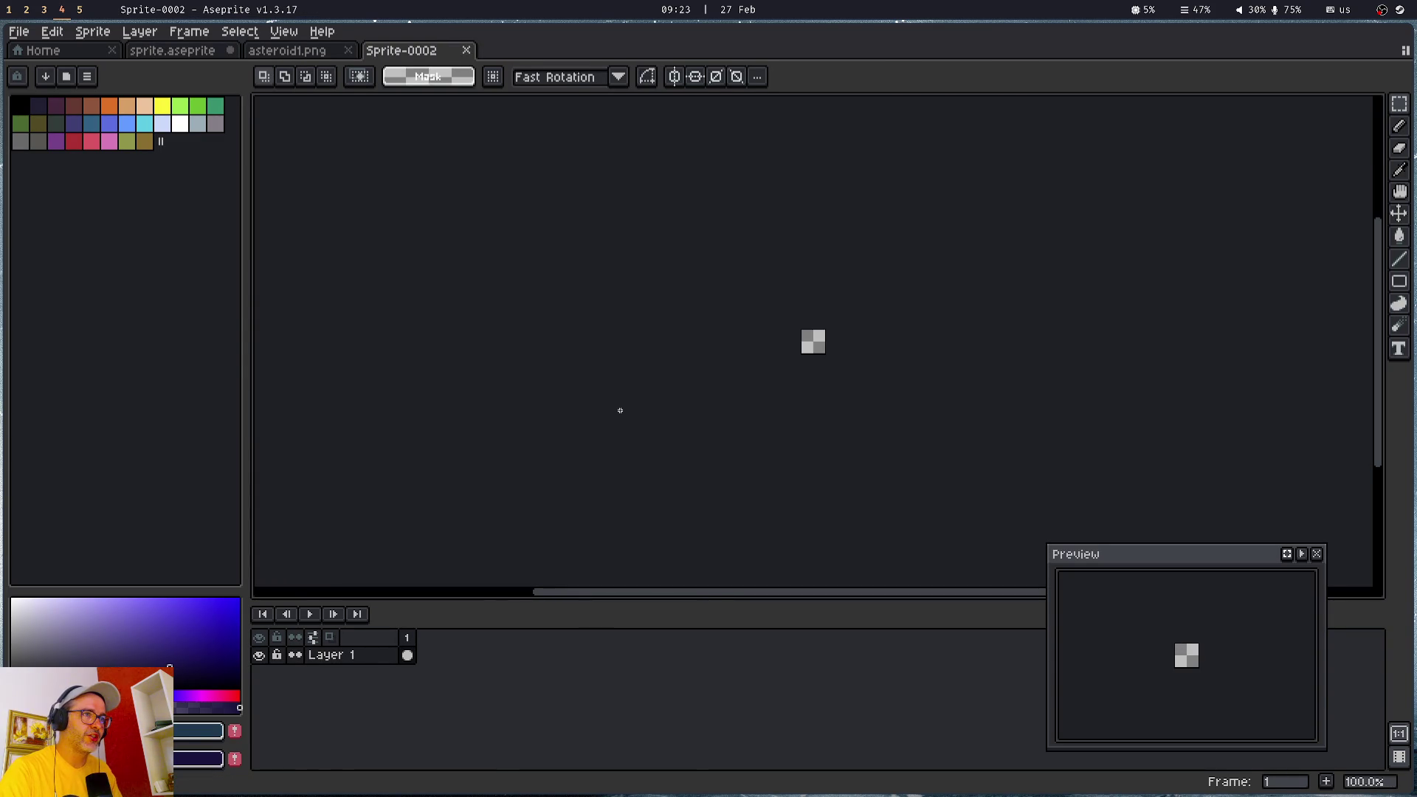
{"action": "key", "text": "ctrl+v"}
{"action": "key", "text": "ctrl+alt+i"}
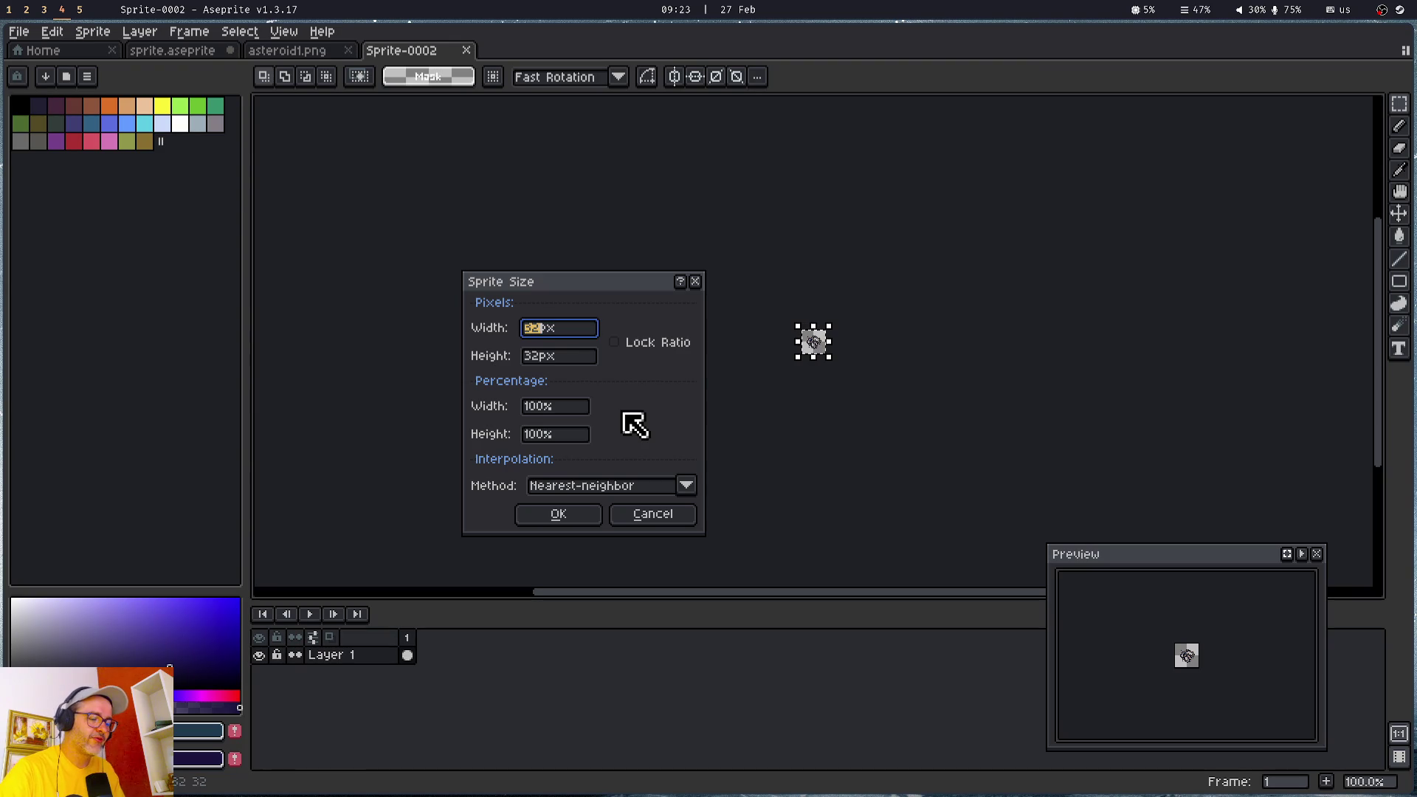
{"action": "left_click", "coordinate": [622, 345]}
{"action": "left_click", "coordinate": [579, 524]}
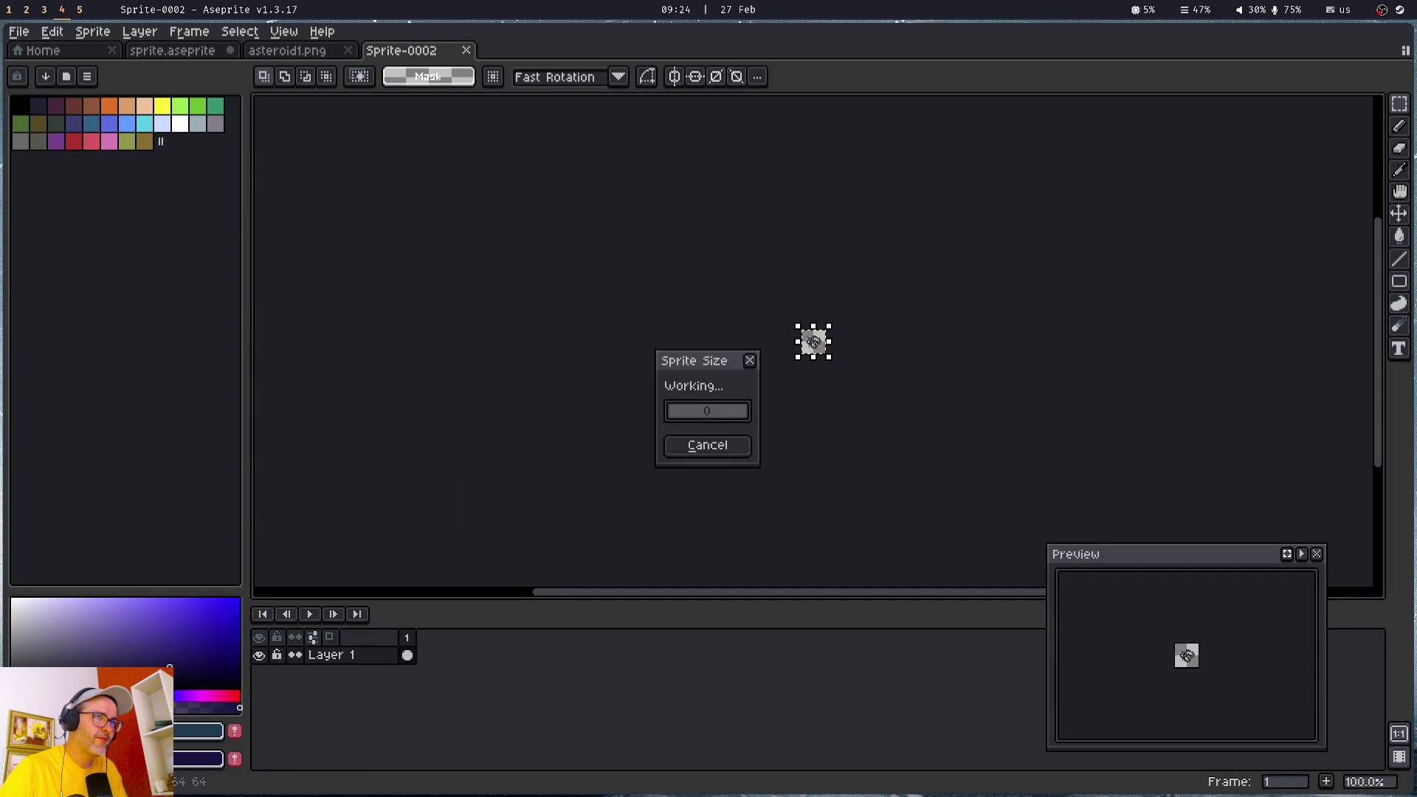
{"action": "scroll", "coordinate": [819, 317], "scroll_direction": "up", "scroll_amount": 5}
{"action": "scroll", "coordinate": [820, 316], "scroll_direction": "down", "scroll_amount": 1}
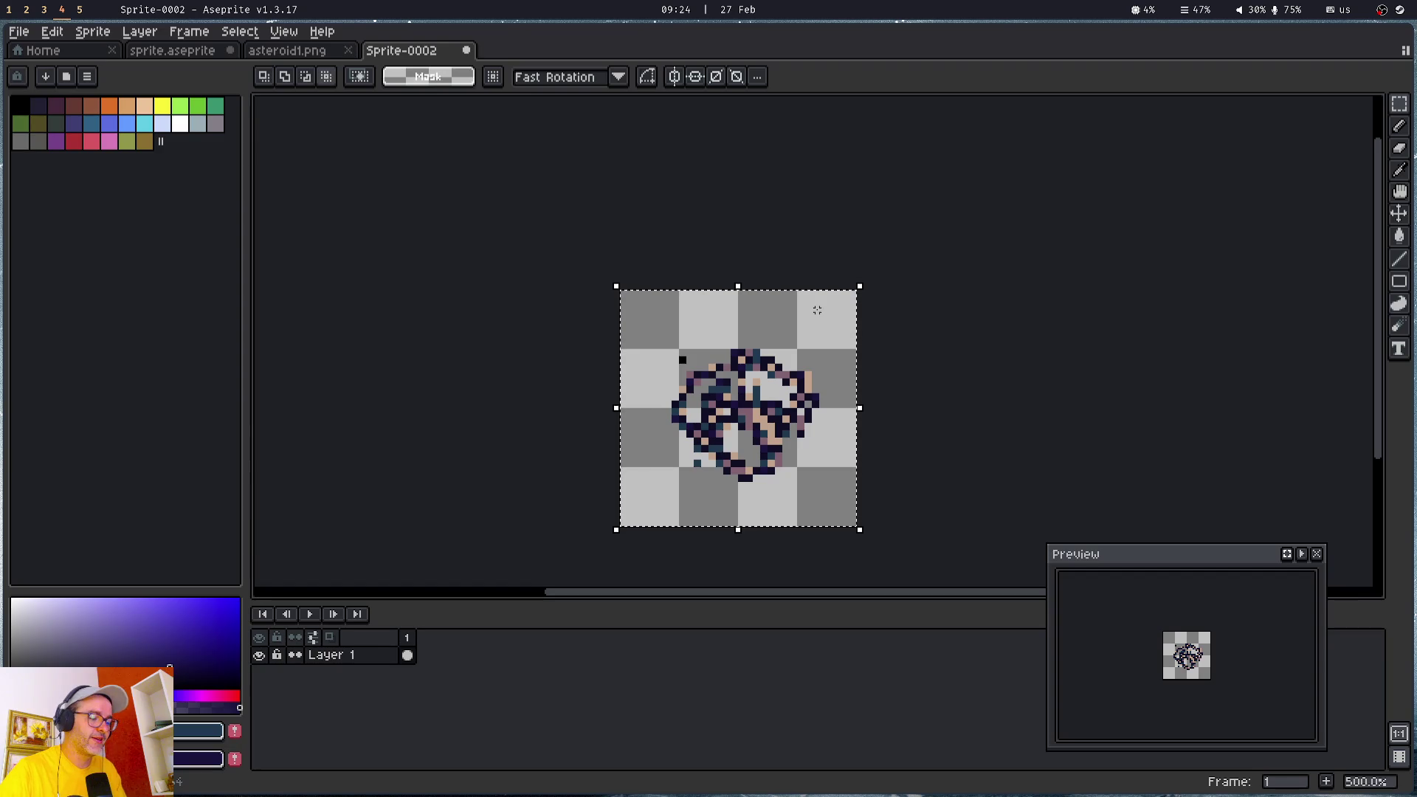
- Save it as asteroid2.png, close asteroid2.png and asteroid1.png, and mark the next tile
{"action": "key", "text": "ctrl+s"}
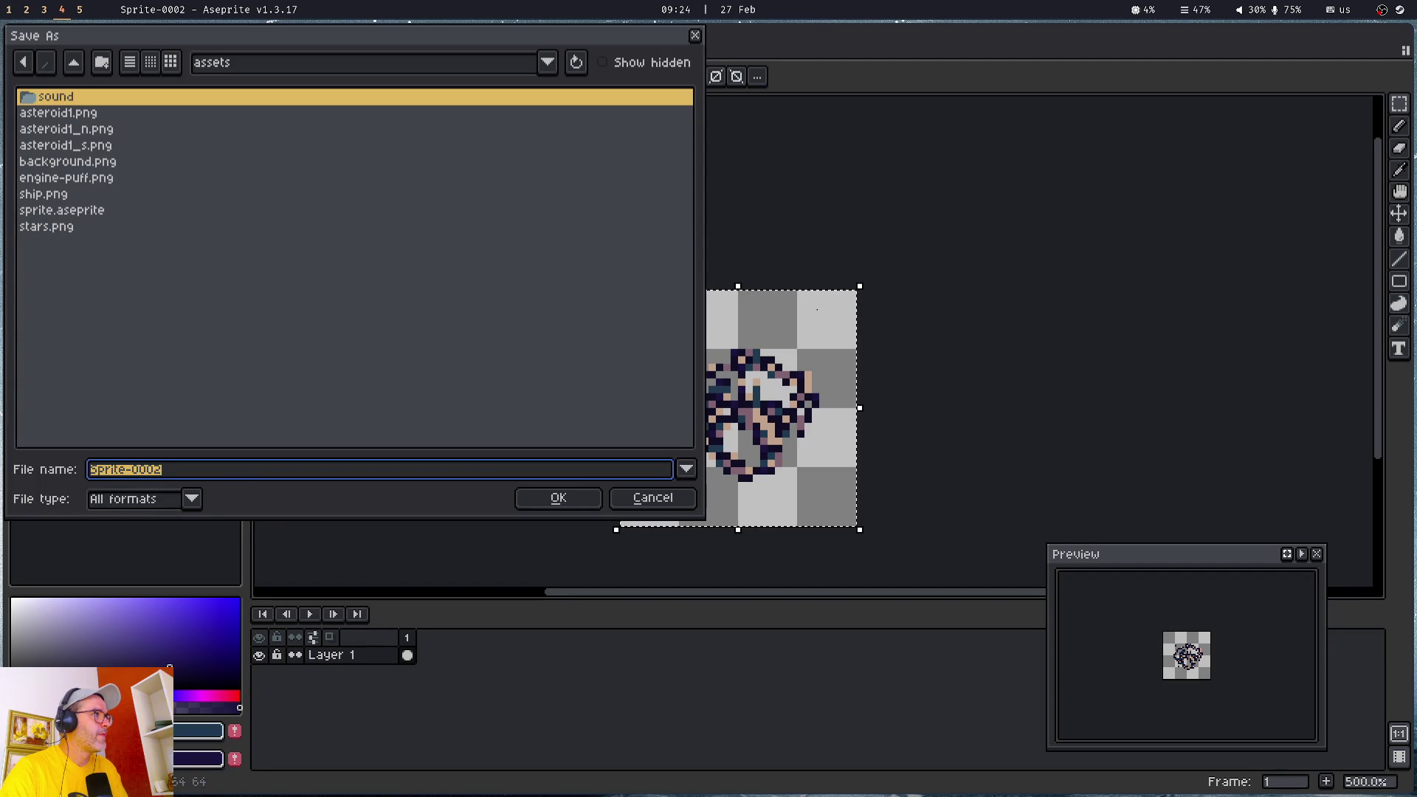
{"action": "type", "text": "aster"}
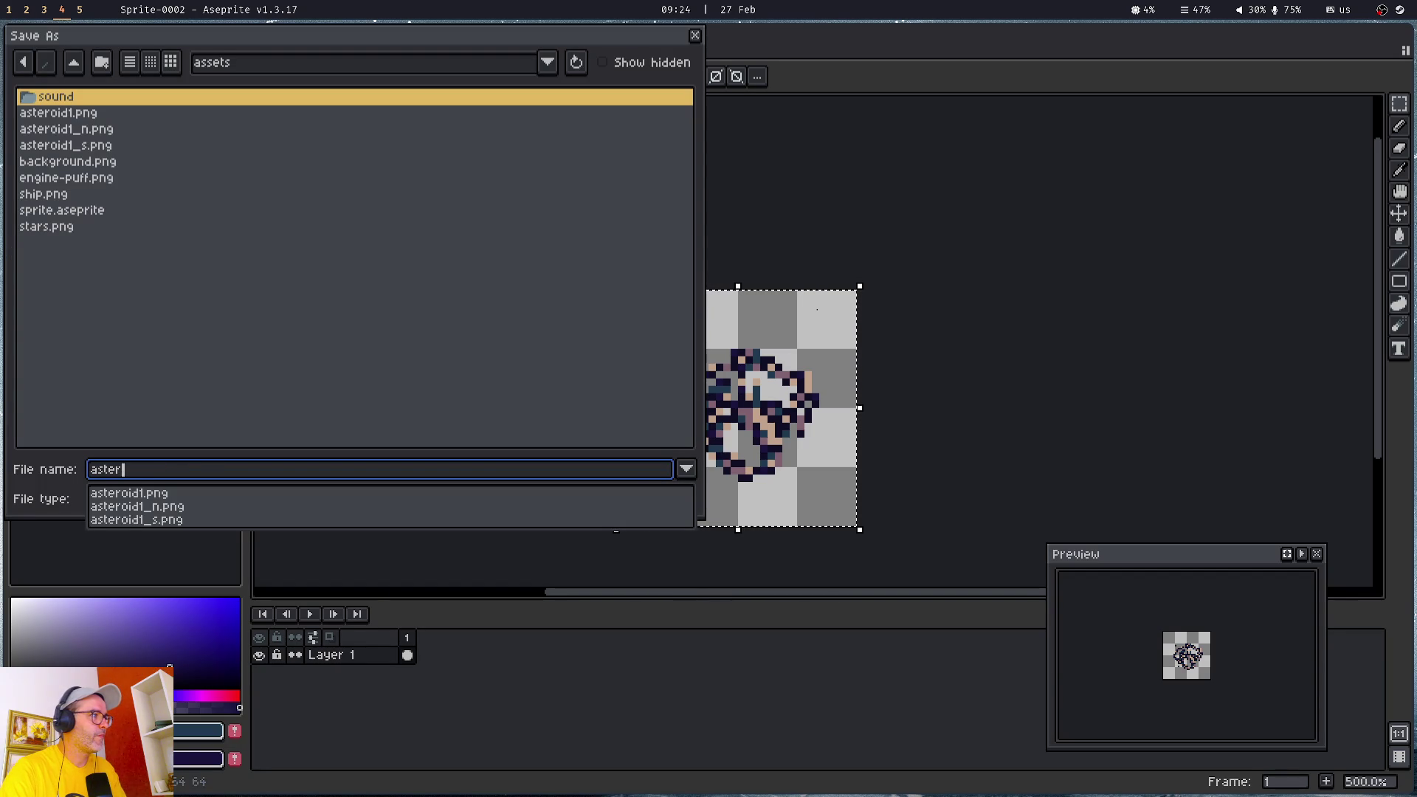
{"action": "type", "text": "oid2.png"}
{"action": "key", "text": "Return"}
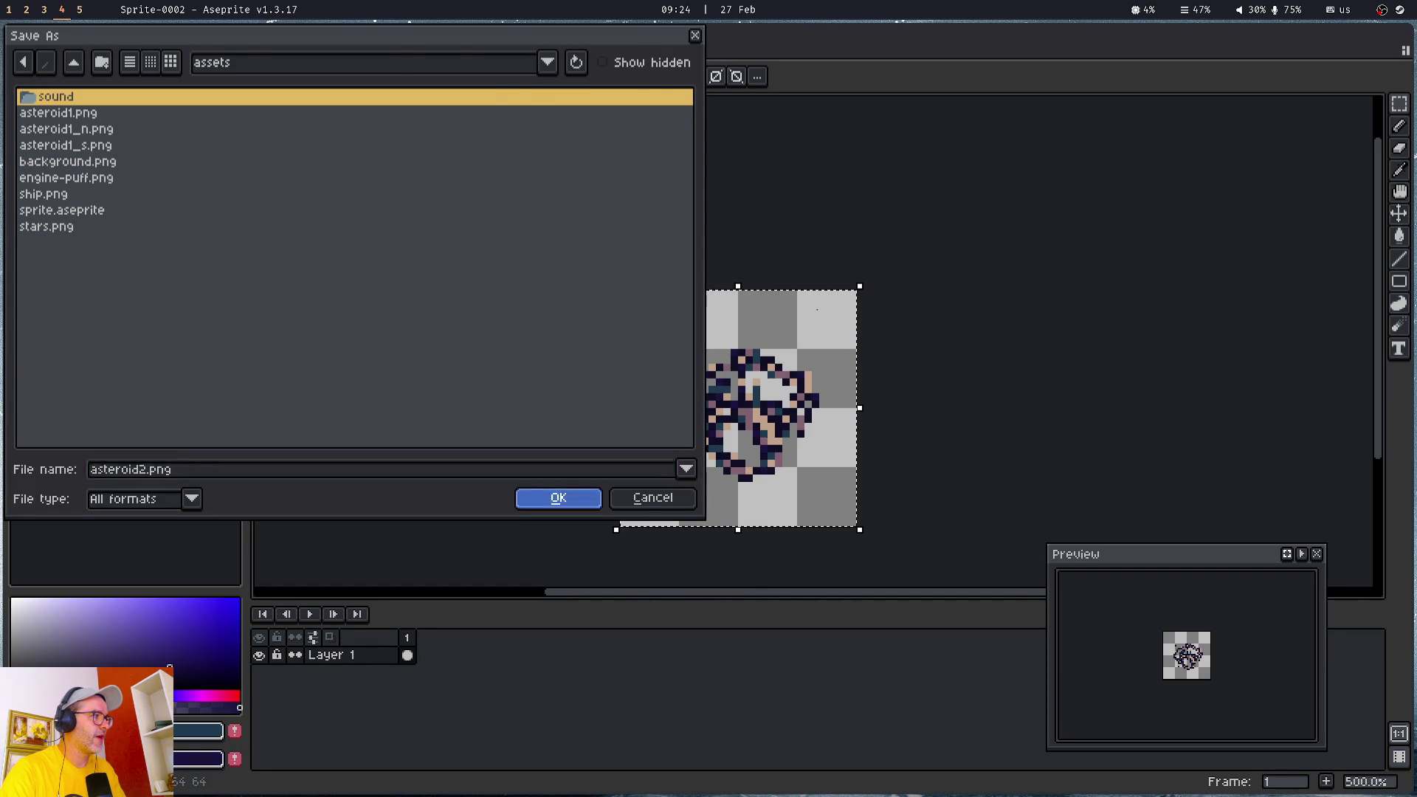
{"action": "key", "text": "ctrl+w"}
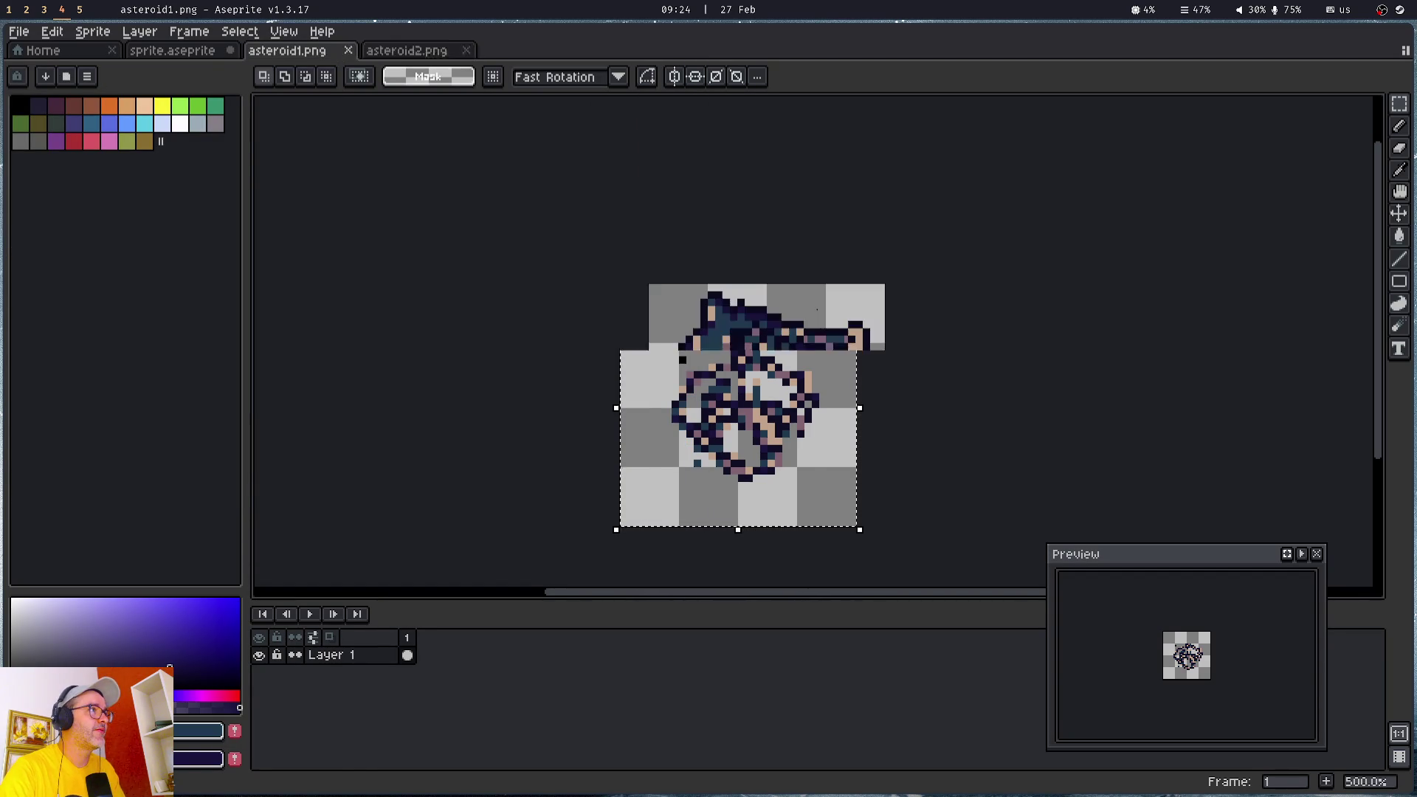
{"action": "key", "text": "ctrl+w"}
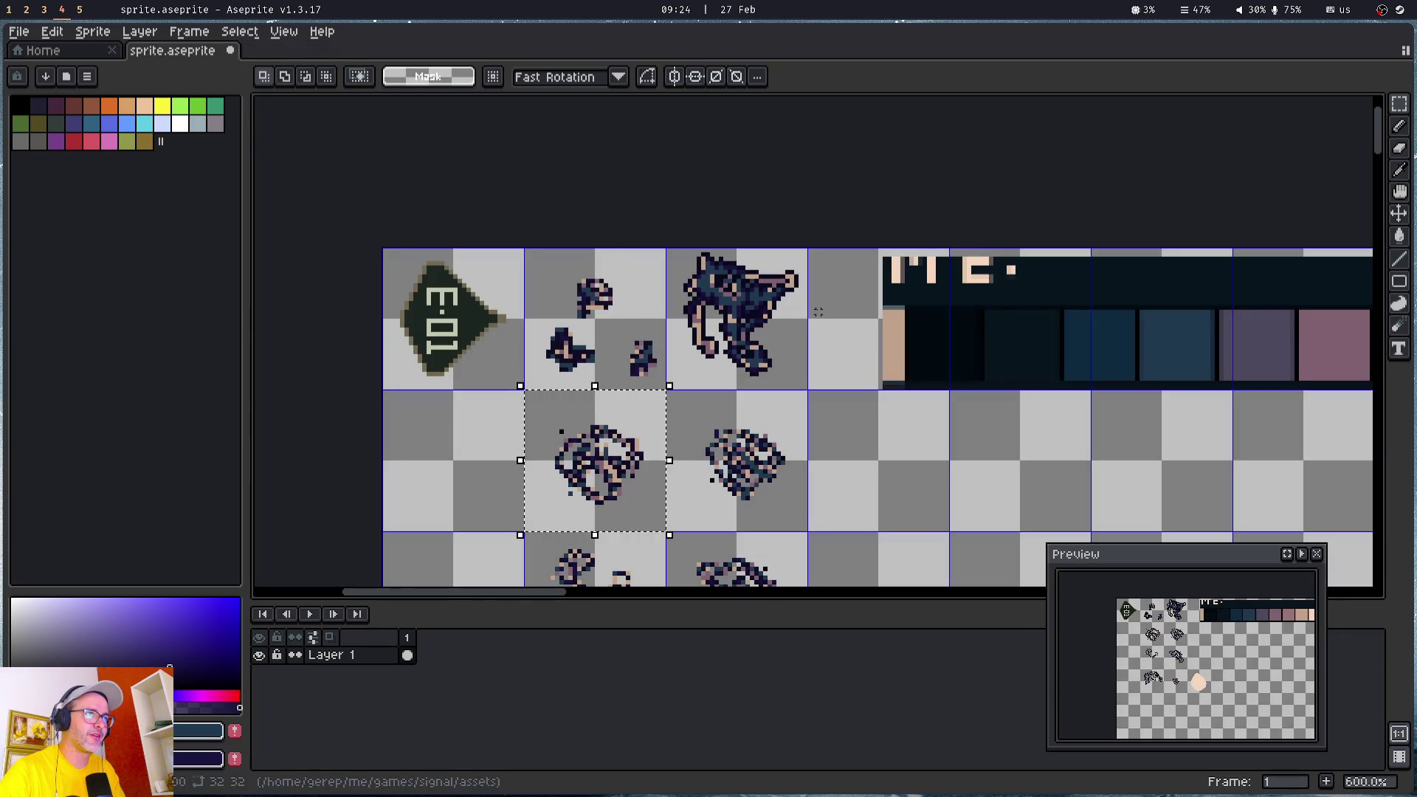
{"action": "left_click", "coordinate": [628, 303]}
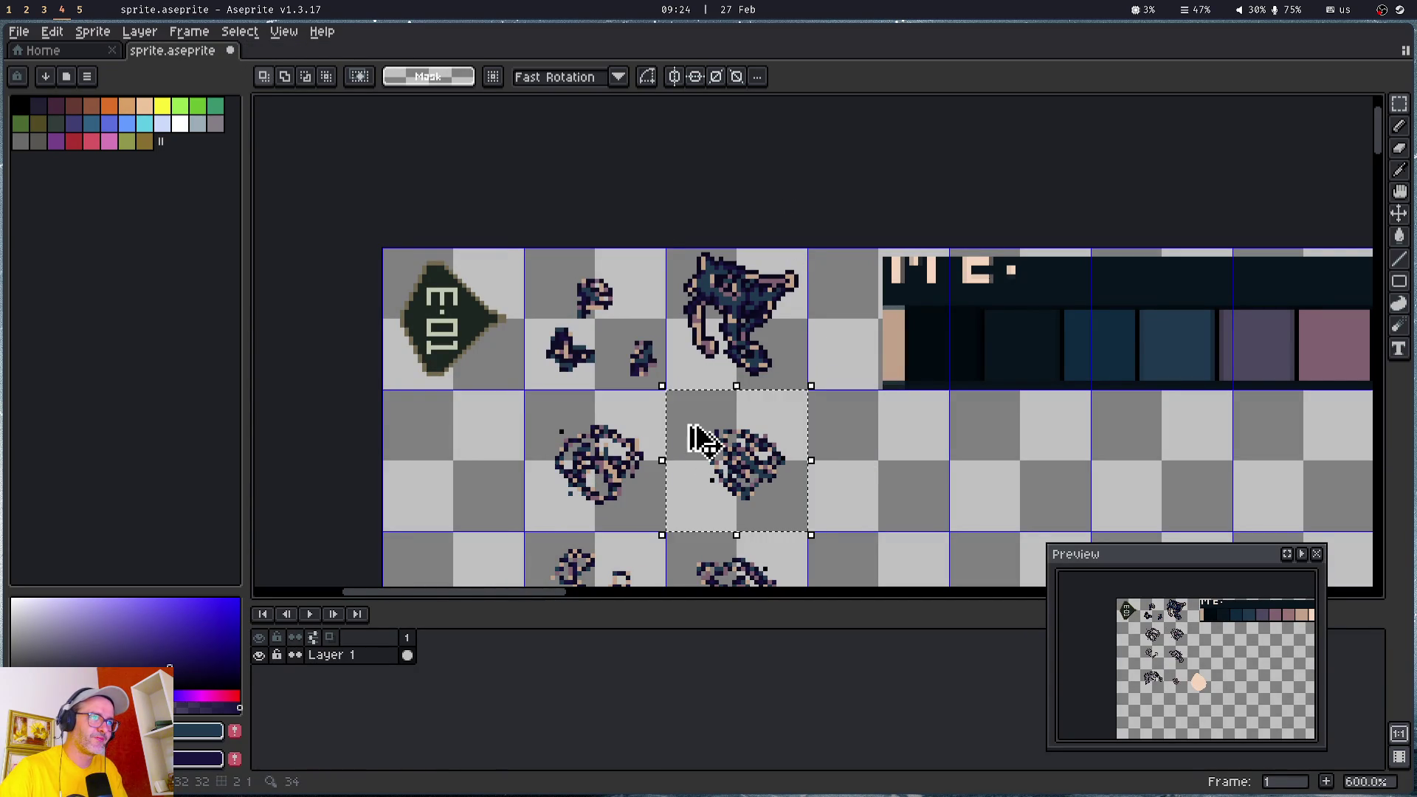
- Paste the copied tile into a new 32x32 sprite and enlarge it to 64x64
{"action": "key", "text": "ctrl+n"}
{"action": "key", "text": "Return"}
{"action": "key", "text": "ctrl+v"}
{"action": "key", "text": "ctrl+alt+i"}
{"action": "type", "text": "64"}
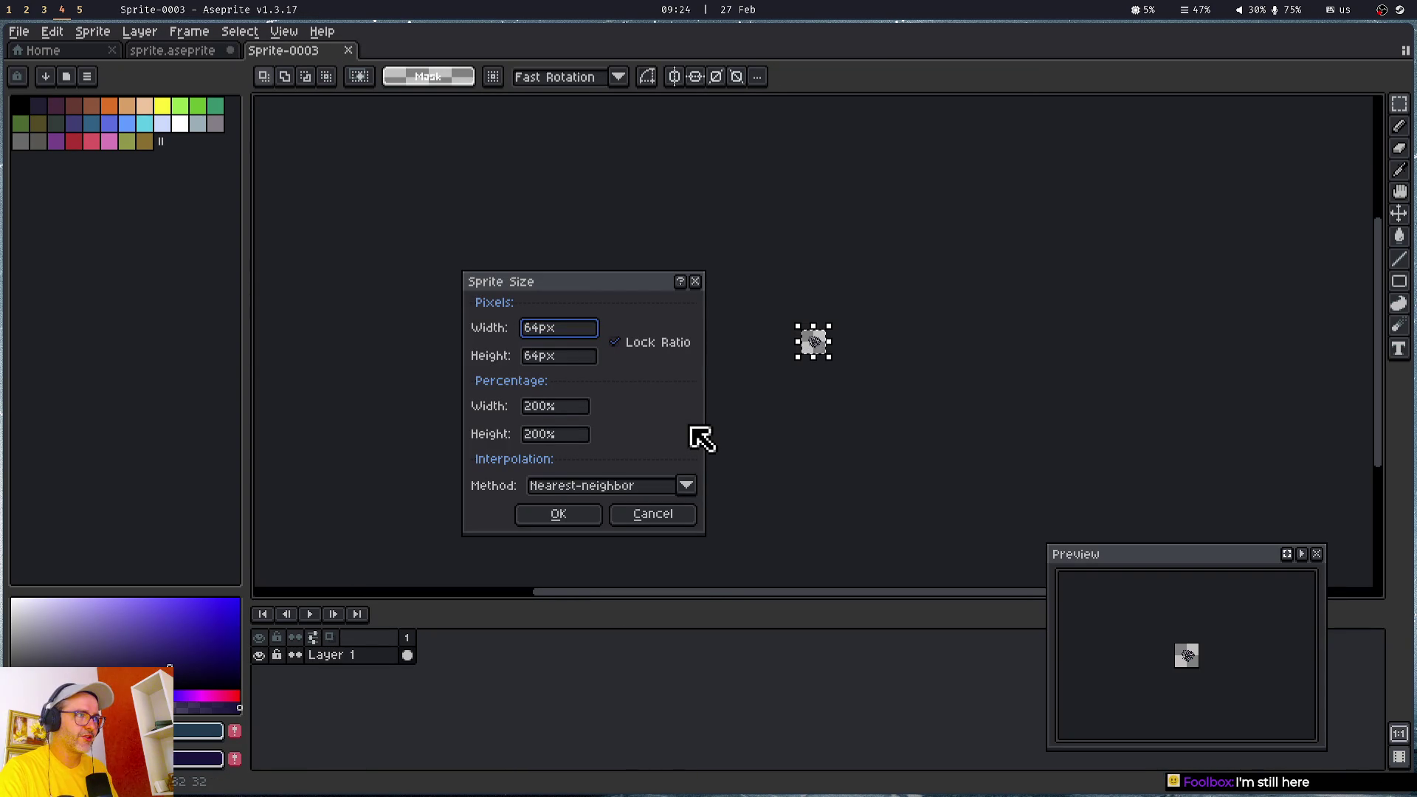
{"action": "key", "text": "Tab"}
{"action": "left_click", "coordinate": [569, 520]}
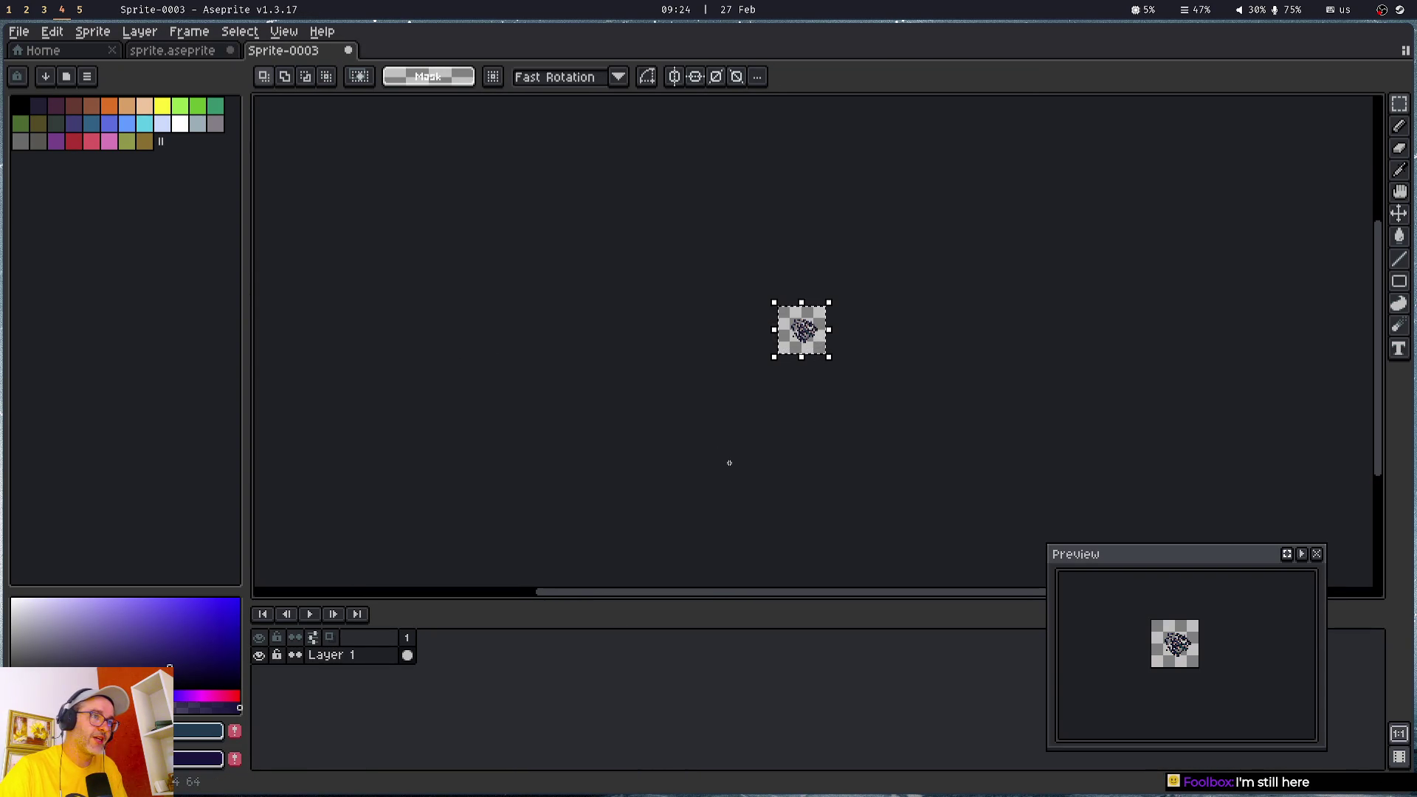
{"action": "scroll", "coordinate": [790, 355], "scroll_direction": "up", "scroll_amount": 4}
{"action": "left_click_drag", "start_coordinate": [898, 258], "coordinate": [579, 412]}
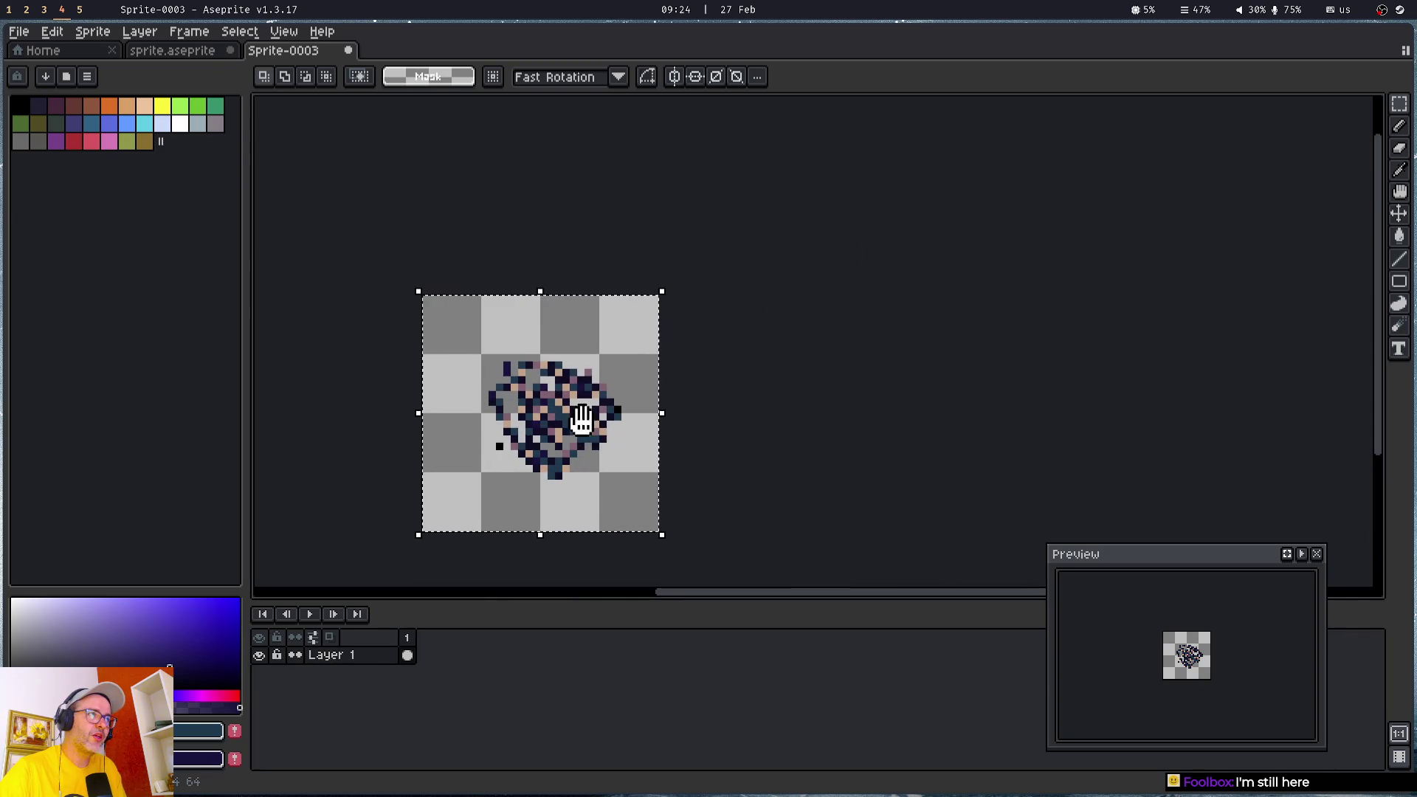
- Save the enlarged sprite as asteroid3.png and close it
{"action": "key", "text": "ctrl+s"}
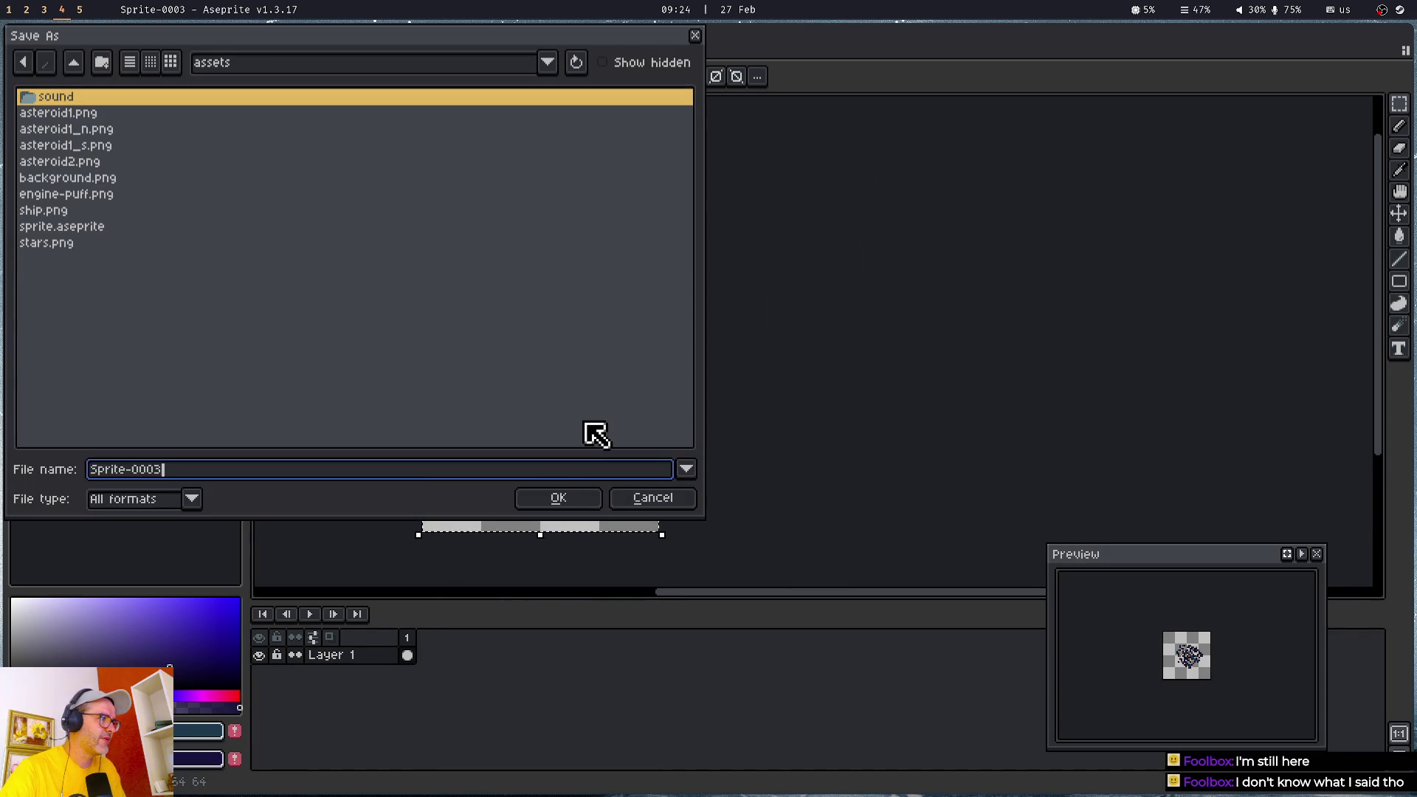
{"action": "type", "text": "asteroid"}
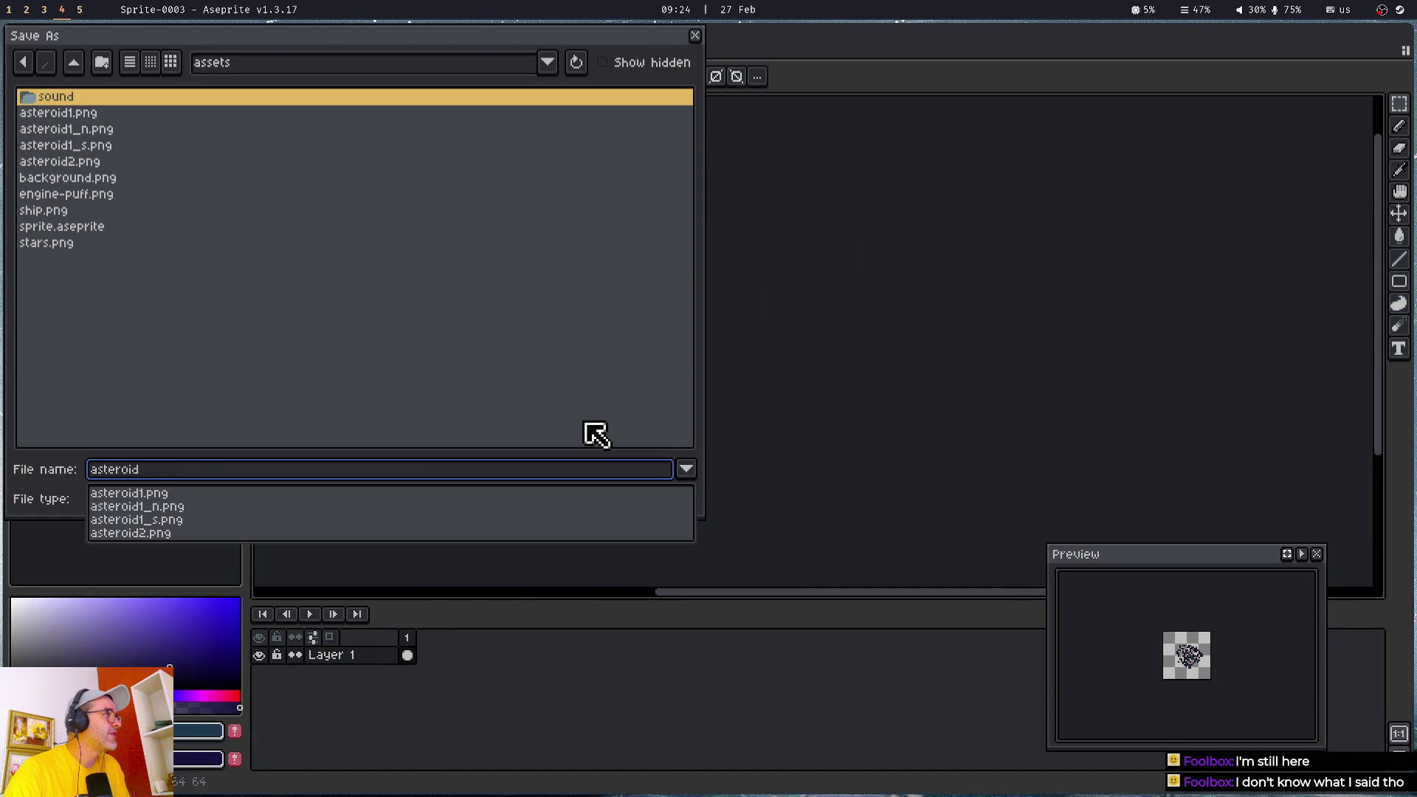
{"action": "type", "text": "3.png"}
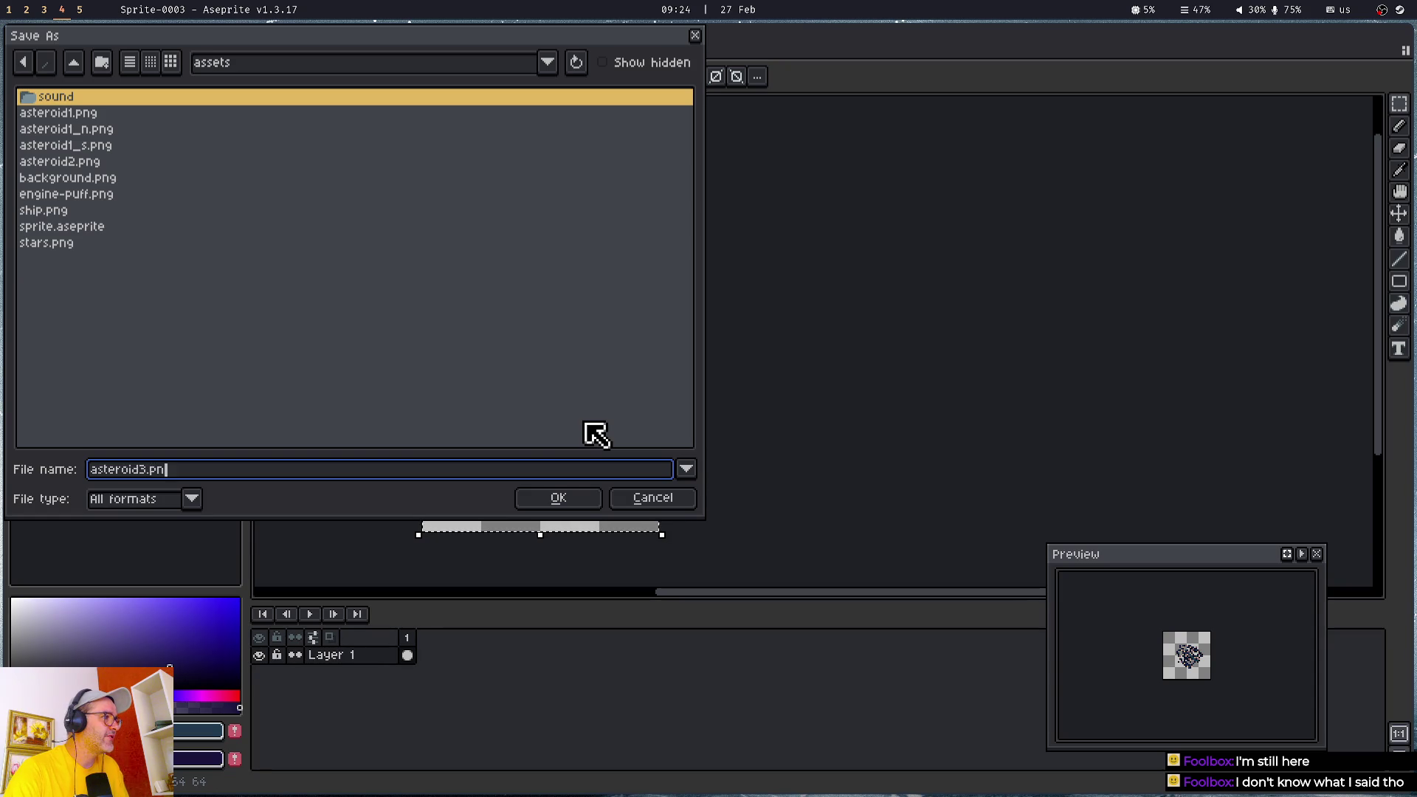
{"action": "key", "text": "Return"}
{"action": "key", "text": "ctrl+w"}
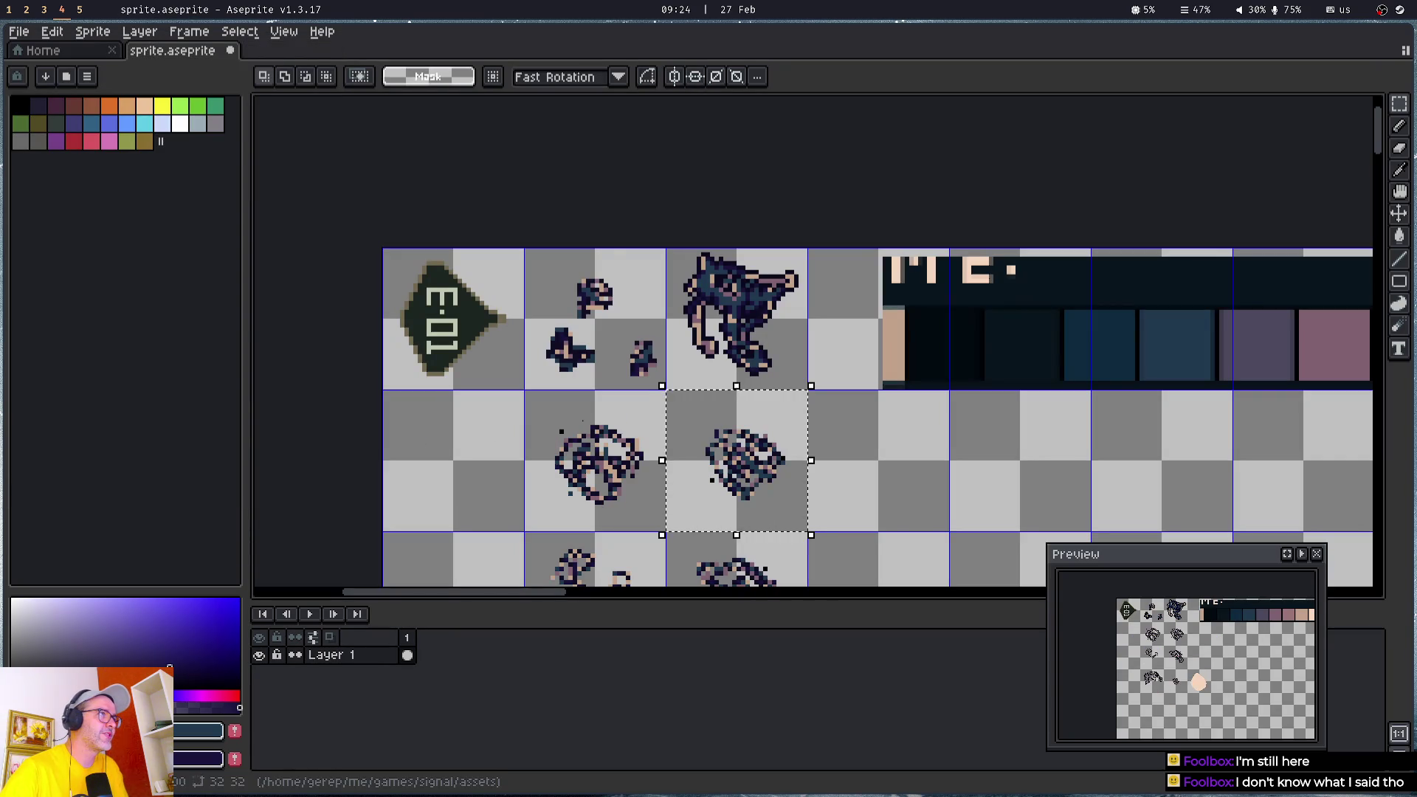
{"action": "scroll", "coordinate": [492, 169], "scroll_direction": "up", "scroll_amount": 2}
- Move the selection to the squiggly asteroid, paste it into a new sprite, and resize to 64x64
{"action": "left_click_drag", "start_coordinate": [447, 325], "coordinate": [544, 347]}
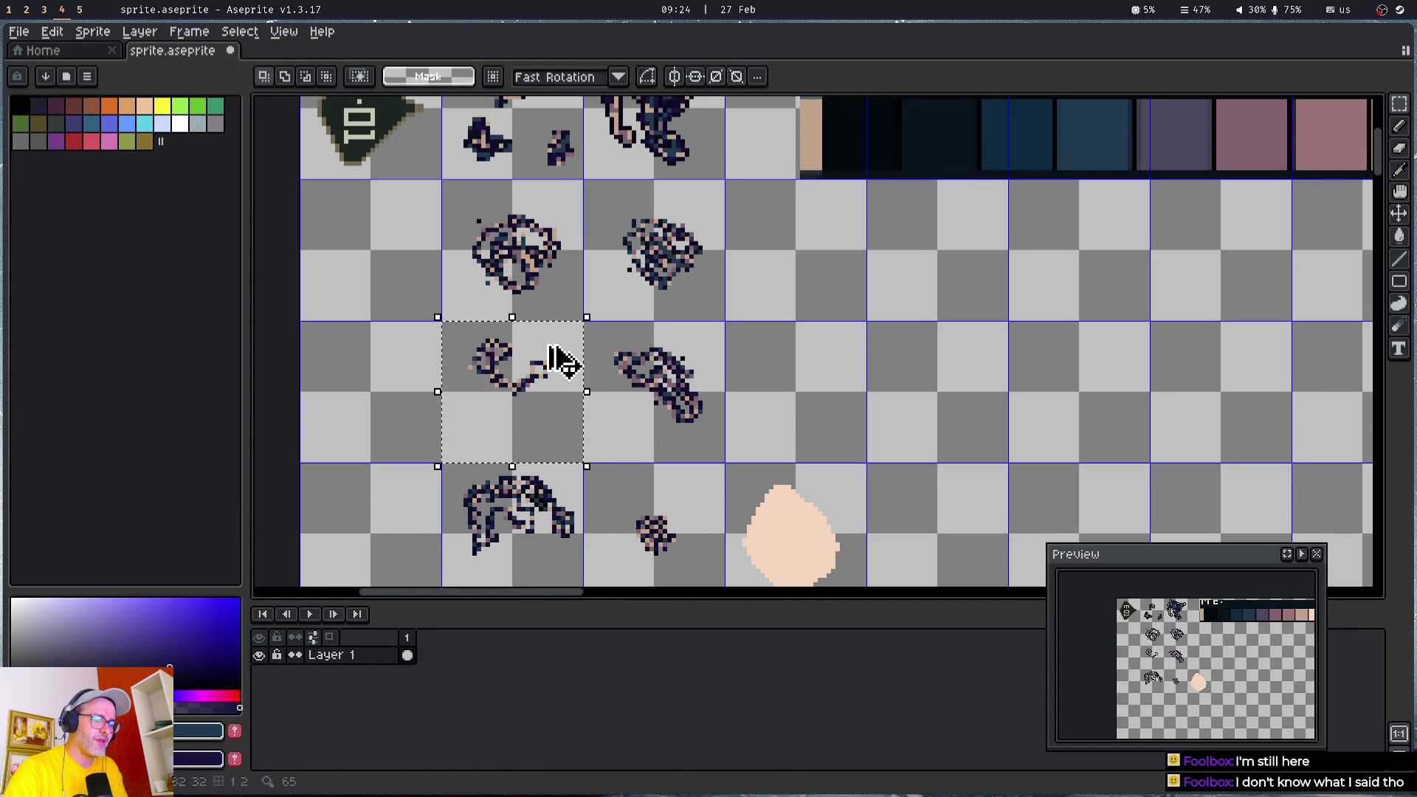
{"action": "key", "text": "ctrl+n"}
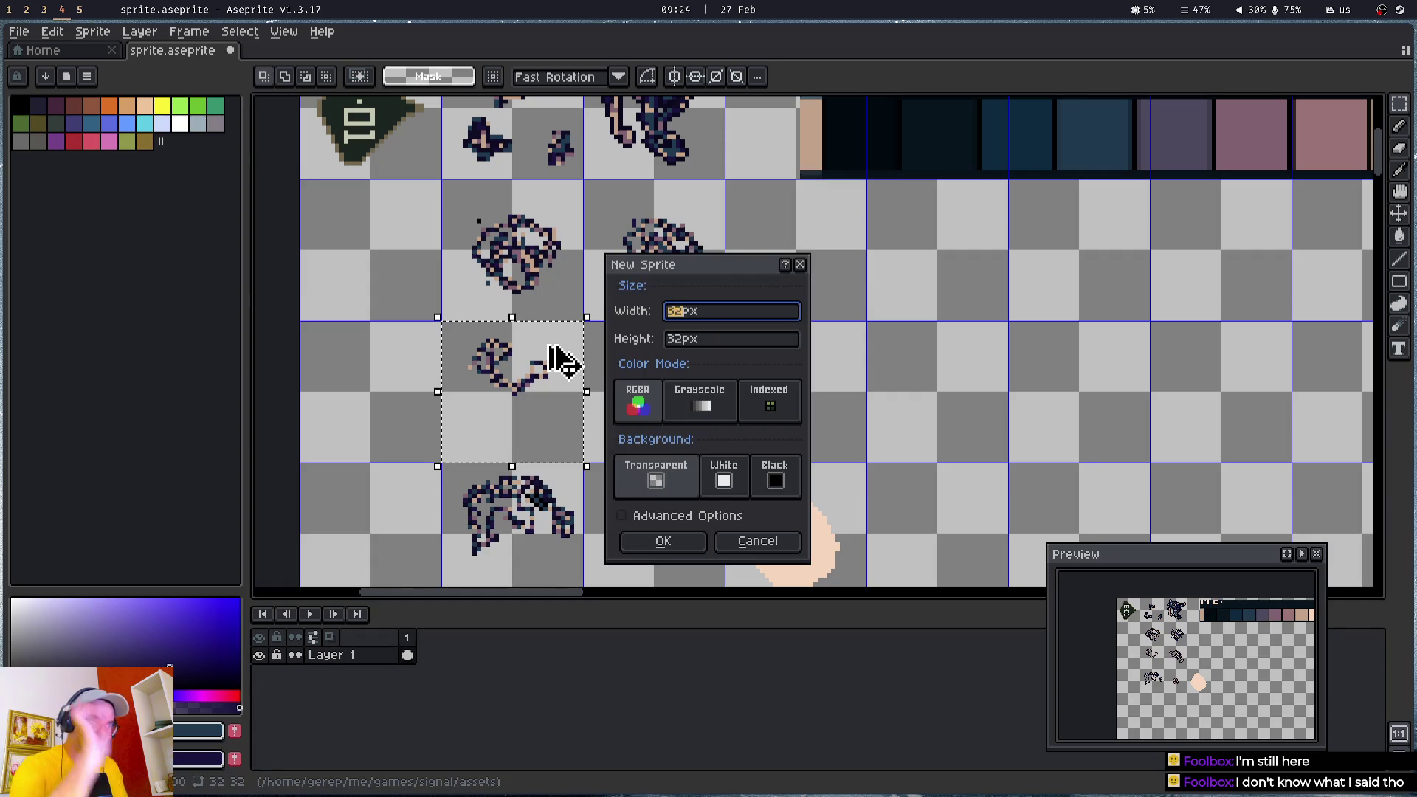
{"action": "key", "text": "Return"}
{"action": "key", "text": "ctrl+v"}
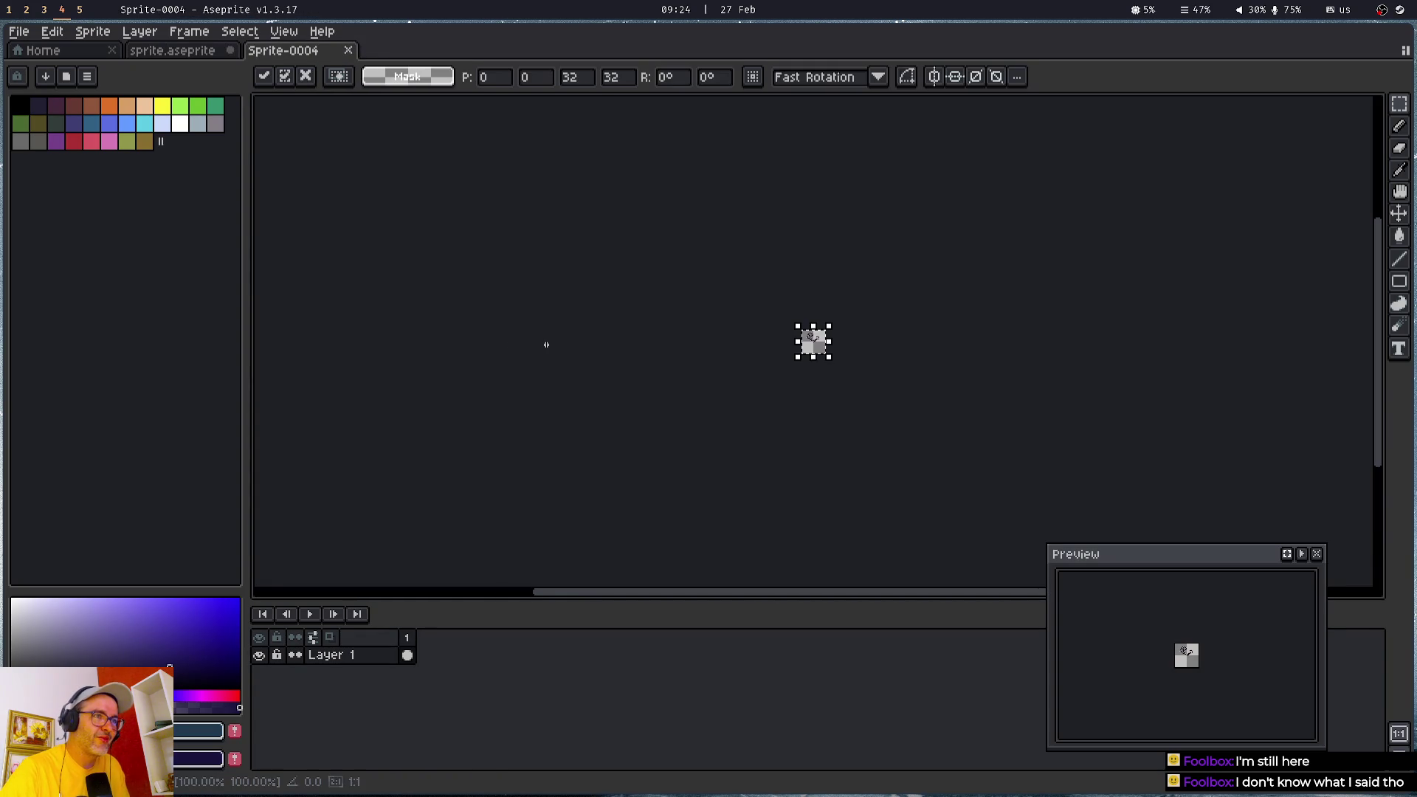
{"action": "key", "text": "ctrl+alt+i"}
{"action": "type", "text": "64"}
{"action": "key", "text": "Tab"}
{"action": "key", "text": "Return"}
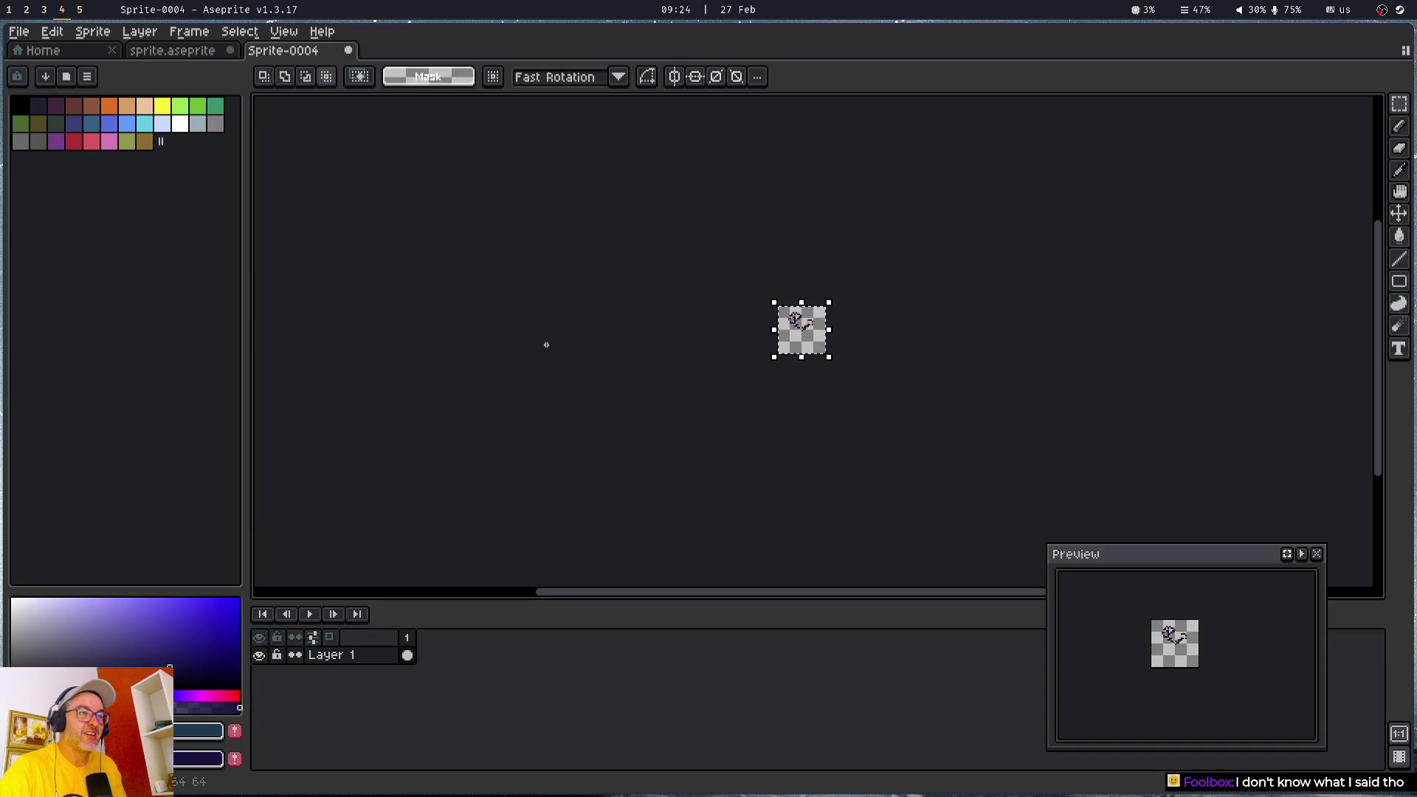
- Save the new sprite as asteroid4.png and close it
{"action": "key", "text": "ctrl+shift+s"}
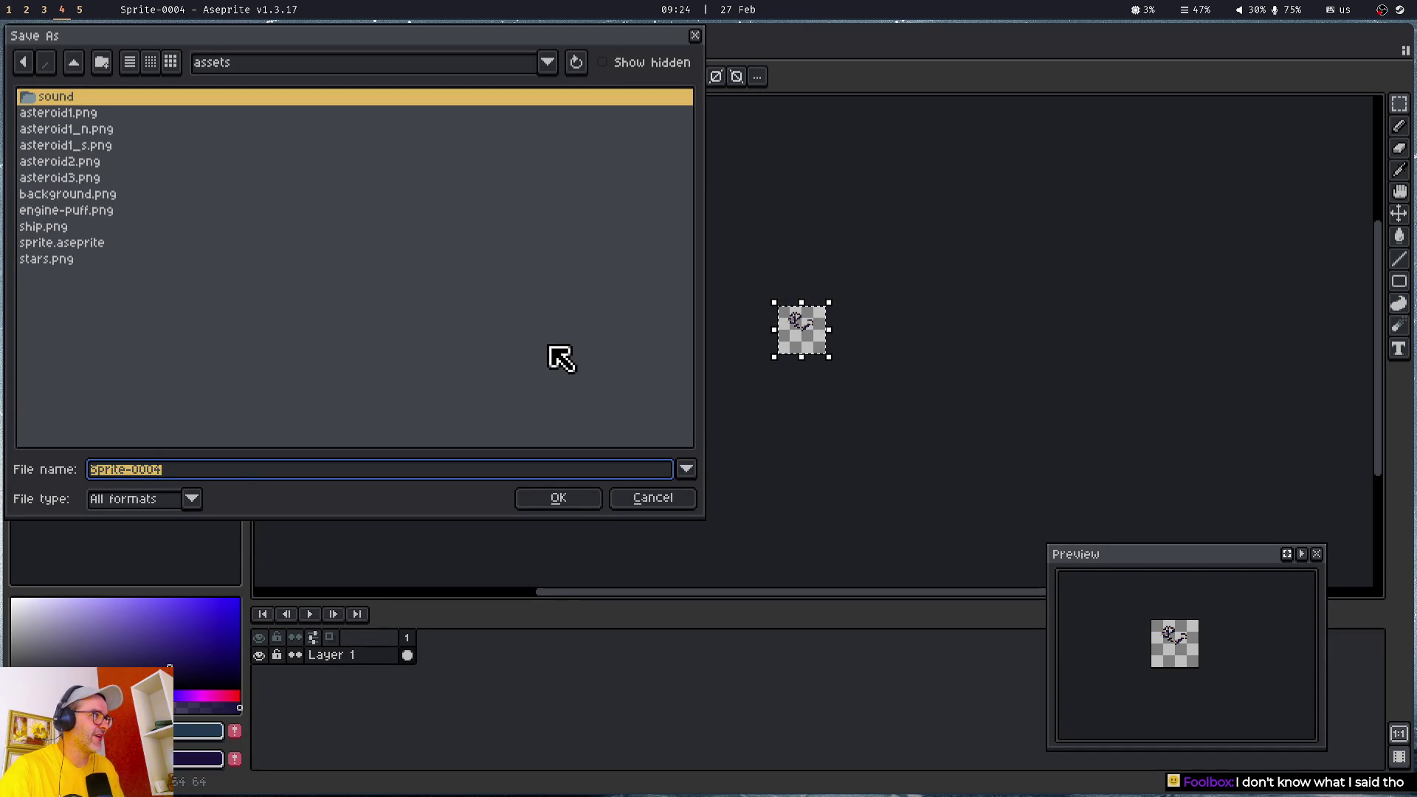
{"action": "type", "text": "aste"}
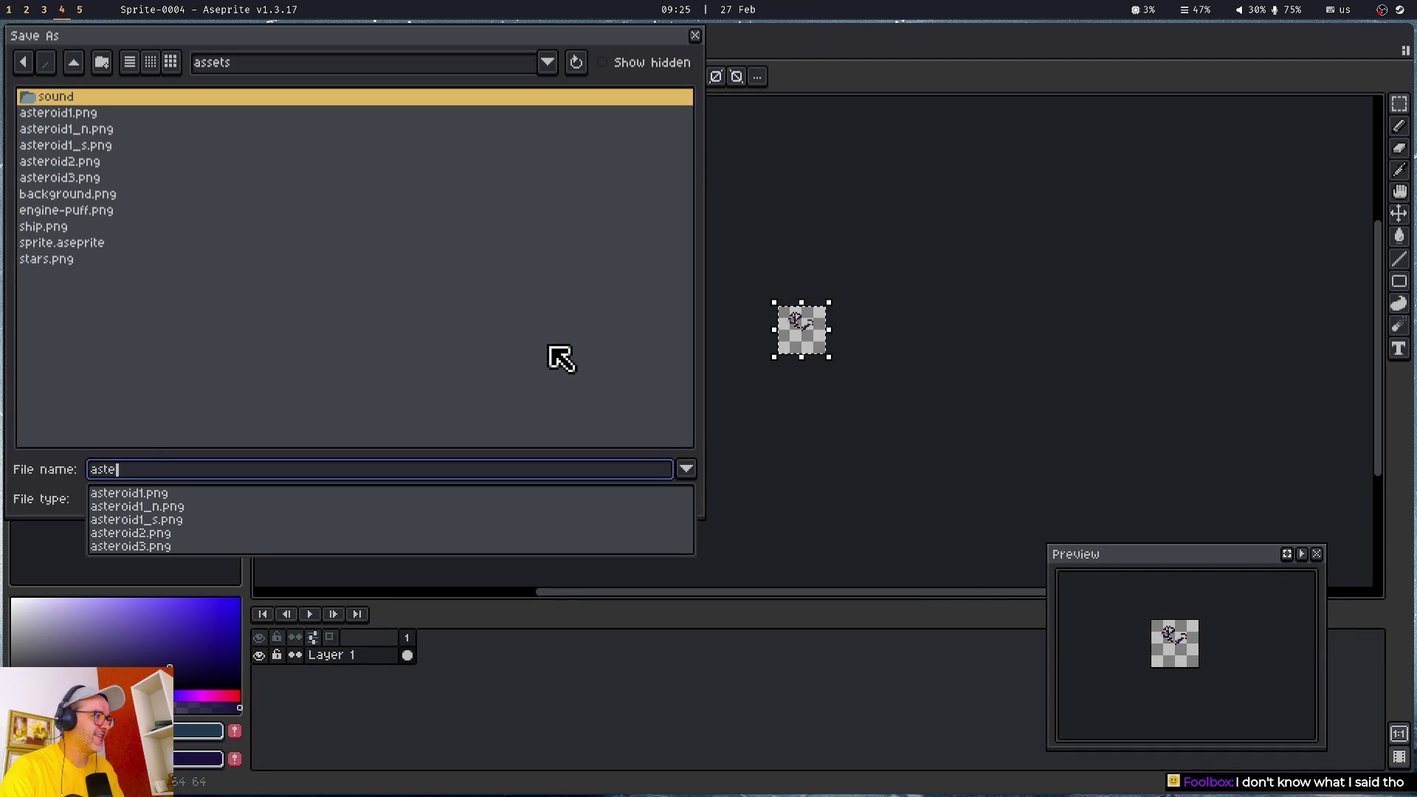
{"action": "type", "text": "roid"}
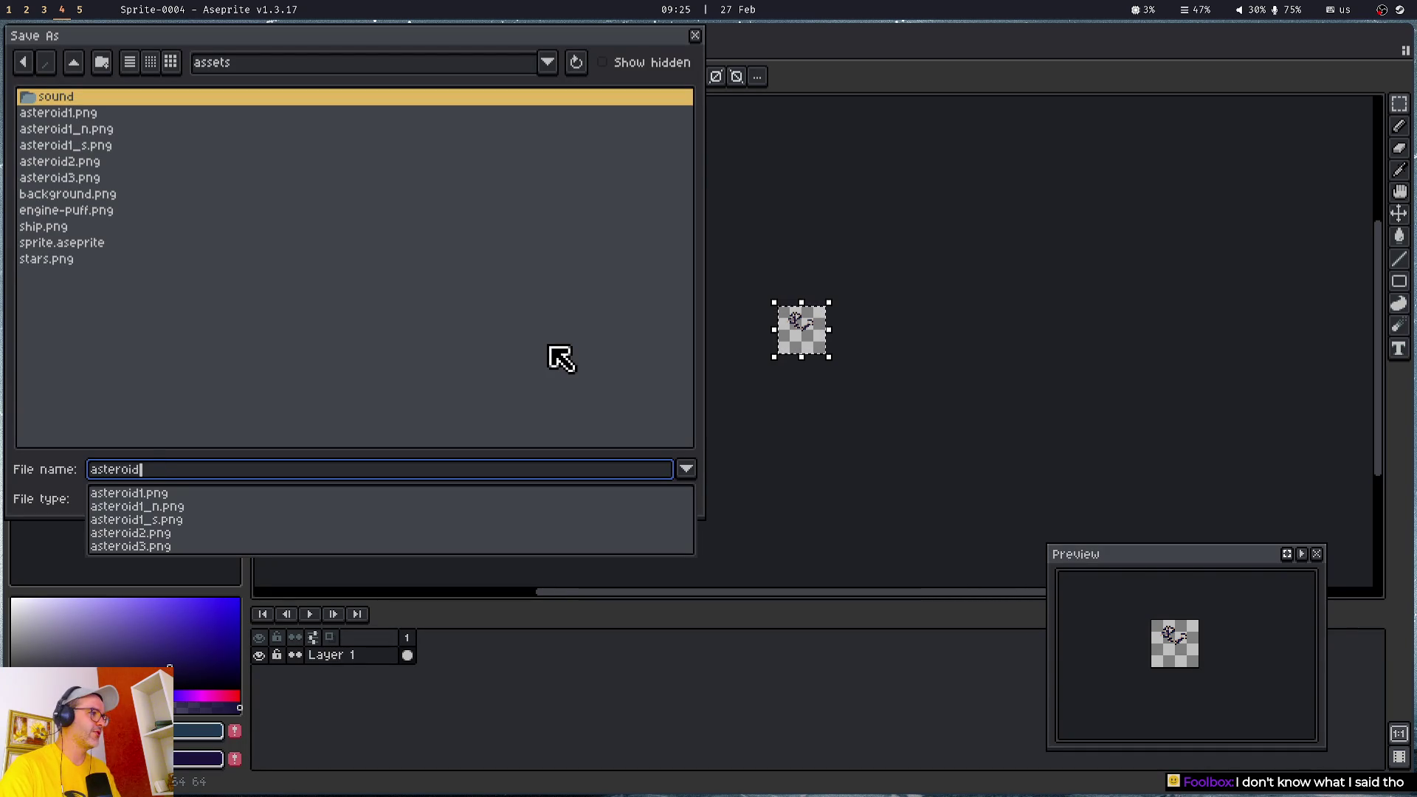
{"action": "type", "text": "4.png"}
{"action": "key", "text": "Return"}
{"action": "key", "text": "ctrl+w"}
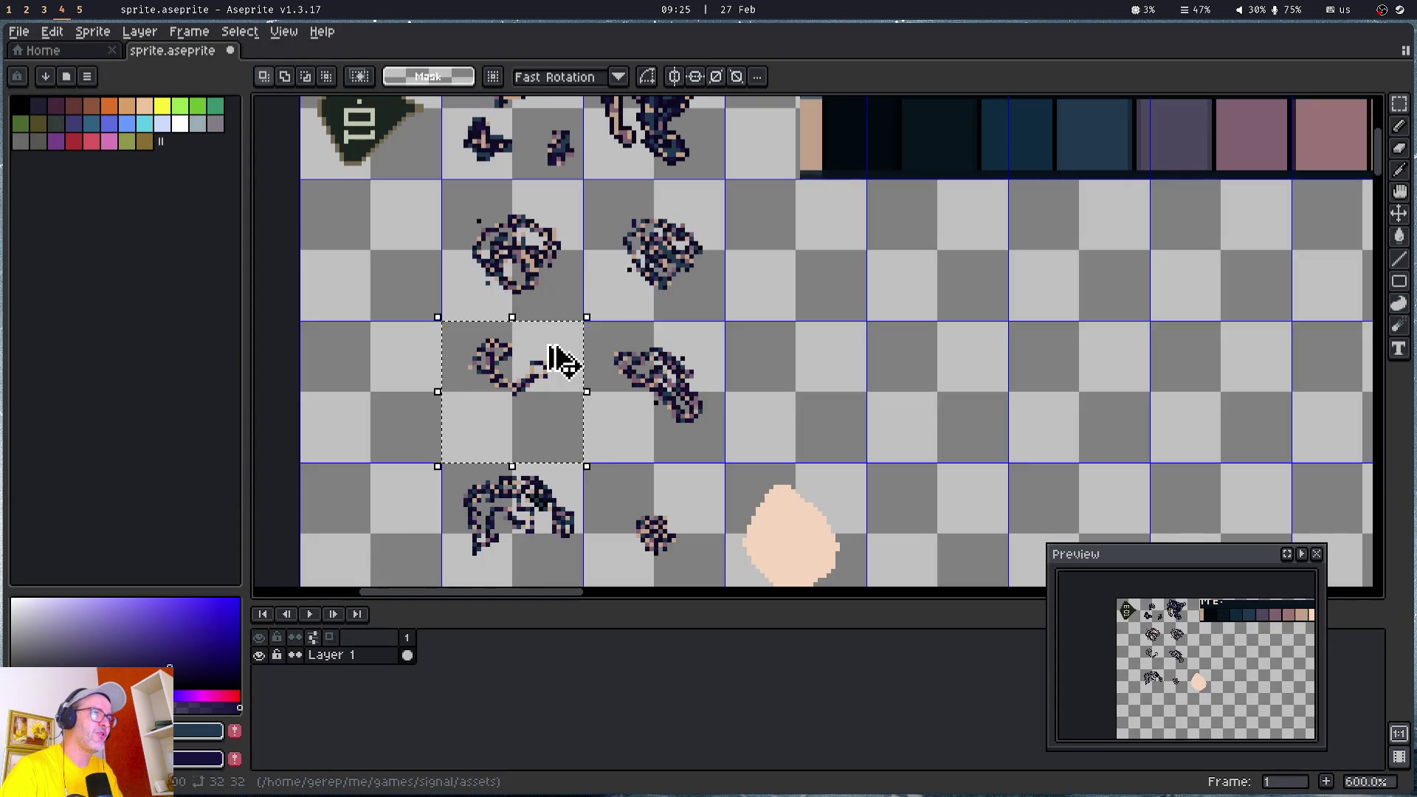
- Shift the selection one cell right and paste that asteroid into a new sprite resized to 64x64
{"action": "left_click_drag", "start_coordinate": [617, 420], "coordinate": [632, 443]}
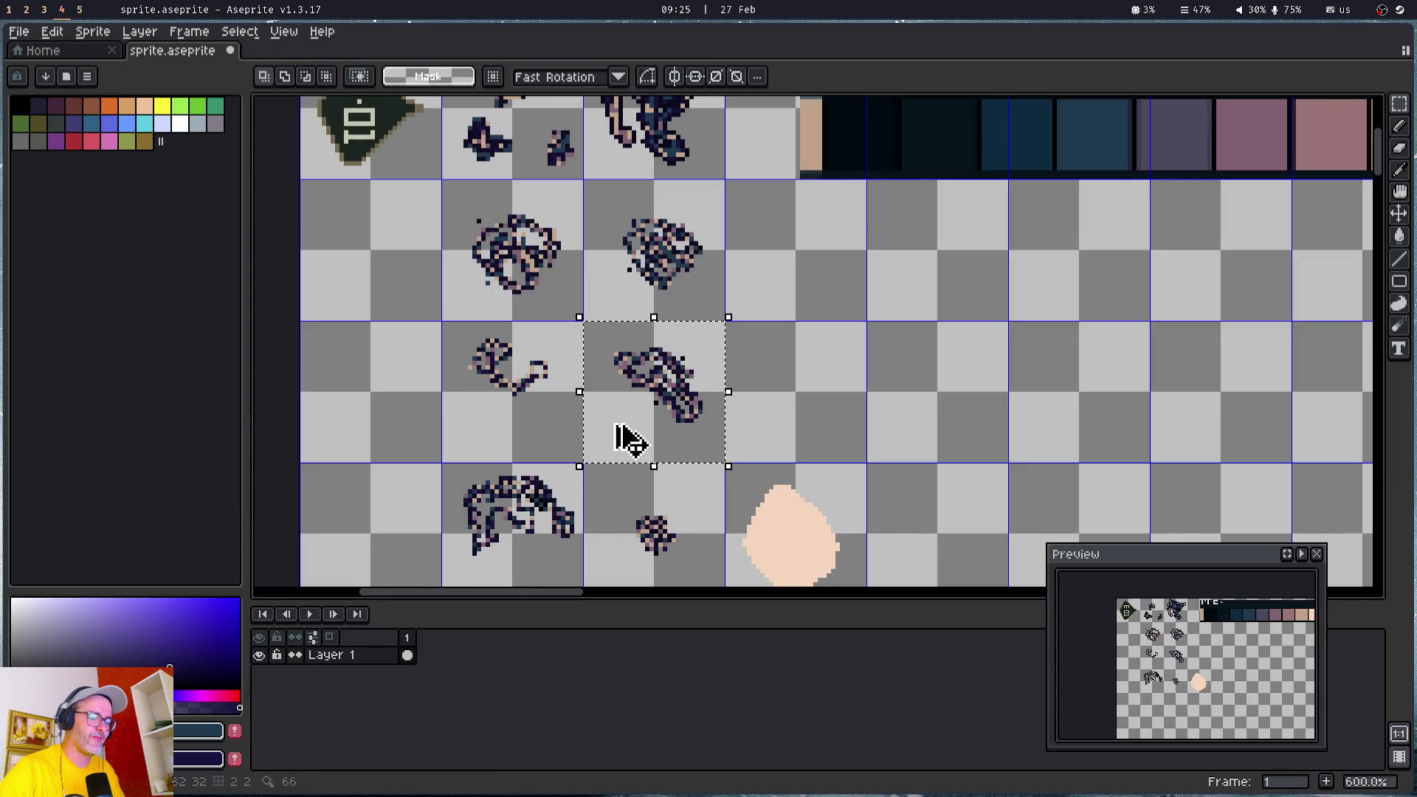
{"action": "key", "text": "ctrl+n"}
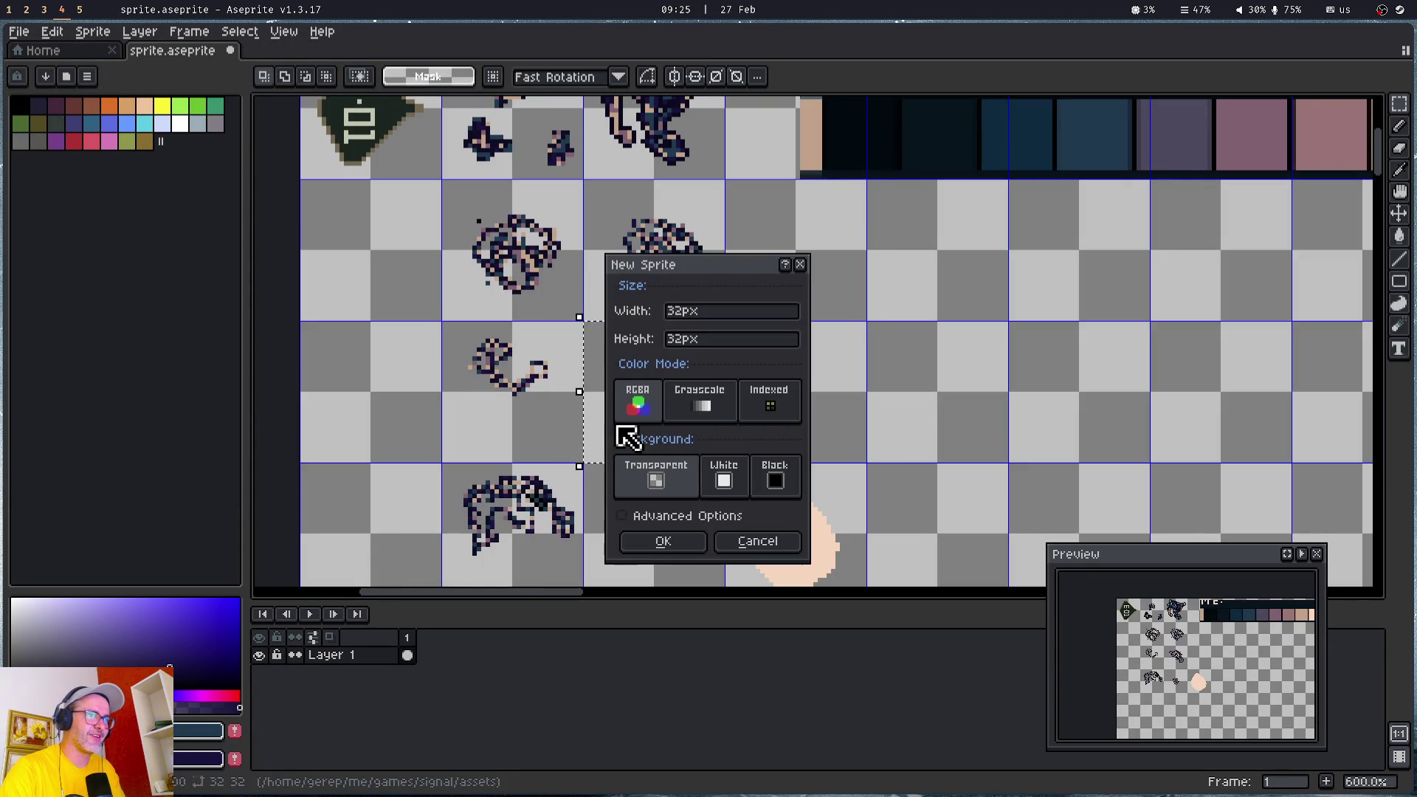
{"action": "key", "text": "Return"}
{"action": "key", "text": "ctrl+v"}
{"action": "key", "text": "ctrl+alt+i"}
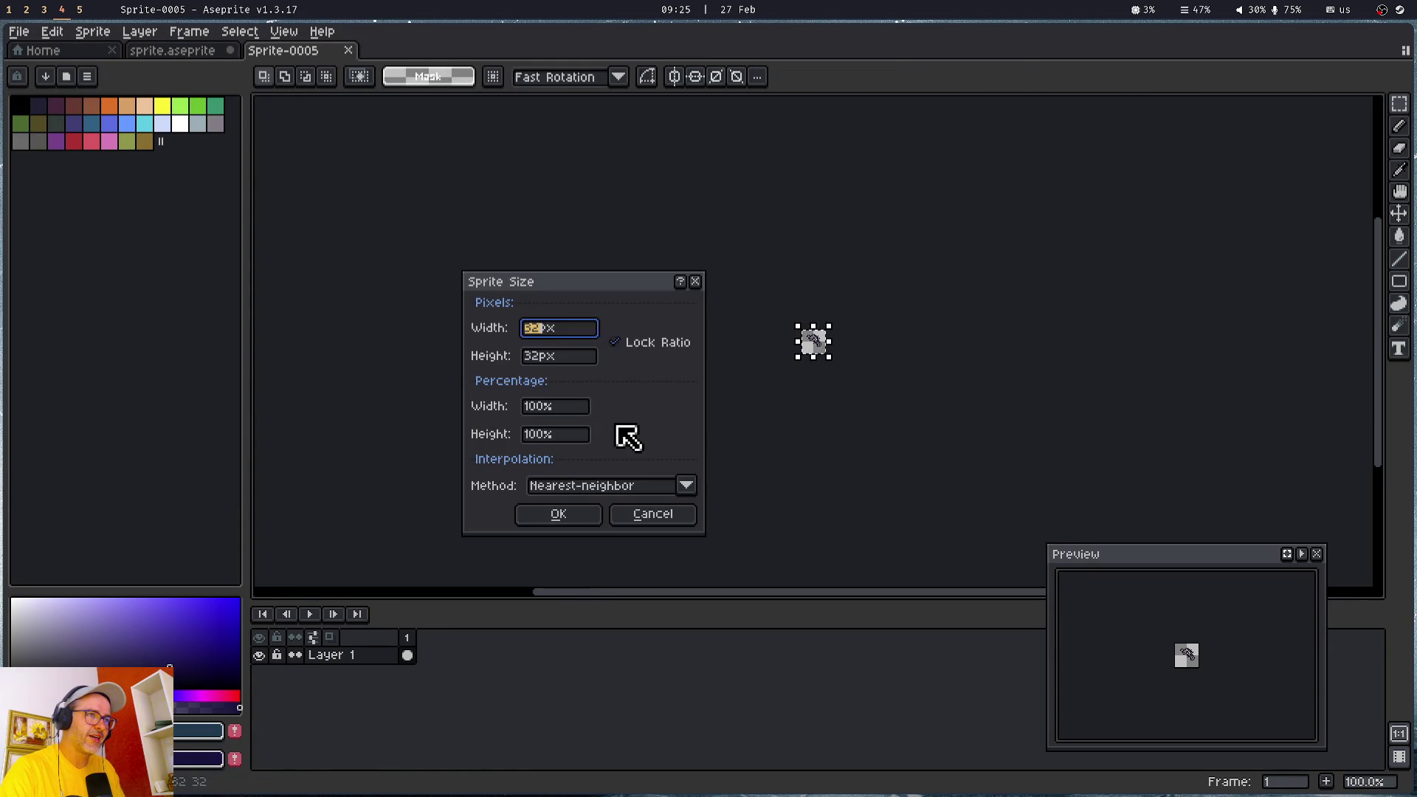
{"action": "type", "text": "64"}
{"action": "key", "text": "Tab"}
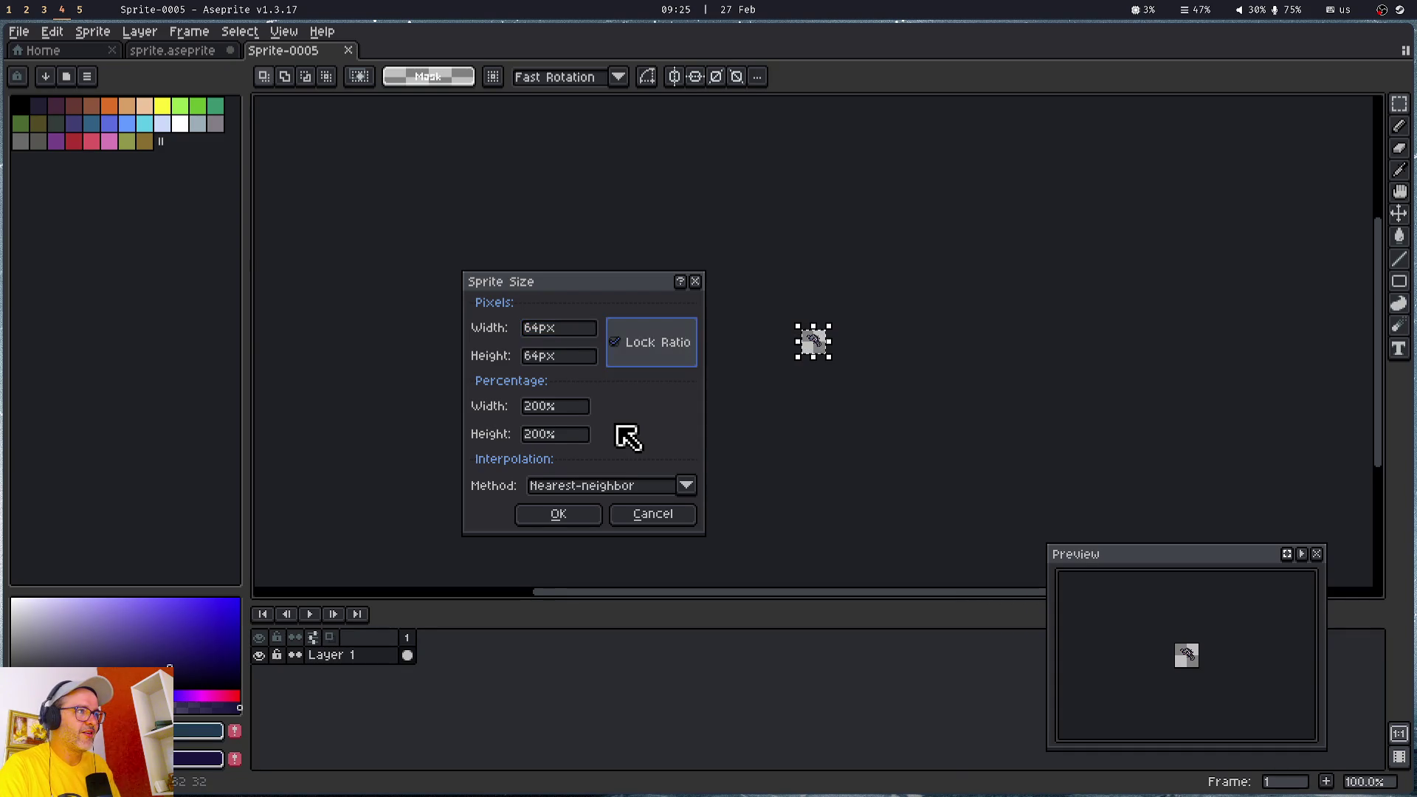
{"action": "key", "text": "Return"}
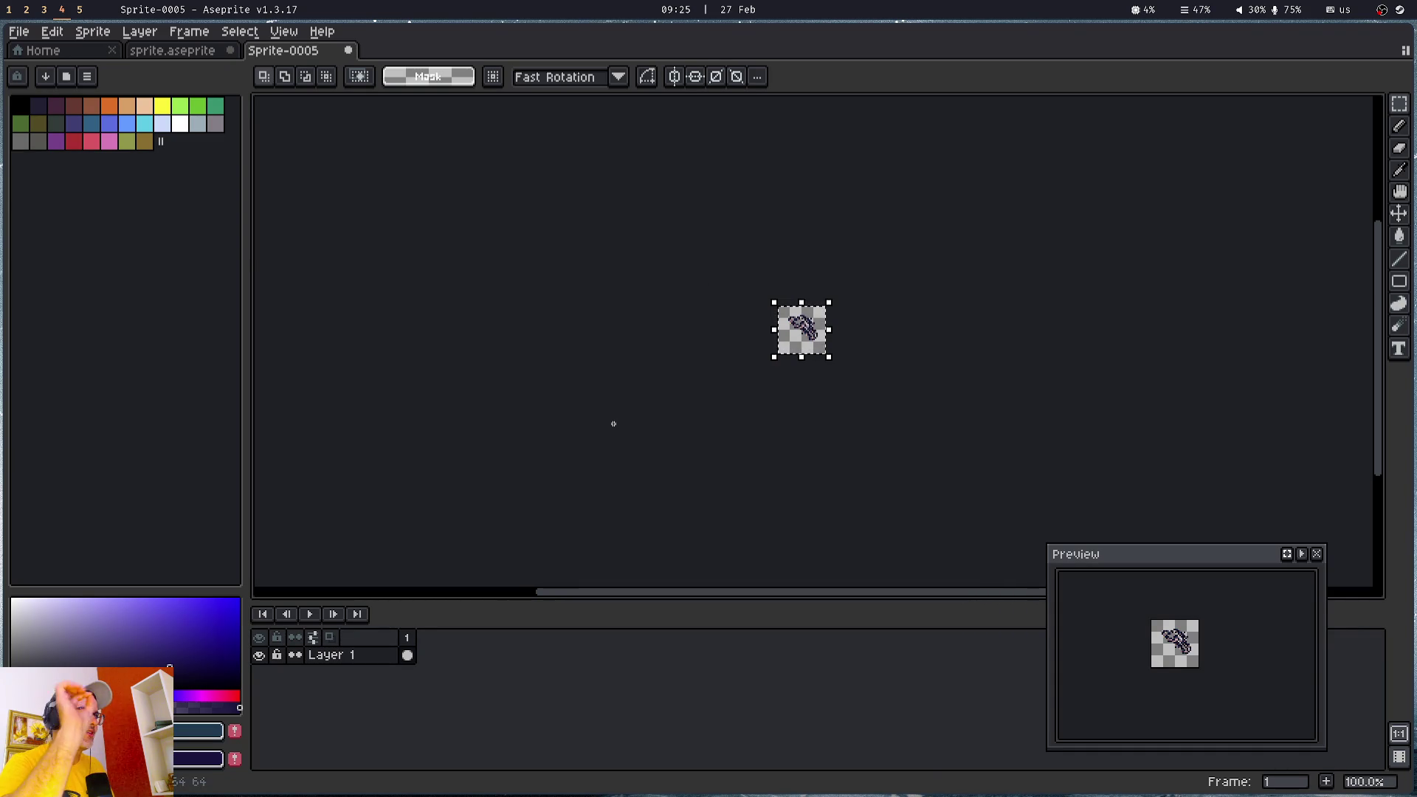
- Save it as asteroid5.png and close the document
{"action": "key", "text": "ctrl+shift+s"}
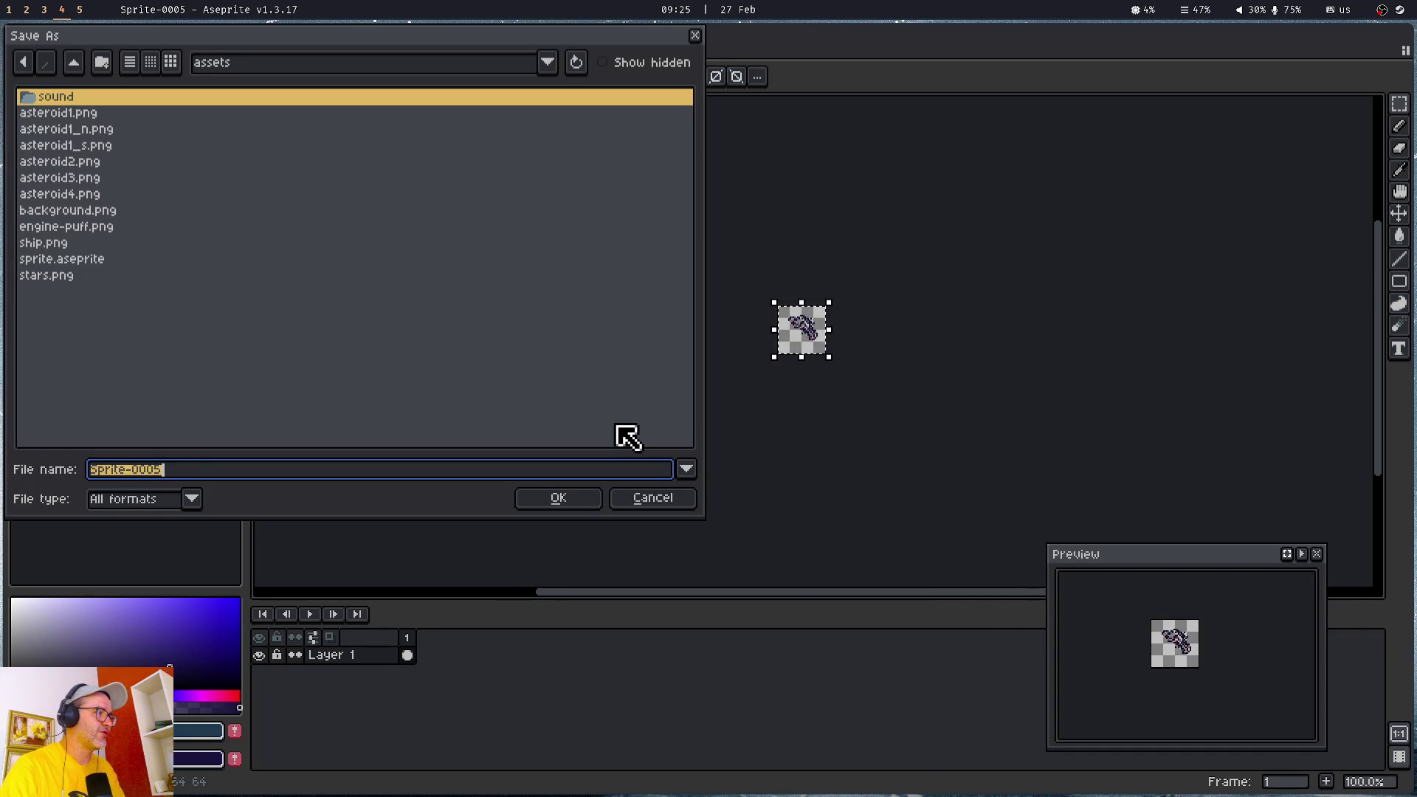
{"action": "type", "text": "aste"}
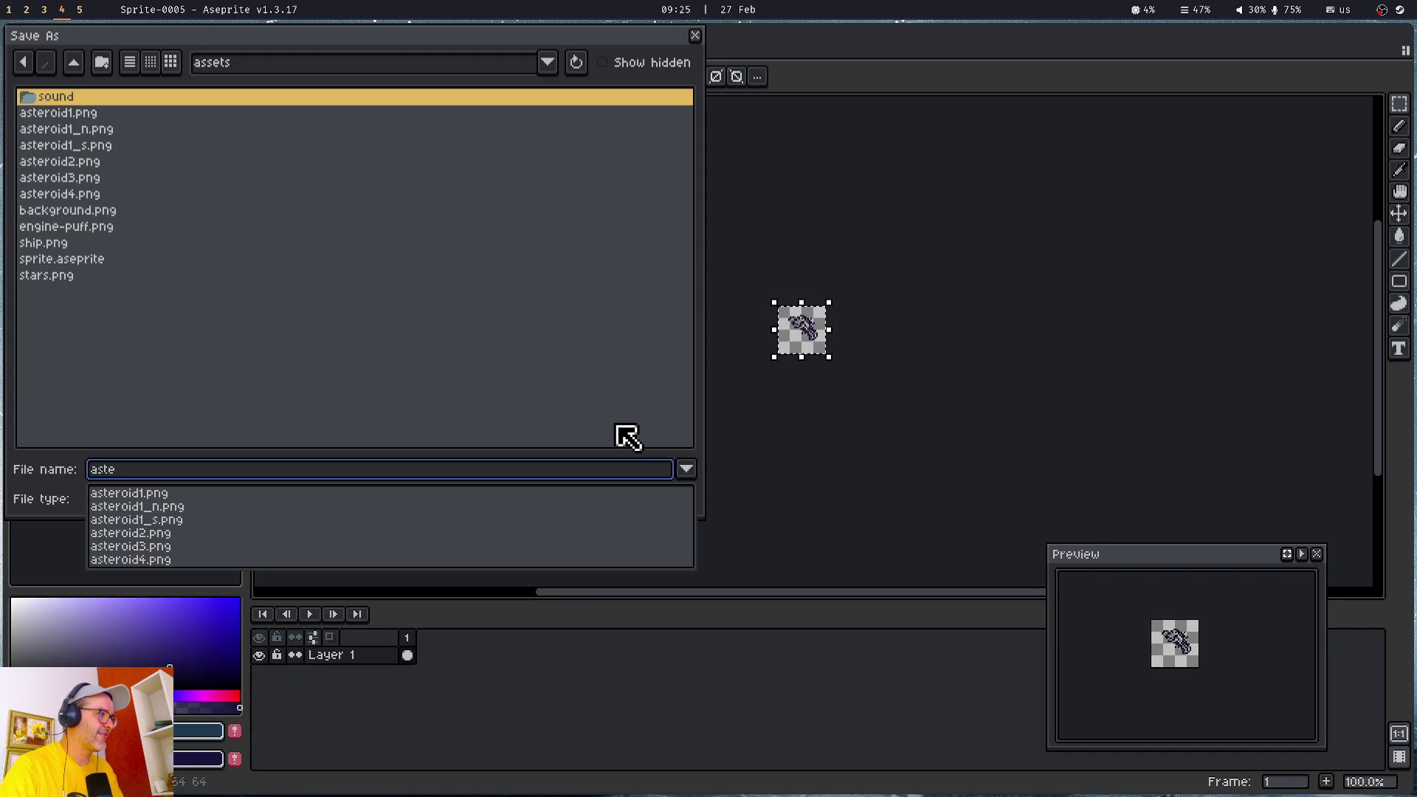
{"action": "type", "text": "roid"}
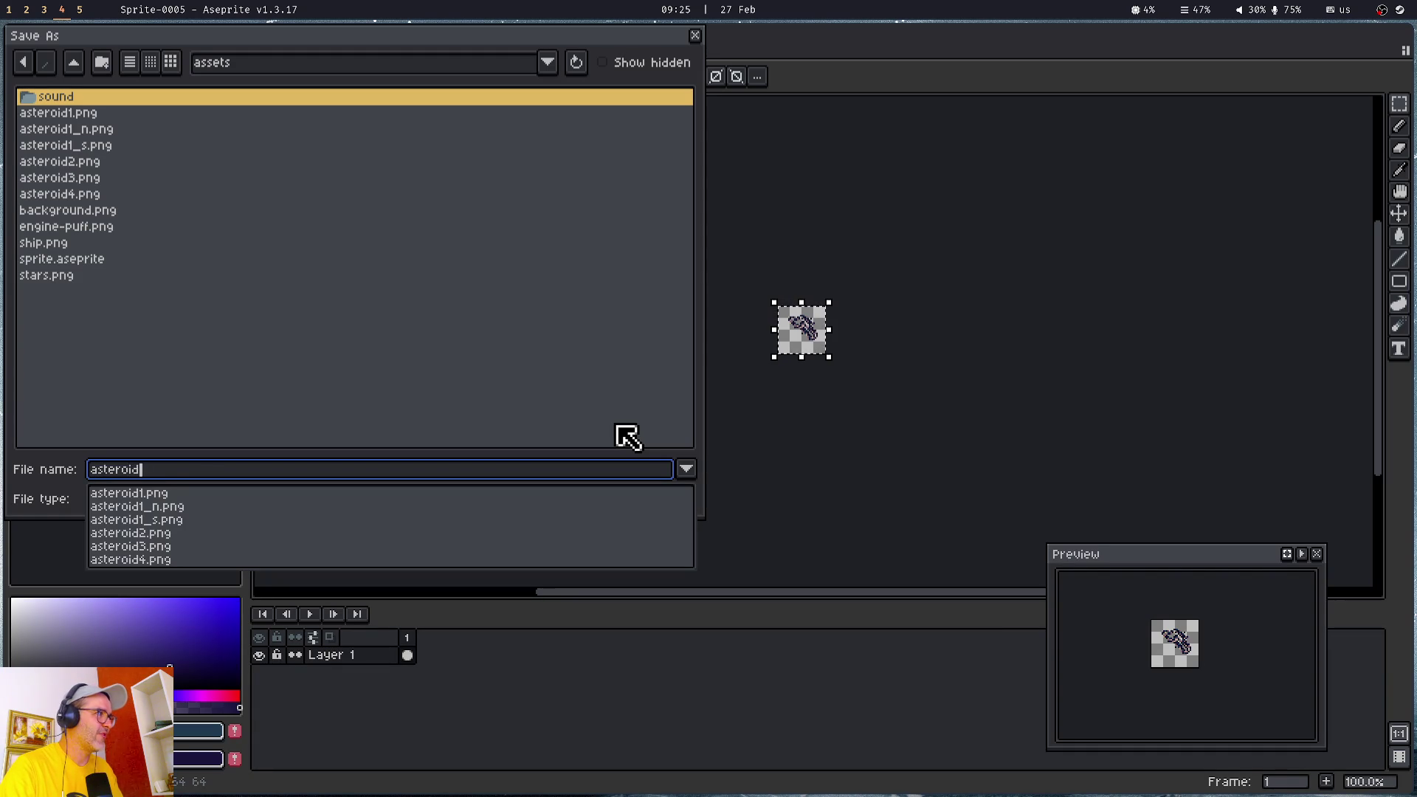
{"action": "type", "text": "5.png"}
{"action": "key", "text": "Return"}
{"action": "key", "text": "ctrl+w"}
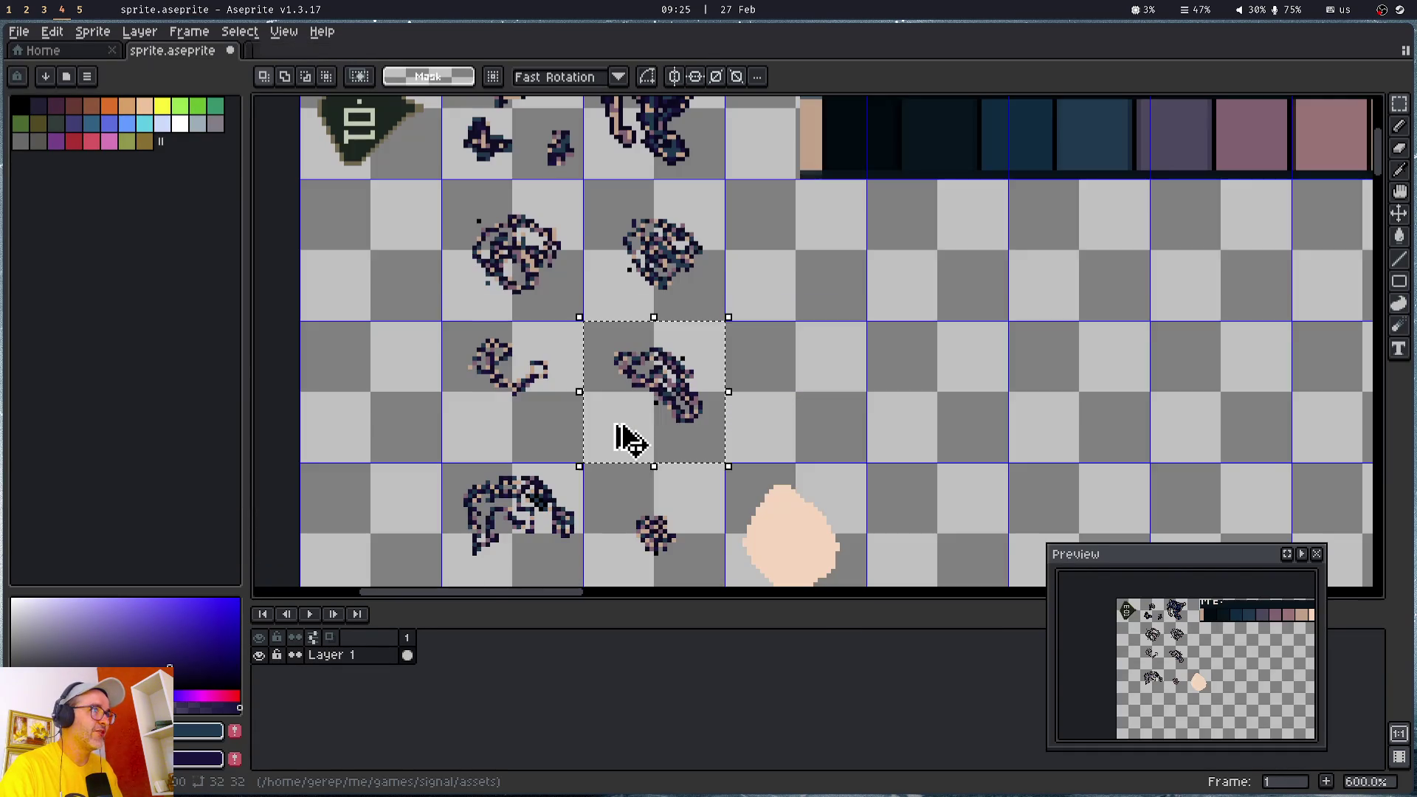
- Select the large bottom-row asteroid, paste it into a new 32x32 sprite, and enlarge to 64x64
{"action": "mouse_move", "coordinate": [626, 440]}
{"action": "left_mouse_down"}
{"action": "mouse_move", "coordinate": [550, 516]}
{"action": "mouse_move", "coordinate": [558, 526]}
{"action": "left_mouse_up"}
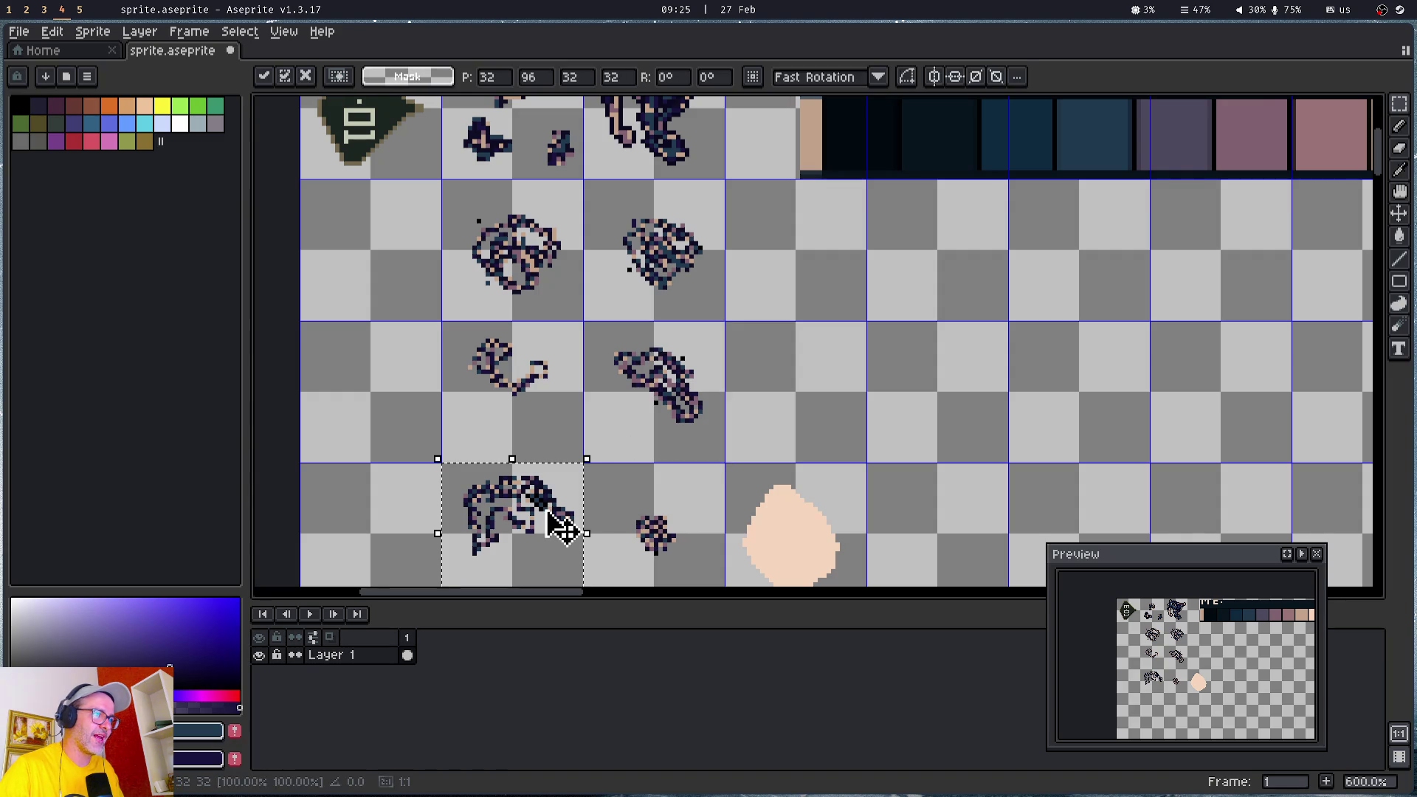
{"action": "key", "text": "ctrl+n"}
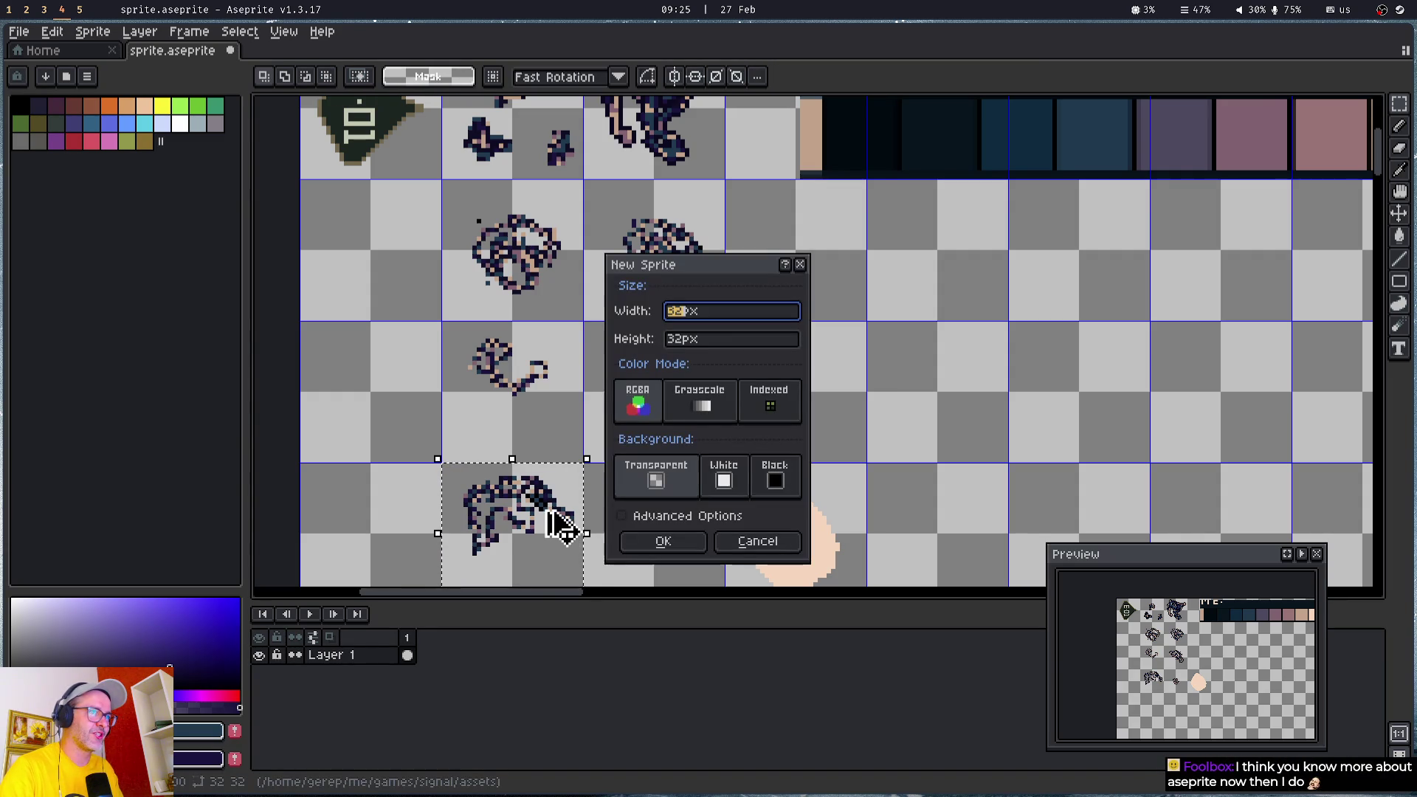
{"action": "key", "text": "Return"}
{"action": "key", "text": "ctrl+v"}
{"action": "key", "text": "ctrl+alt+i"}
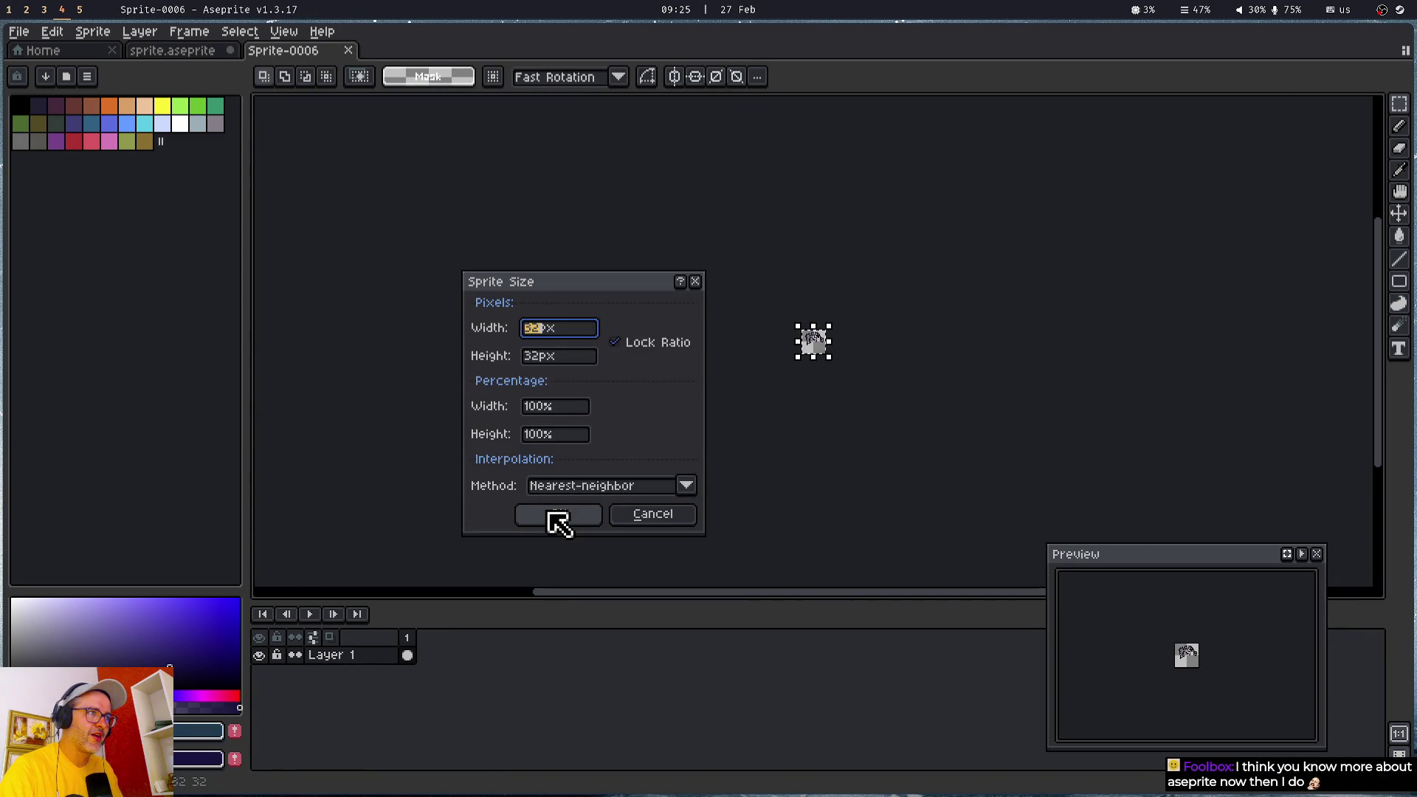
{"action": "type", "text": "64"}
{"action": "key", "text": "Tab"}
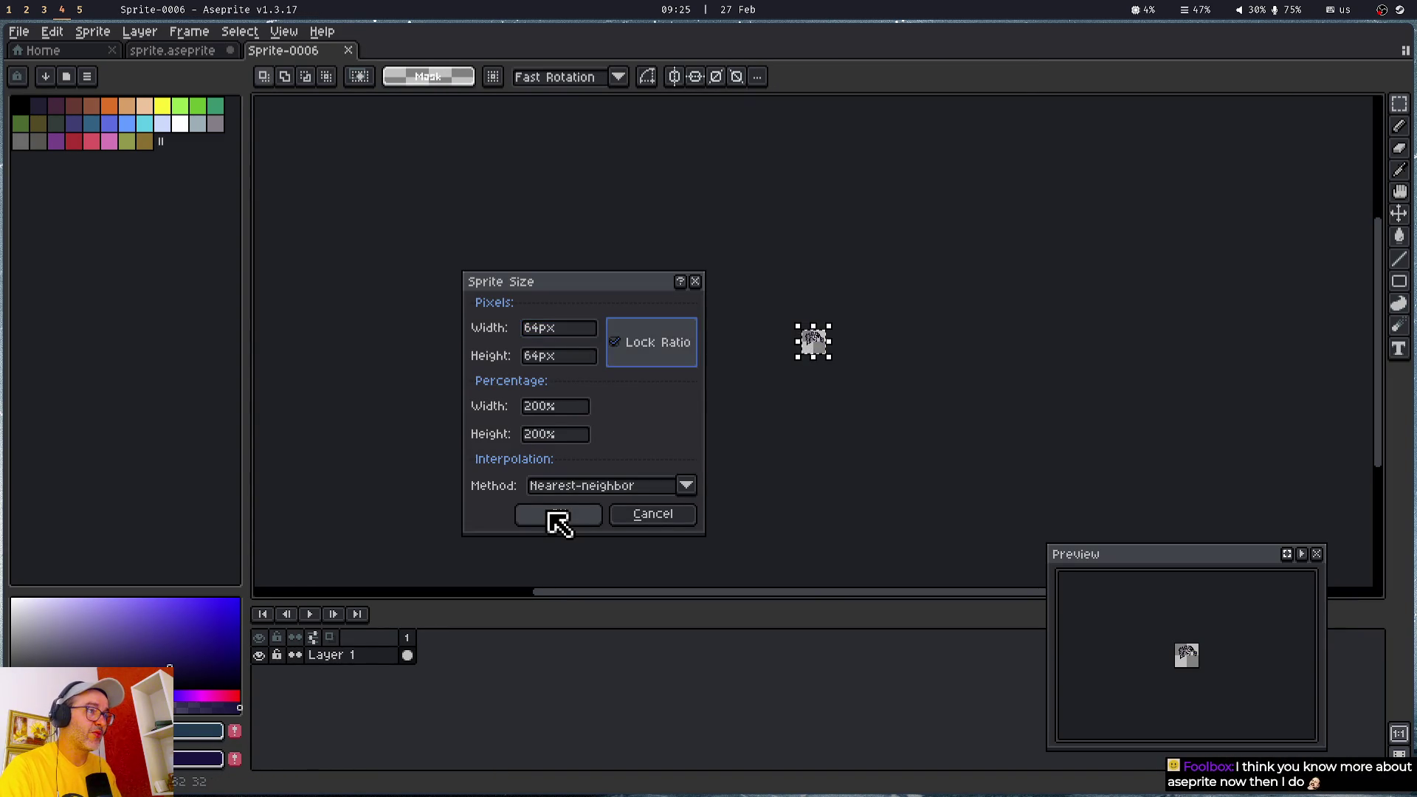
{"action": "left_click", "coordinate": [557, 515]}
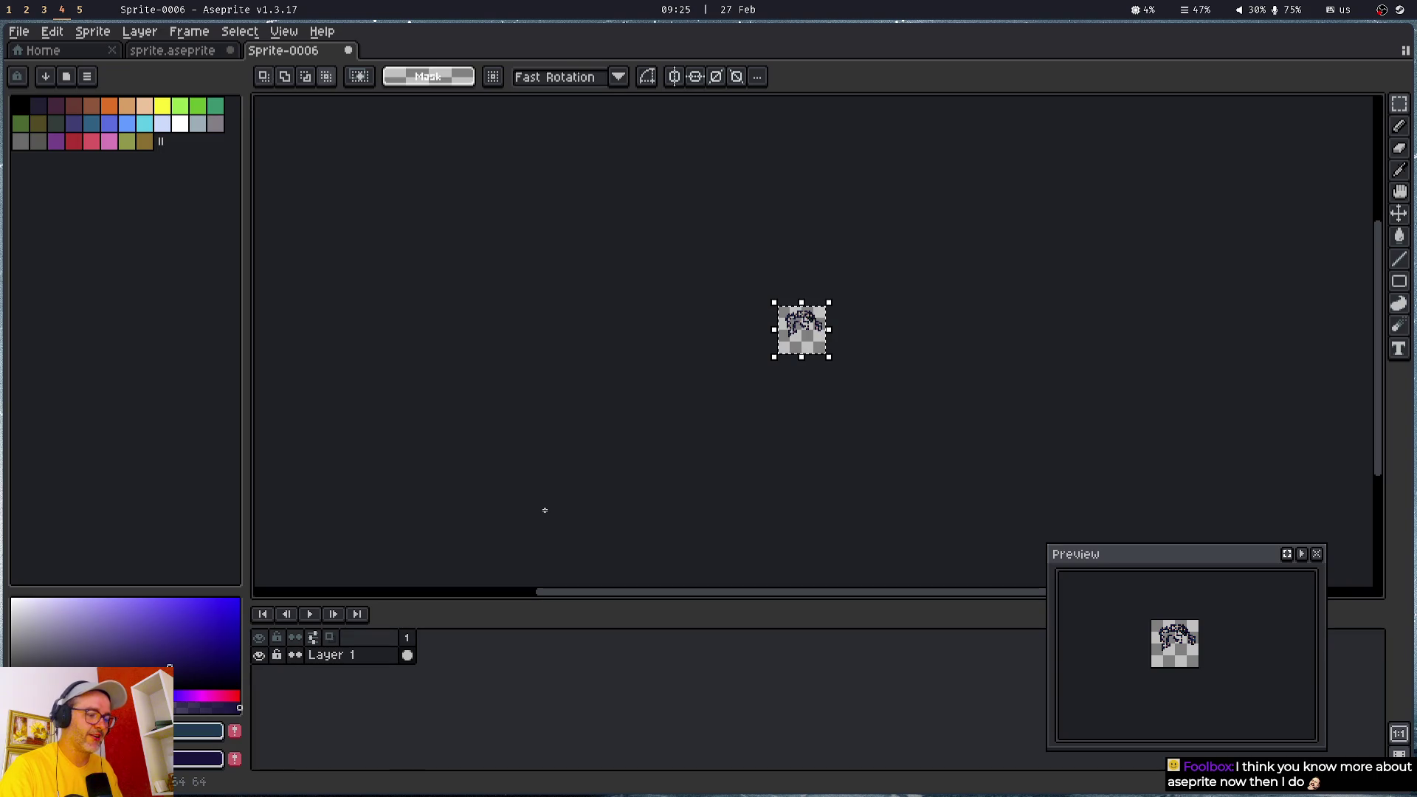
- Save the enlarged image as asteroid6.png and close it
{"action": "key", "text": "ctrl+s"}
{"action": "type", "text": "aste"}
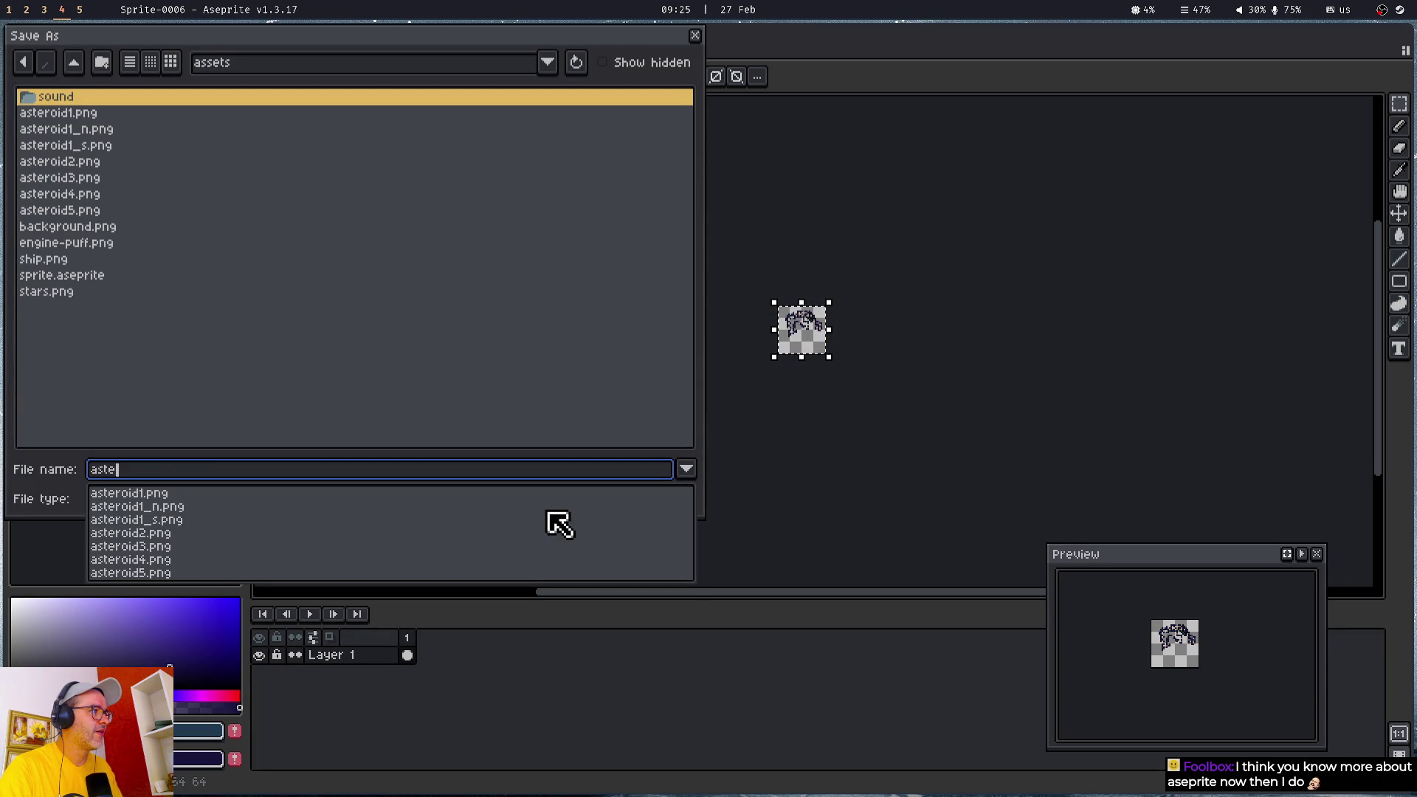
{"action": "type", "text": "roid6.png"}
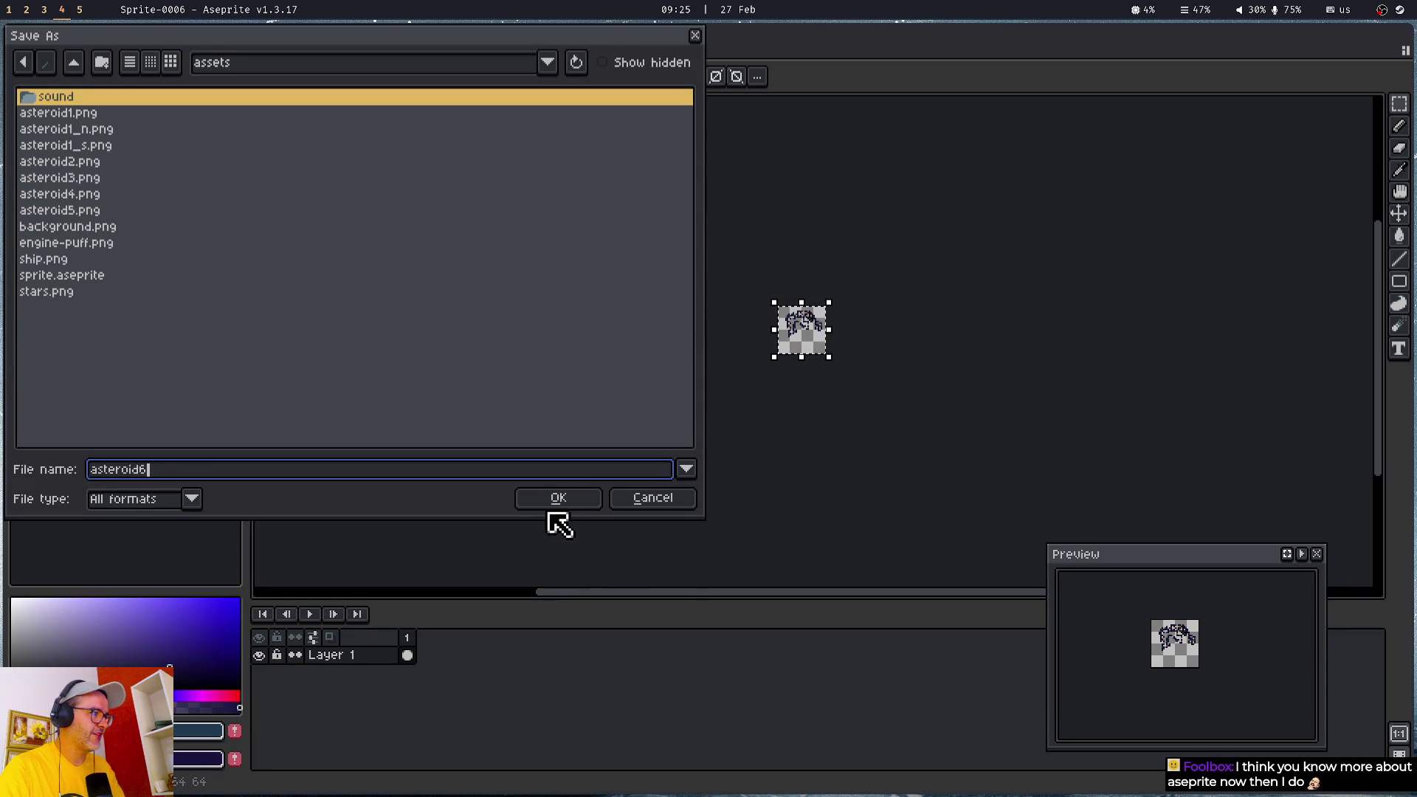
{"action": "left_click", "coordinate": [546, 507]}
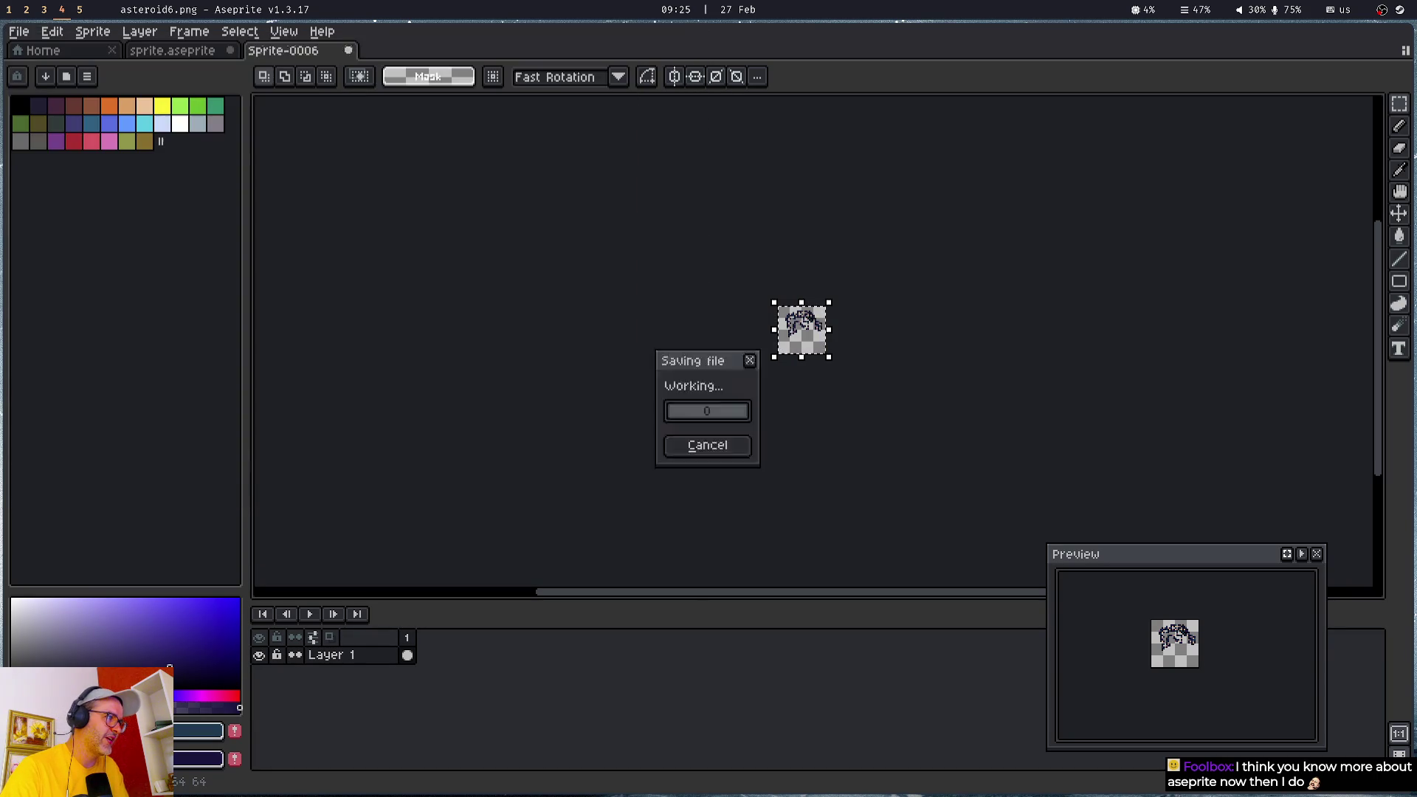
{"action": "key", "text": "ctrl+w"}
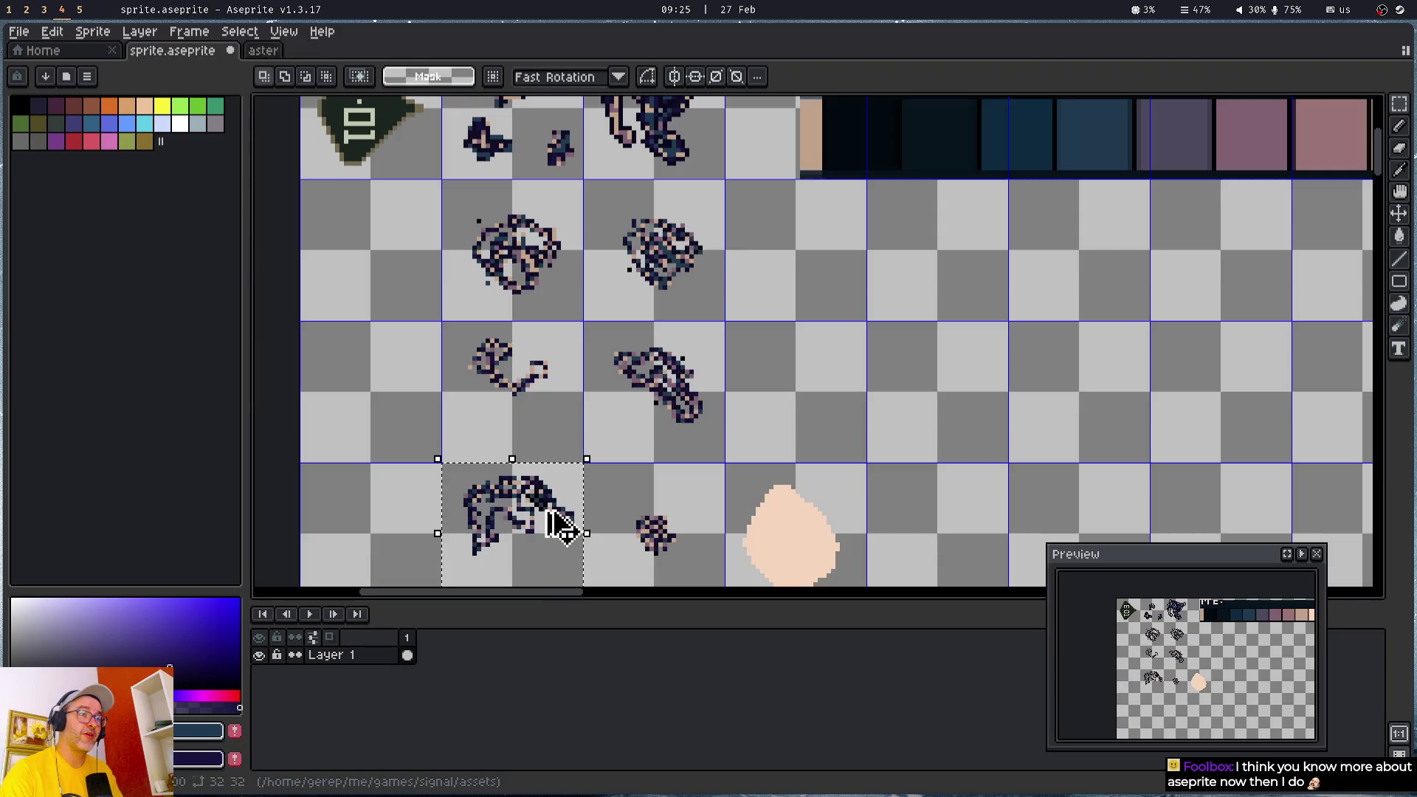
- Copy the small asteroid in the next cell into a new sprite resized to 64x64
{"action": "left_click_drag", "start_coordinate": [601, 513], "coordinate": [623, 490]}
{"action": "key", "text": "ctrl+c"}
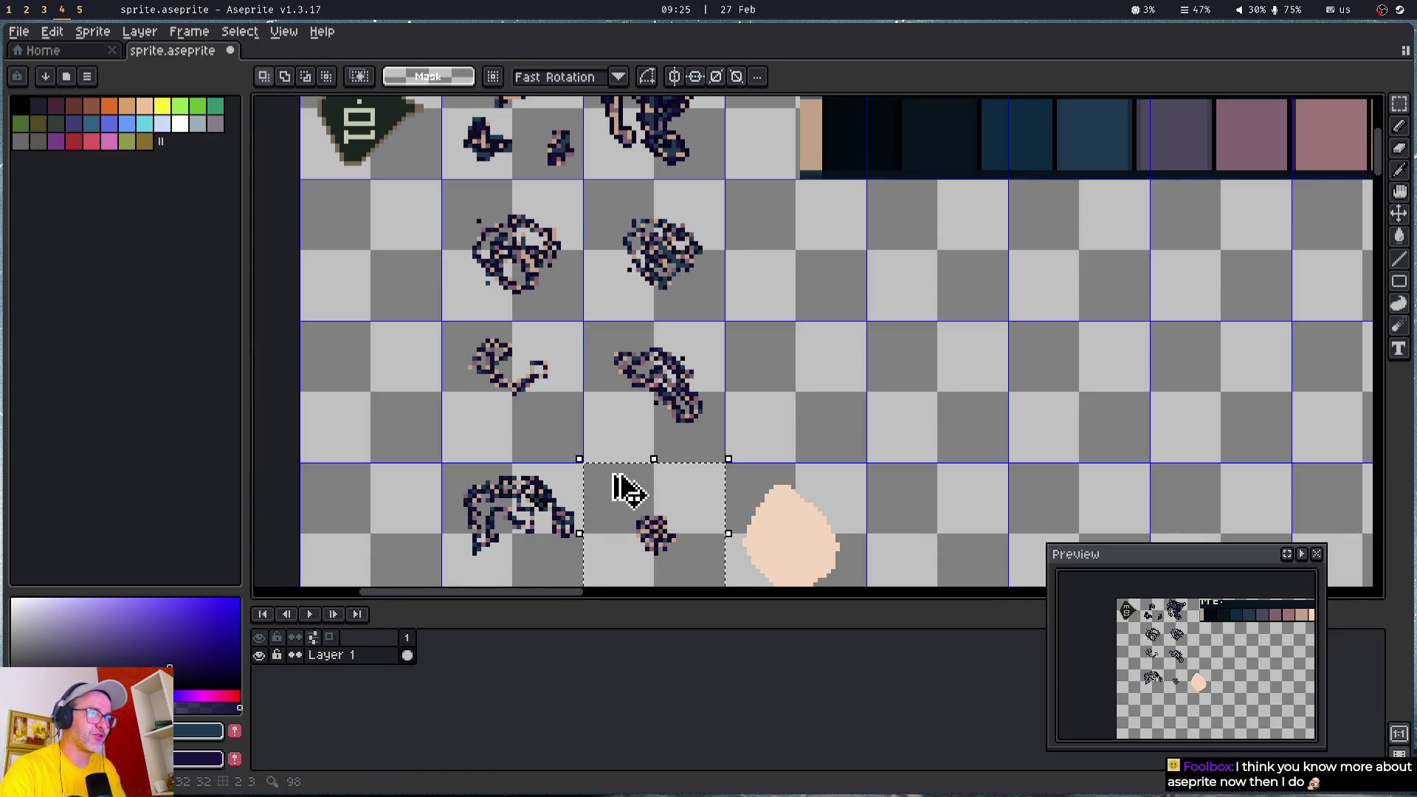
{"action": "key", "text": "ctrl+n"}
{"action": "key", "text": "Return"}
{"action": "key", "text": "ctrl+v"}
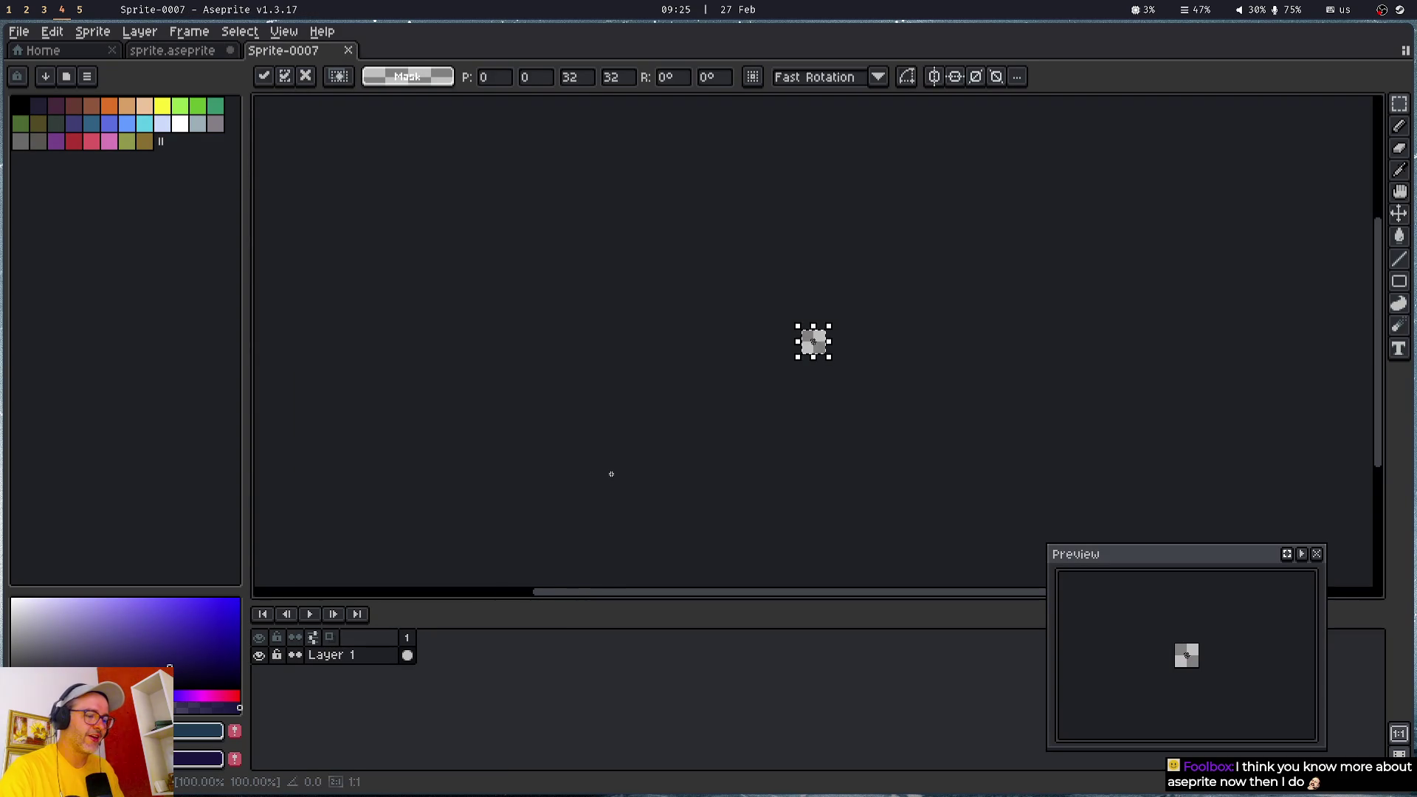
{"action": "key", "text": "ctrl+alt+i"}
{"action": "type", "text": "64"}
{"action": "key", "text": "Tab"}
{"action": "key", "text": "Return"}
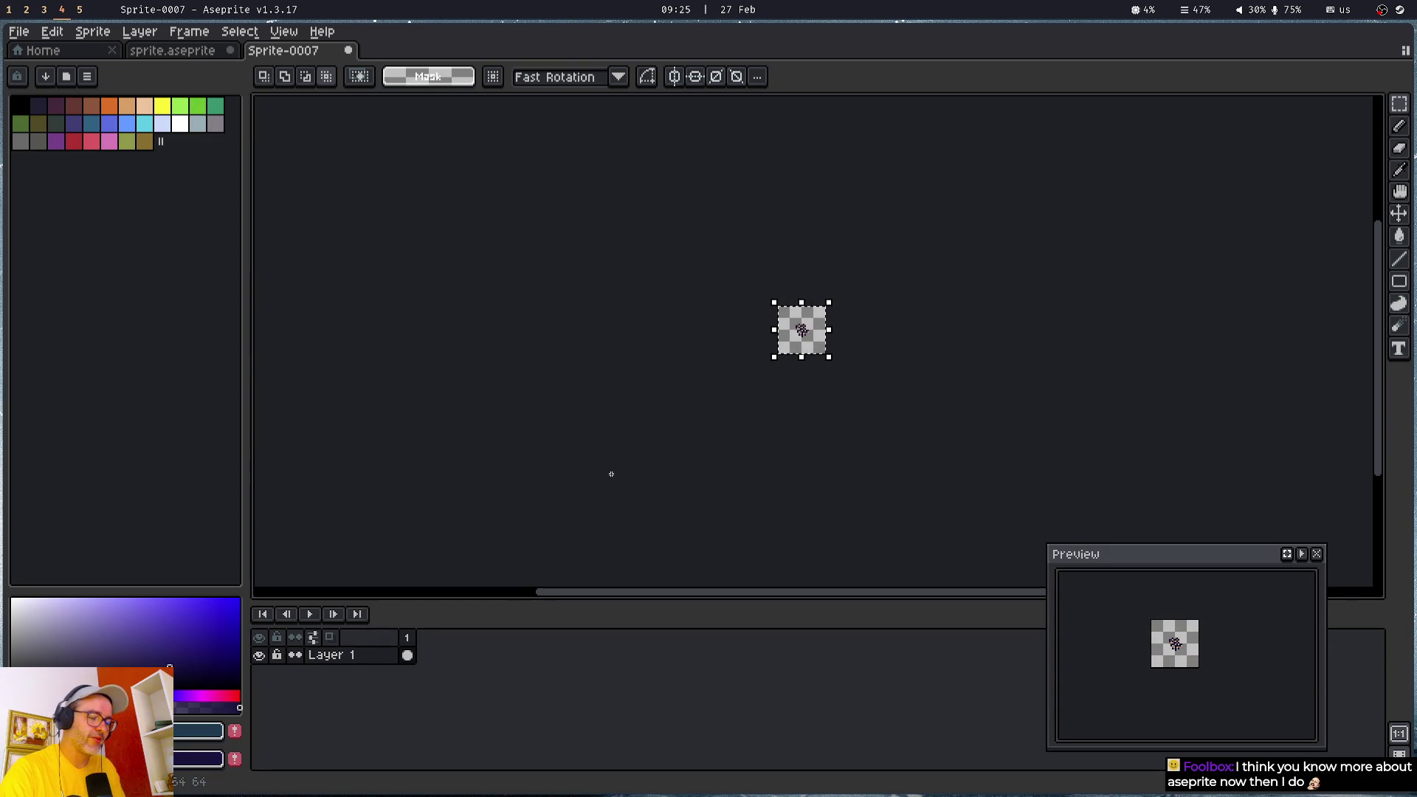
- Save the image as asteroid7.png and close it
{"action": "key", "text": "ctrl+shift+s"}
{"action": "type", "text": "asteroid"}
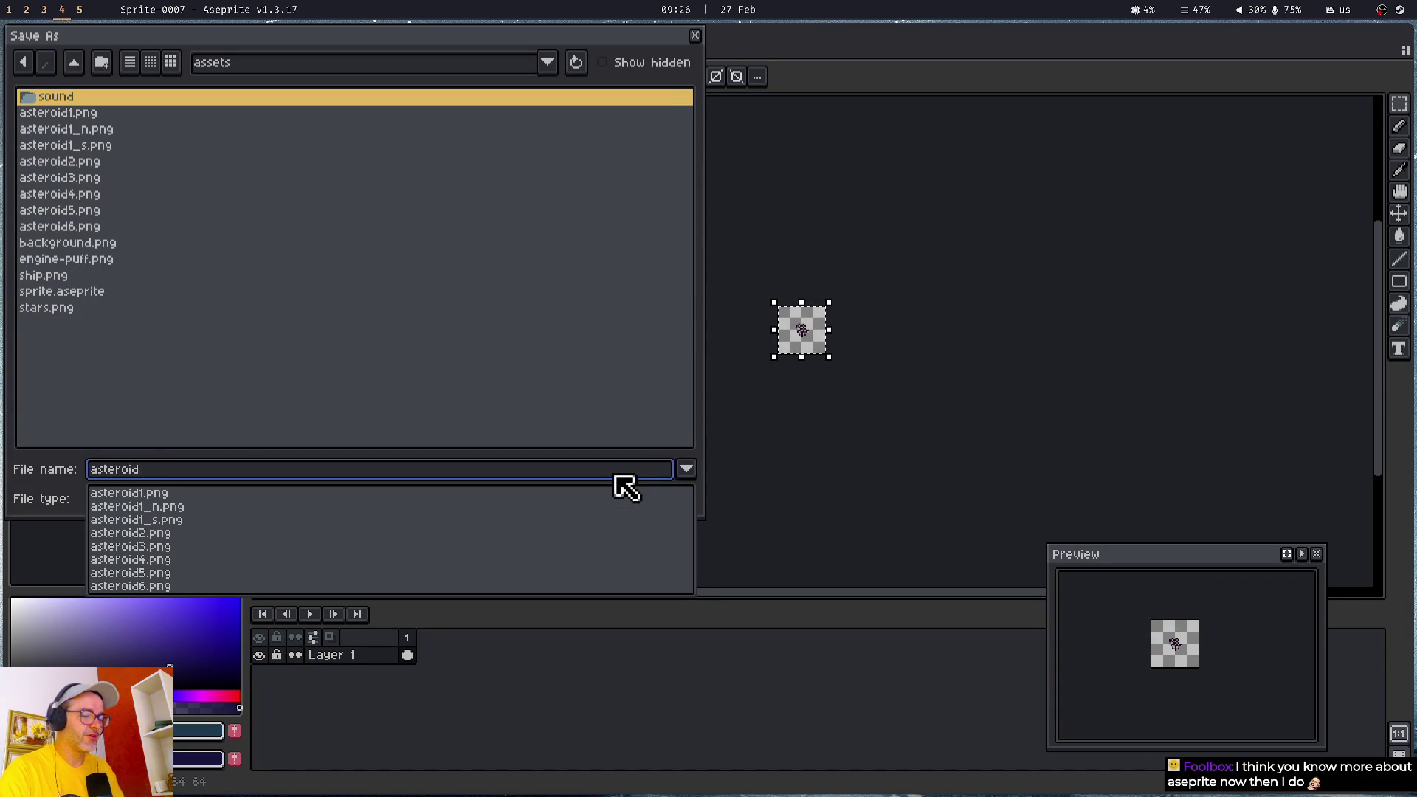
{"action": "type", "text": "7.png"}
{"action": "key", "text": "Return"}
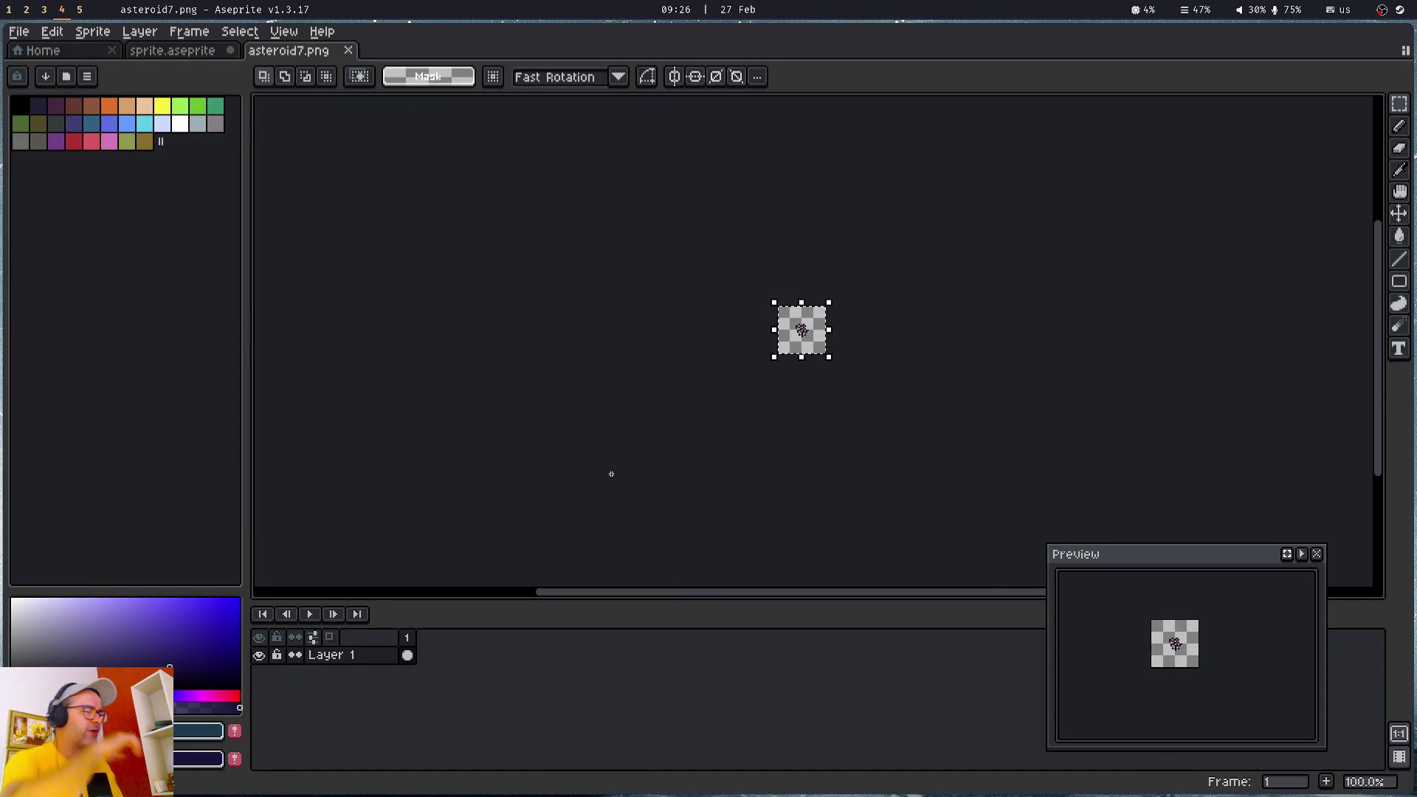
{"action": "key", "text": "ctrl+w"}
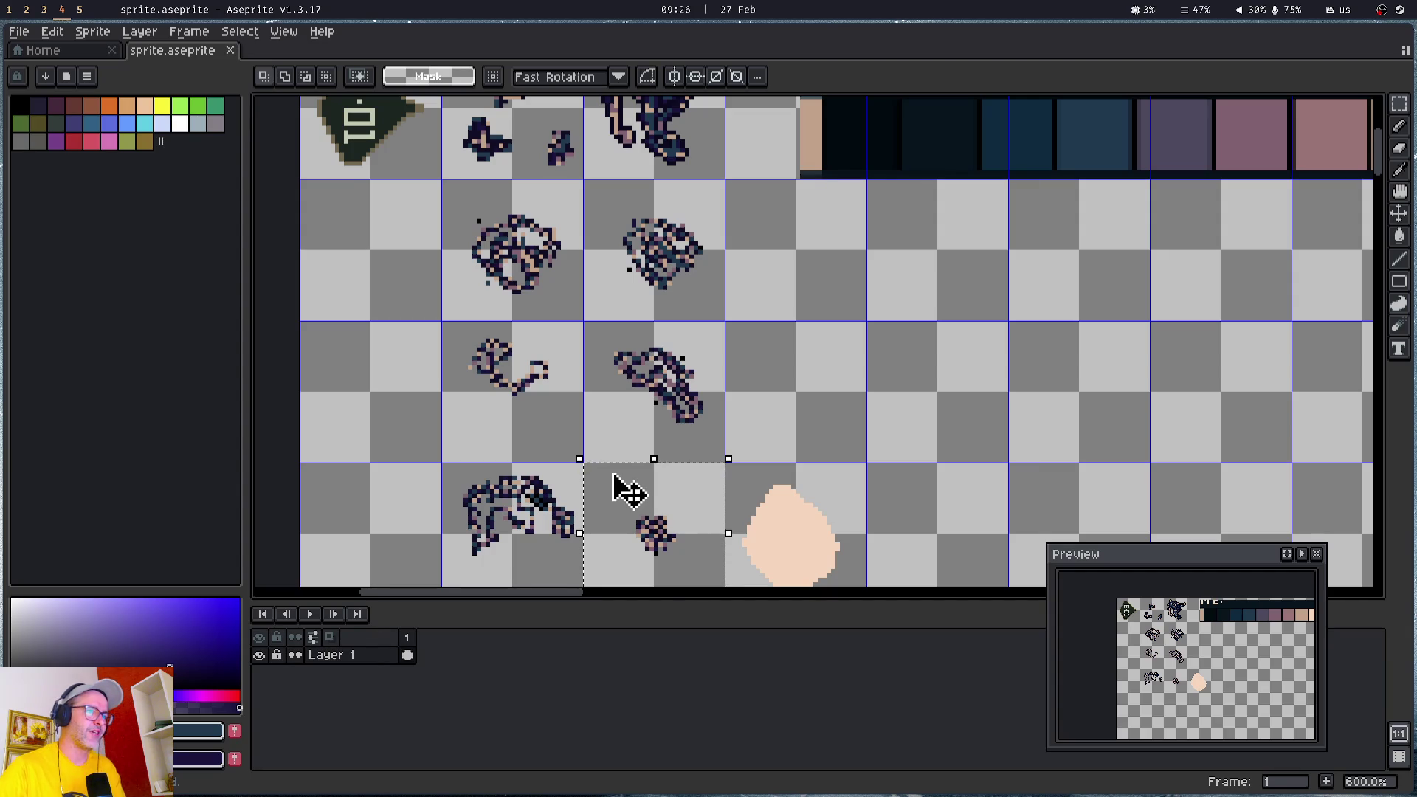
- Zoom out on the sprite sheet and clear its selection
{"action": "scroll", "coordinate": [627, 491], "scroll_direction": "down", "scroll_amount": 2}
{"action": "mouse_move", "coordinate": [632, 481]}
{"action": "left_mouse_down"}
{"action": "mouse_move", "coordinate": [629, 340]}
{"action": "mouse_move", "coordinate": [647, 375]}
{"action": "left_mouse_up"}
{"action": "left_click", "coordinate": [648, 373]}
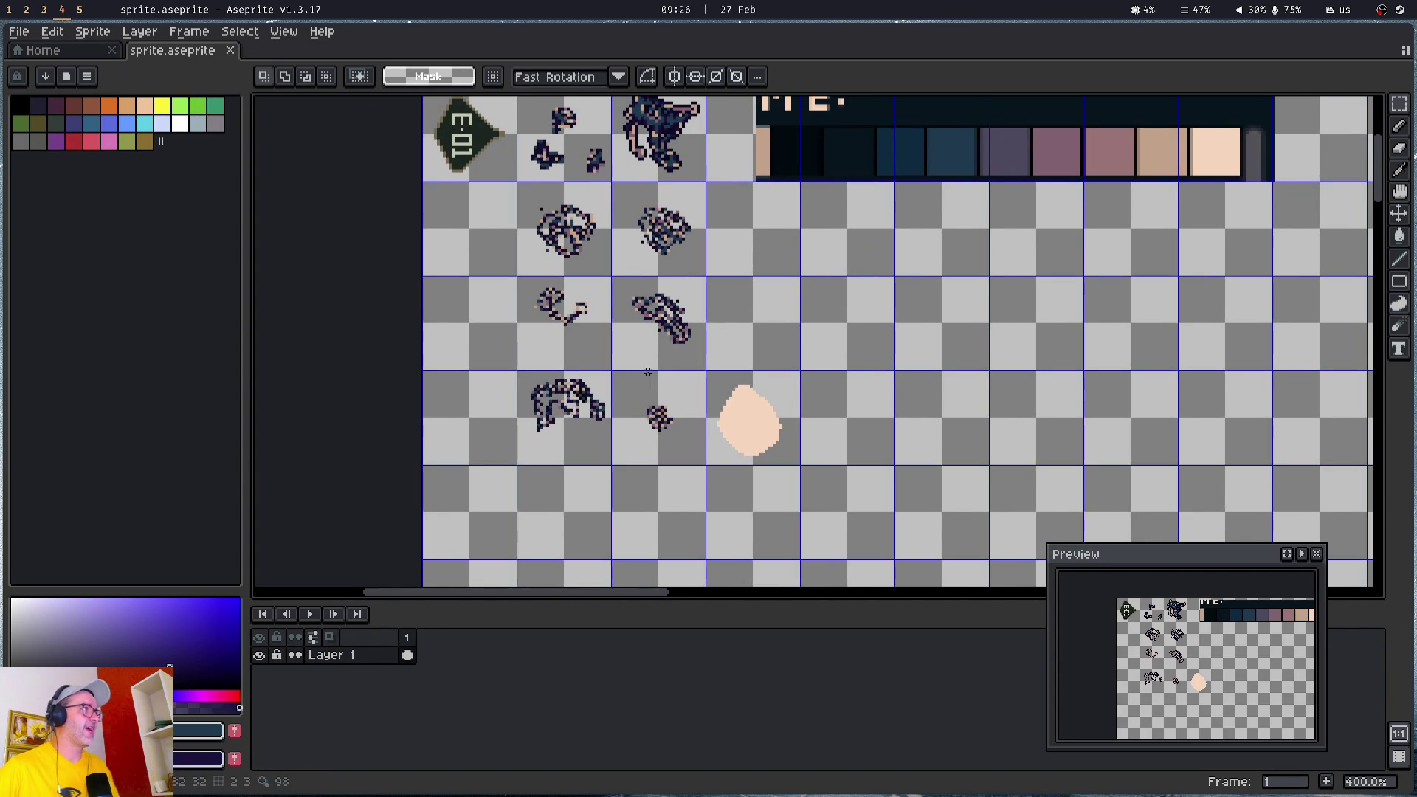
- Close Aseprite's Home tab and move over to Godot's obstacle.tscn scene
{"action": "key", "text": "ctrl+Tab"}
{"action": "key", "text": "ctrl+w"}
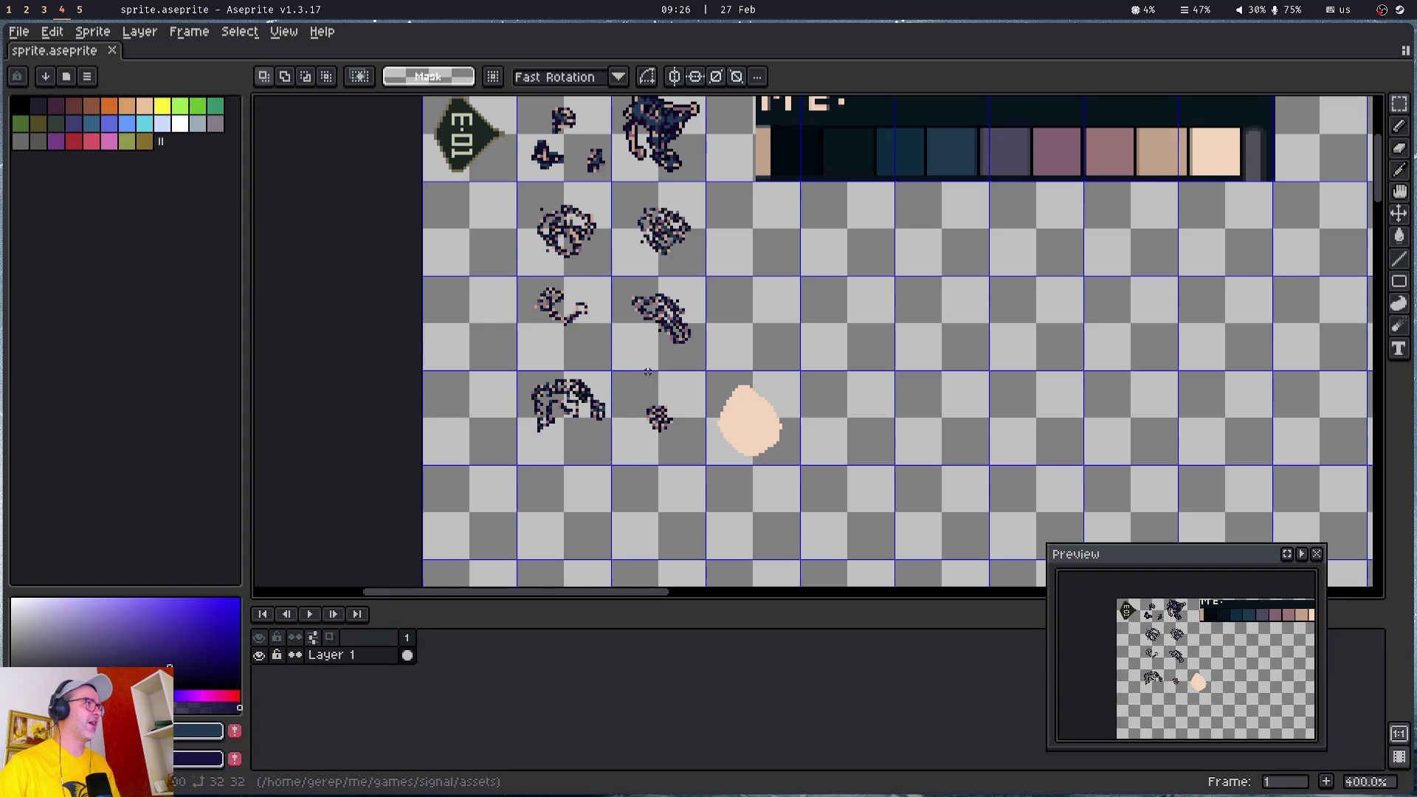
{"action": "key", "text": "super+1"}
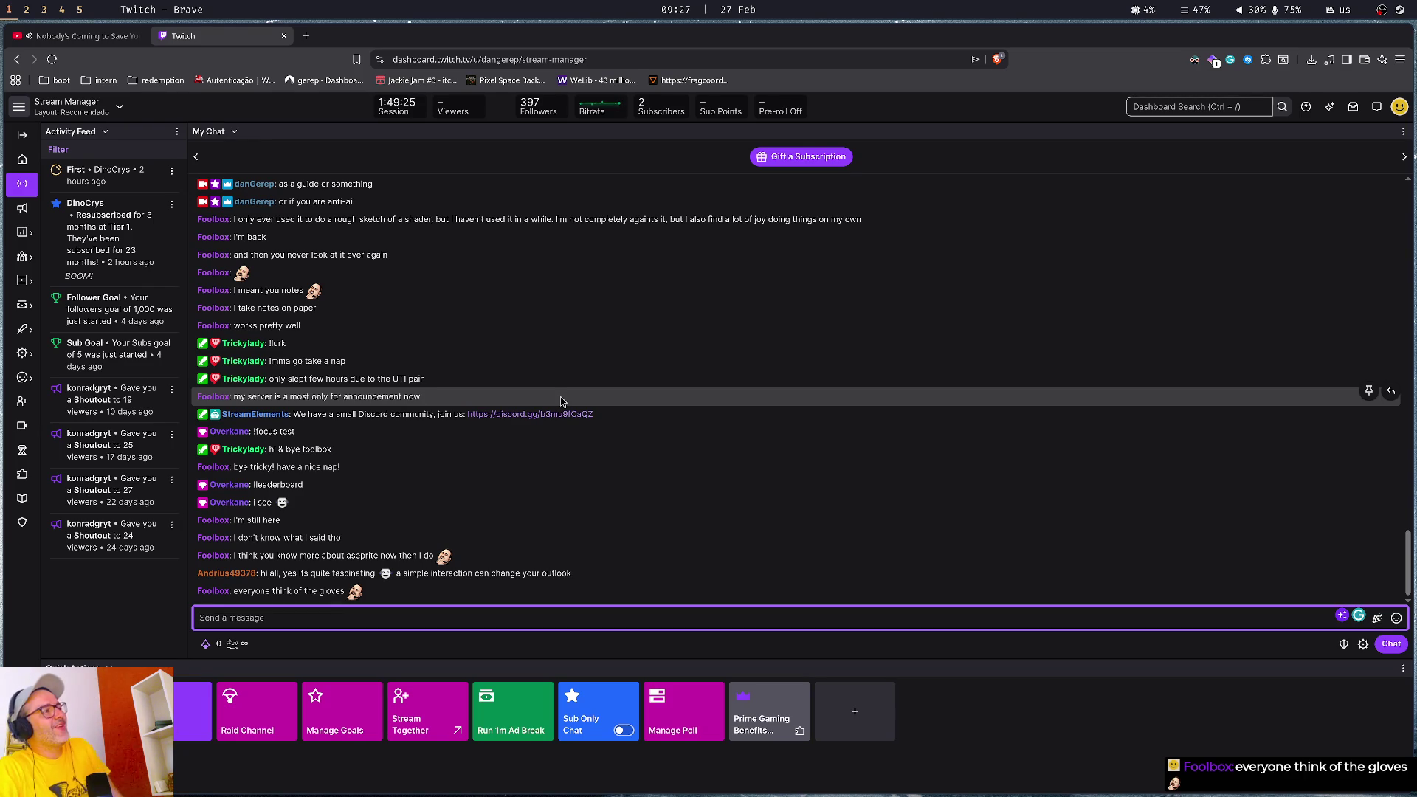
{"action": "key", "text": "super+2"}
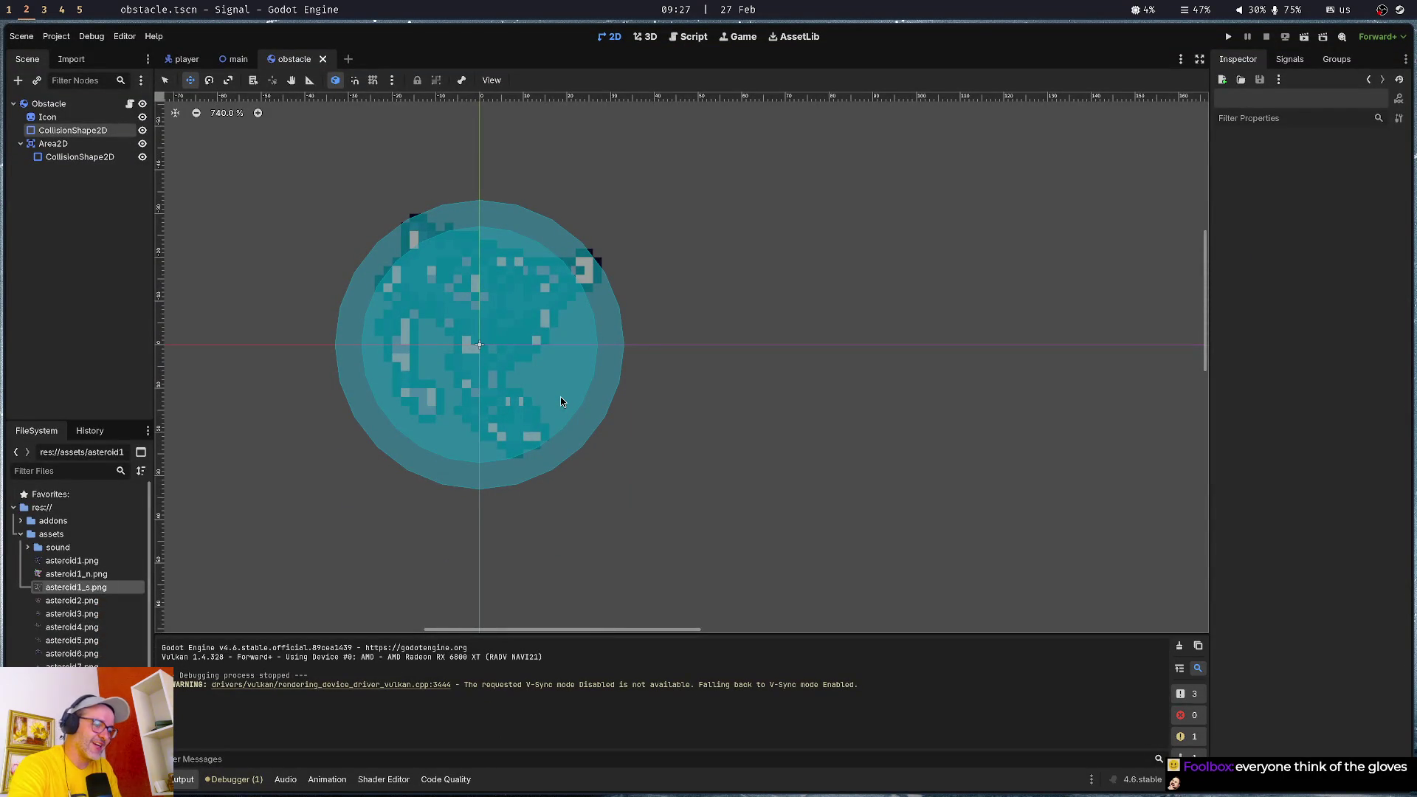
- Flip through workspaces 3, 4 and 2, then return to Laigter on workspace 1 and open Open Image
{"action": "key", "text": "super+3"}
{"action": "key", "text": "super+4"}
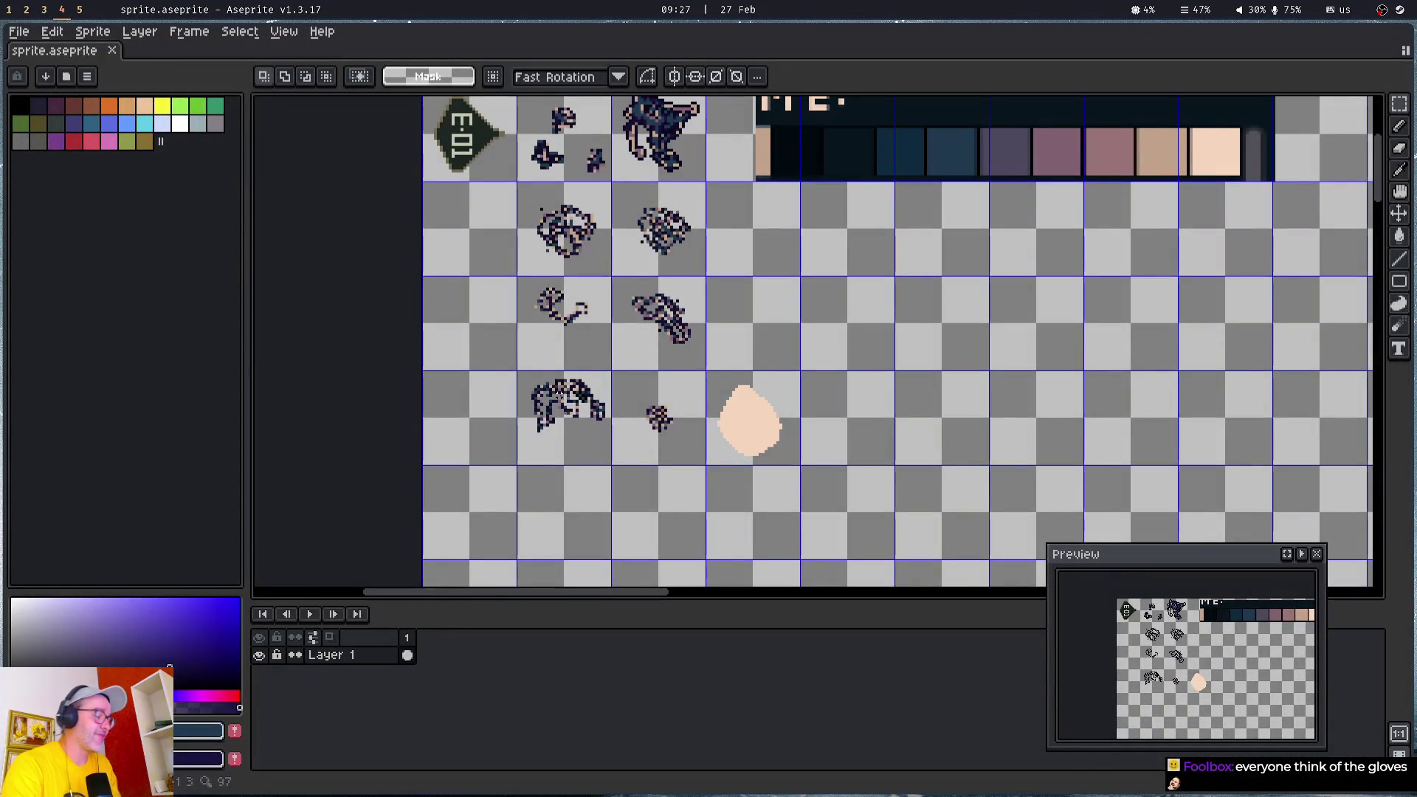
{"action": "key", "text": "super+2"}
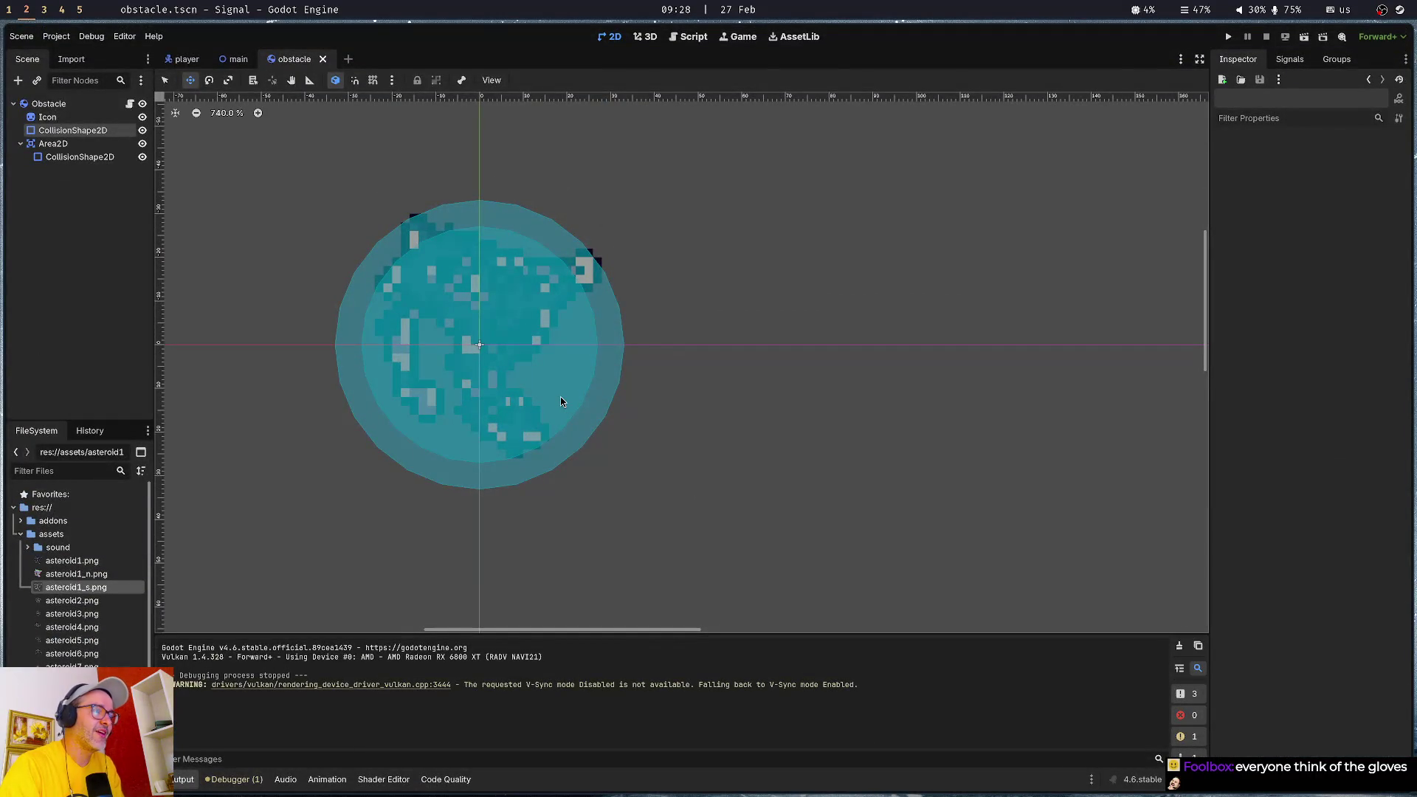
{"action": "key", "text": "super+3"}
{"action": "key", "text": "super+2"}
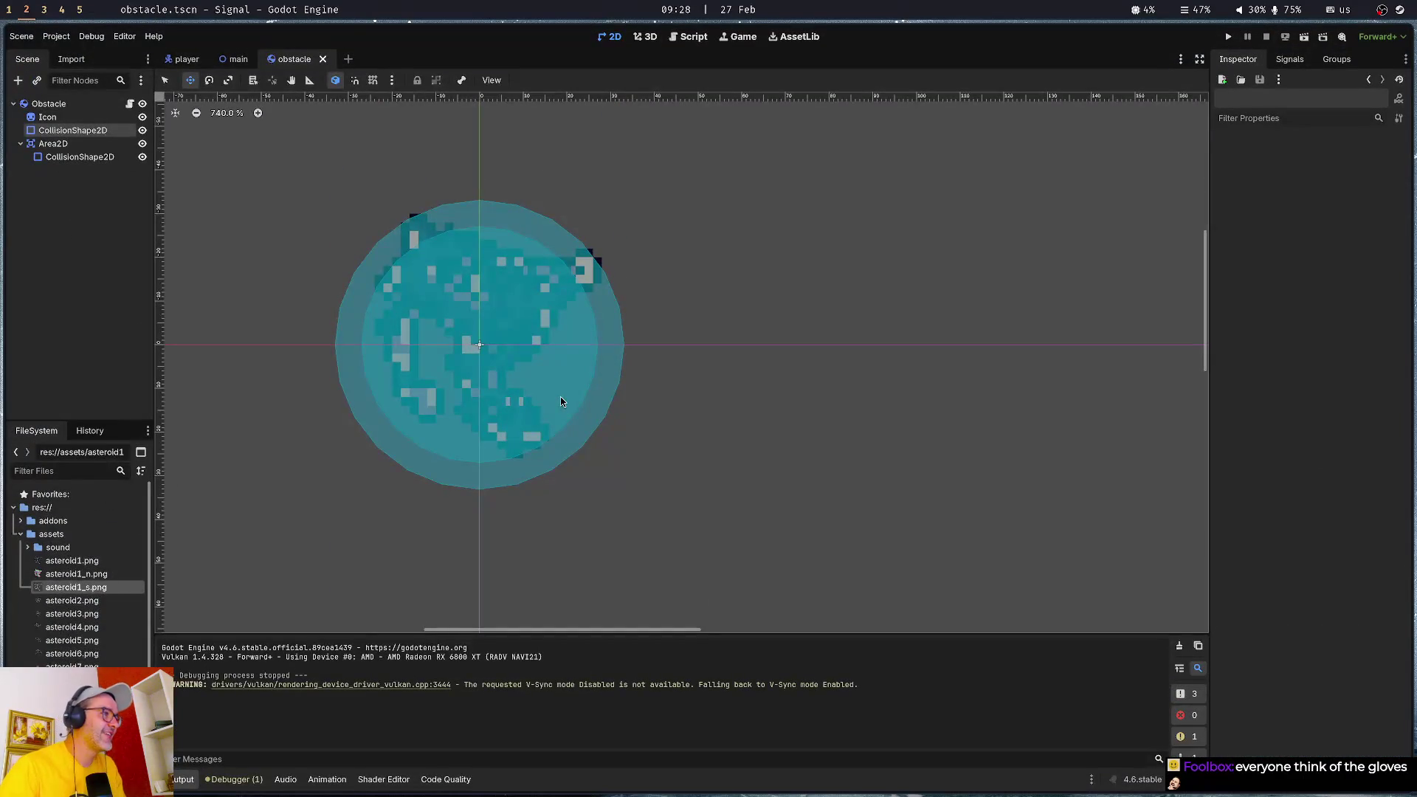
{"action": "mouse_move", "coordinate": [25, 47]}
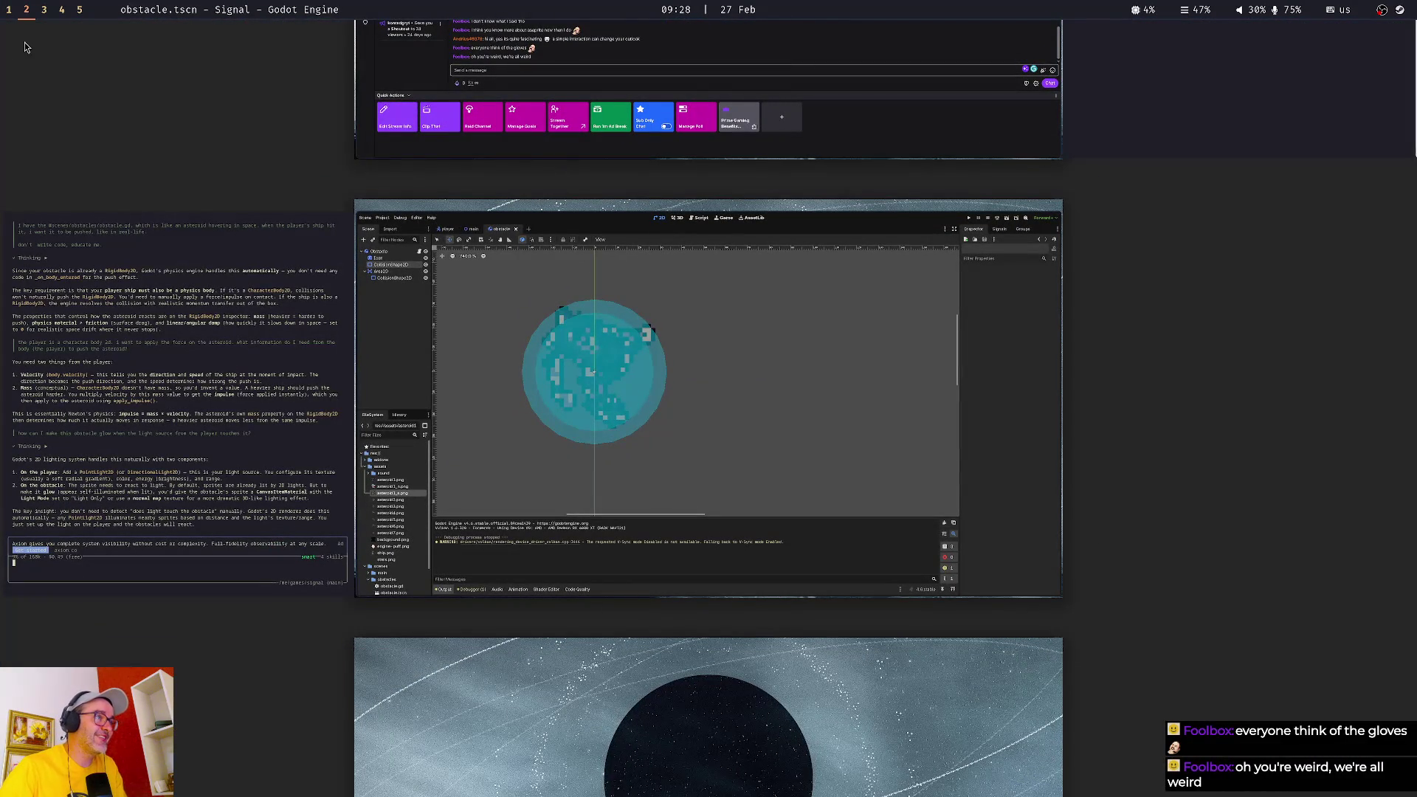
{"action": "key", "text": "super+1"}
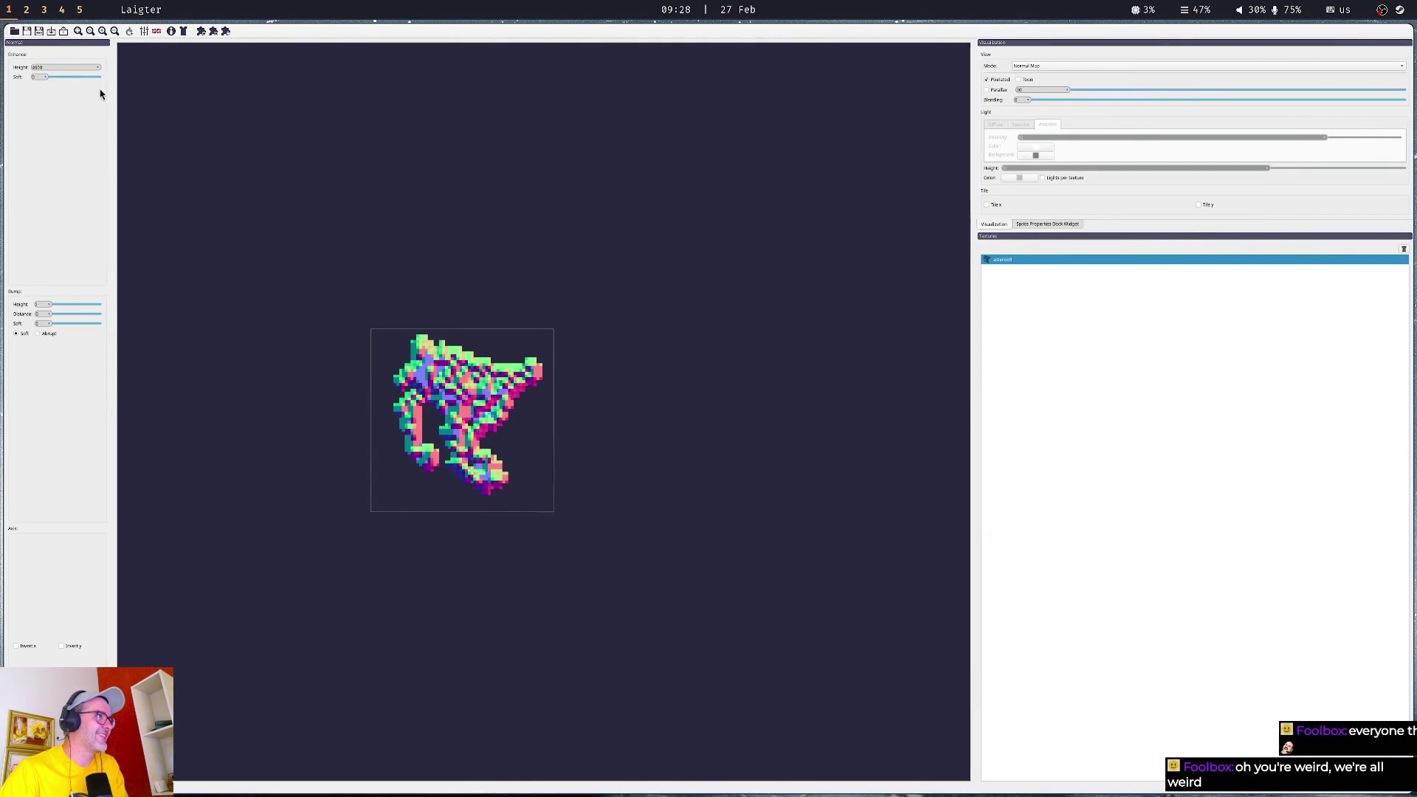
{"action": "key", "text": "ctrl+o"}
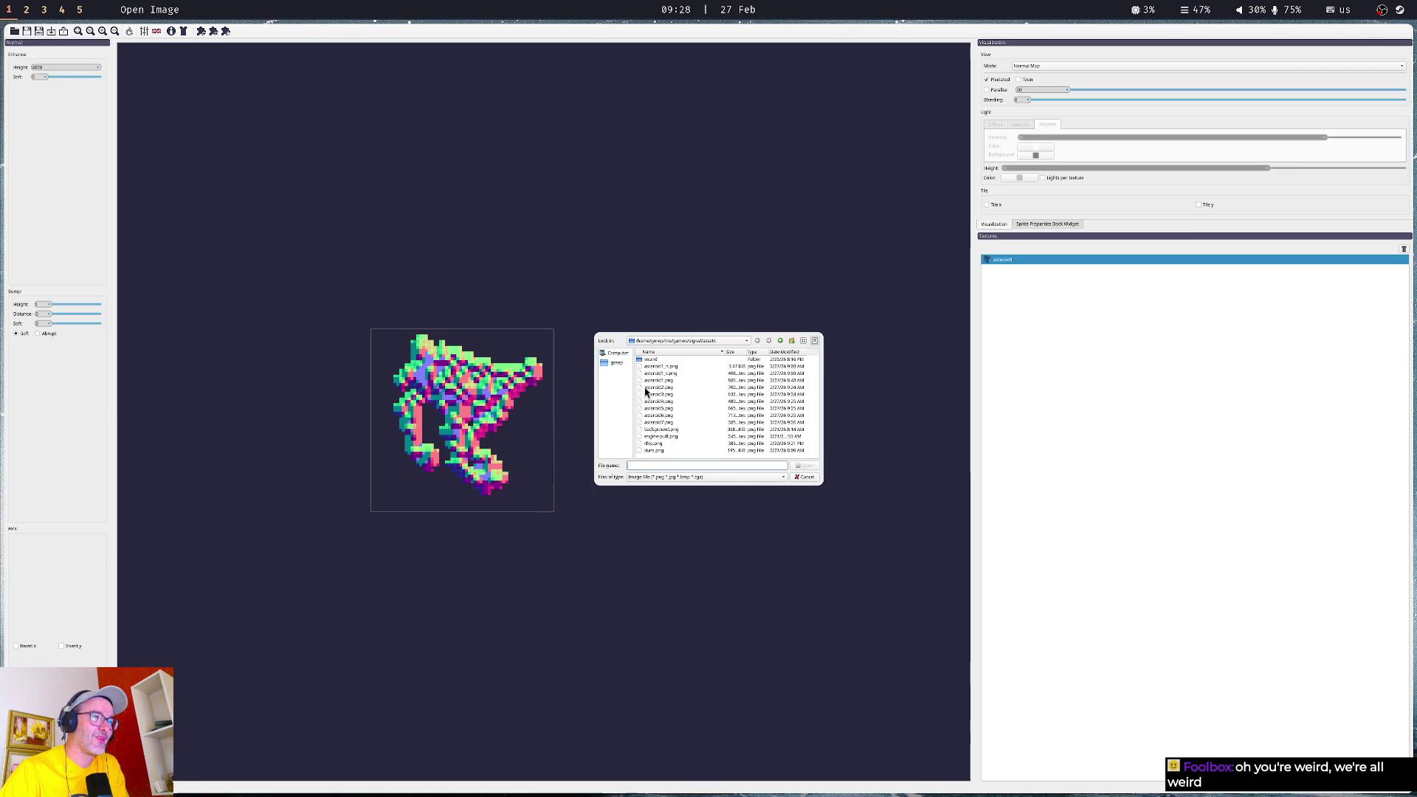
- Load asteroid2 as a separate texture and compare its normal map with asteroid1's
{"action": "double_click", "coordinate": [667, 386]}
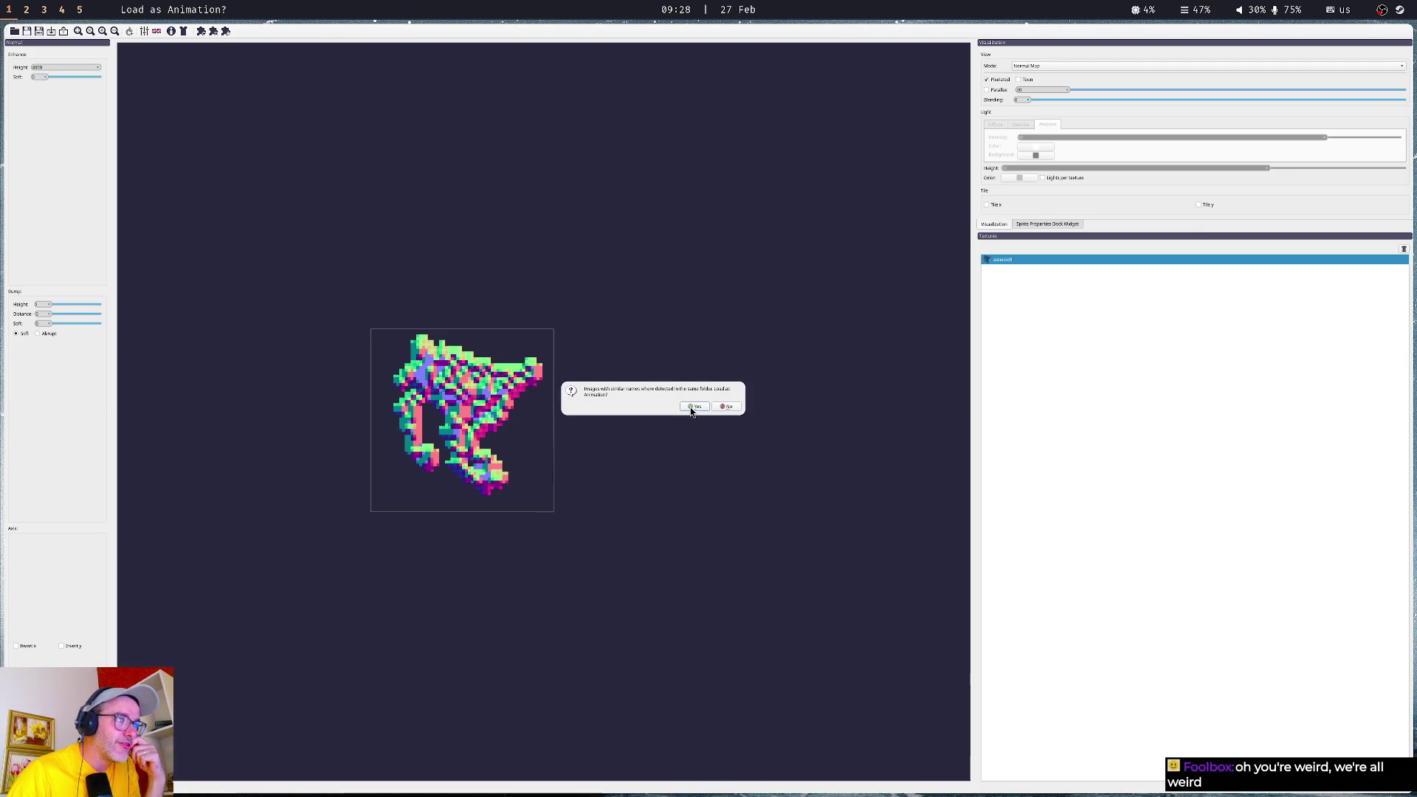
{"action": "left_click", "coordinate": [733, 406]}
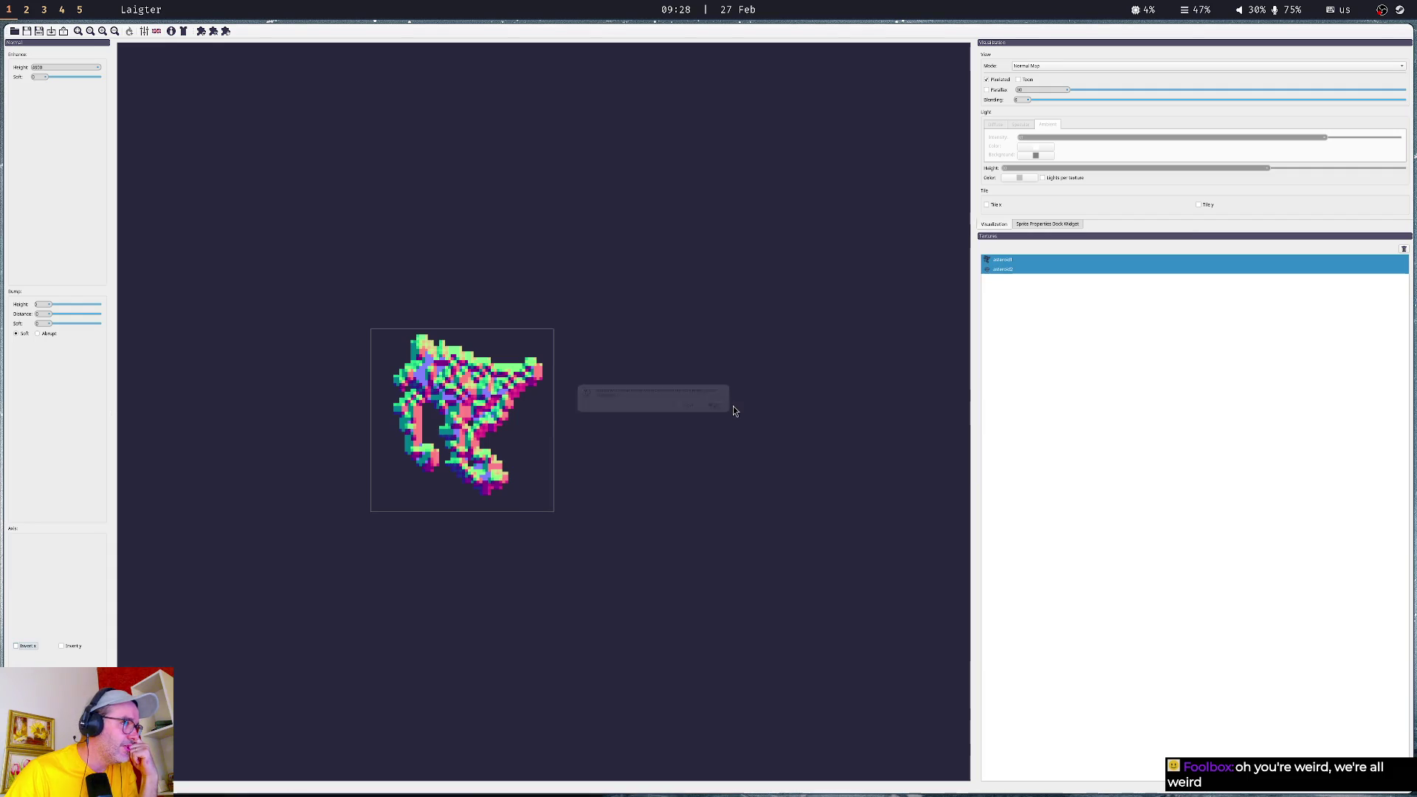
{"action": "left_click", "coordinate": [1001, 270]}
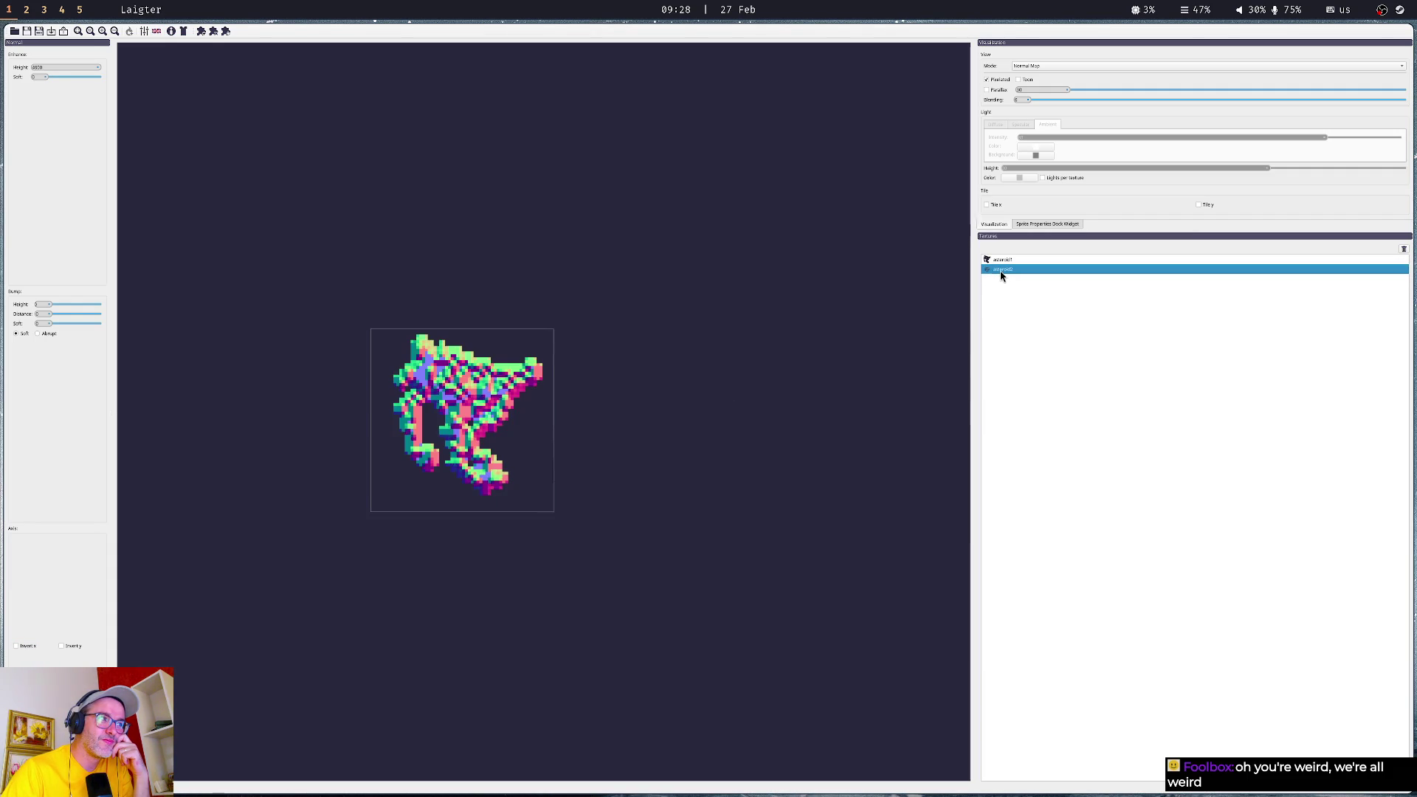
{"action": "left_click", "coordinate": [1004, 264]}
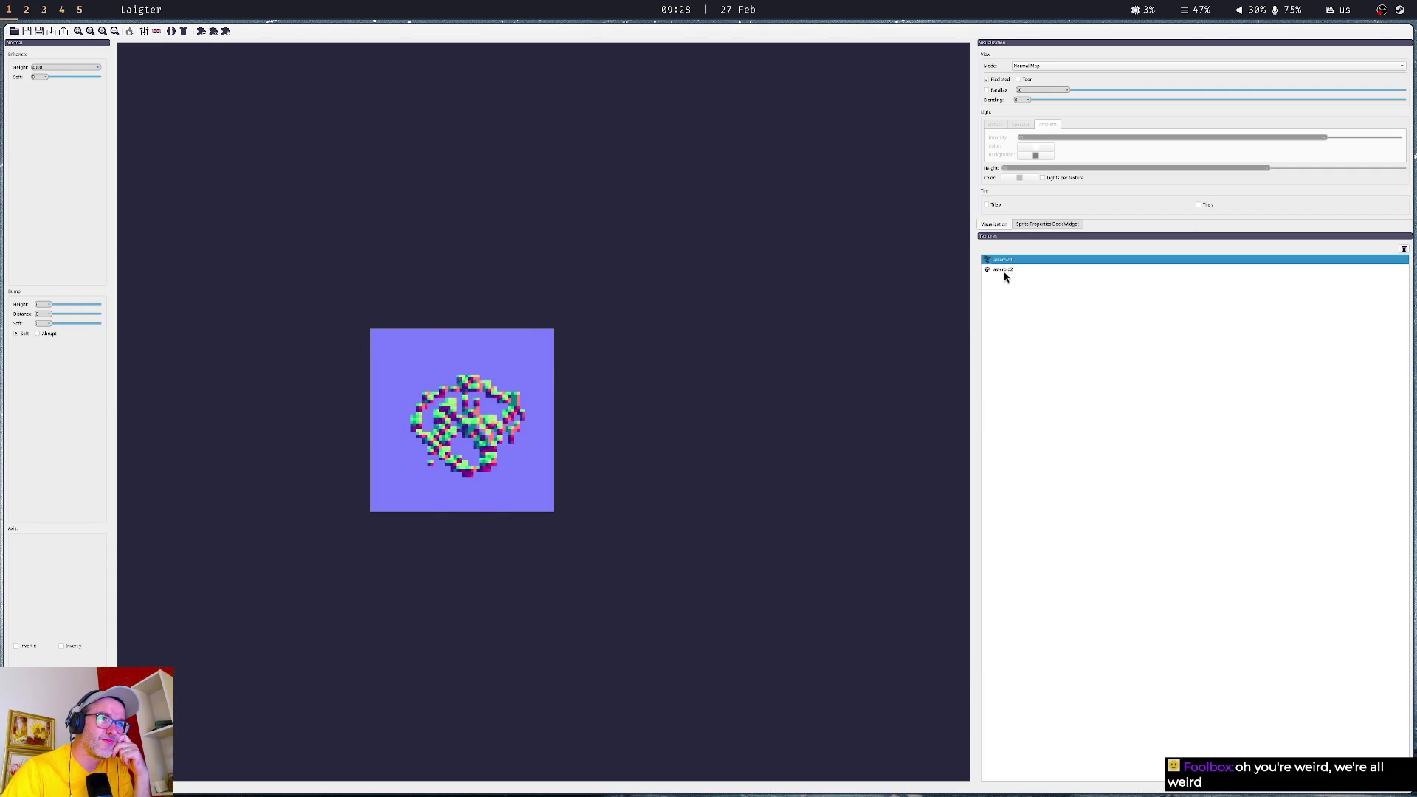
{"action": "left_click", "coordinate": [1005, 269]}
{"action": "left_click", "coordinate": [1004, 263]}
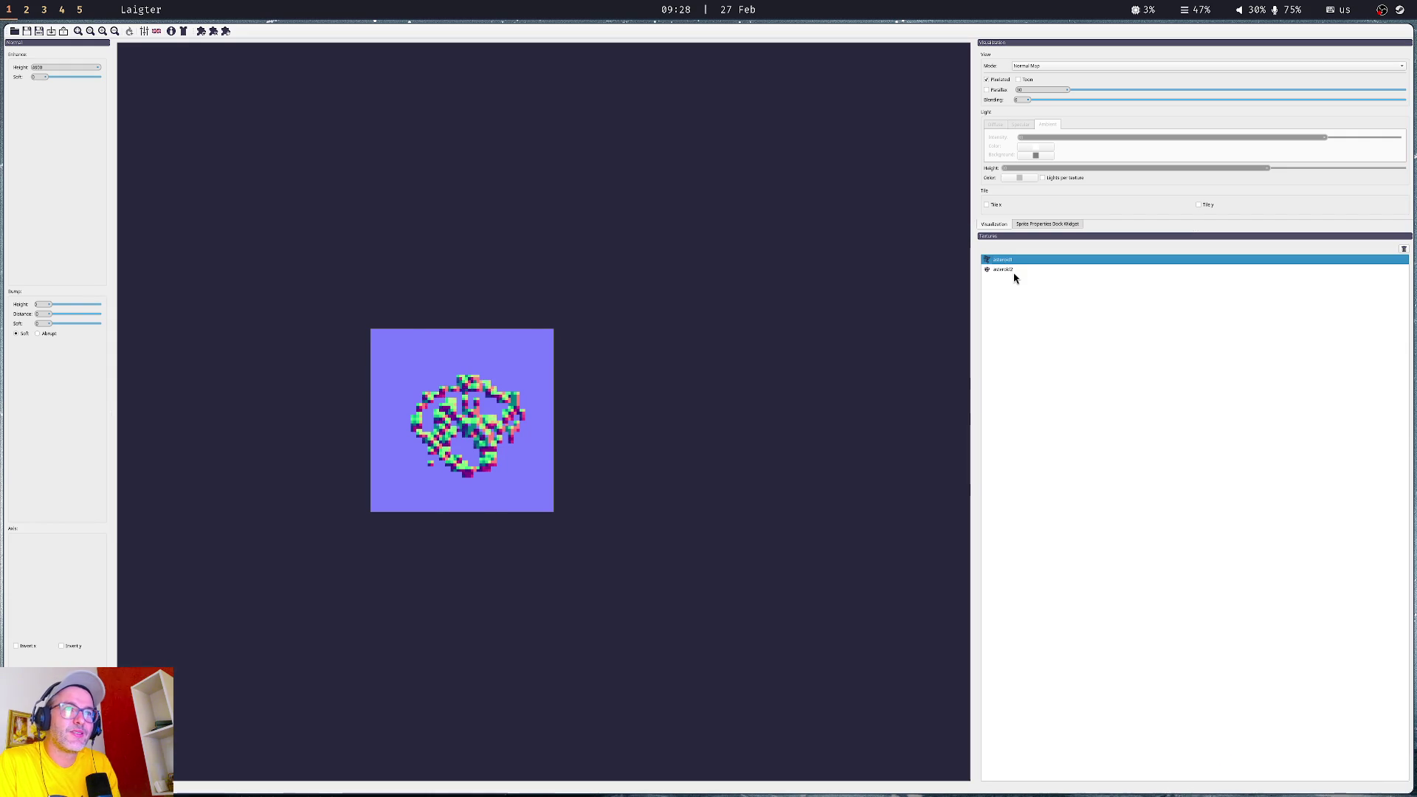
{"action": "left_click", "coordinate": [1013, 270]}
- Remove asteroid1 from the textures and switch the preview to the specular map
{"action": "key", "text": "Up"}
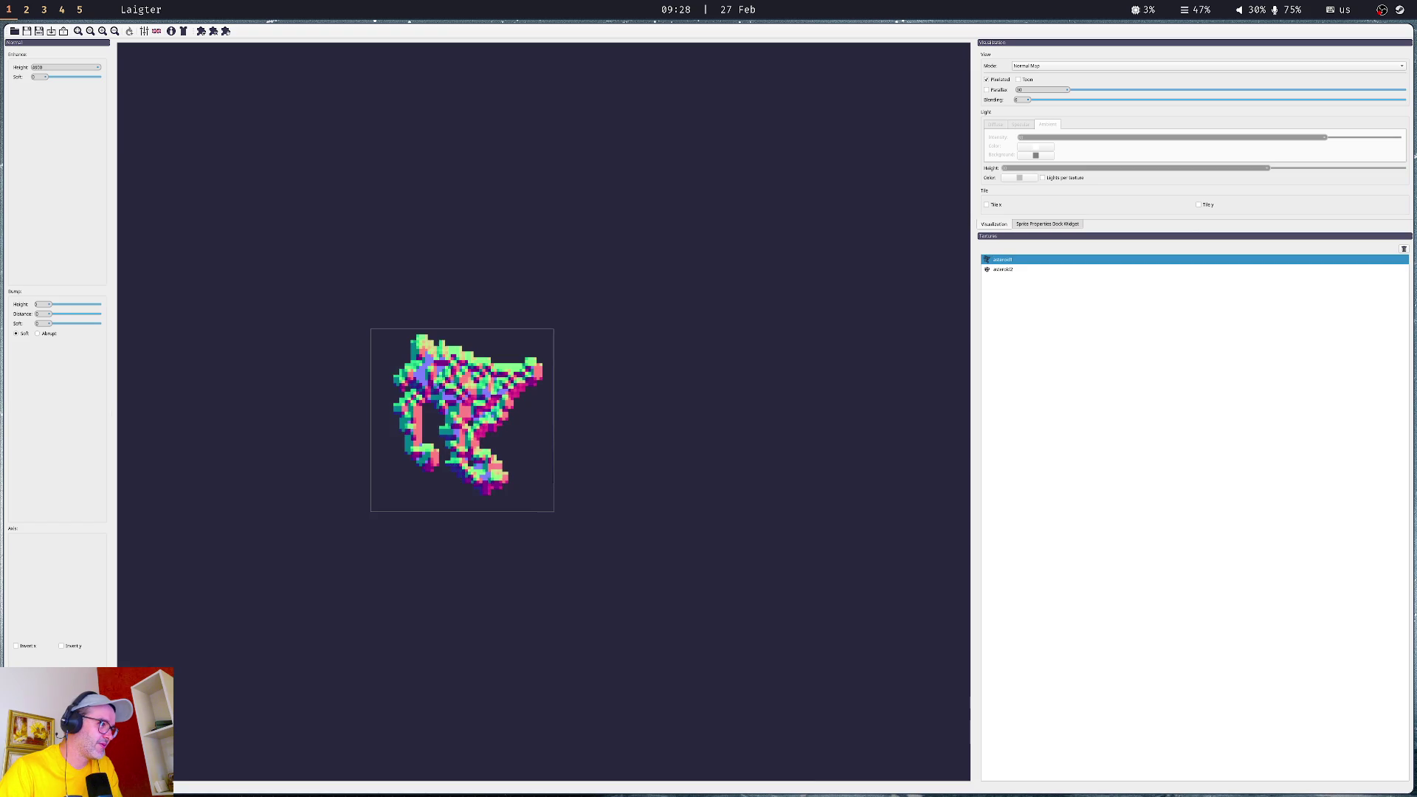
{"action": "left_click", "coordinate": [1003, 271]}
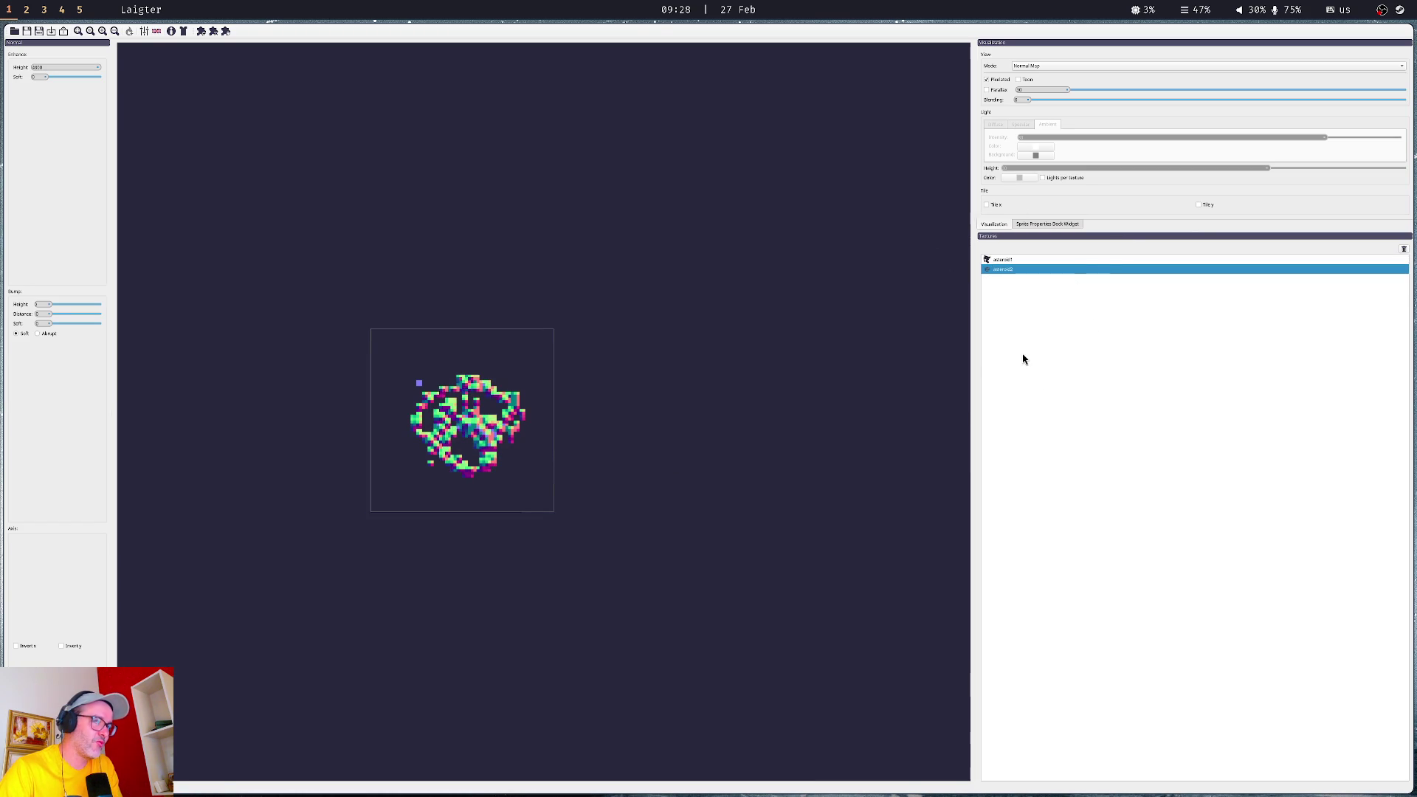
{"action": "left_click", "coordinate": [1007, 260]}
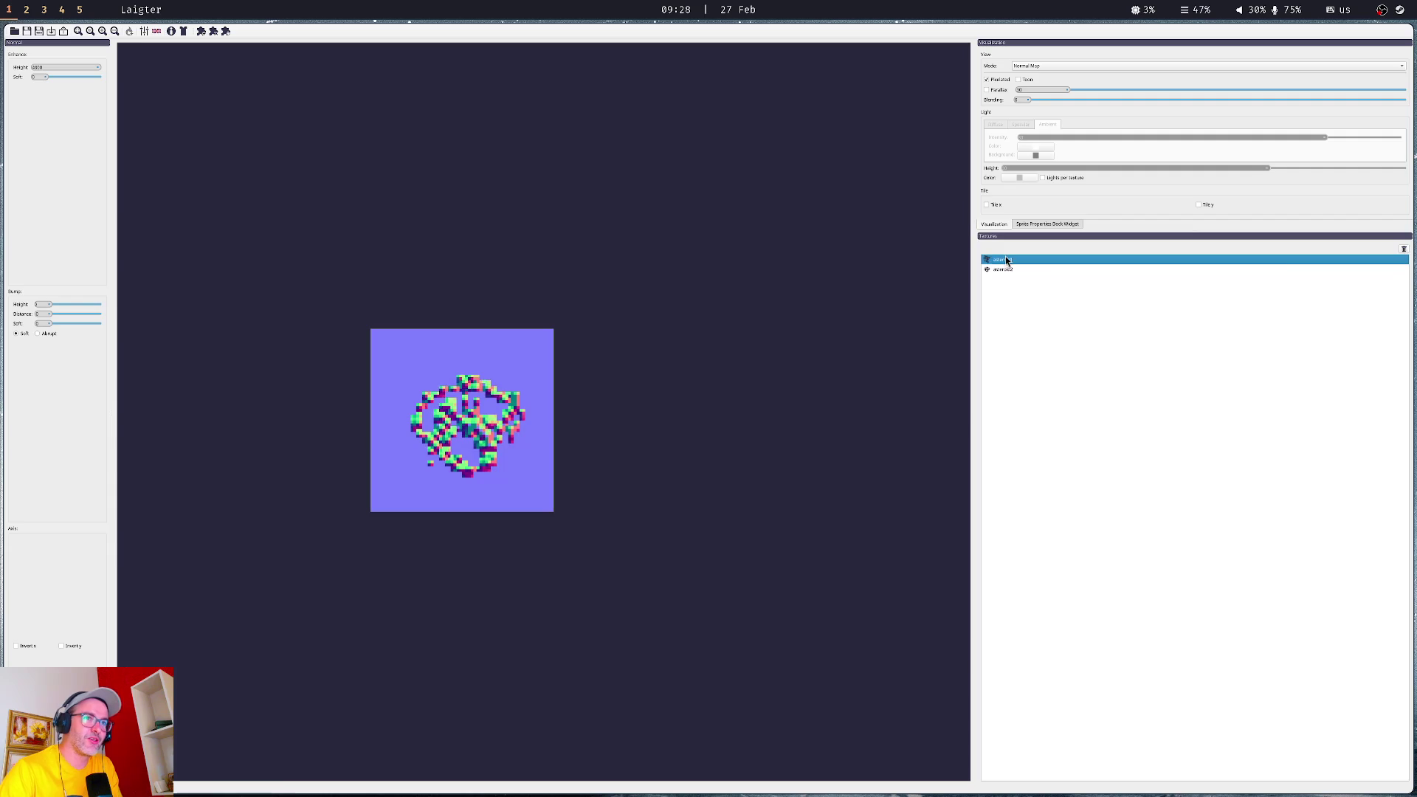
{"action": "left_click", "coordinate": [1404, 250]}
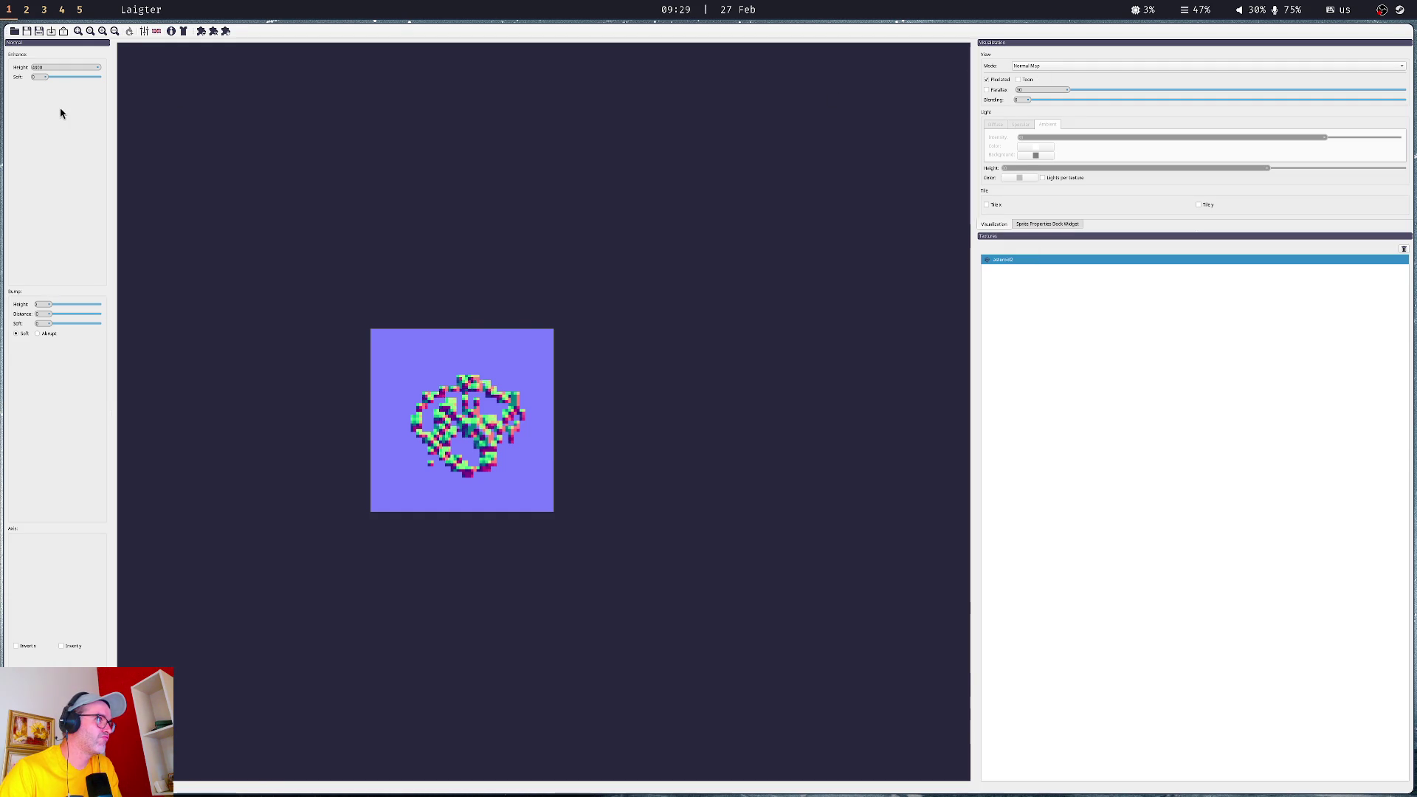
{"action": "left_click", "coordinate": [1050, 65]}
{"action": "left_click", "coordinate": [1051, 76]}
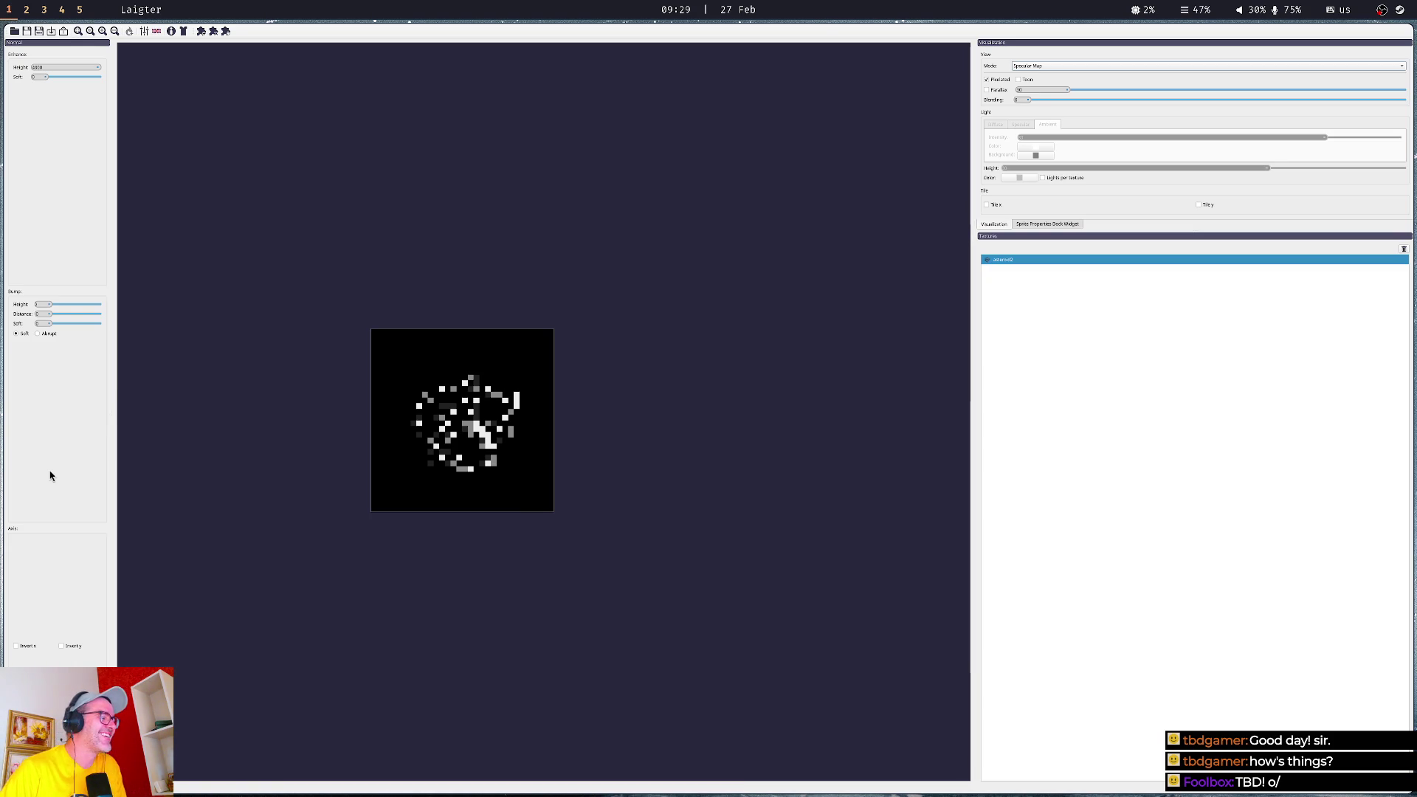
- Export asteroid2's normal and specular maps, glance at Godot, and come back to Laigter
{"action": "left_click", "coordinate": [56, 33]}
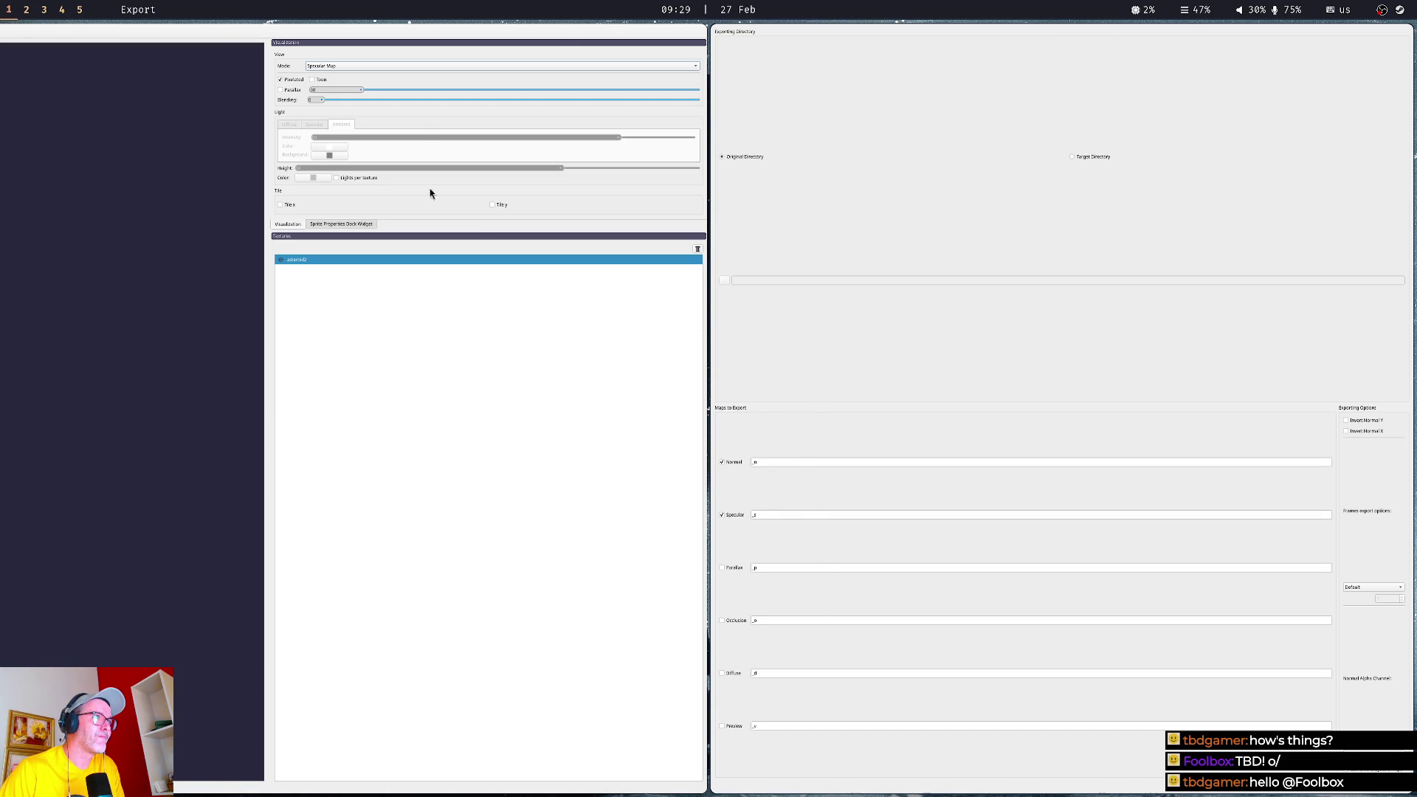
{"action": "left_click", "coordinate": [1372, 768]}
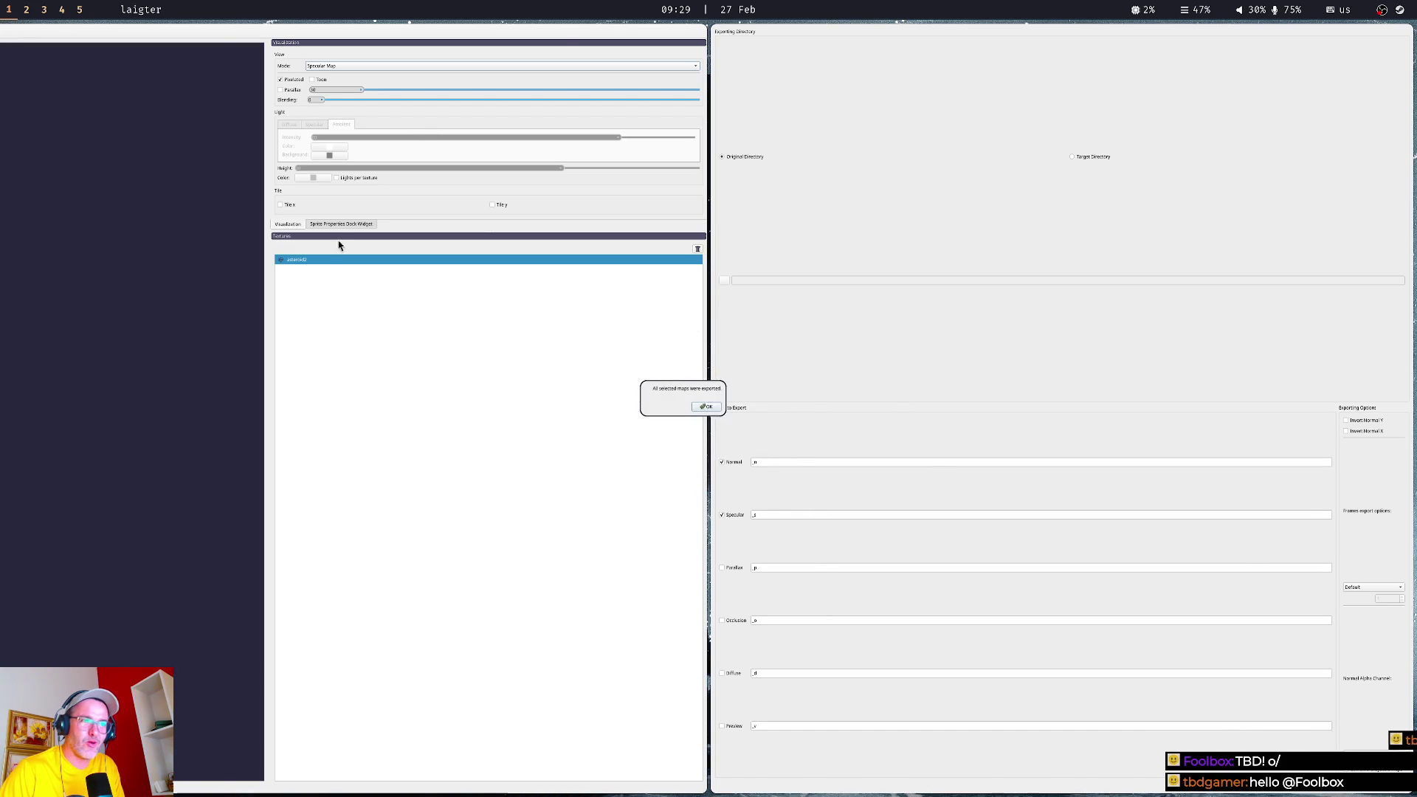
{"action": "key", "text": "Return"}
{"action": "key", "text": "super+2"}
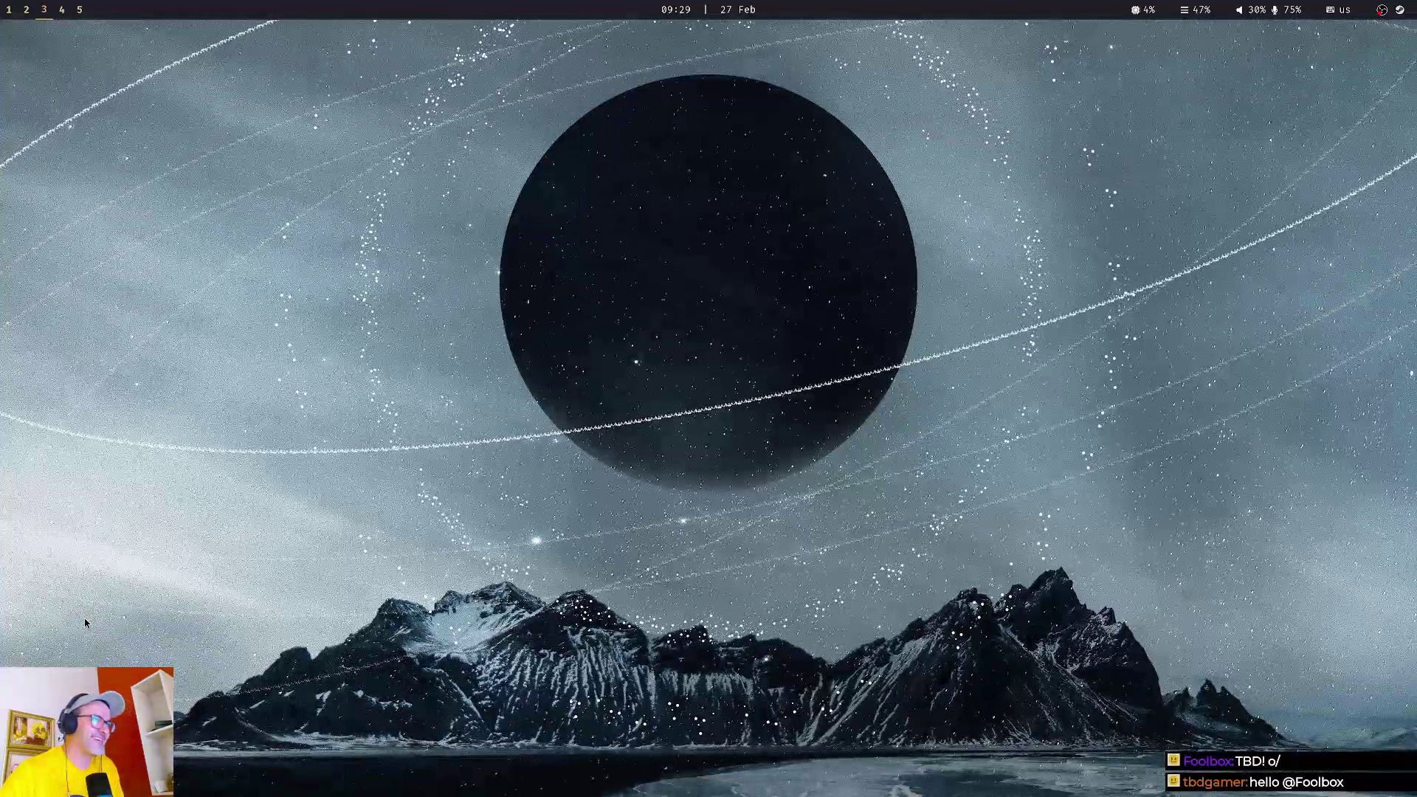
{"action": "key", "text": "super+1"}
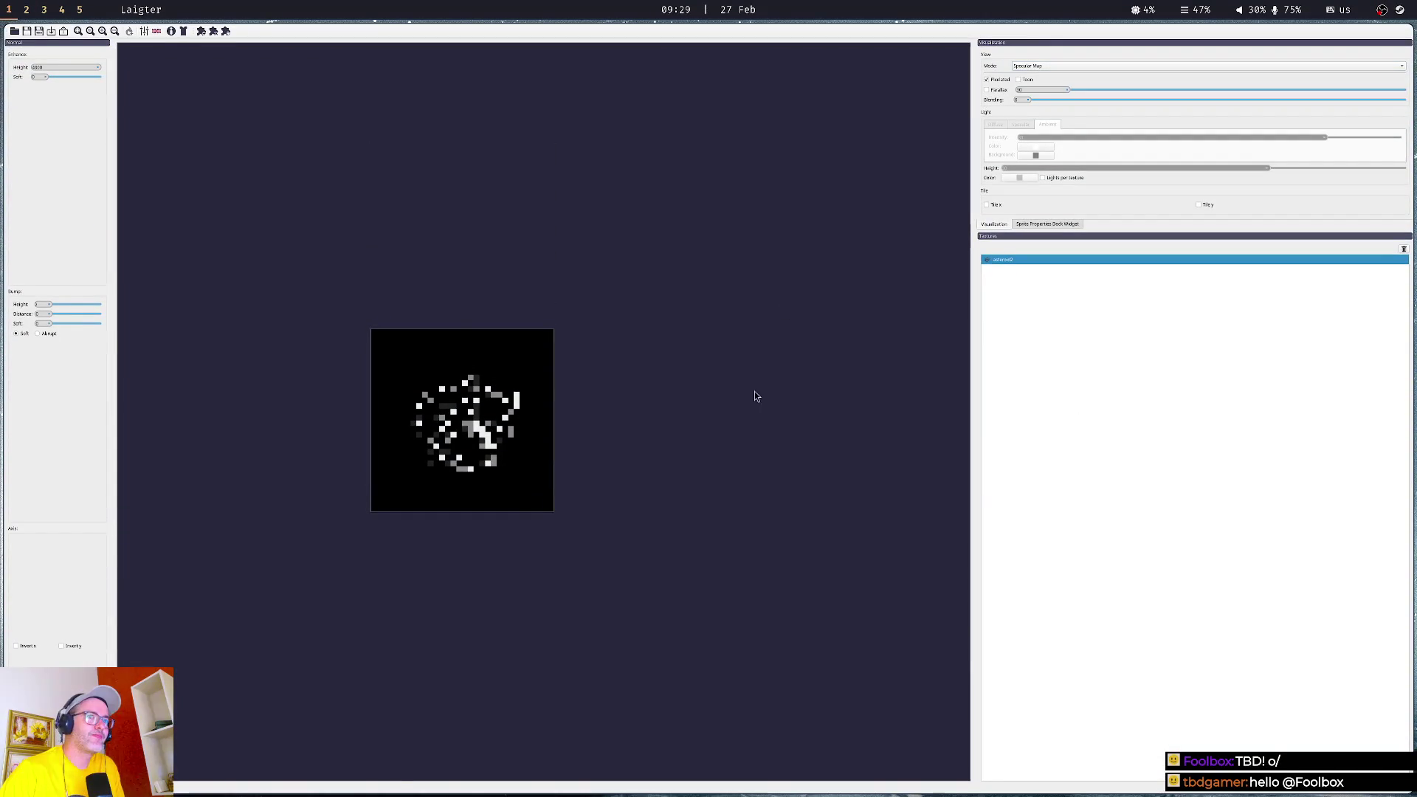
- Import asteroid3.png as a single image and remove asteroid2 from the textures
{"action": "left_click", "coordinate": [52, 33]}
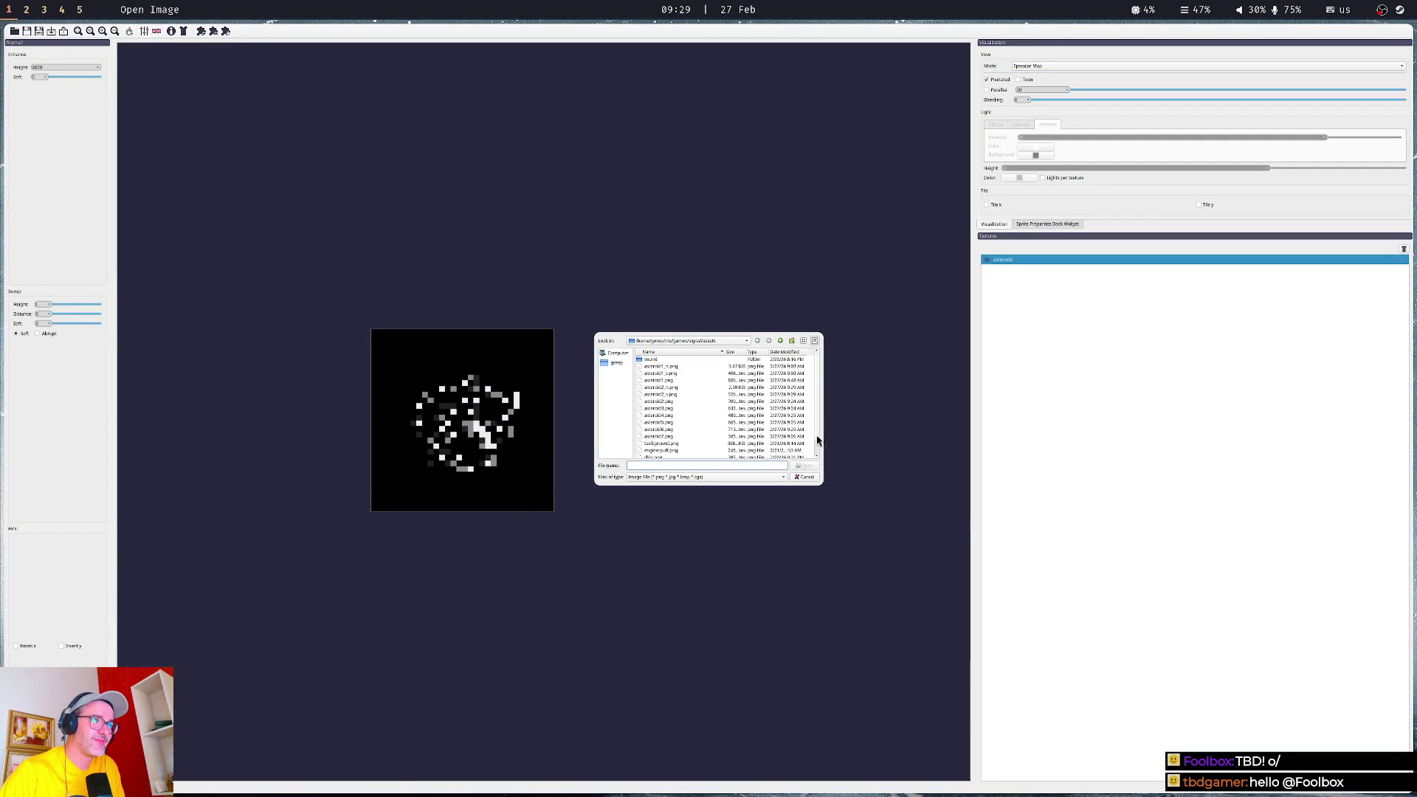
{"action": "left_click", "coordinate": [668, 410]}
{"action": "double_click", "coordinate": [668, 409]}
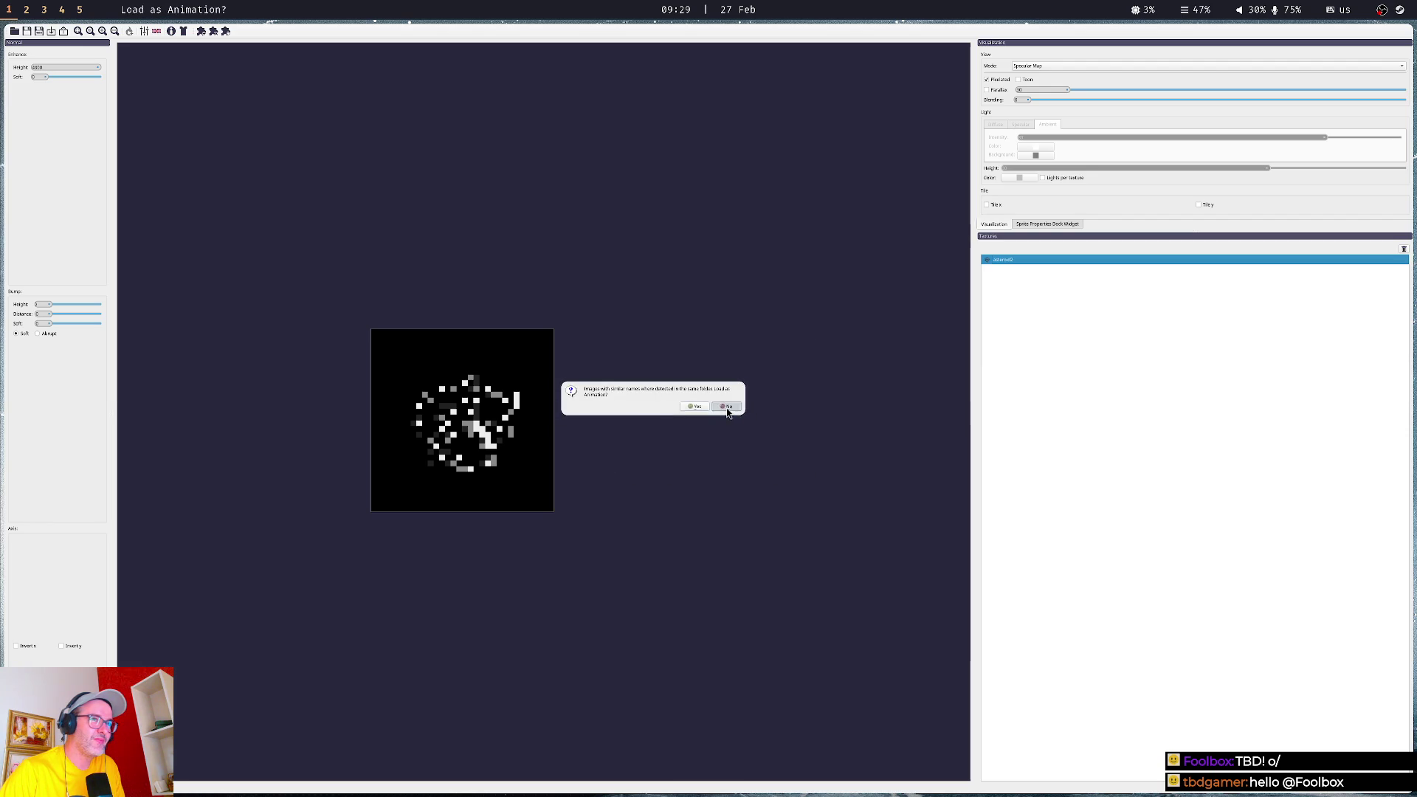
{"action": "left_click", "coordinate": [727, 406]}
{"action": "left_click", "coordinate": [1012, 262]}
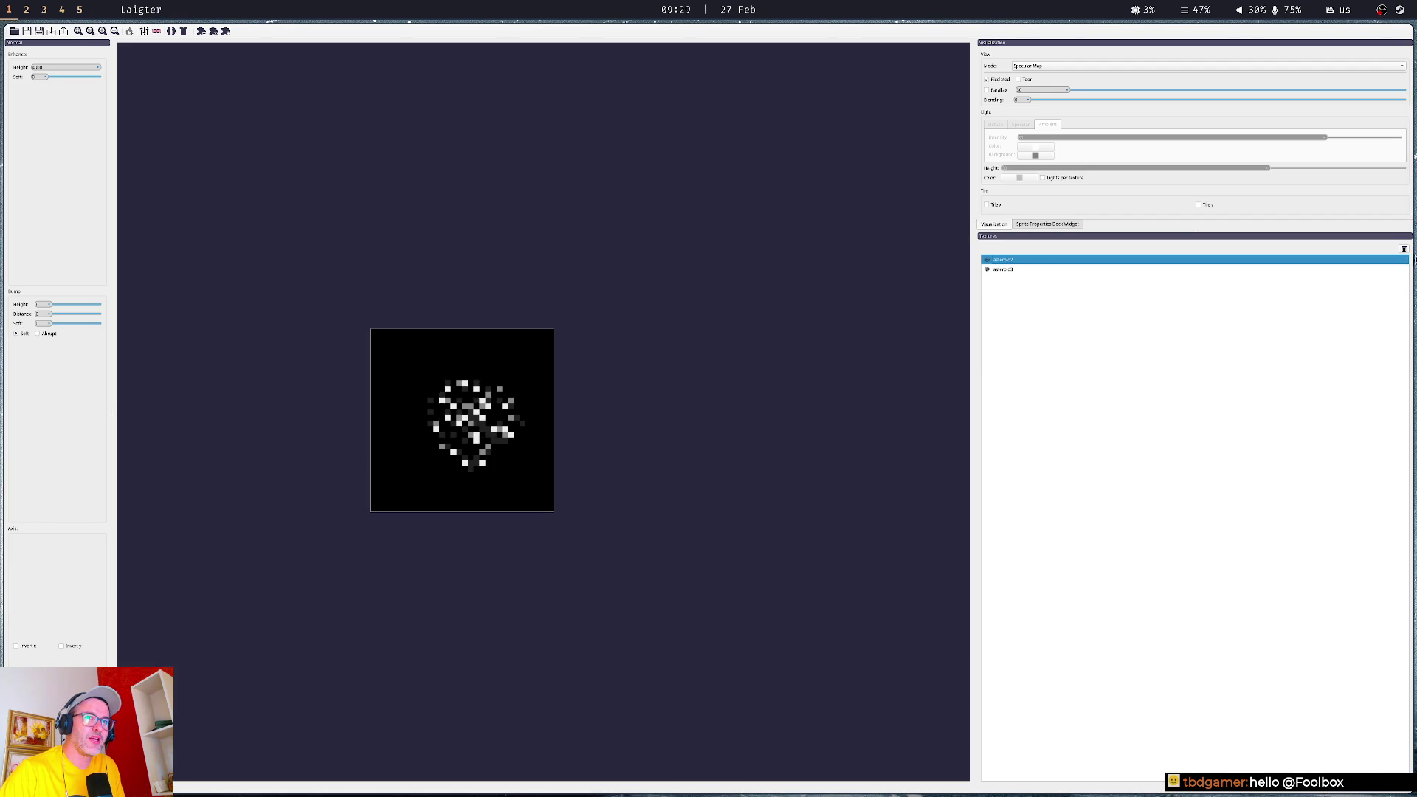
{"action": "left_click", "coordinate": [1404, 249]}
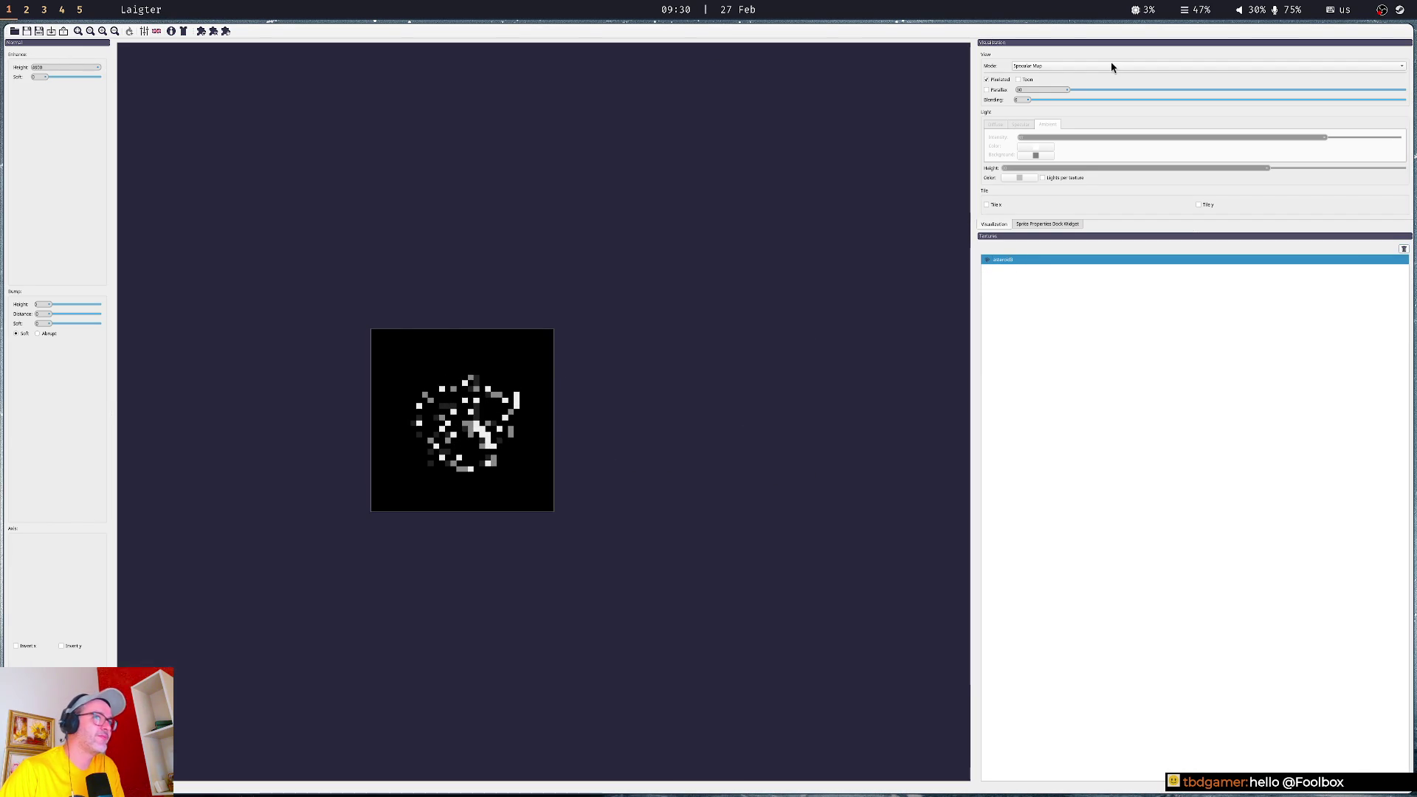
- Switch the preview to Normal Map and briefly check the export settings
{"action": "left_click", "coordinate": [1069, 67]}
{"action": "left_click", "coordinate": [1060, 57]}
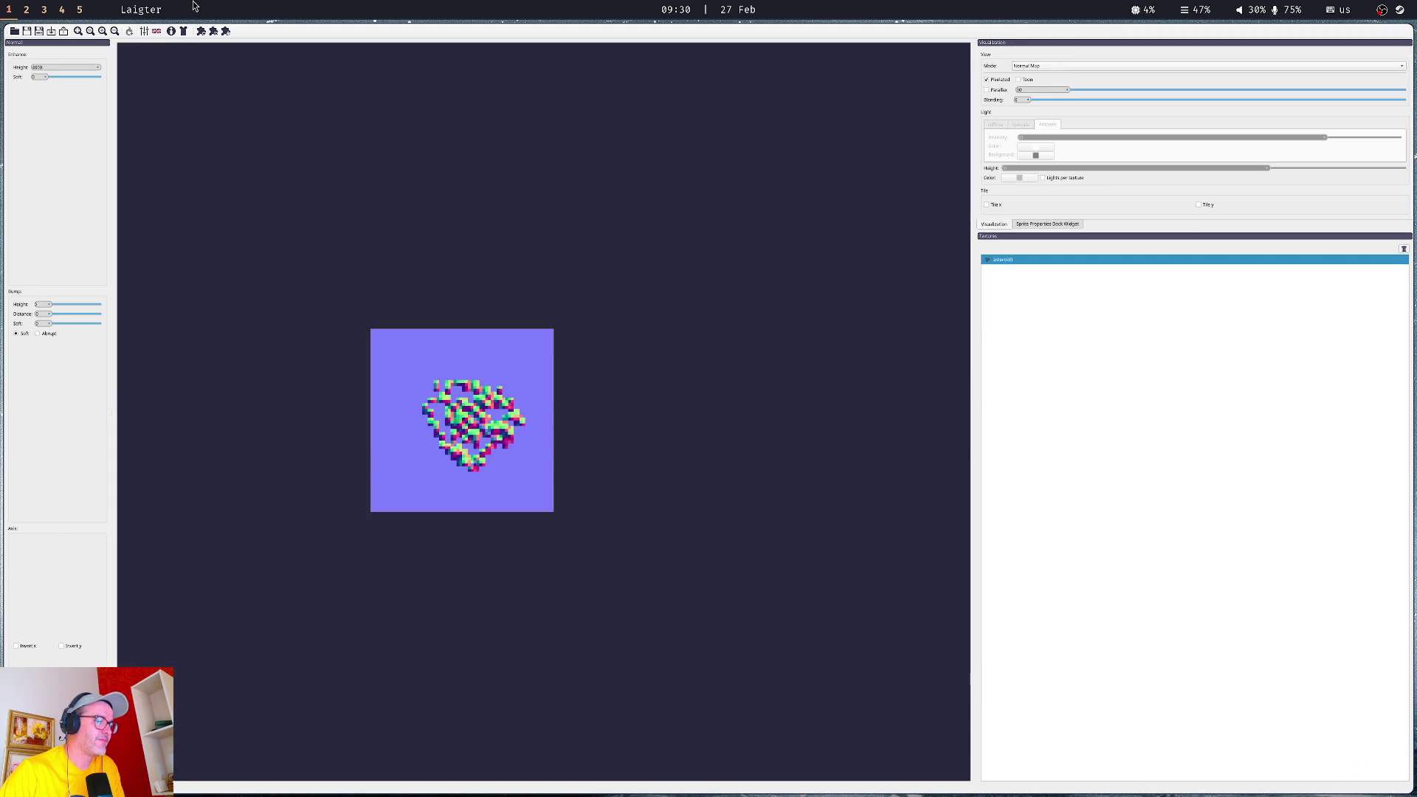
{"action": "left_click", "coordinate": [51, 31]}
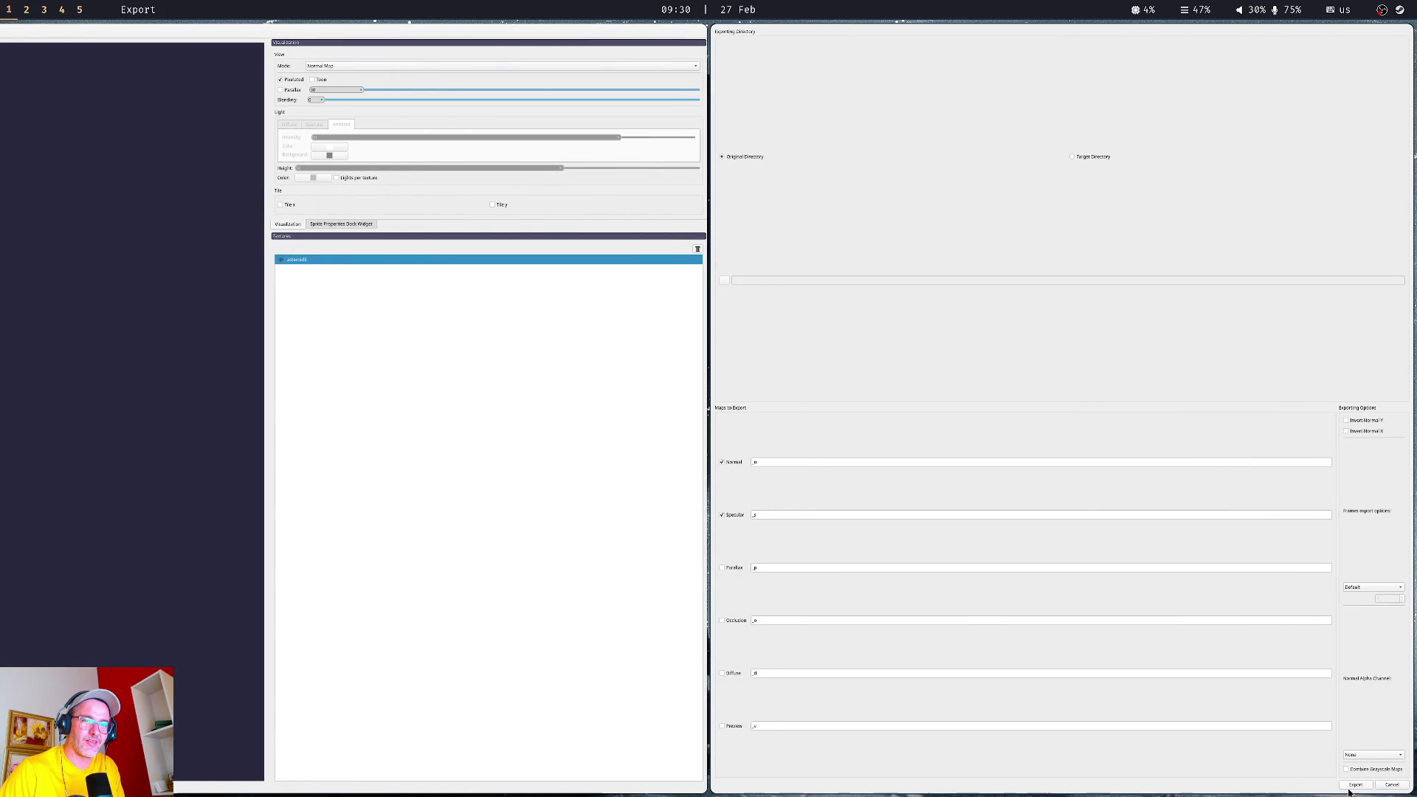
{"action": "key", "text": "Escape"}
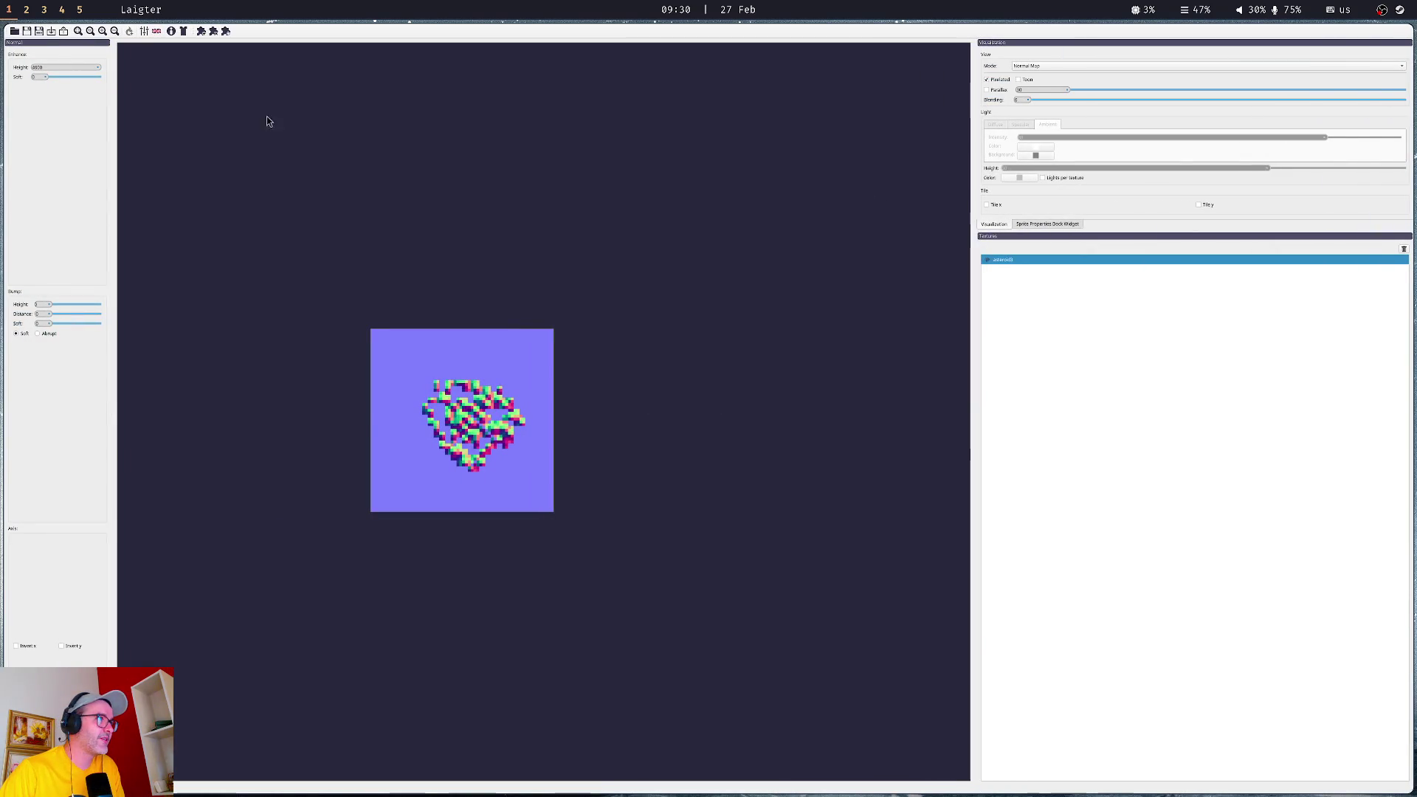
{"action": "key", "text": "ctrl+o"}
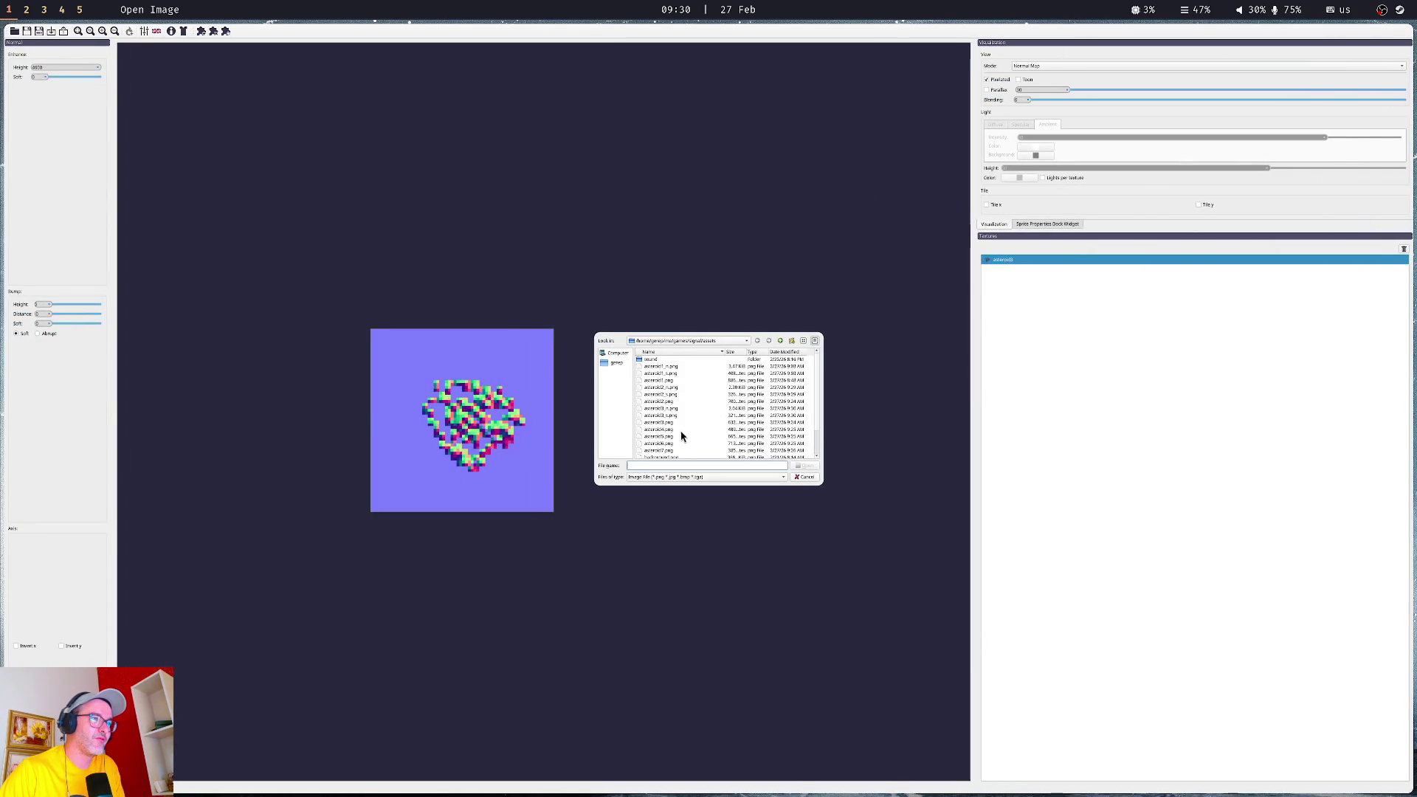
- Load asteroid4 as a separate image, compare it with asteroid3, then remove asteroid4
{"action": "double_click", "coordinate": [680, 435]}
{"action": "left_click", "coordinate": [726, 407]}
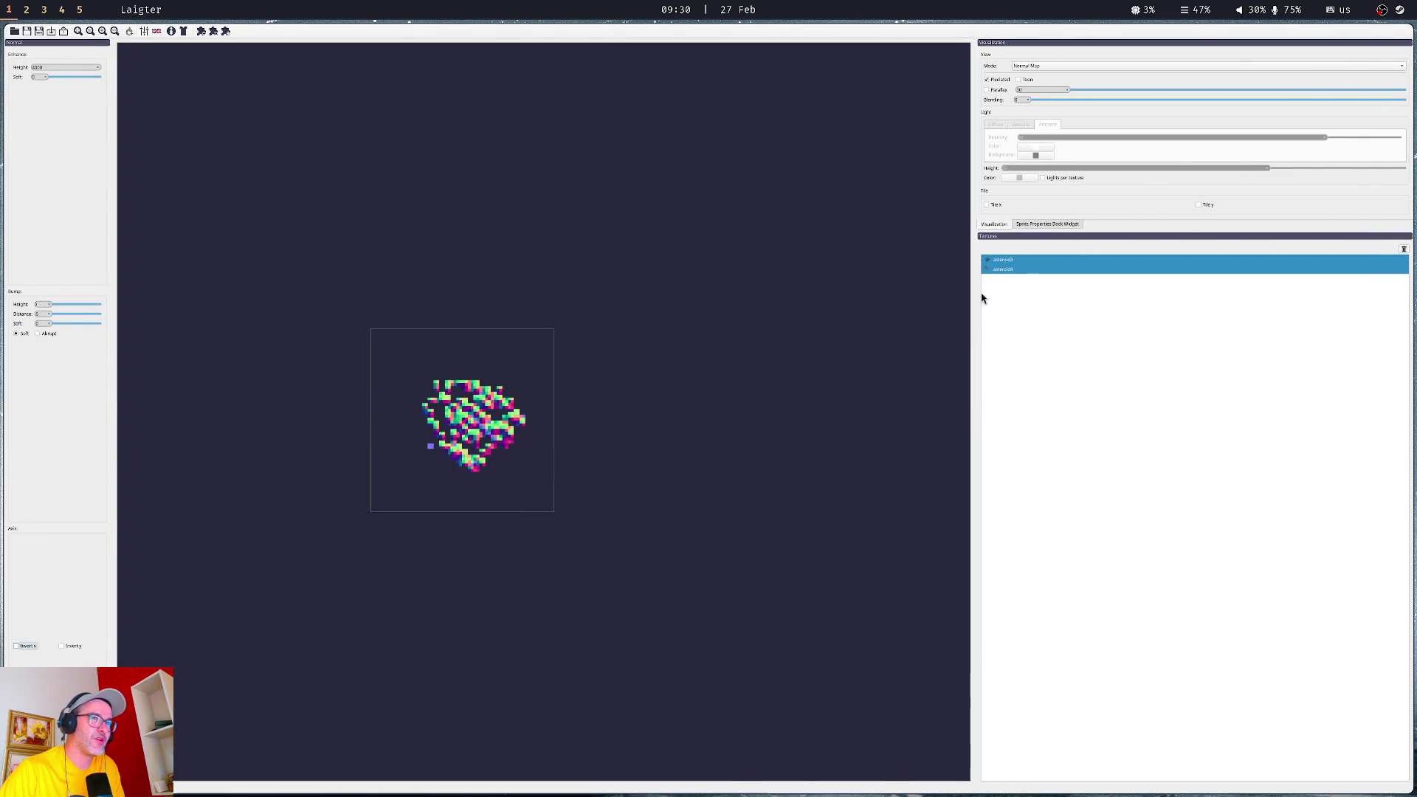
{"action": "left_click", "coordinate": [1014, 264]}
{"action": "left_click", "coordinate": [1012, 268]}
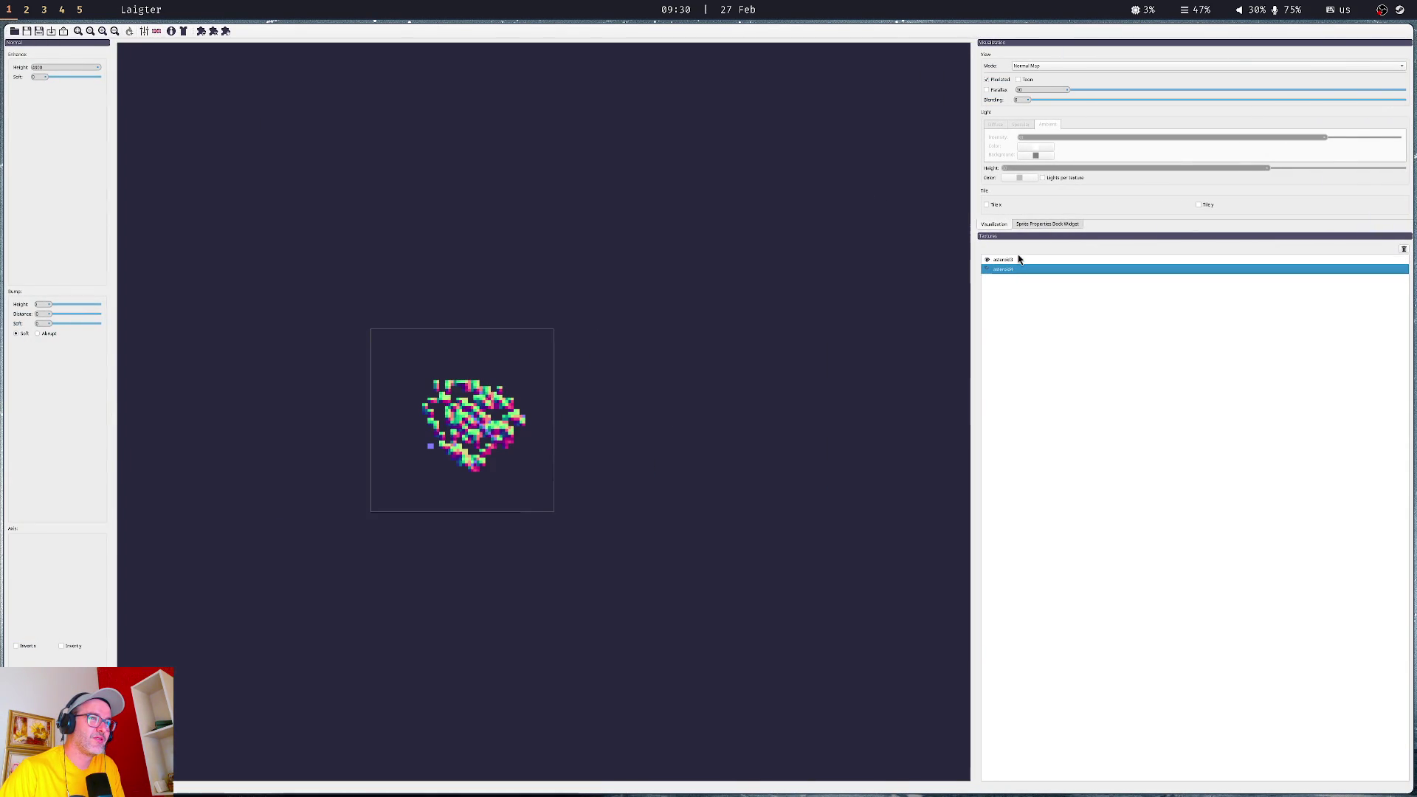
{"action": "left_click", "coordinate": [1018, 260]}
{"action": "left_click", "coordinate": [1015, 270]}
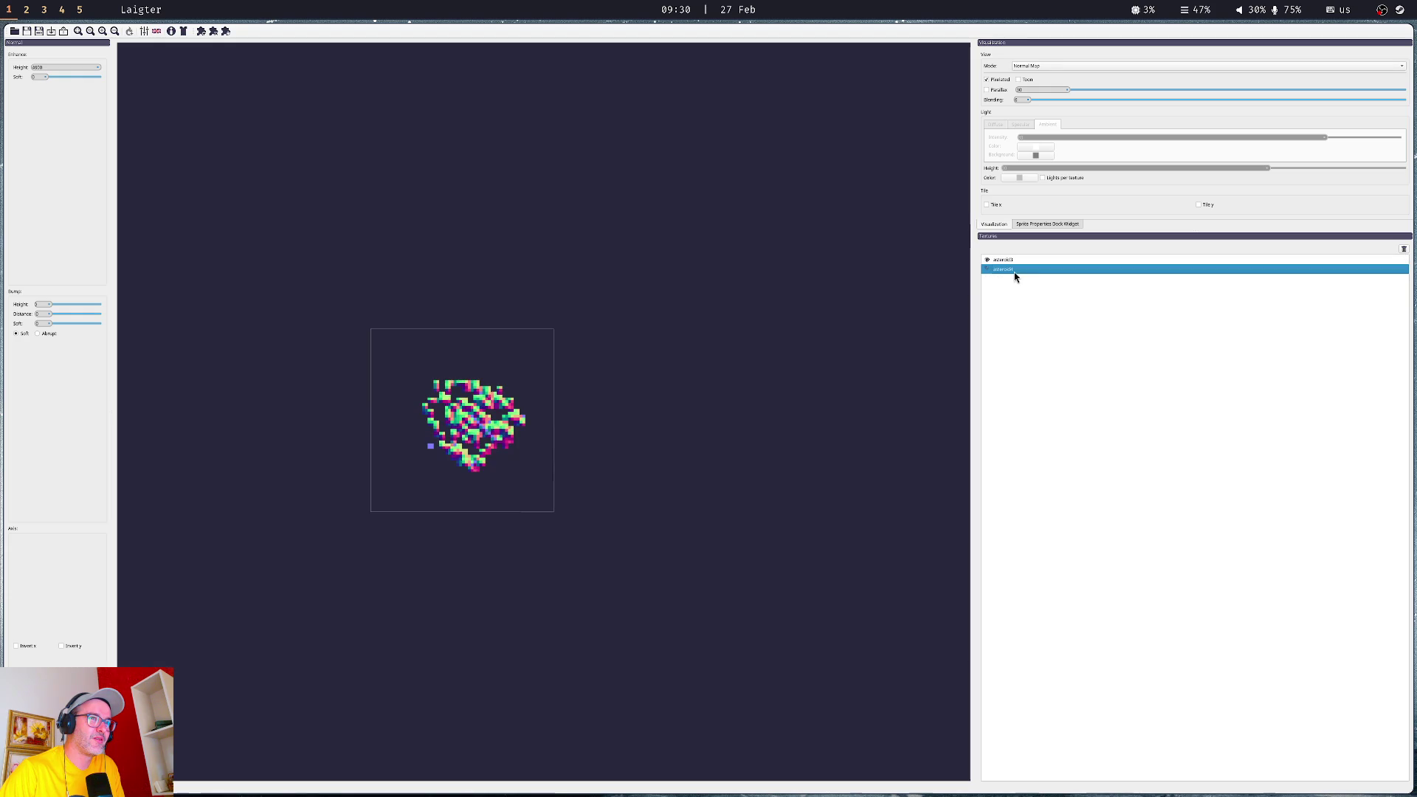
{"action": "left_click", "coordinate": [1403, 249]}
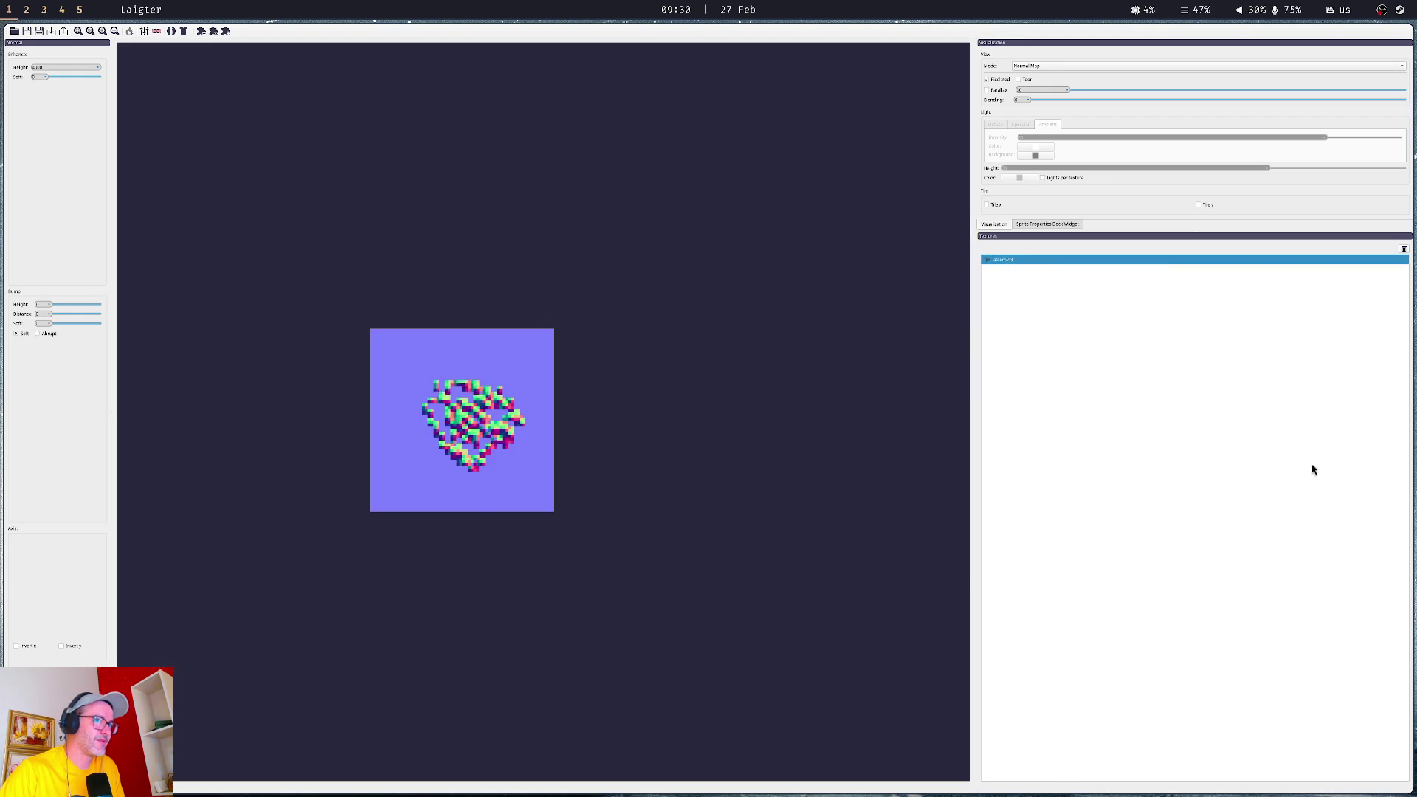
- Reload asteroid4 in place of asteroid3 and export its normal and specular maps
{"action": "left_click", "coordinate": [64, 32]}
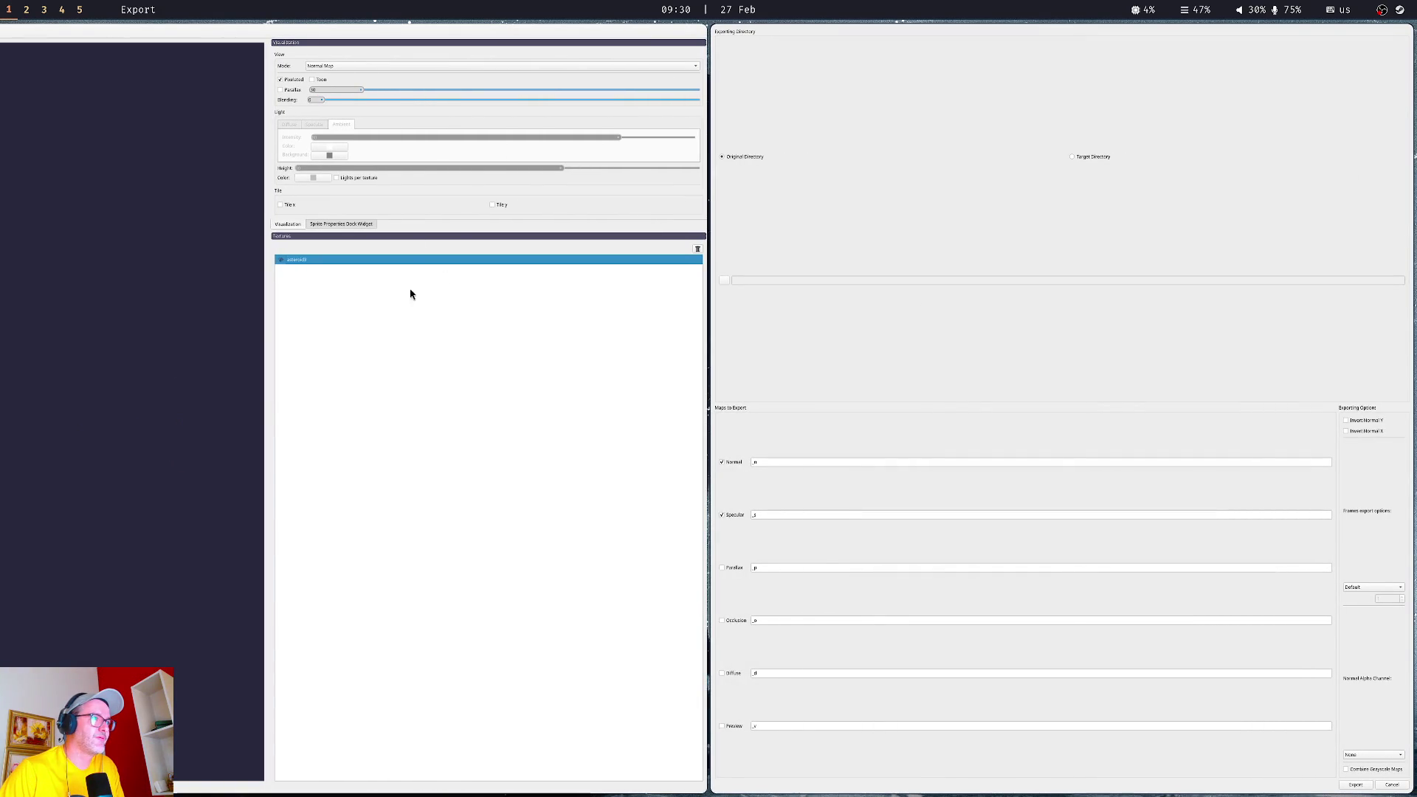
{"action": "left_click", "coordinate": [1392, 784]}
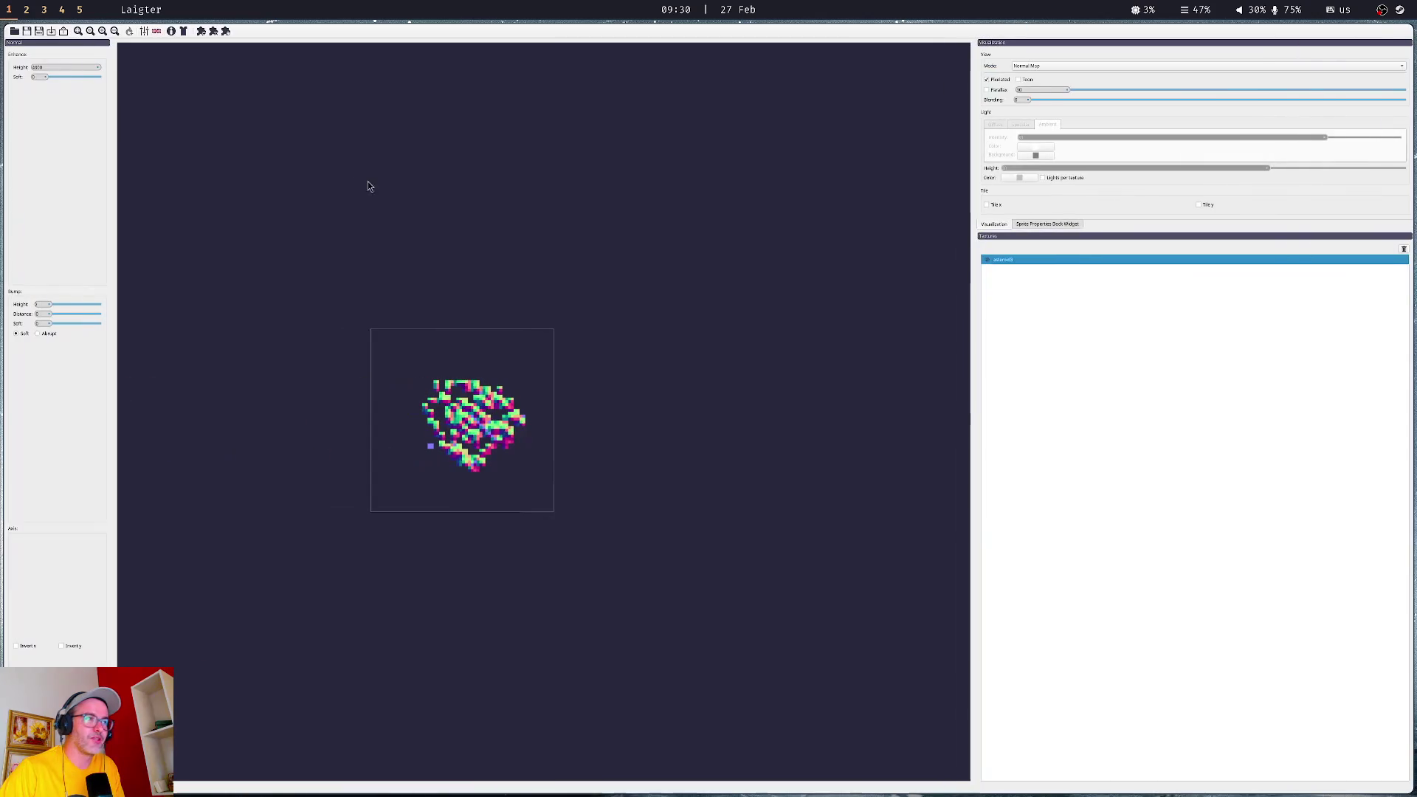
{"action": "left_click", "coordinate": [52, 32]}
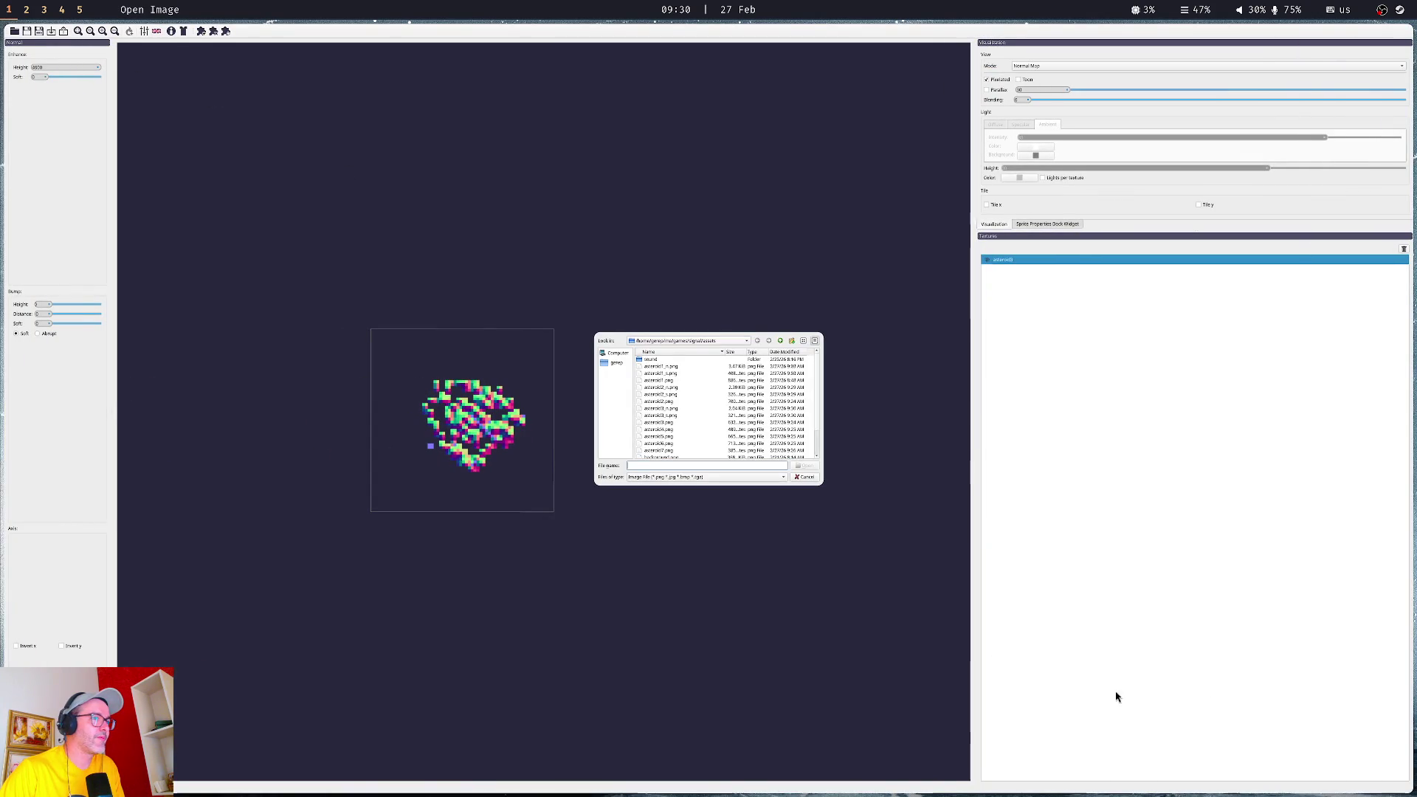
{"action": "double_click", "coordinate": [670, 434]}
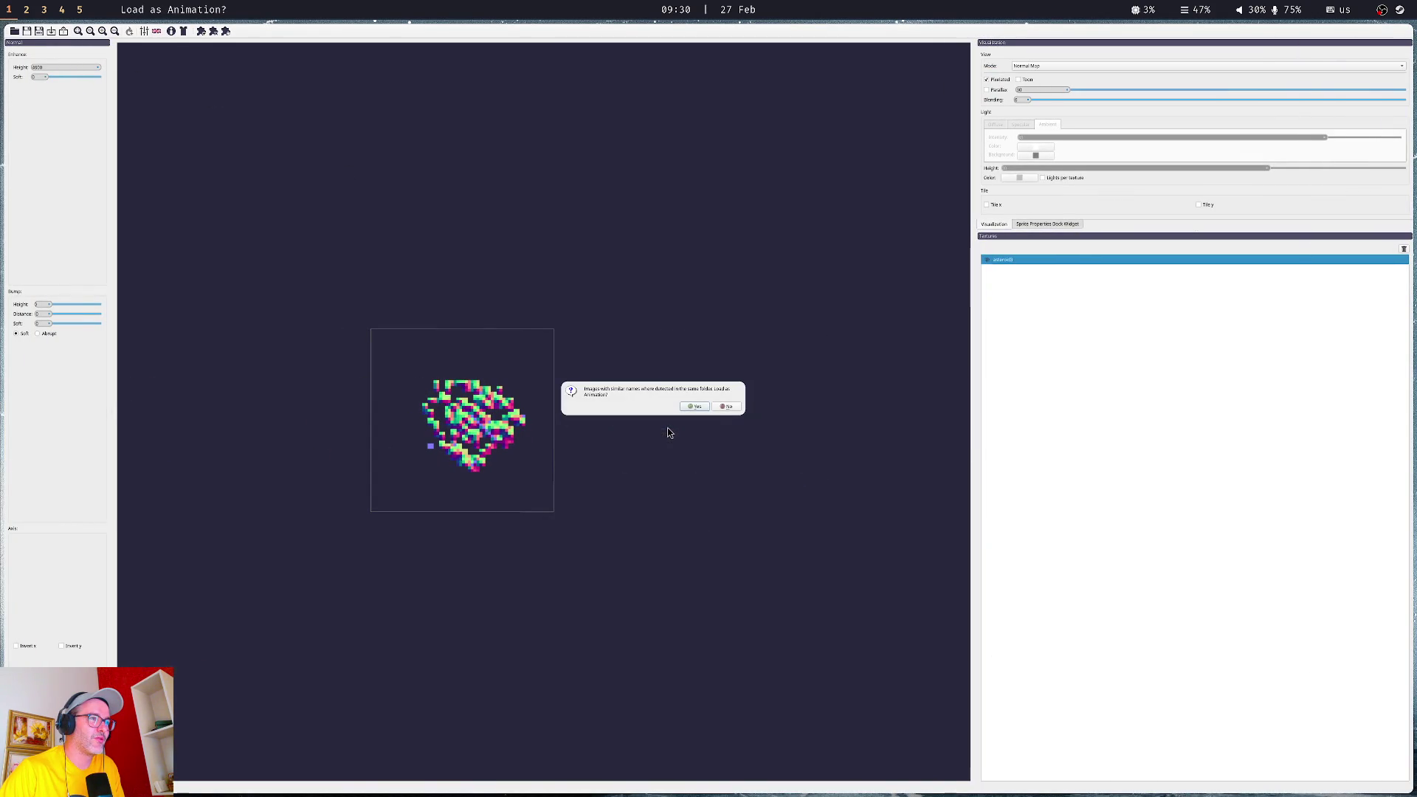
{"action": "left_click", "coordinate": [727, 406]}
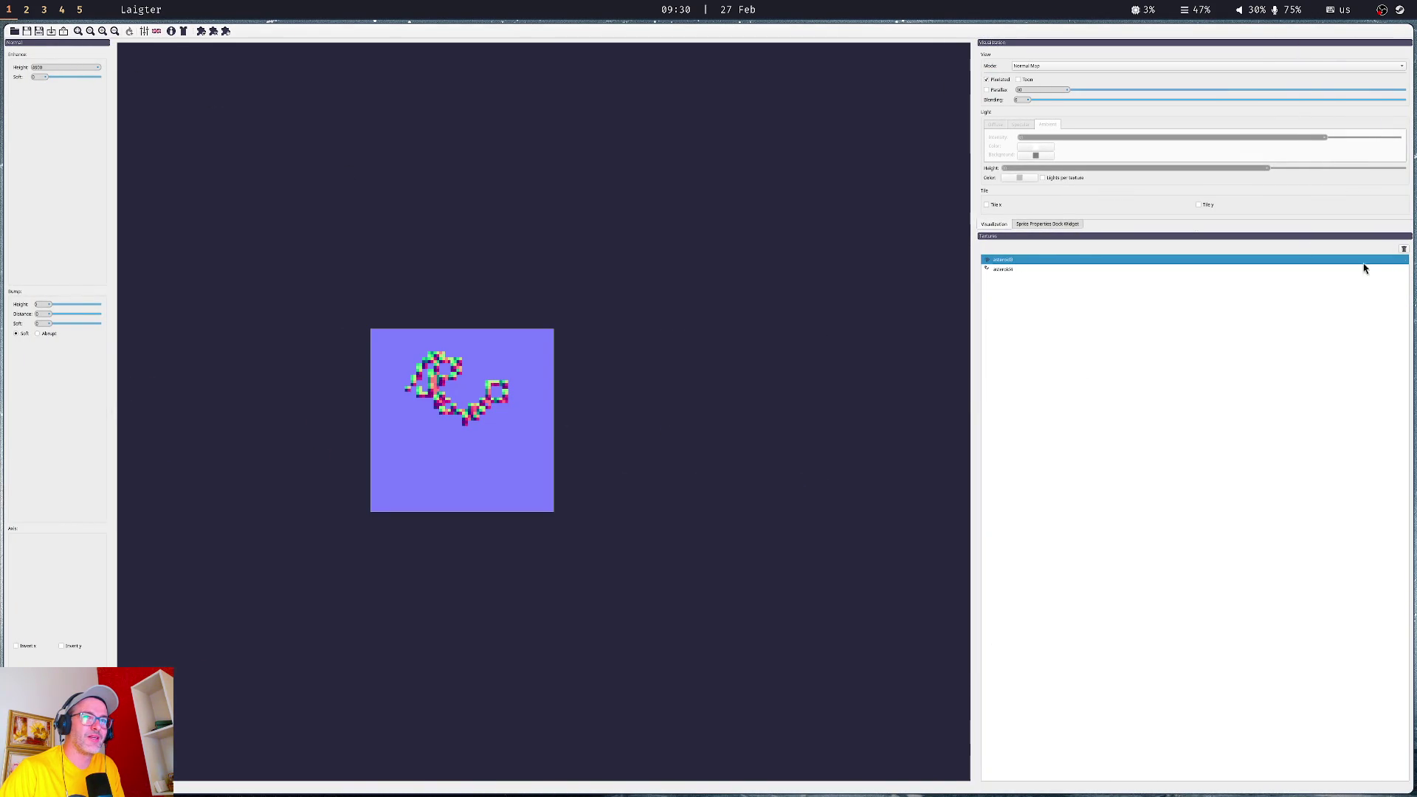
{"action": "left_click", "coordinate": [1406, 250]}
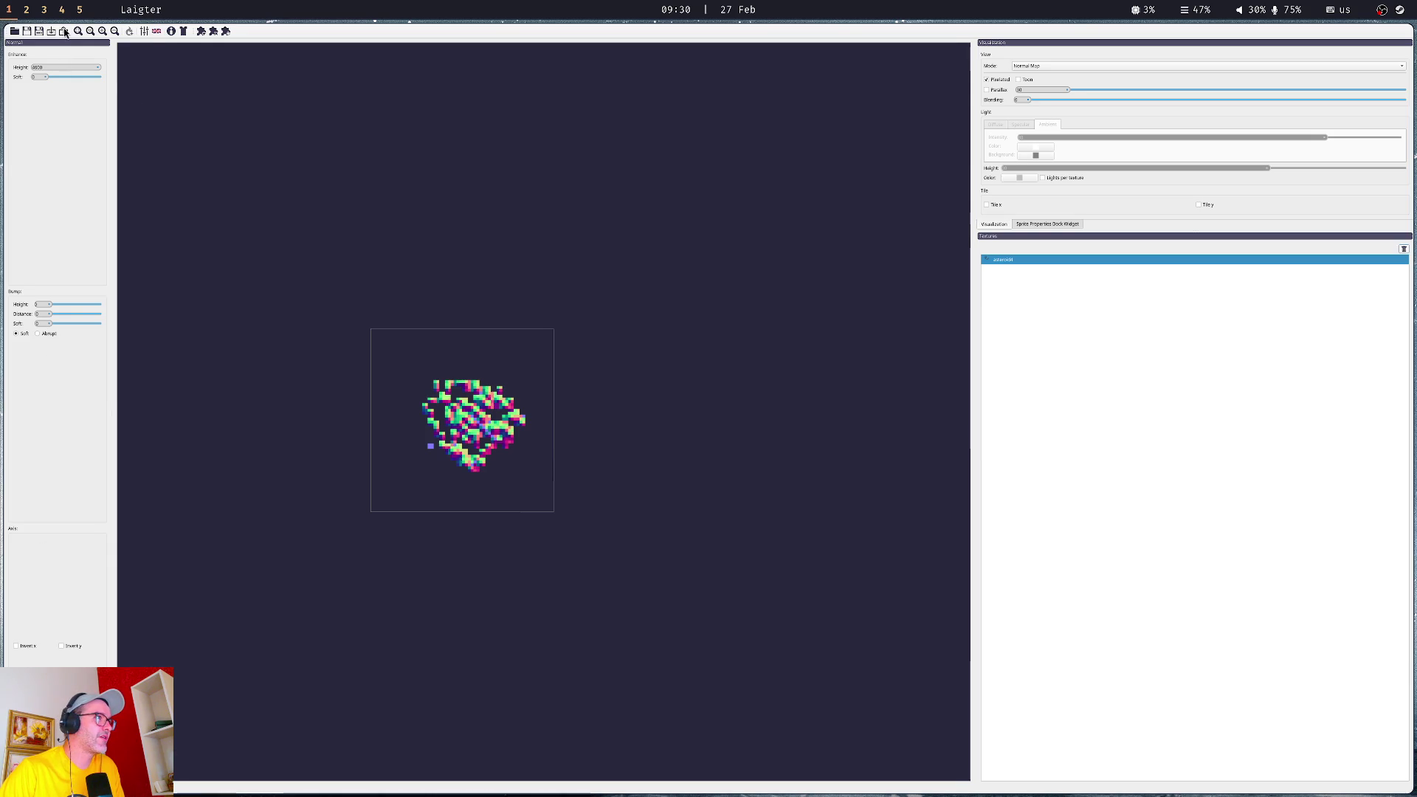
{"action": "key", "text": "ctrl+e"}
{"action": "left_click", "coordinate": [1356, 784]}
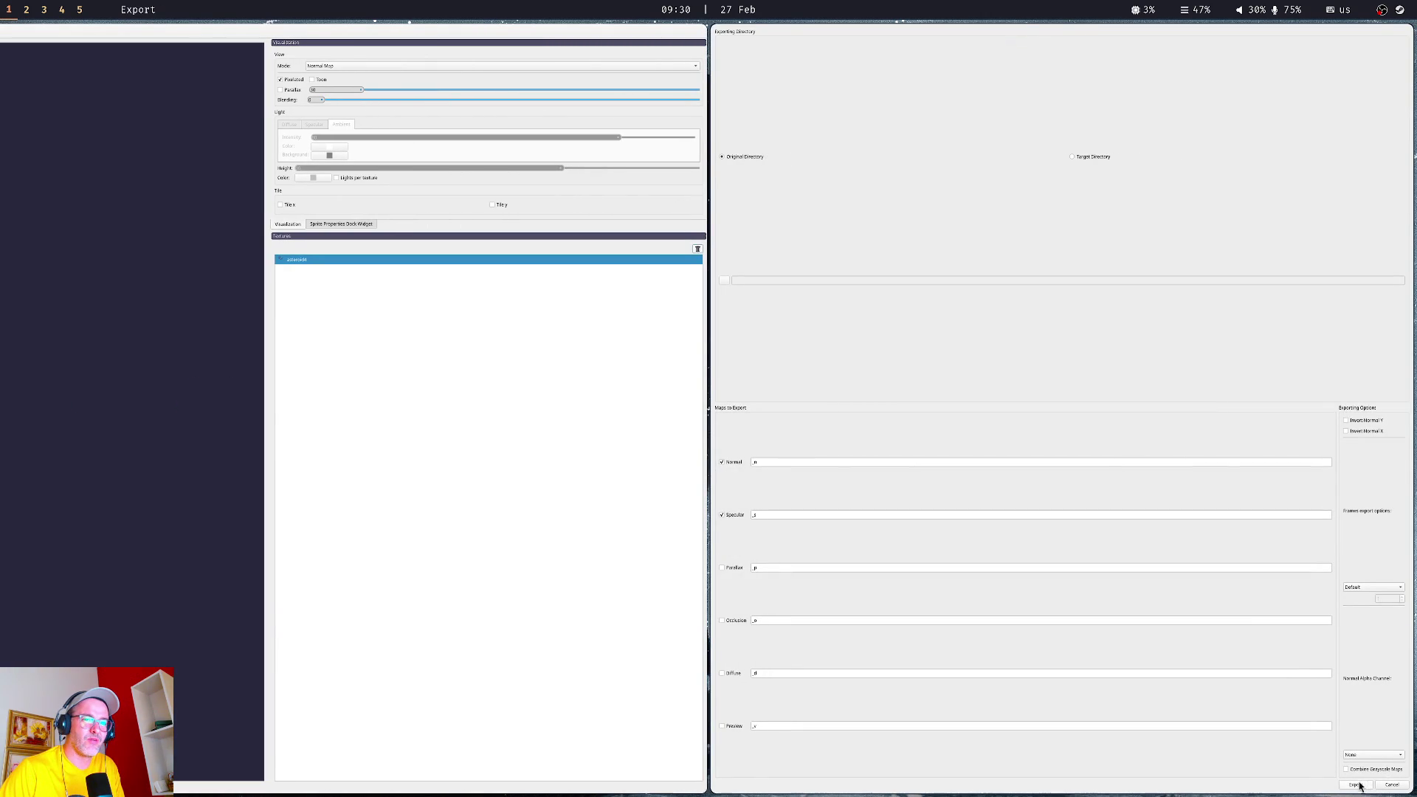
{"action": "key", "text": "Return"}
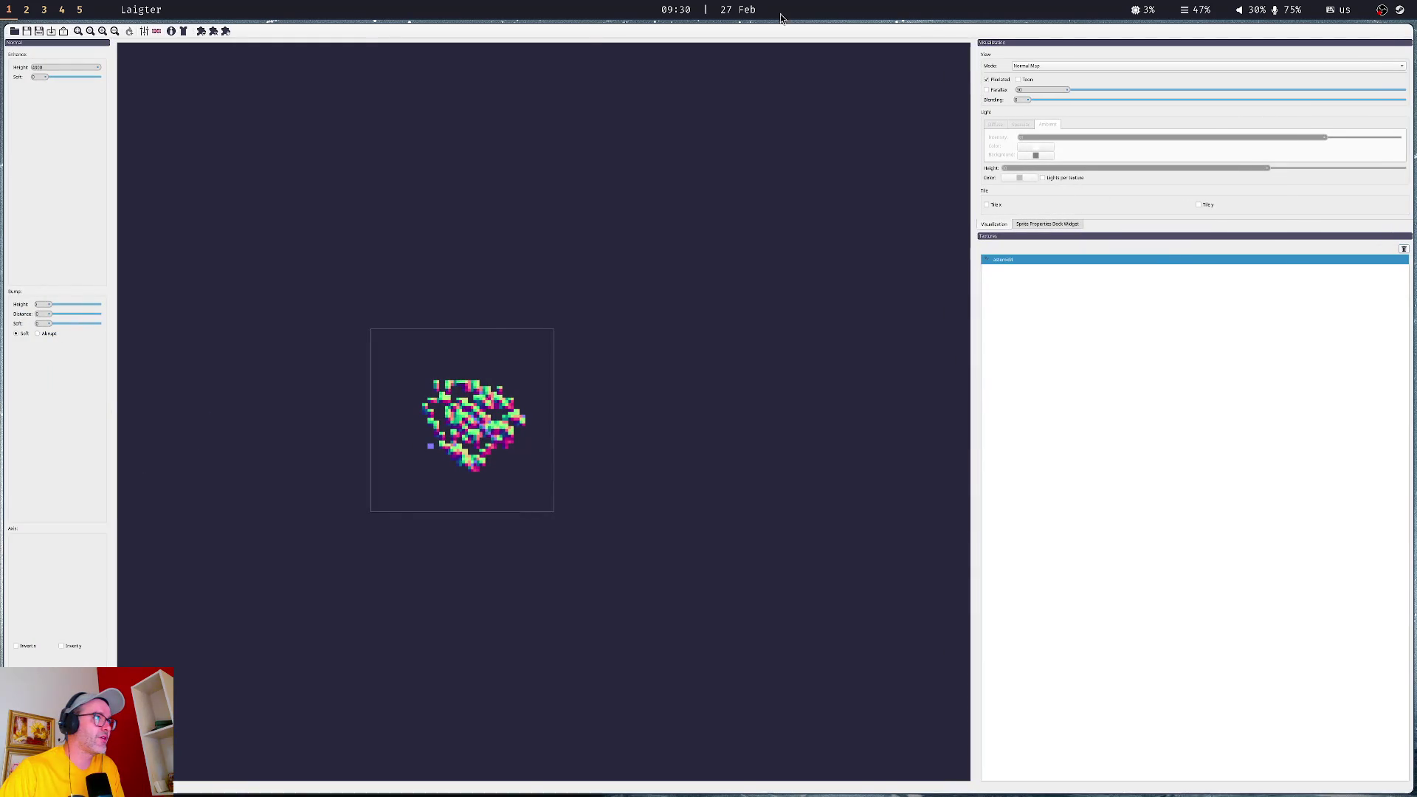
- Load two more asteroid images, accepting them as an animation strip
{"action": "left_click", "coordinate": [53, 31]}
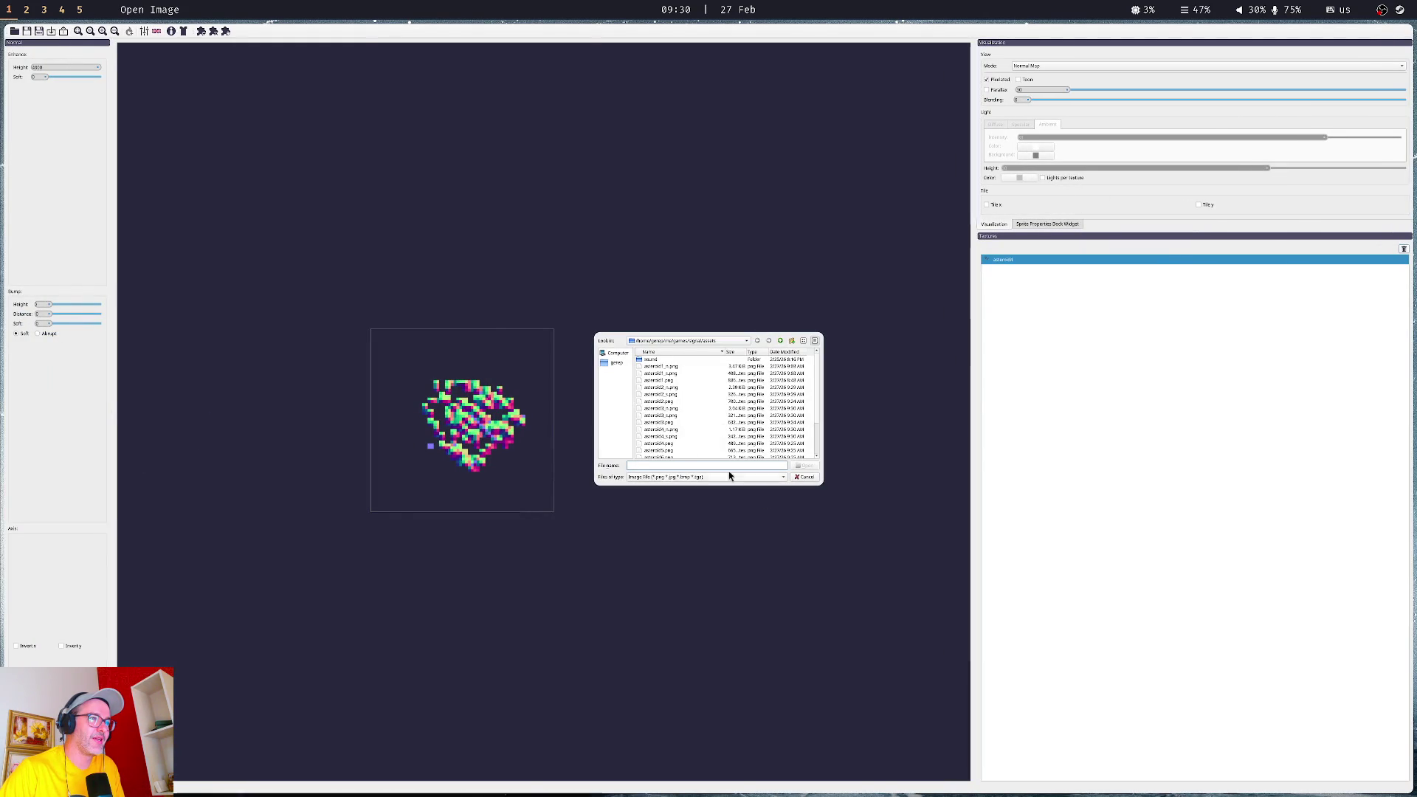
{"action": "double_click", "coordinate": [668, 450]}
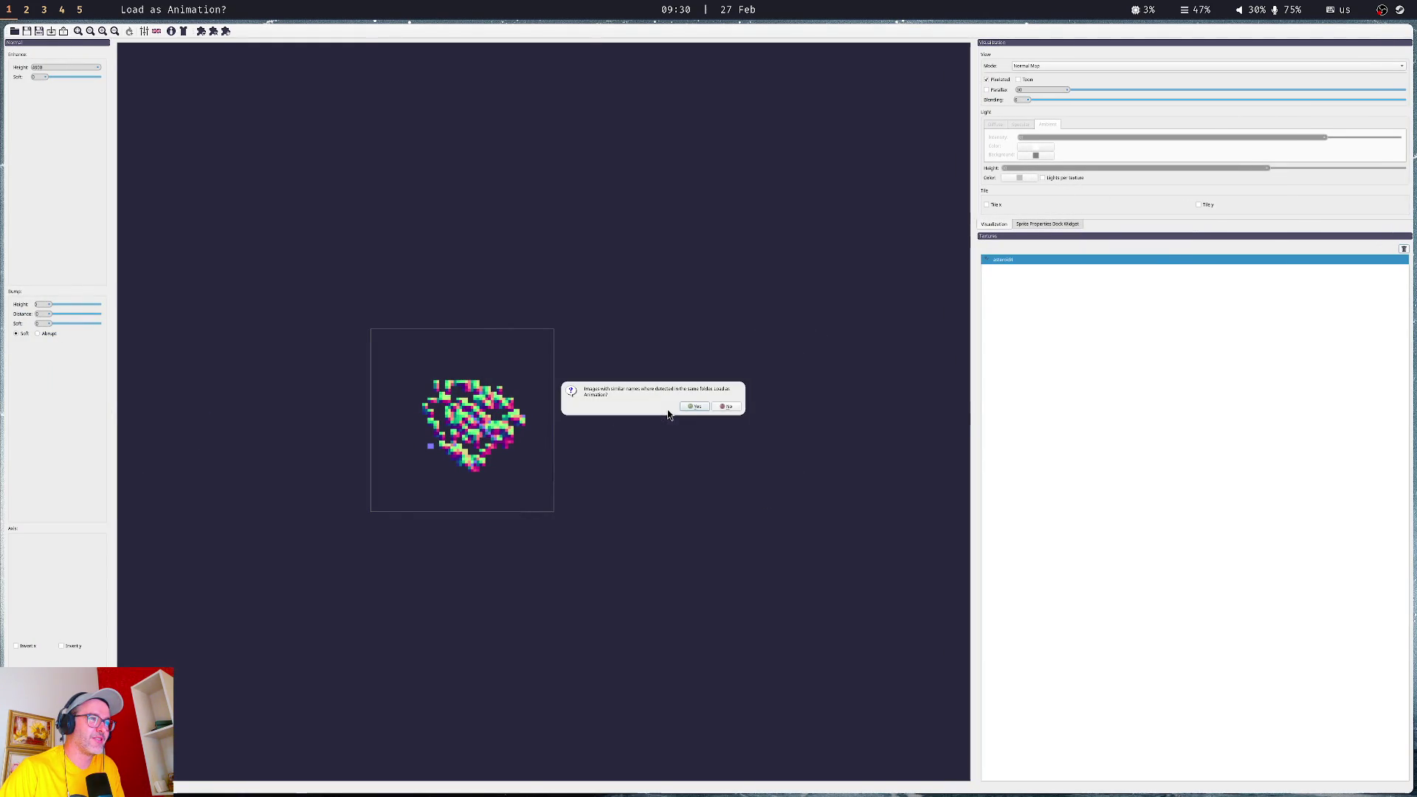
{"action": "left_click", "coordinate": [690, 405]}
{"action": "left_click", "coordinate": [53, 31]}
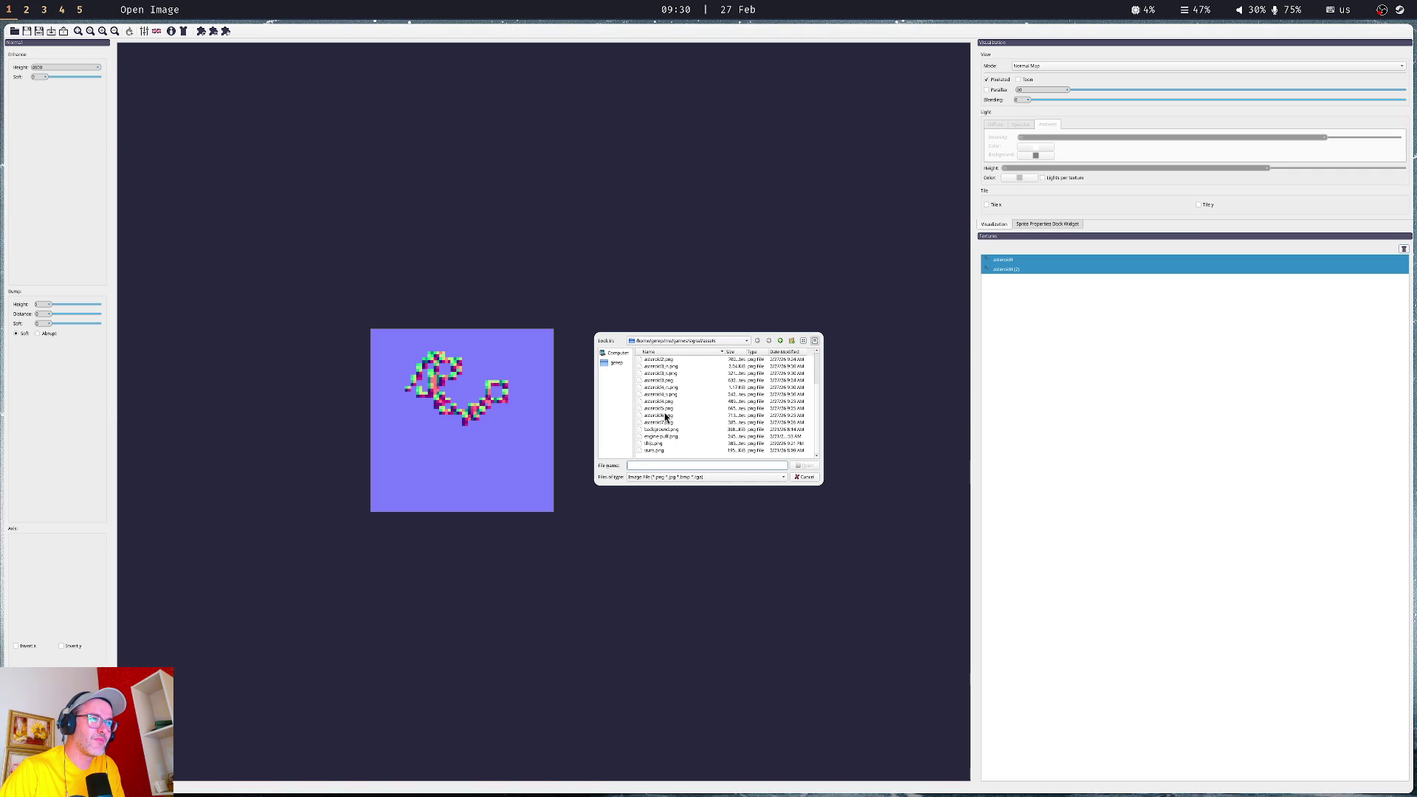
{"action": "double_click", "coordinate": [666, 415]}
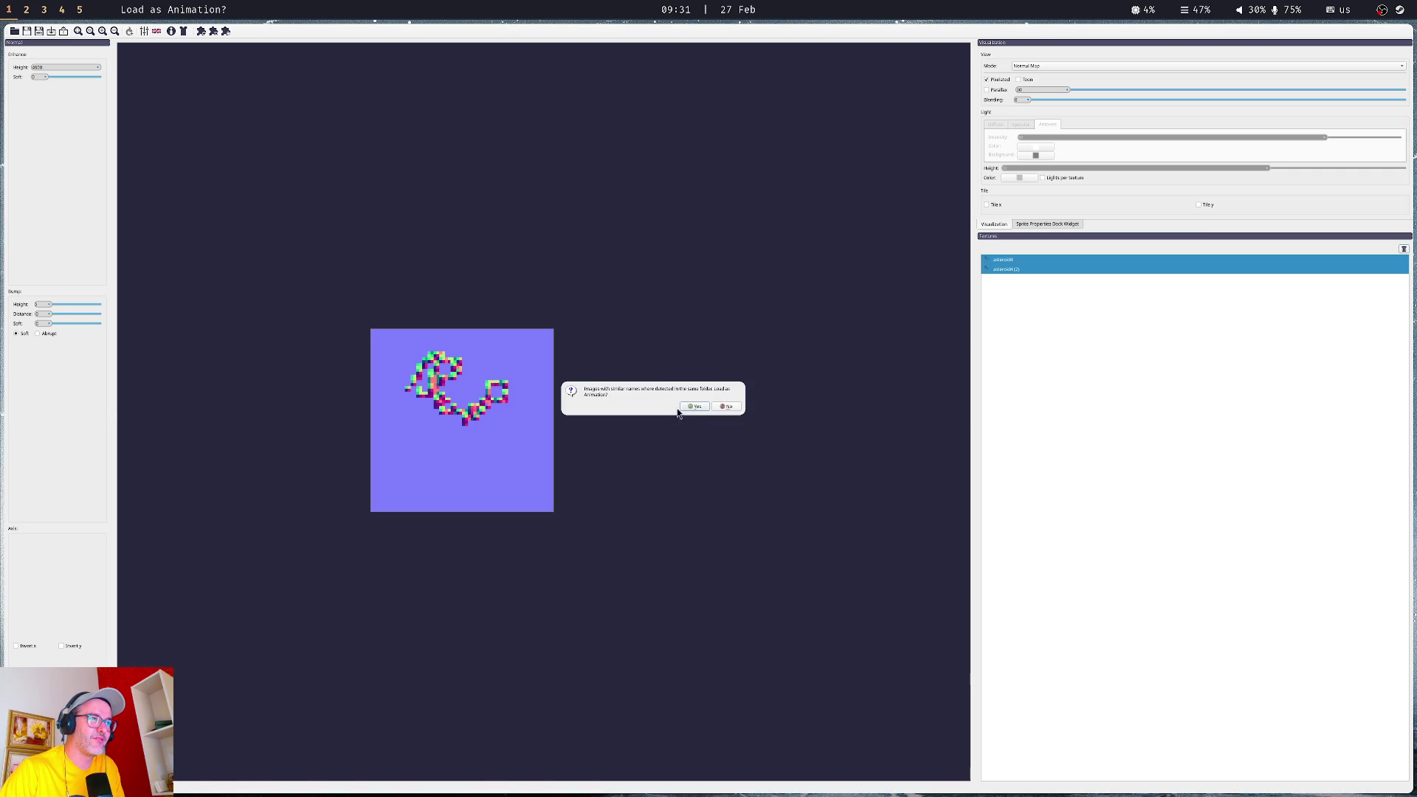
{"action": "left_click", "coordinate": [694, 407]}
{"action": "left_click", "coordinate": [1011, 269]}
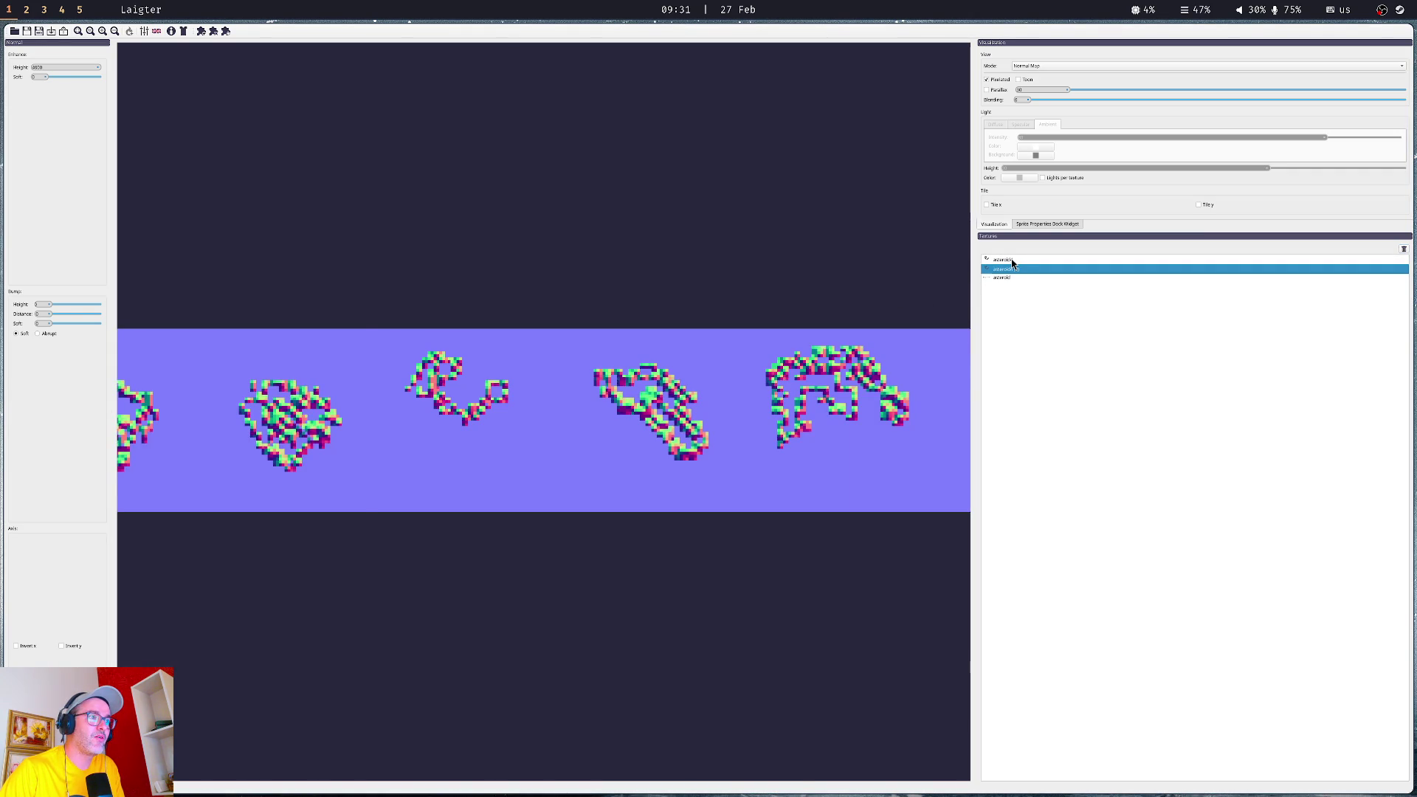
- Select all three asteroid textures and delete them, leaving the default skull preview
{"action": "left_click", "coordinate": [1011, 261]}
{"action": "key", "text": "shift+Down"}
{"action": "key", "text": "shift+Down"}
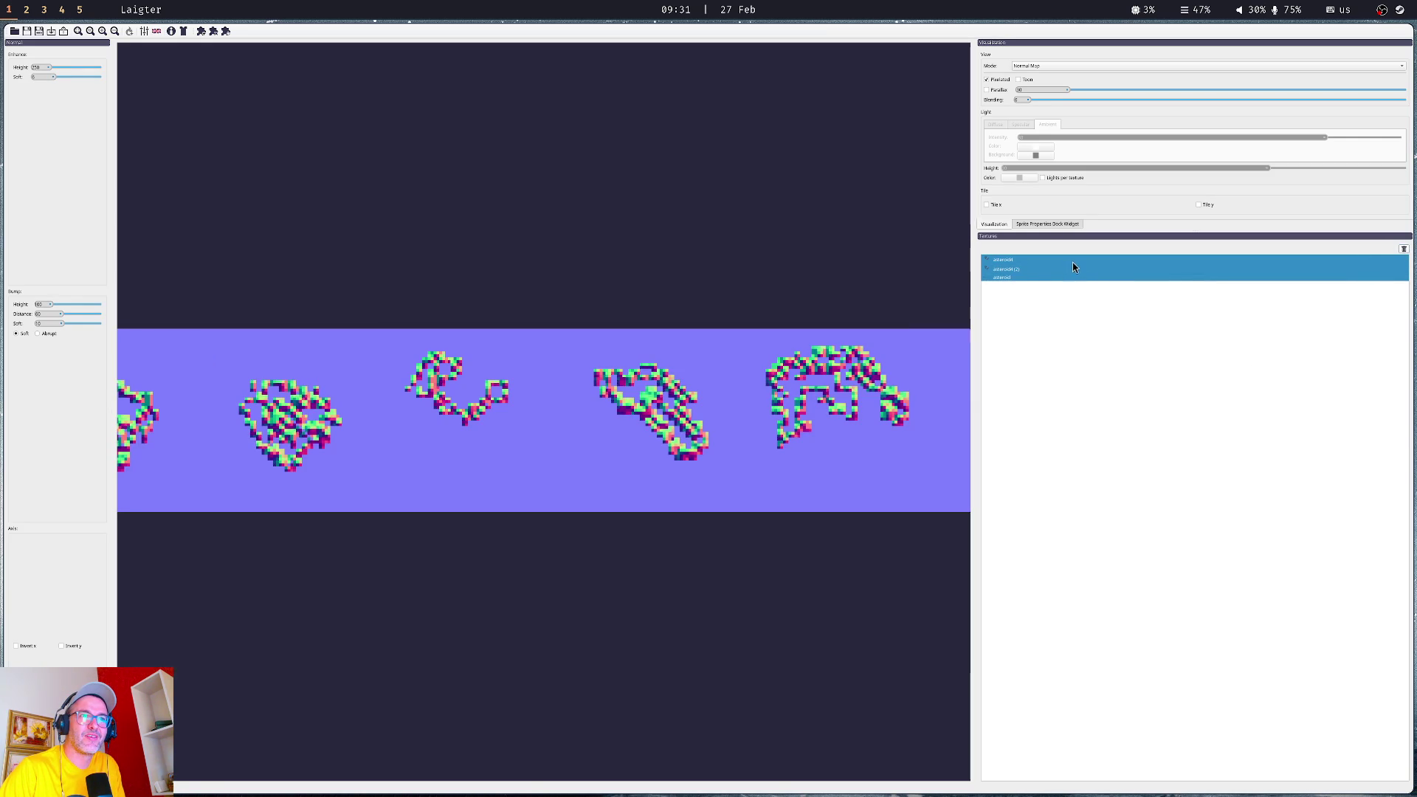
{"action": "key", "text": "Delete"}
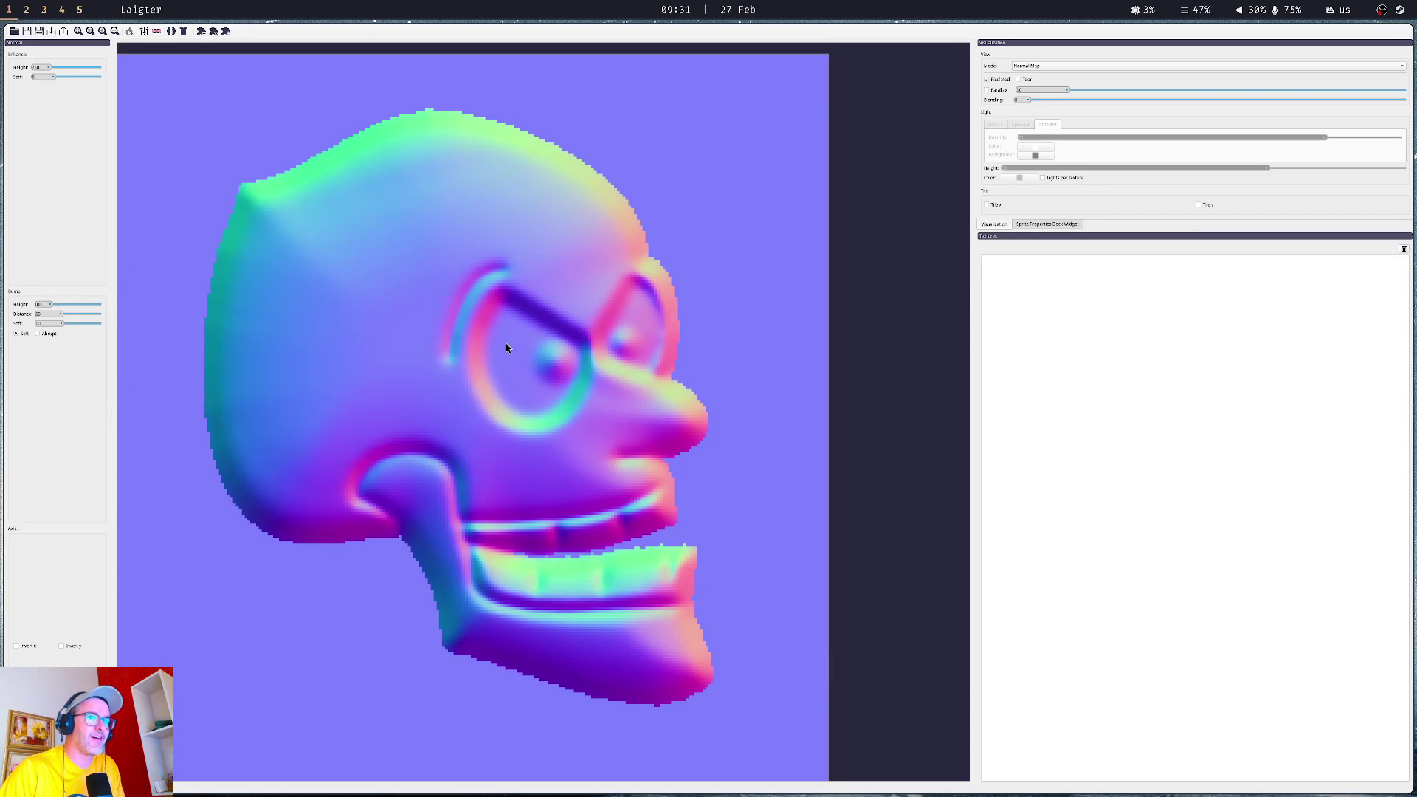
{"action": "left_click_drag", "start_coordinate": [433, 313], "coordinate": [647, 356]}
{"action": "scroll", "coordinate": [622, 355], "scroll_direction": "down", "scroll_amount": 1}
{"action": "scroll", "coordinate": [621, 353], "scroll_direction": "down", "scroll_amount": 4}
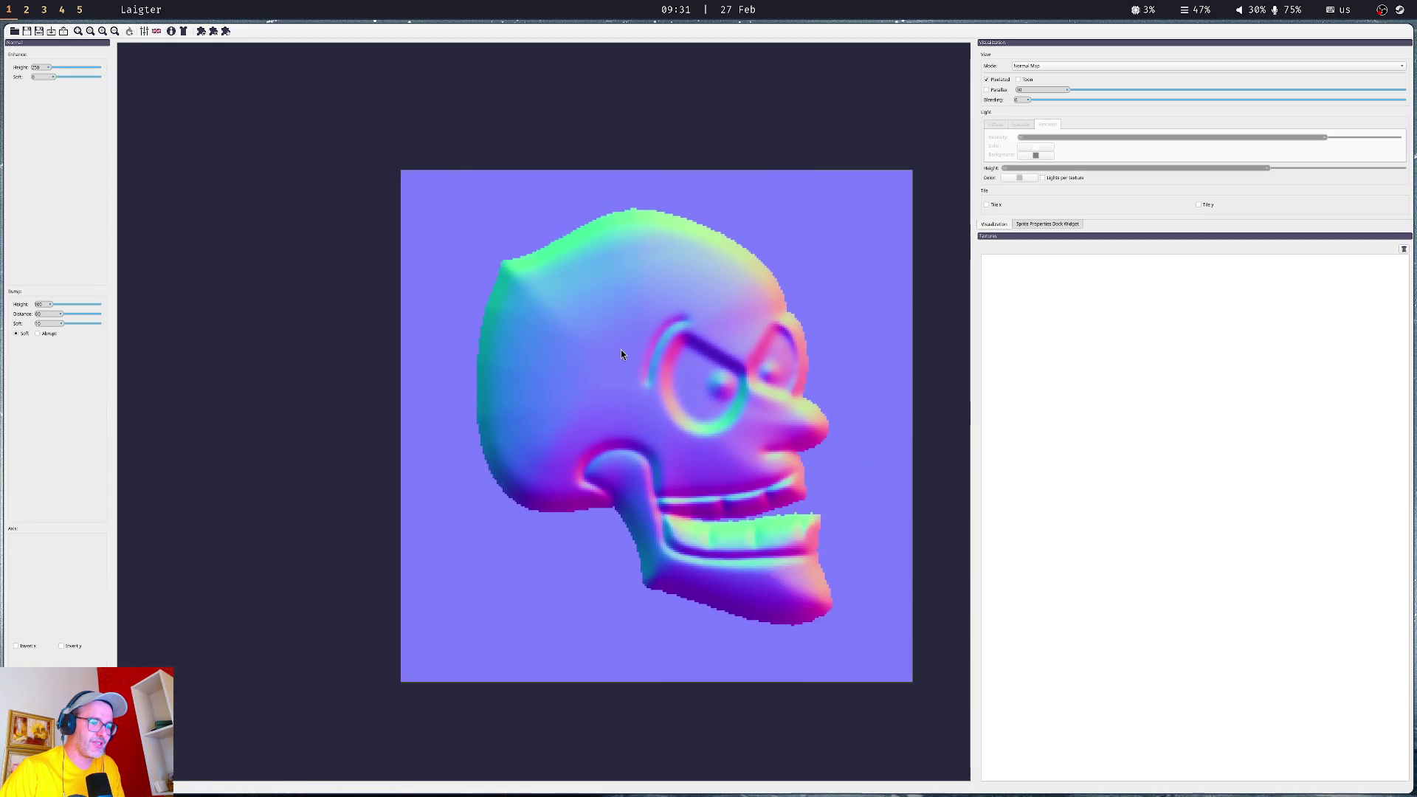
{"action": "left_click", "coordinate": [52, 31]}
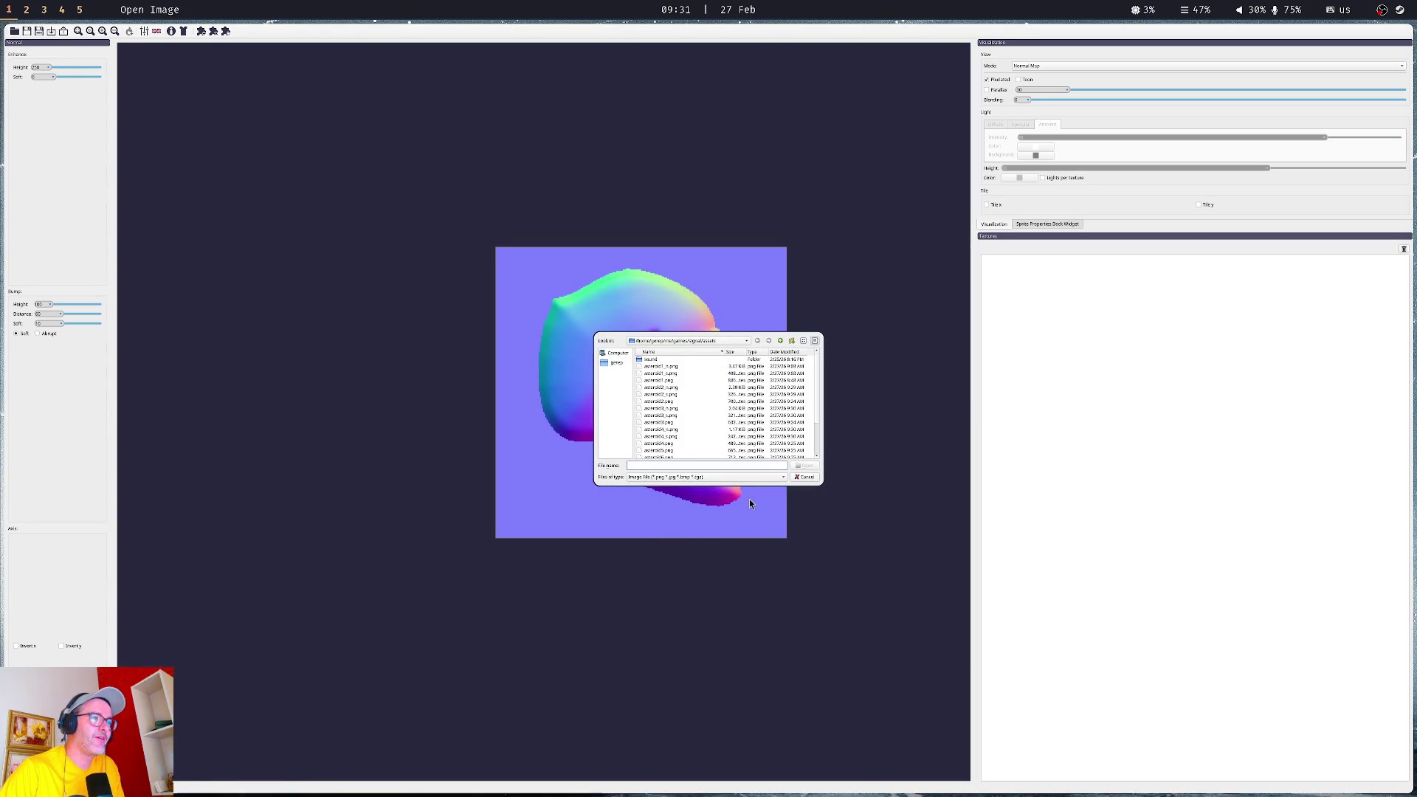
- Load asteroid5 as a single texture and raise its Enhance Height to about 2416
{"action": "double_click", "coordinate": [666, 452]}
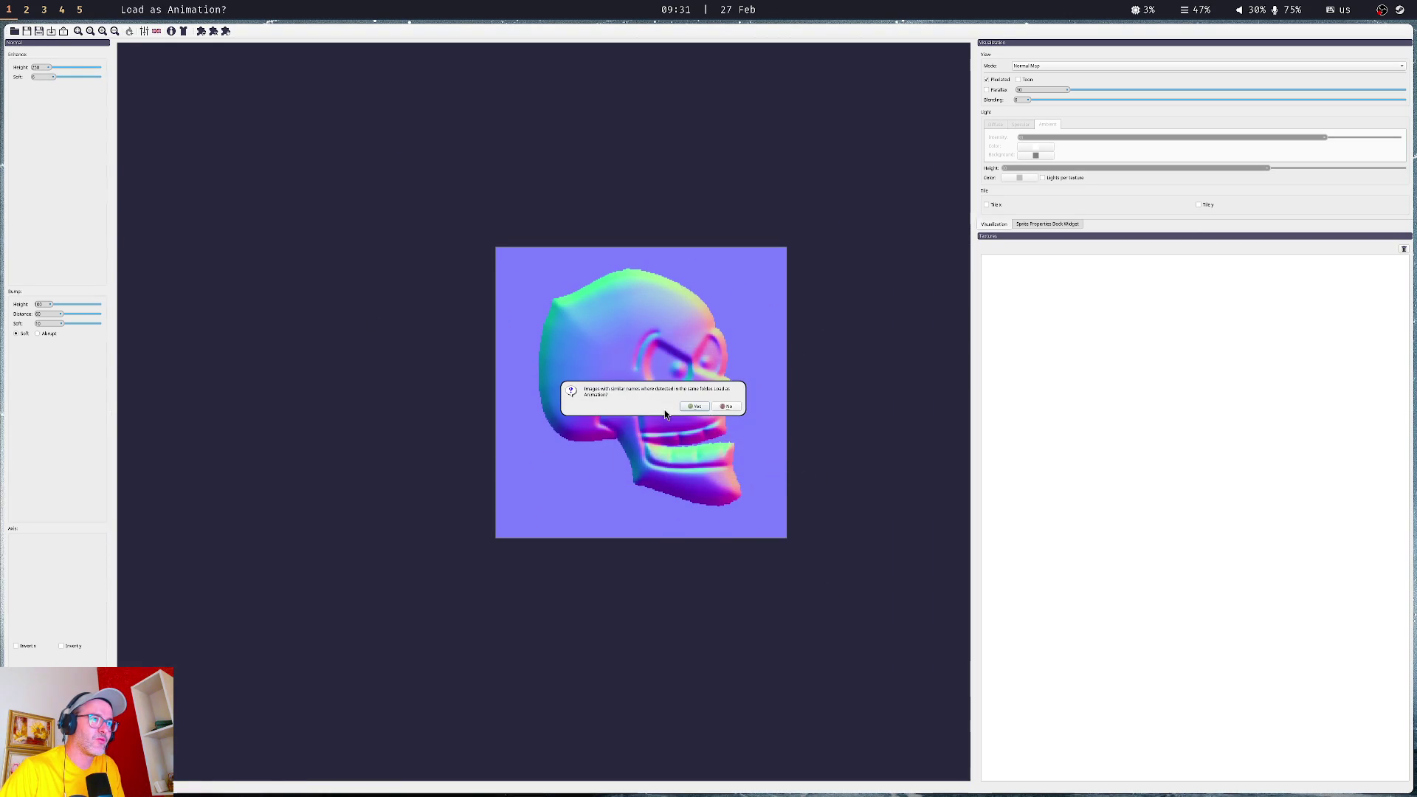
{"action": "left_click", "coordinate": [725, 405]}
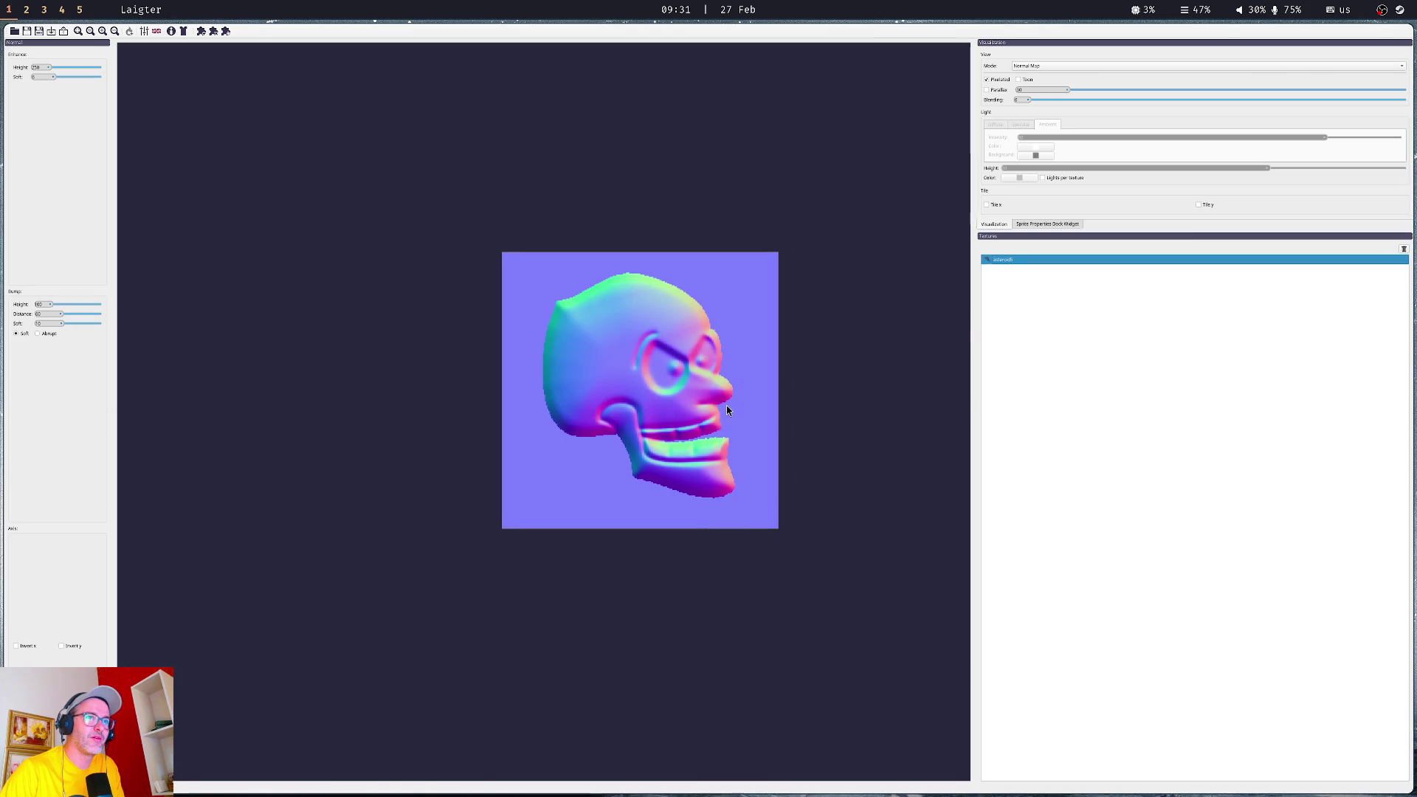
{"action": "left_click", "coordinate": [1011, 260]}
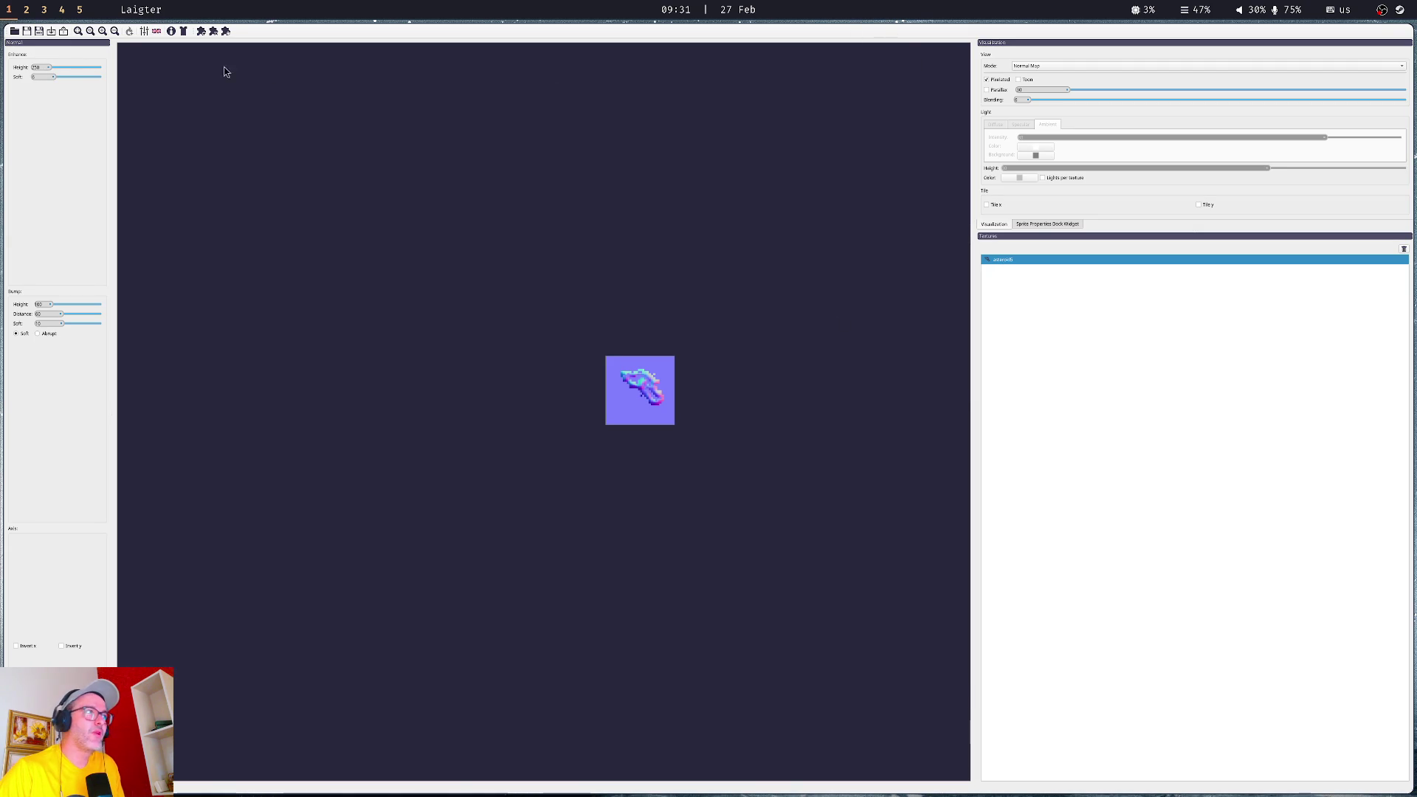
{"action": "left_click_drag", "start_coordinate": [48, 67], "coordinate": [77, 68]}
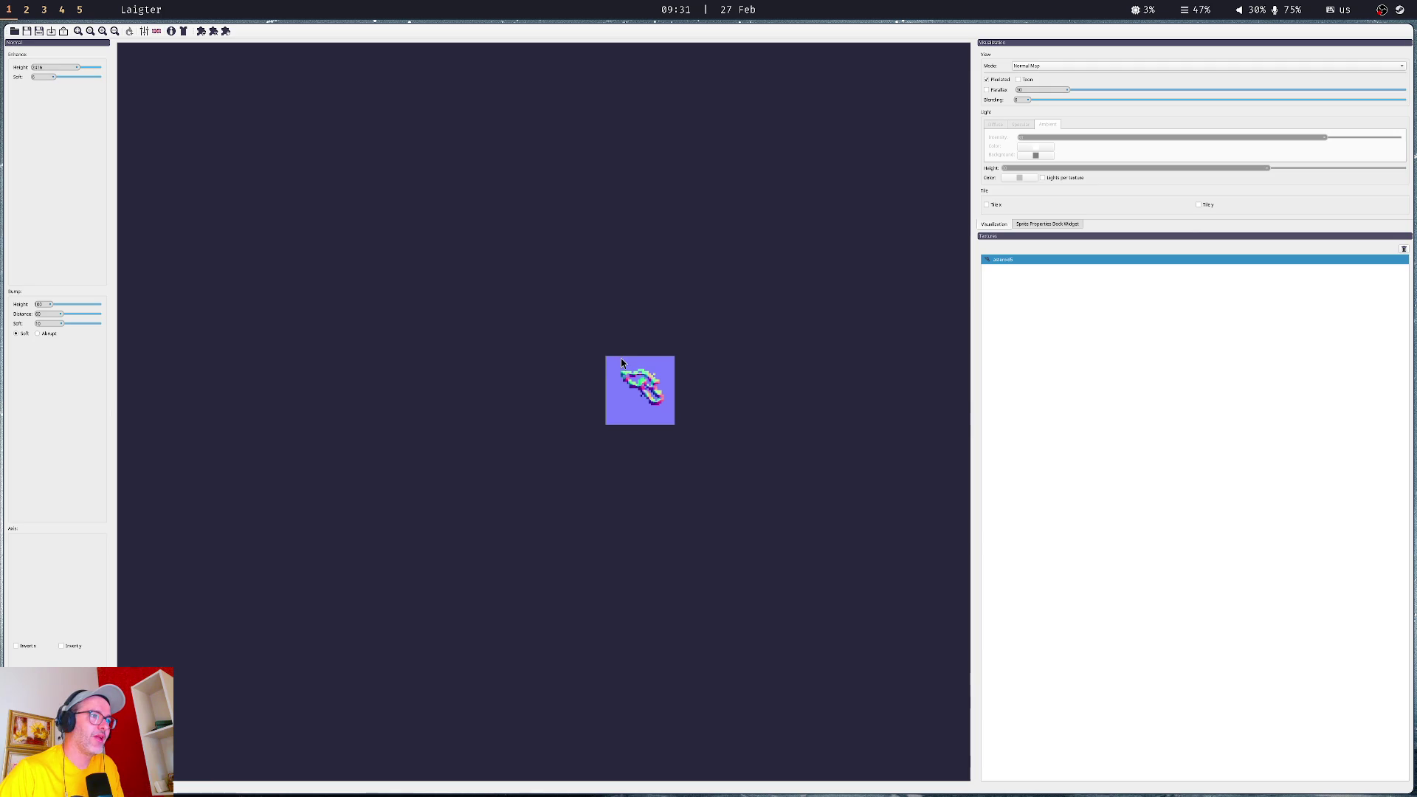
{"action": "scroll", "coordinate": [719, 399], "scroll_direction": "up", "scroll_amount": 3}
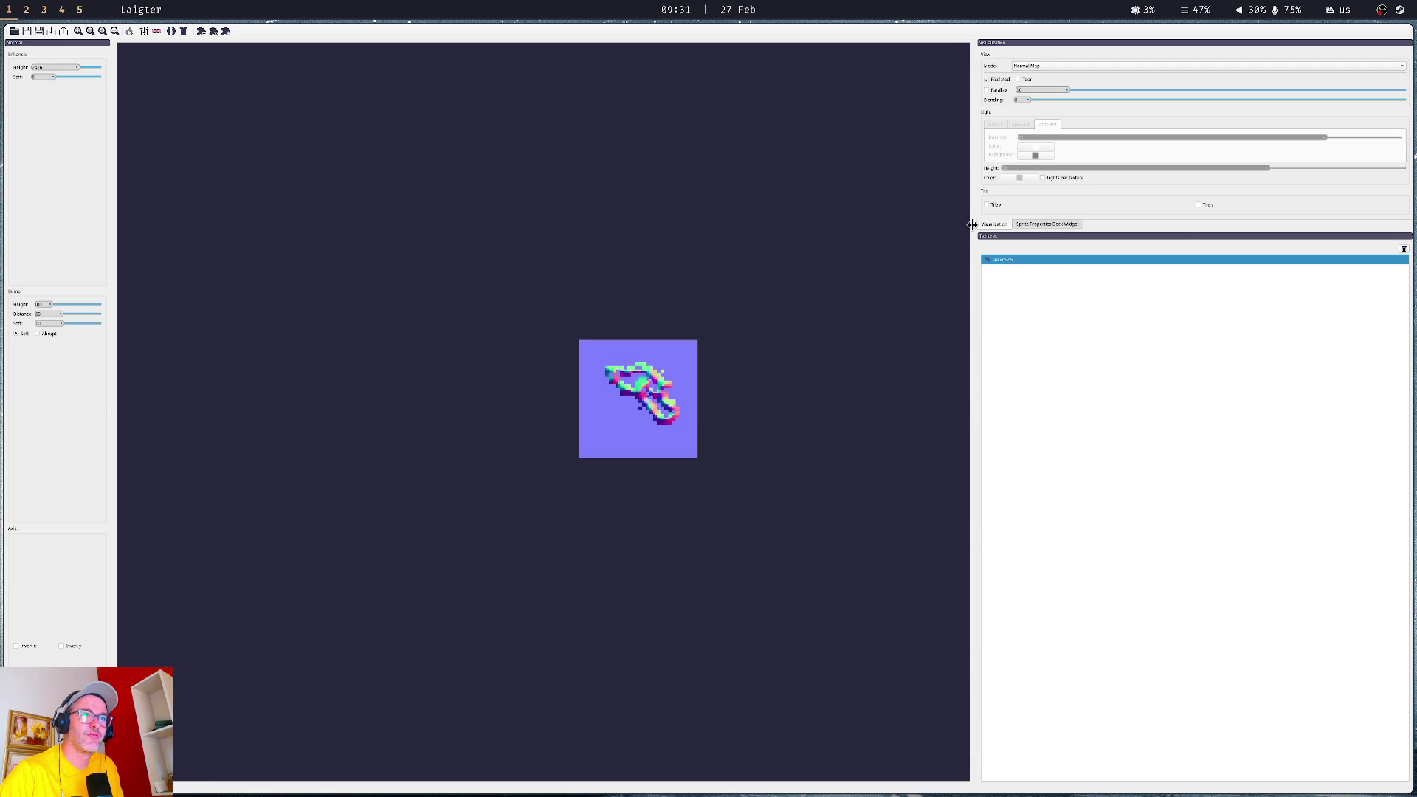
{"action": "scroll", "coordinate": [675, 398], "scroll_direction": "up", "scroll_amount": 1}
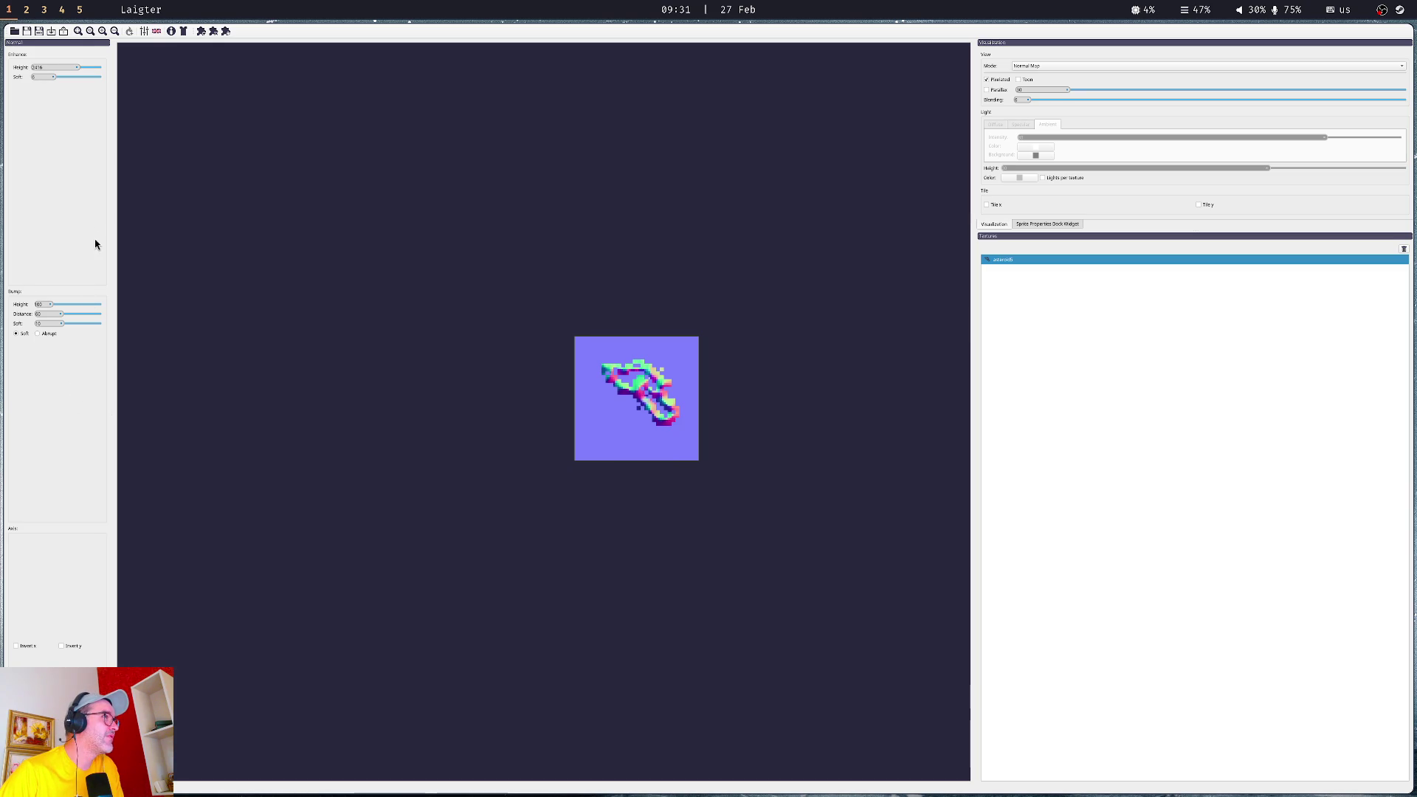
- Lower asteroid5's Enhance Height to about 840 and raise Bump Height to about 1957
{"action": "left_click", "coordinate": [57, 33]}
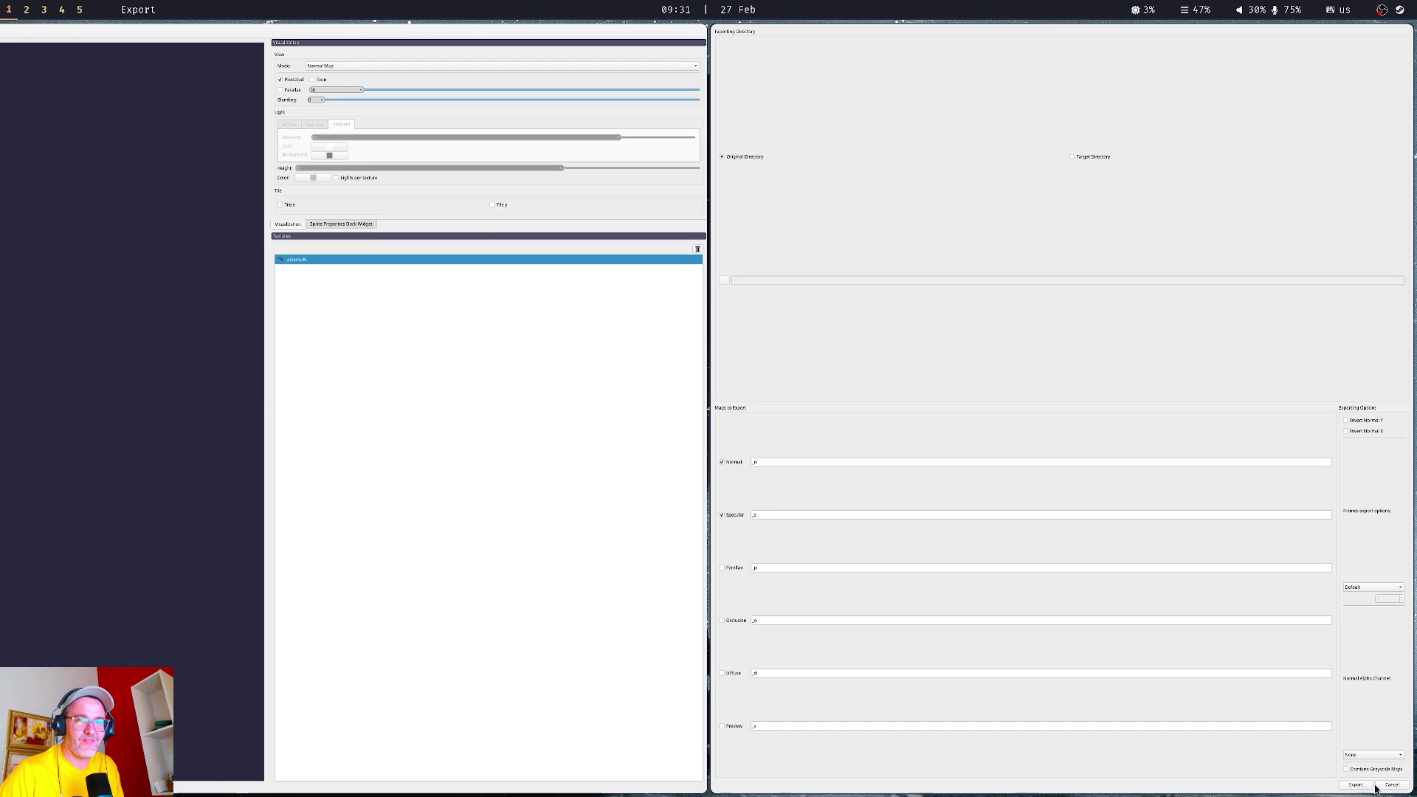
{"action": "left_click", "coordinate": [1402, 786]}
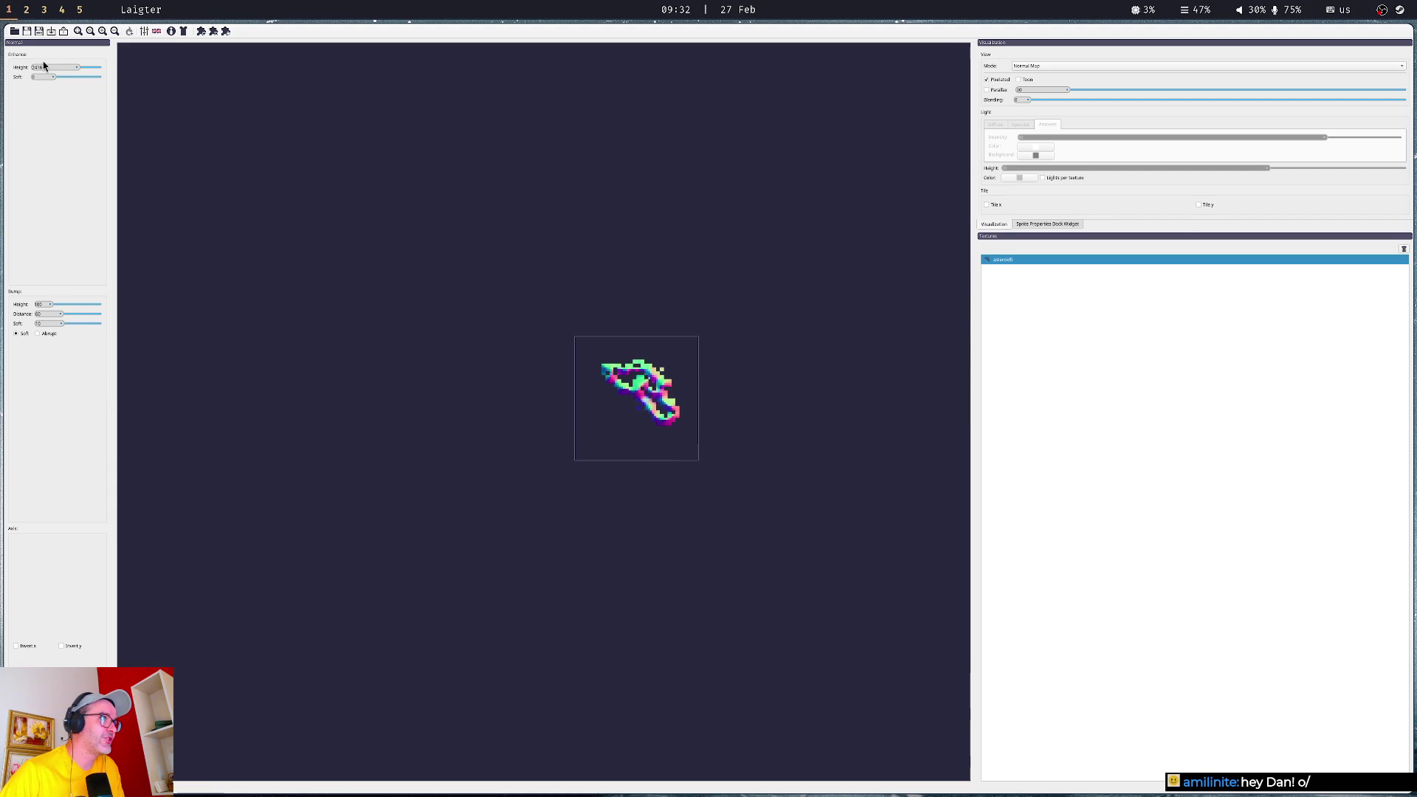
{"action": "left_click_drag", "start_coordinate": [79, 69], "coordinate": [62, 69]}
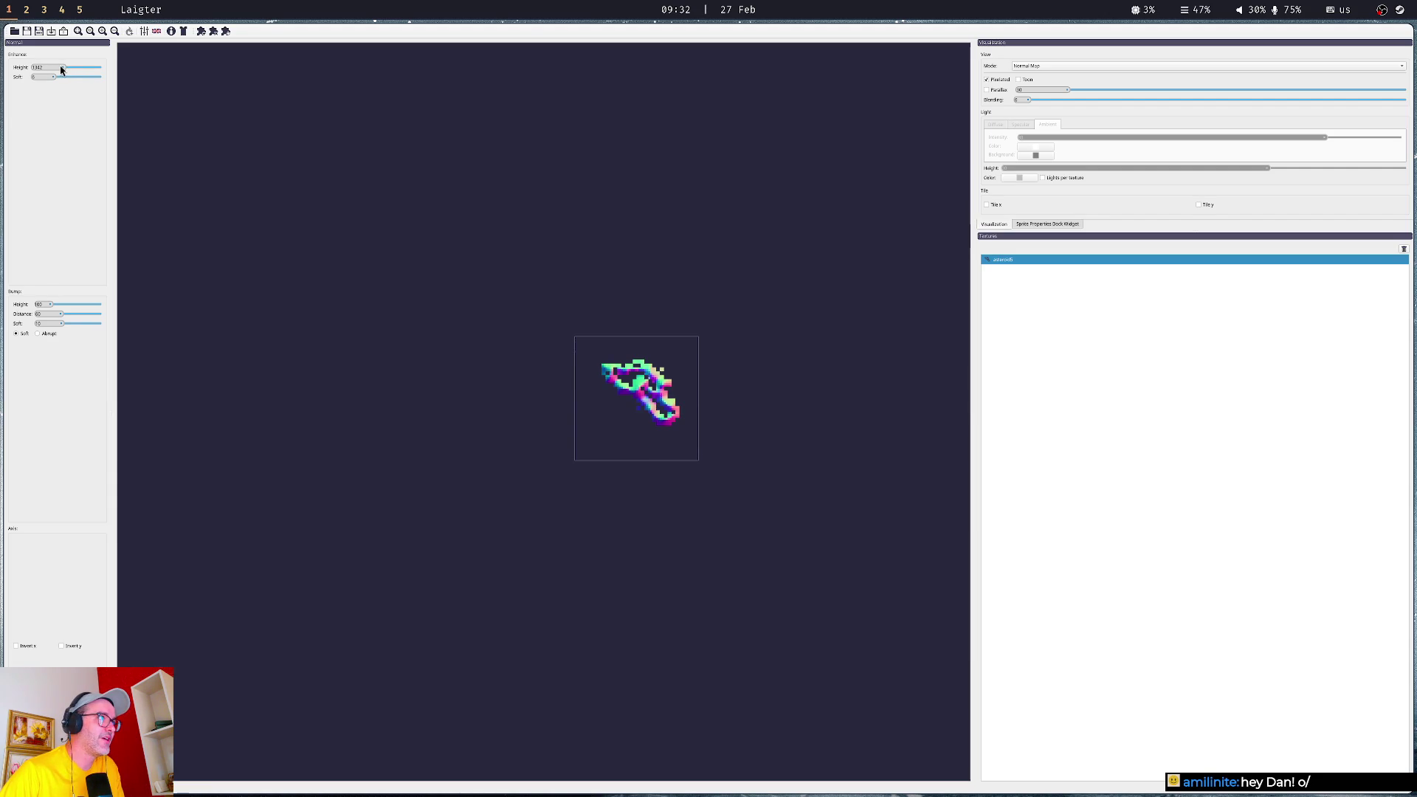
{"action": "left_click", "coordinate": [1037, 66]}
{"action": "left_click", "coordinate": [1030, 74]}
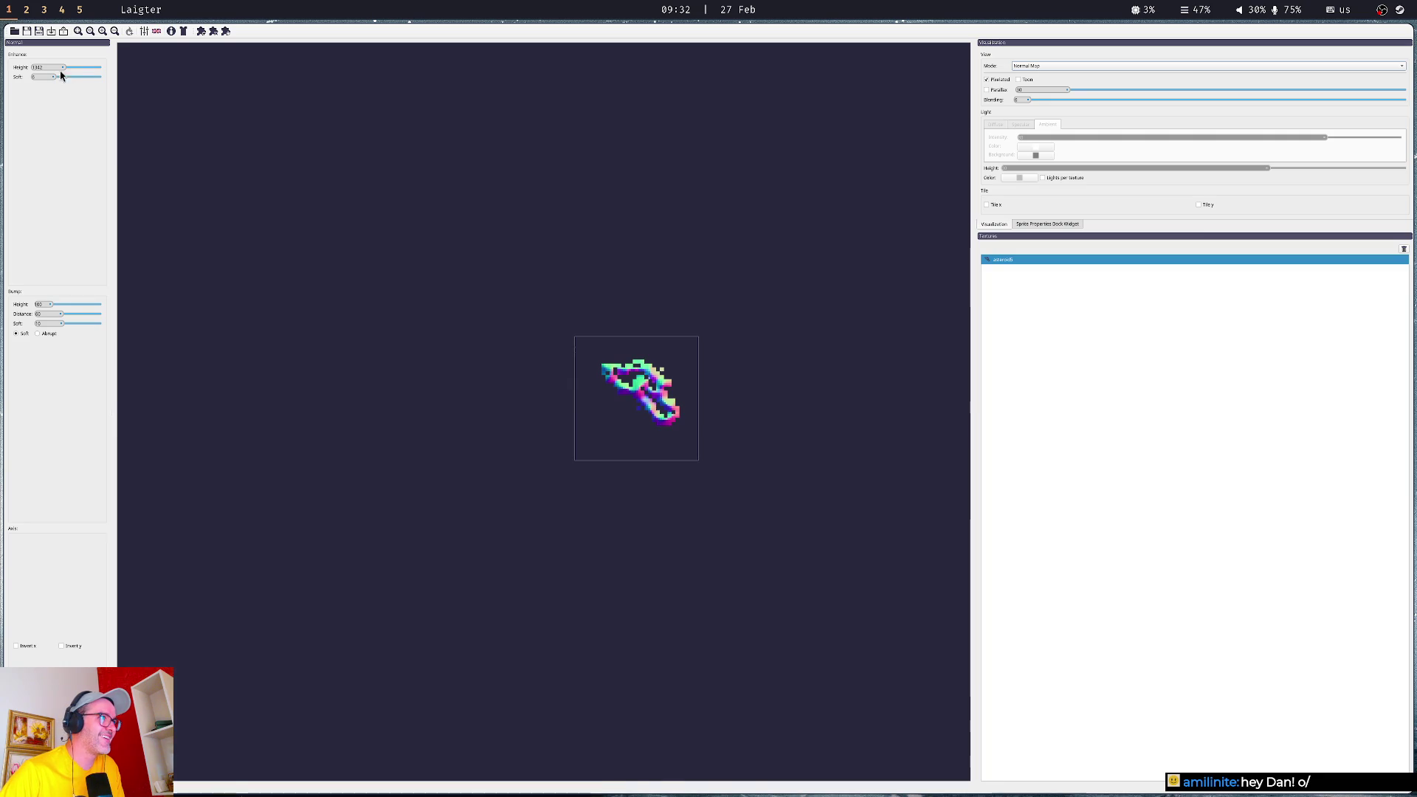
{"action": "left_click_drag", "start_coordinate": [63, 68], "coordinate": [73, 76]}
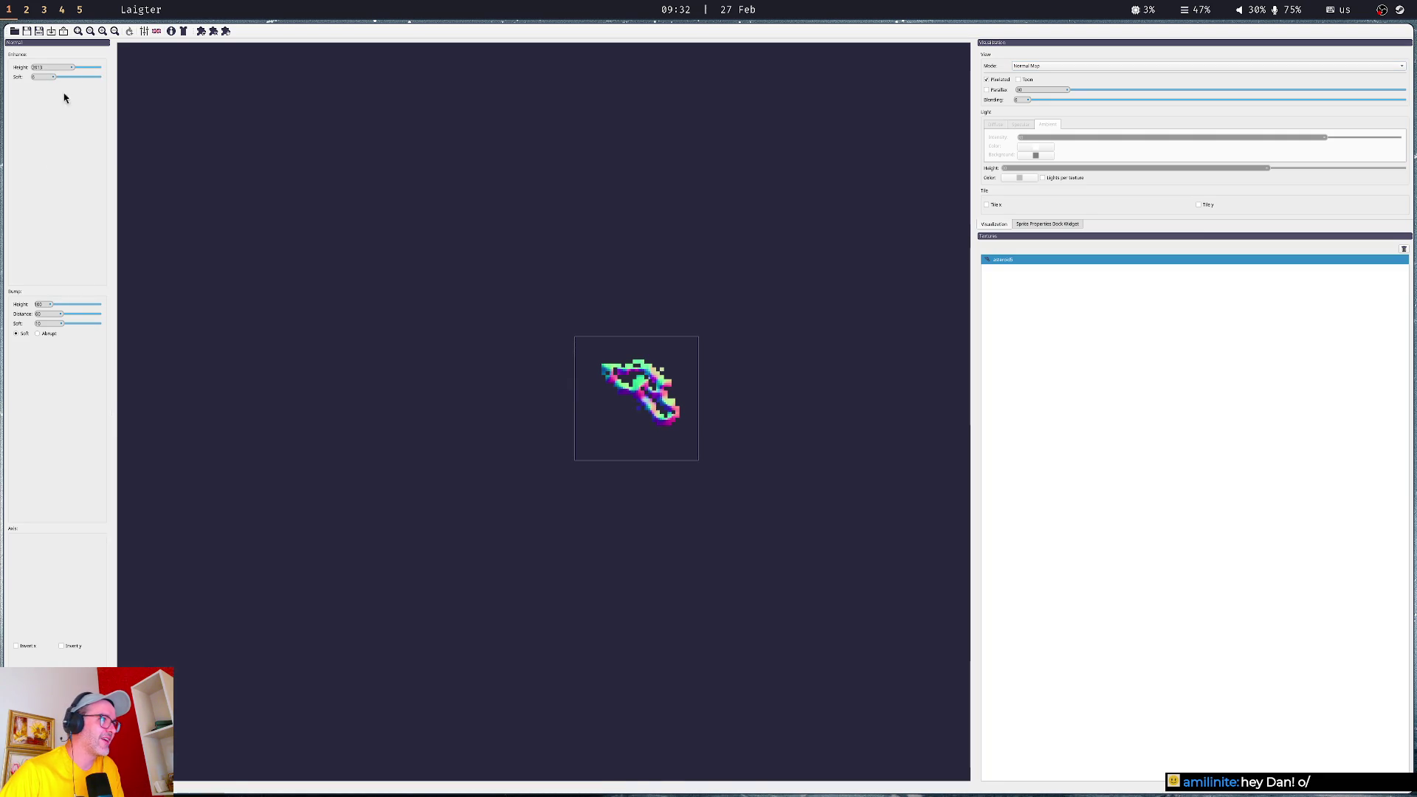
{"action": "left_click_drag", "start_coordinate": [51, 307], "coordinate": [66, 314]}
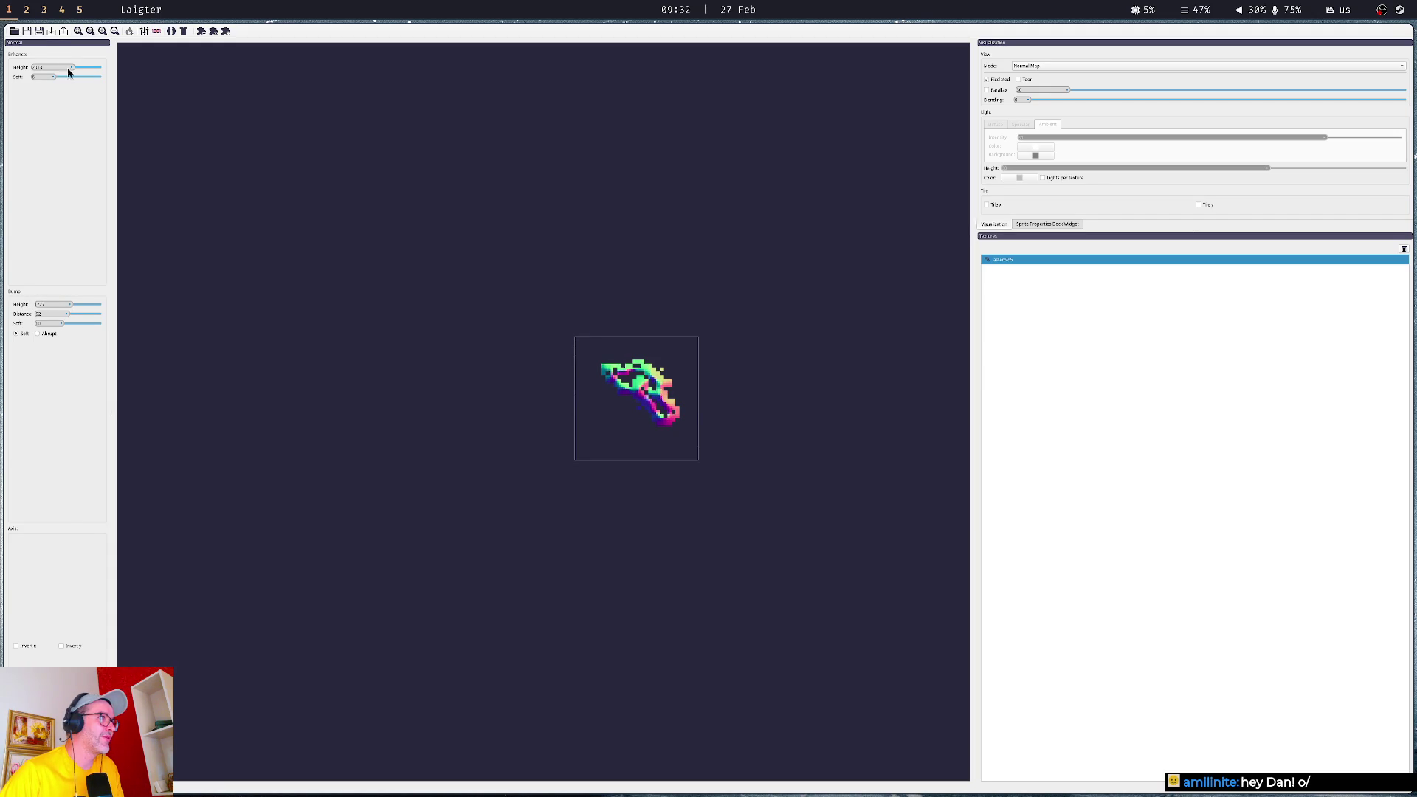
- Export asteroid5's normal and specular maps
{"action": "left_click", "coordinate": [54, 31]}
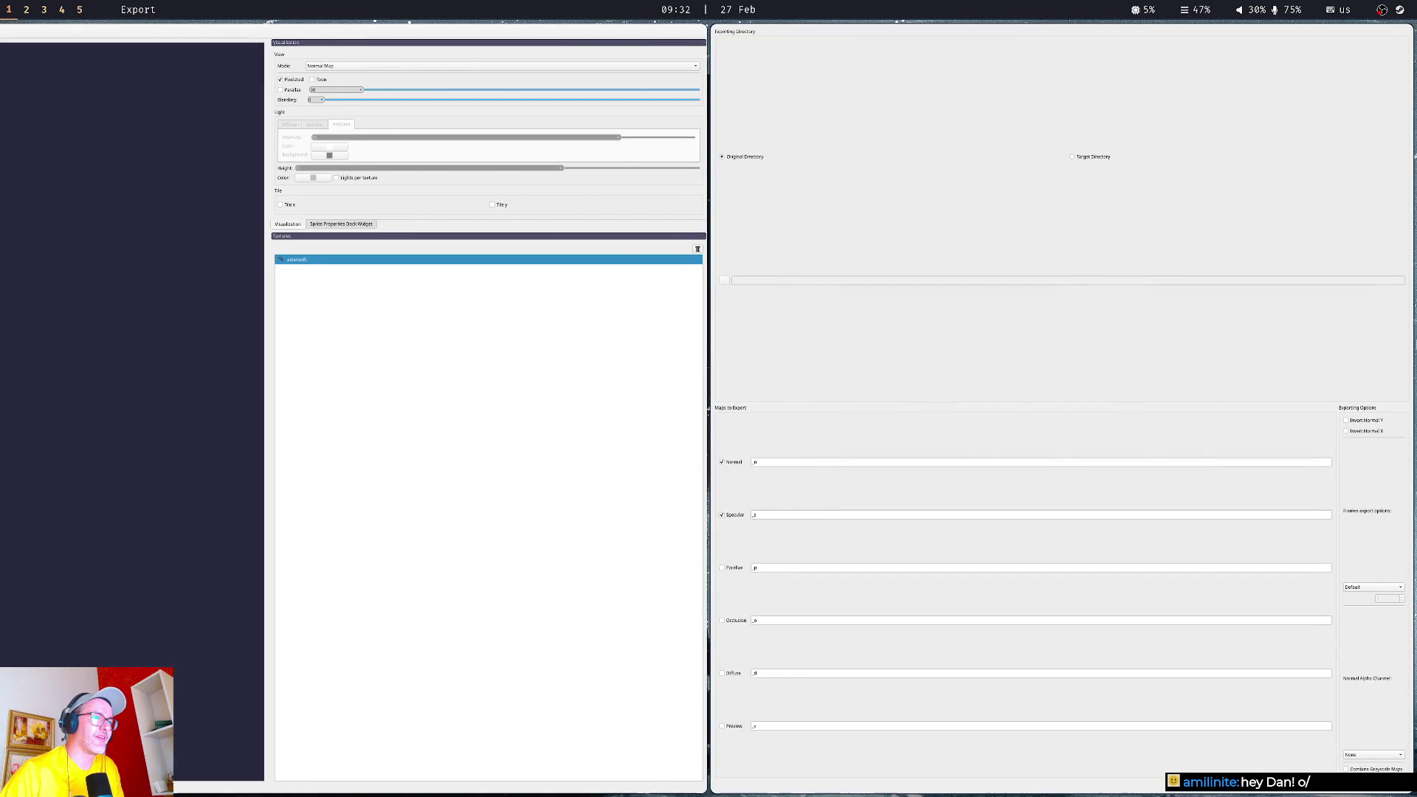
{"action": "left_click", "coordinate": [1366, 790]}
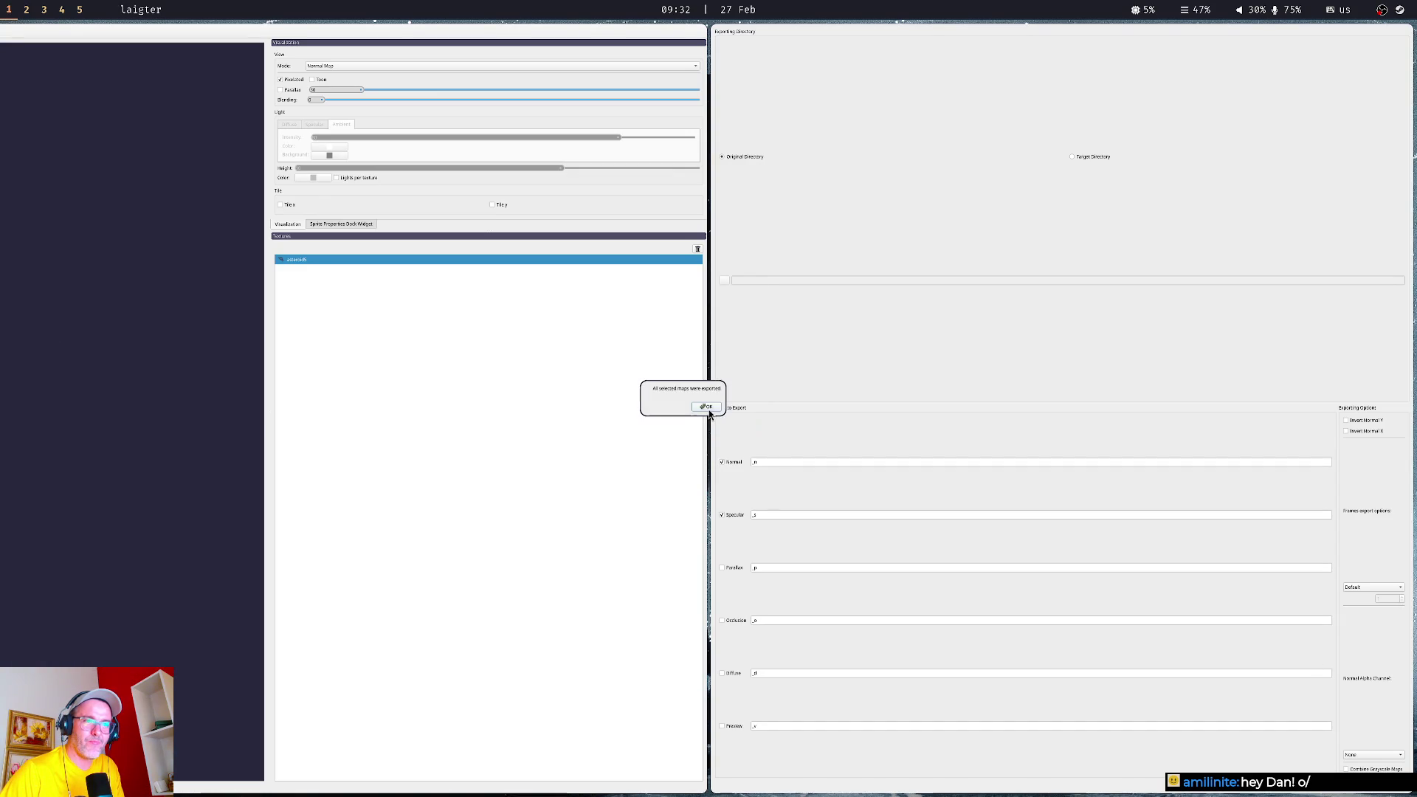
{"action": "left_click", "coordinate": [704, 406]}
{"action": "left_click", "coordinate": [47, 34]}
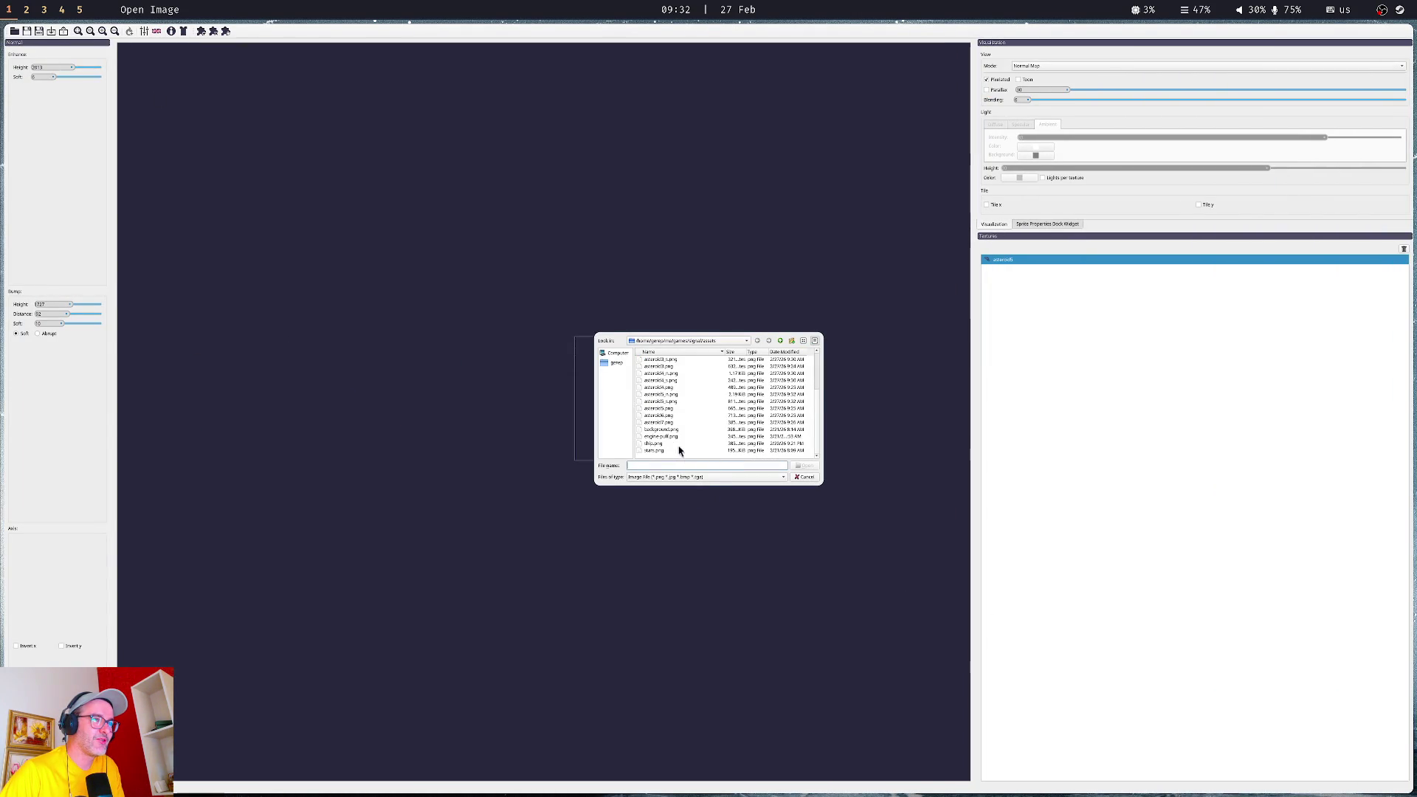
- Load asteroid6 as a single image, remove the old texture, and export its normal and specular maps
{"action": "double_click", "coordinate": [667, 417]}
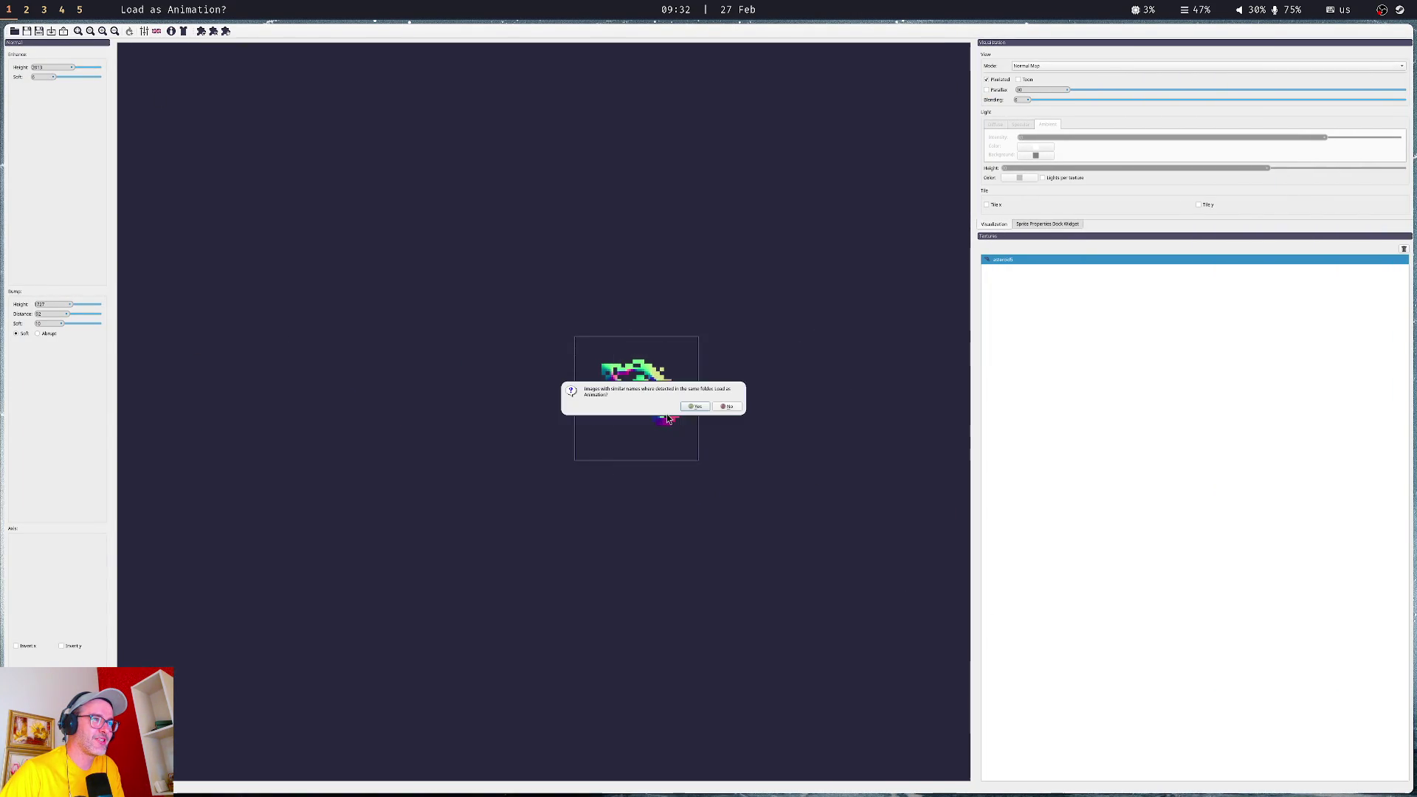
{"action": "left_click", "coordinate": [721, 406]}
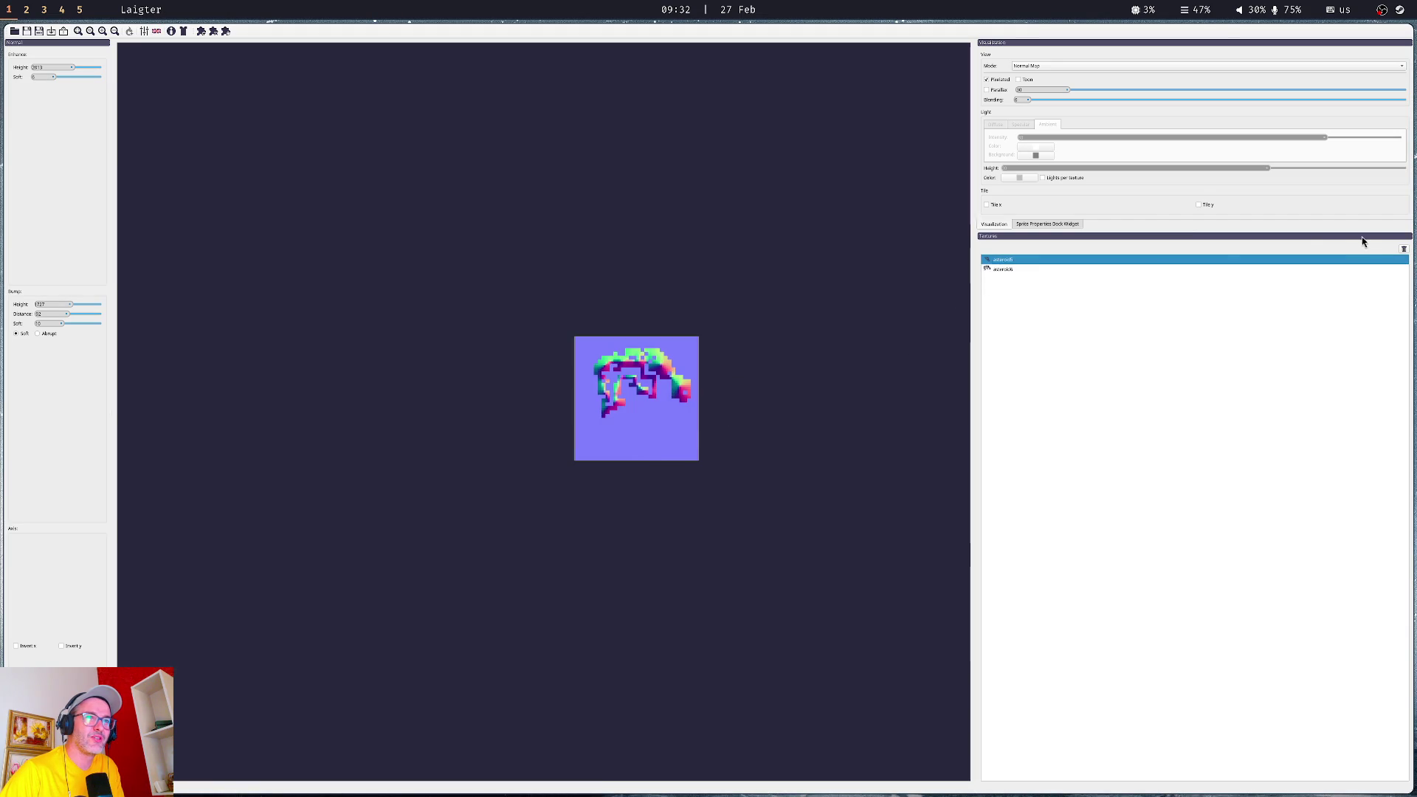
{"action": "left_click", "coordinate": [1405, 249]}
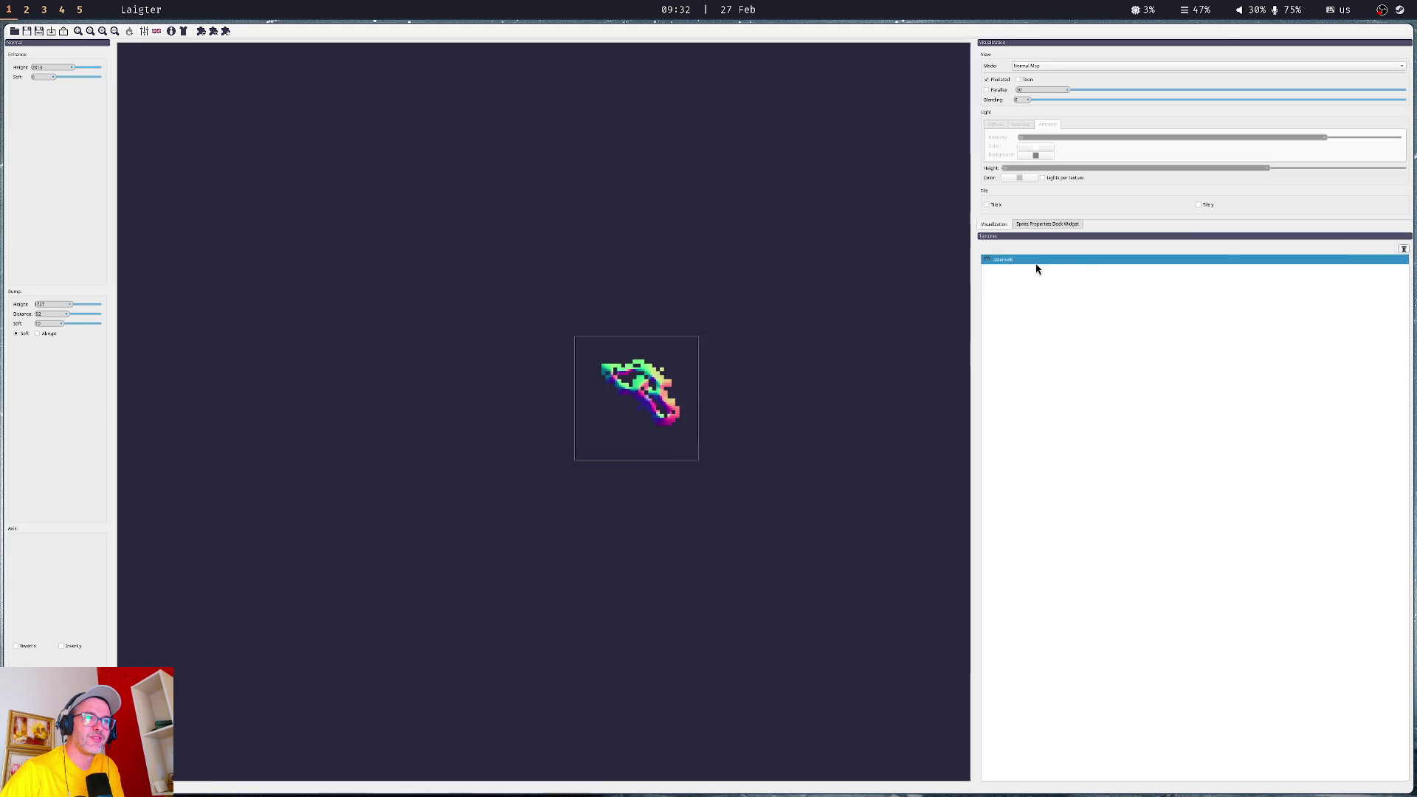
{"action": "left_click", "coordinate": [65, 32]}
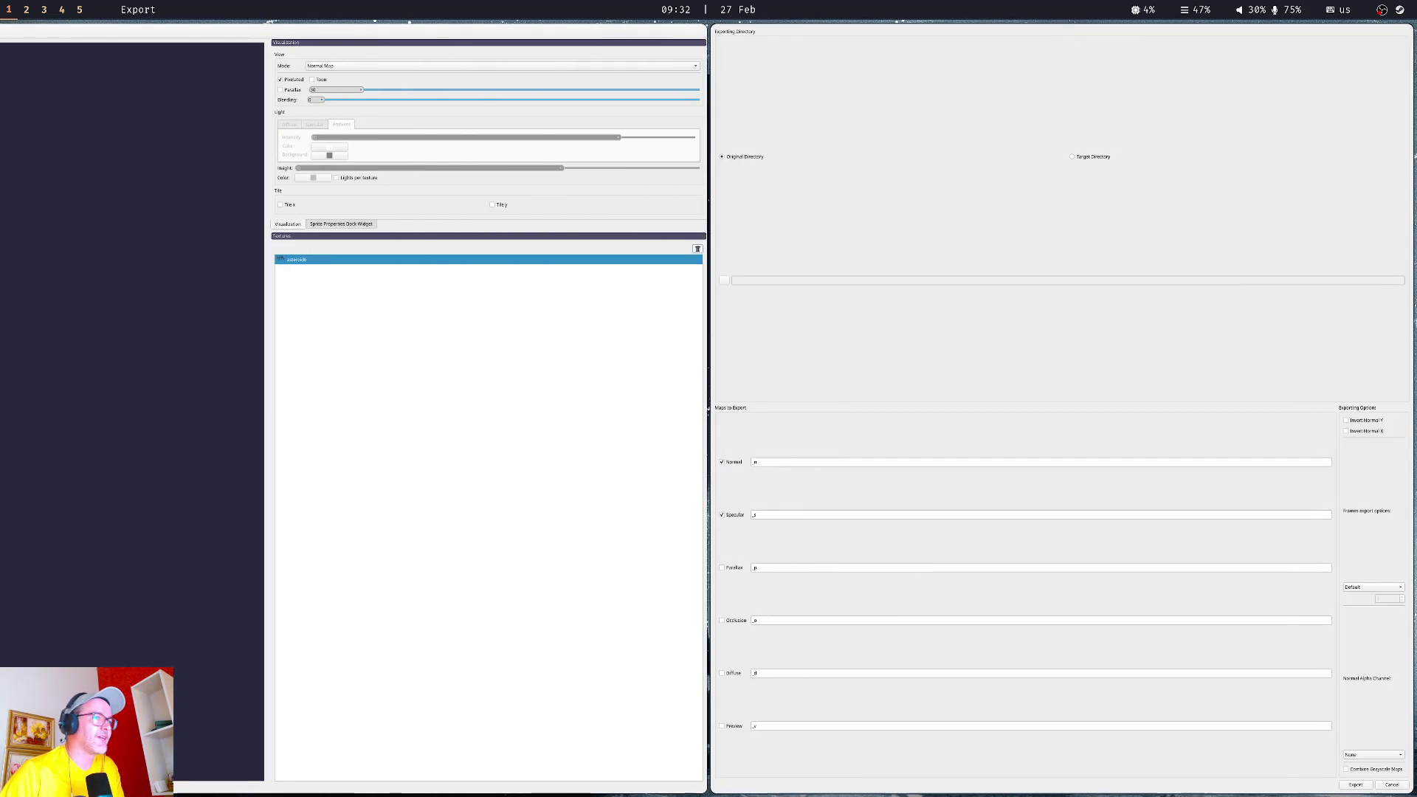
{"action": "left_click", "coordinate": [1356, 785]}
{"action": "left_click", "coordinate": [707, 409]}
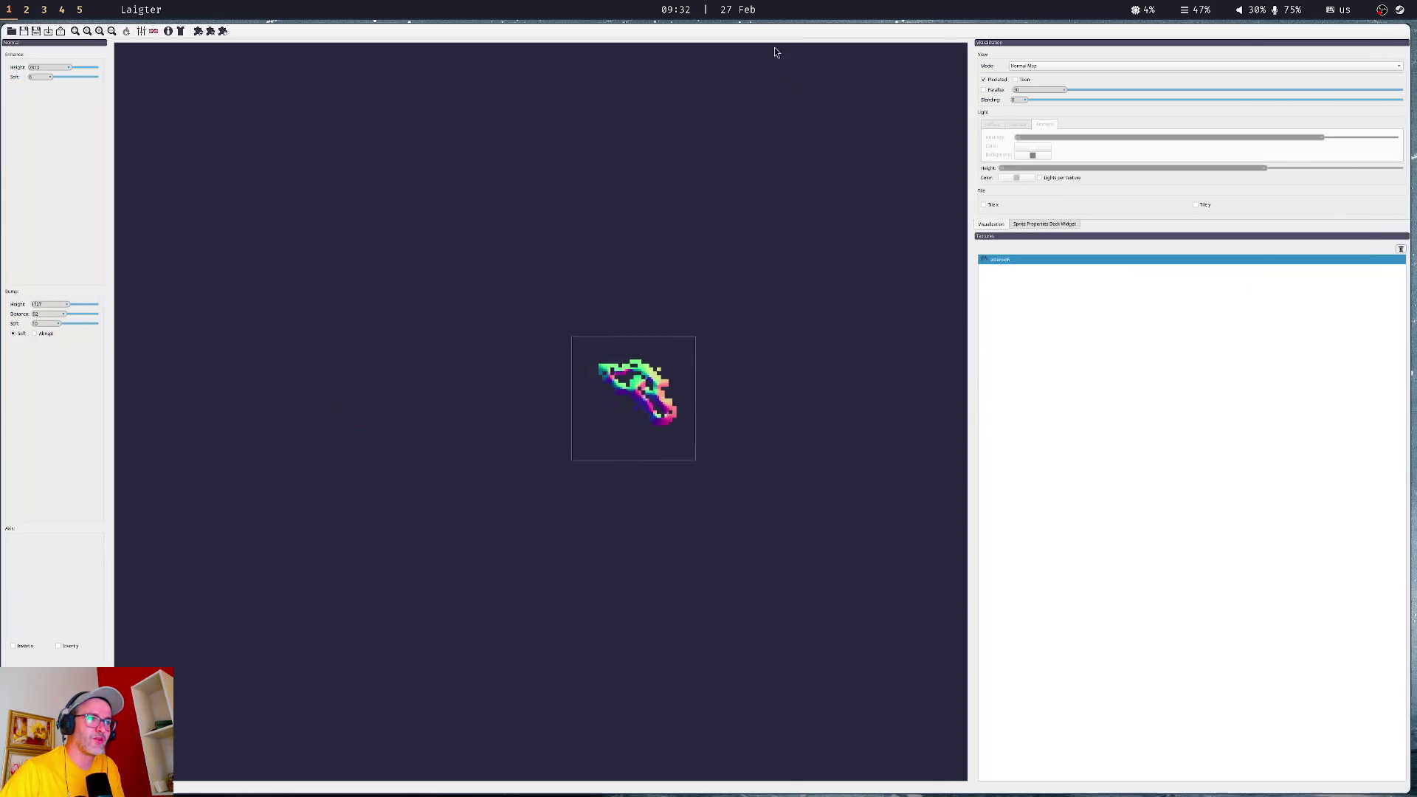
- Load asteroid7.png, remove asteroid6, and export asteroid7's normal and specular maps
{"action": "left_click", "coordinate": [50, 33]}
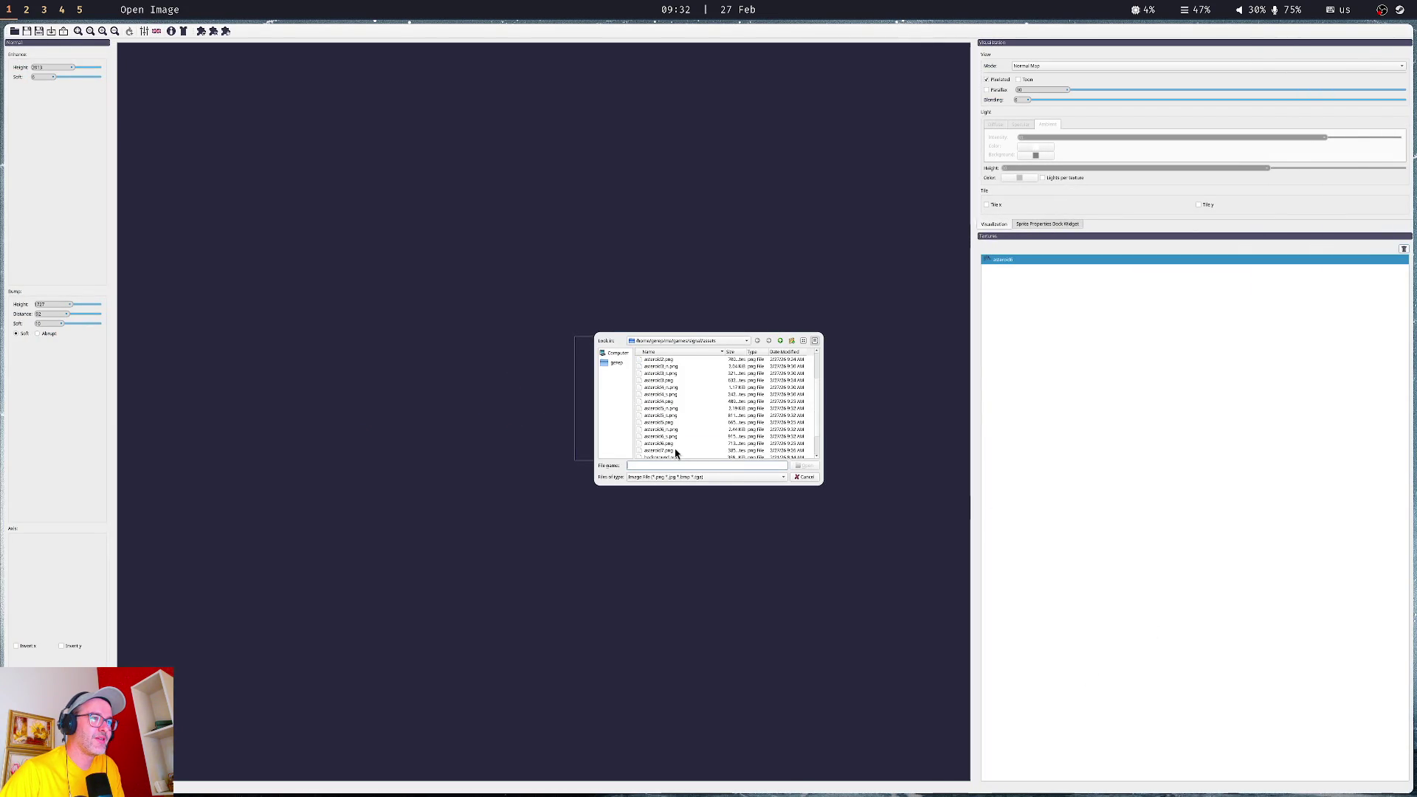
{"action": "double_click", "coordinate": [675, 449]}
{"action": "left_click", "coordinate": [723, 405]}
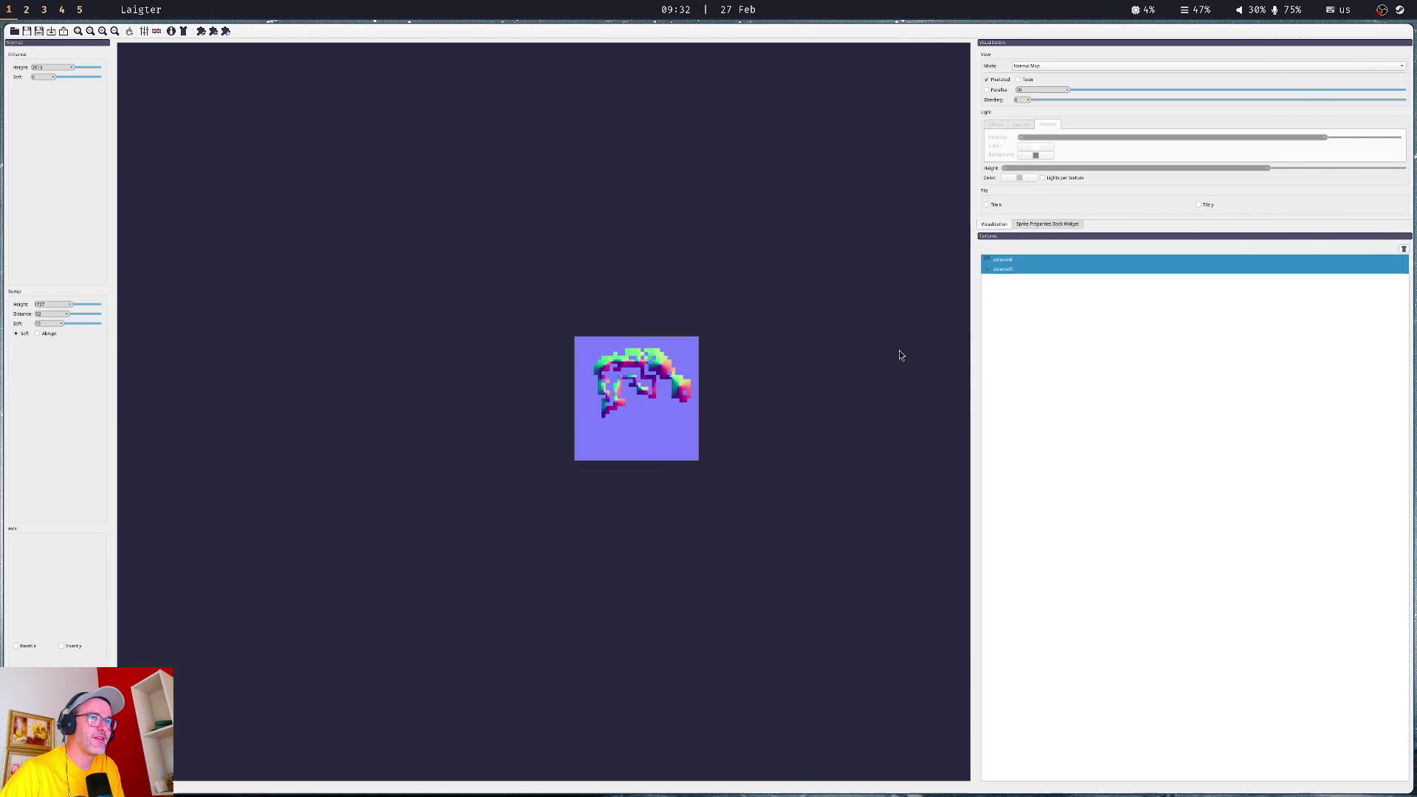
{"action": "left_click", "coordinate": [1010, 260]}
{"action": "left_click", "coordinate": [1404, 250]}
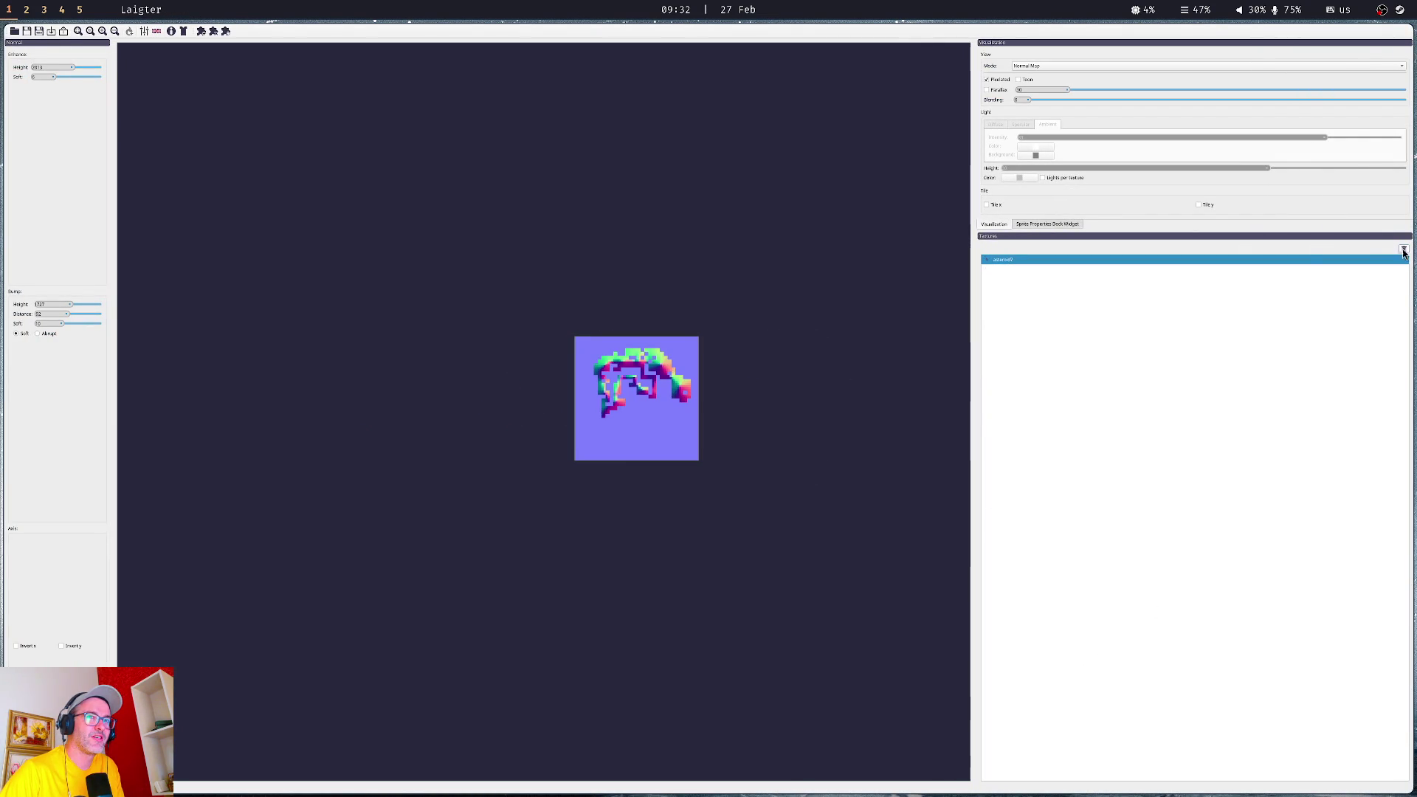
{"action": "left_click", "coordinate": [65, 31]}
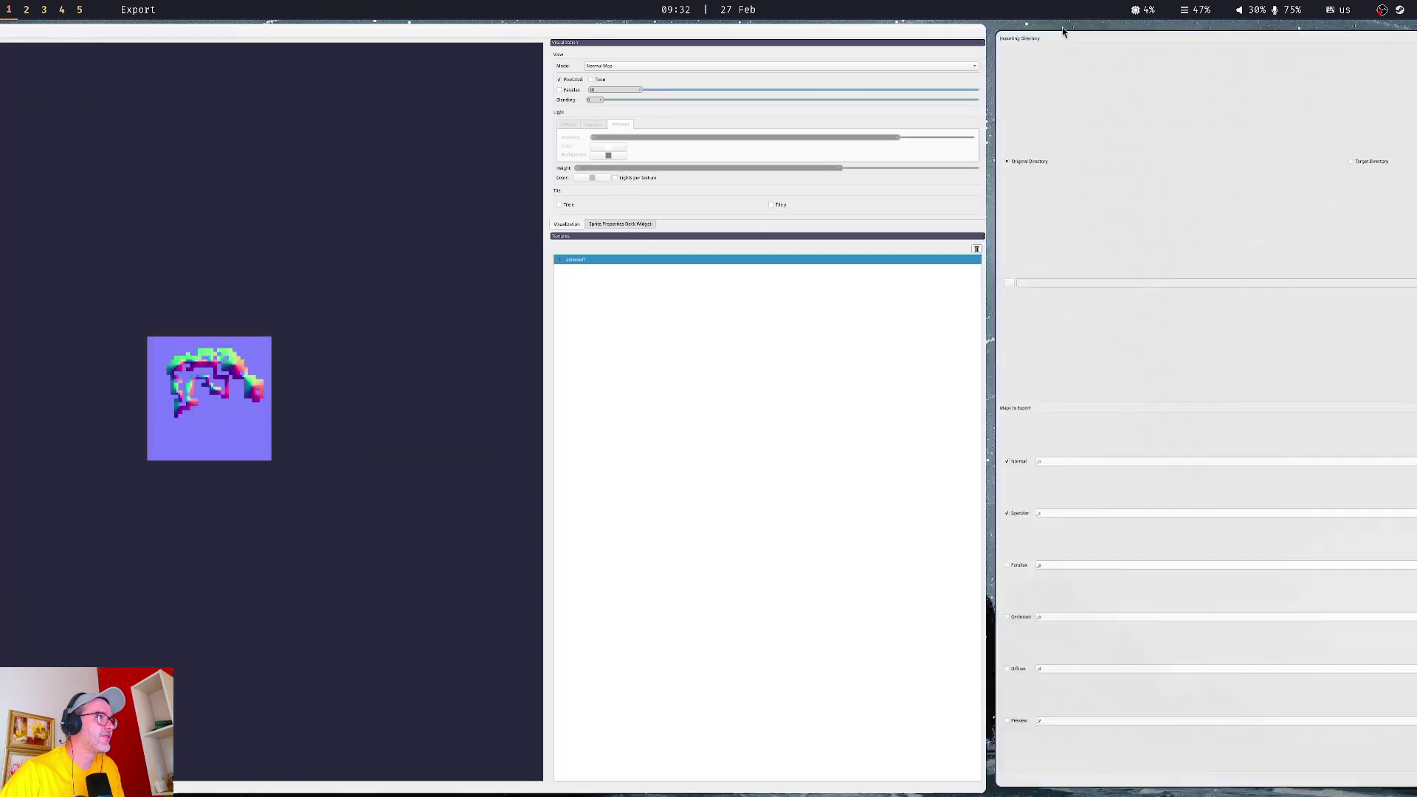
{"action": "left_click", "coordinate": [1355, 784]}
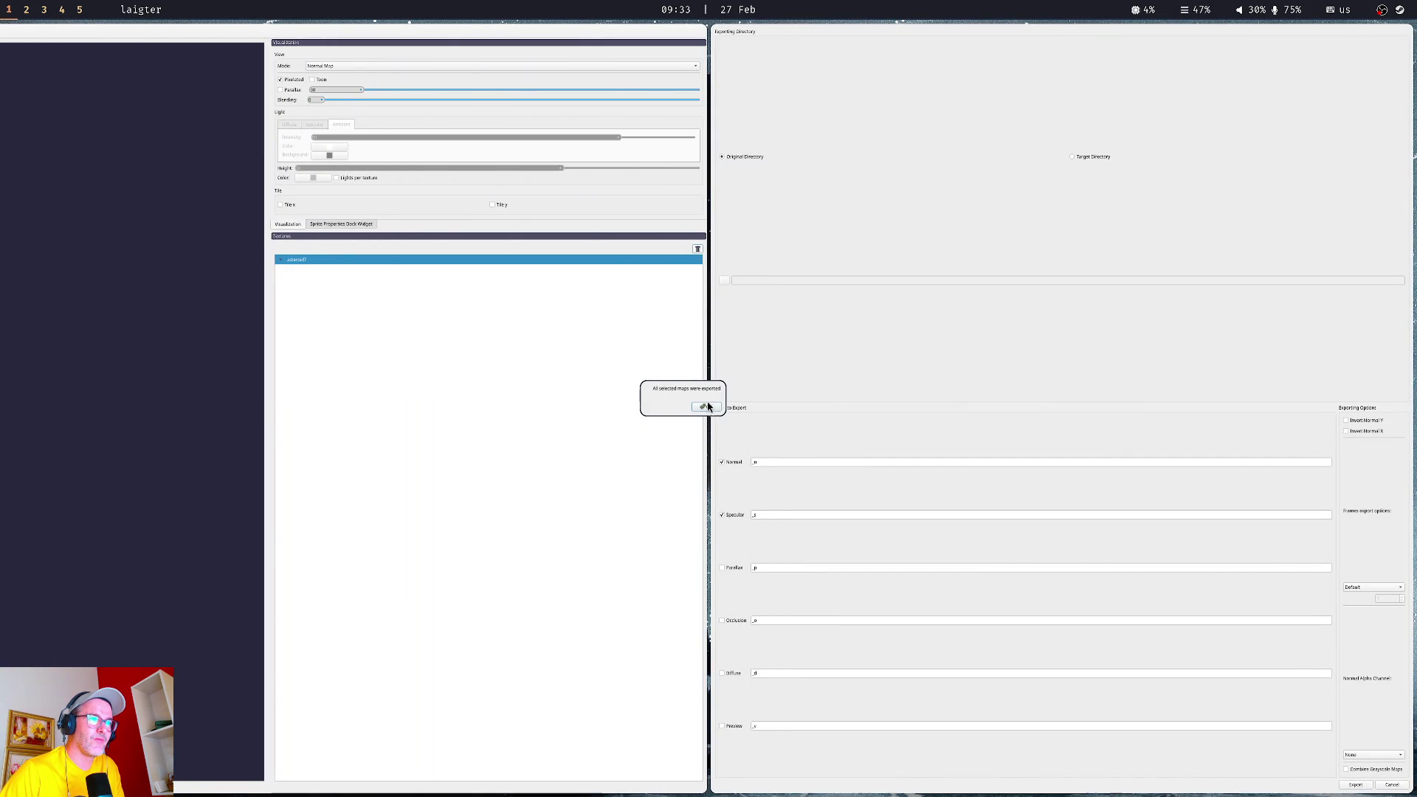
{"action": "left_click", "coordinate": [706, 407]}
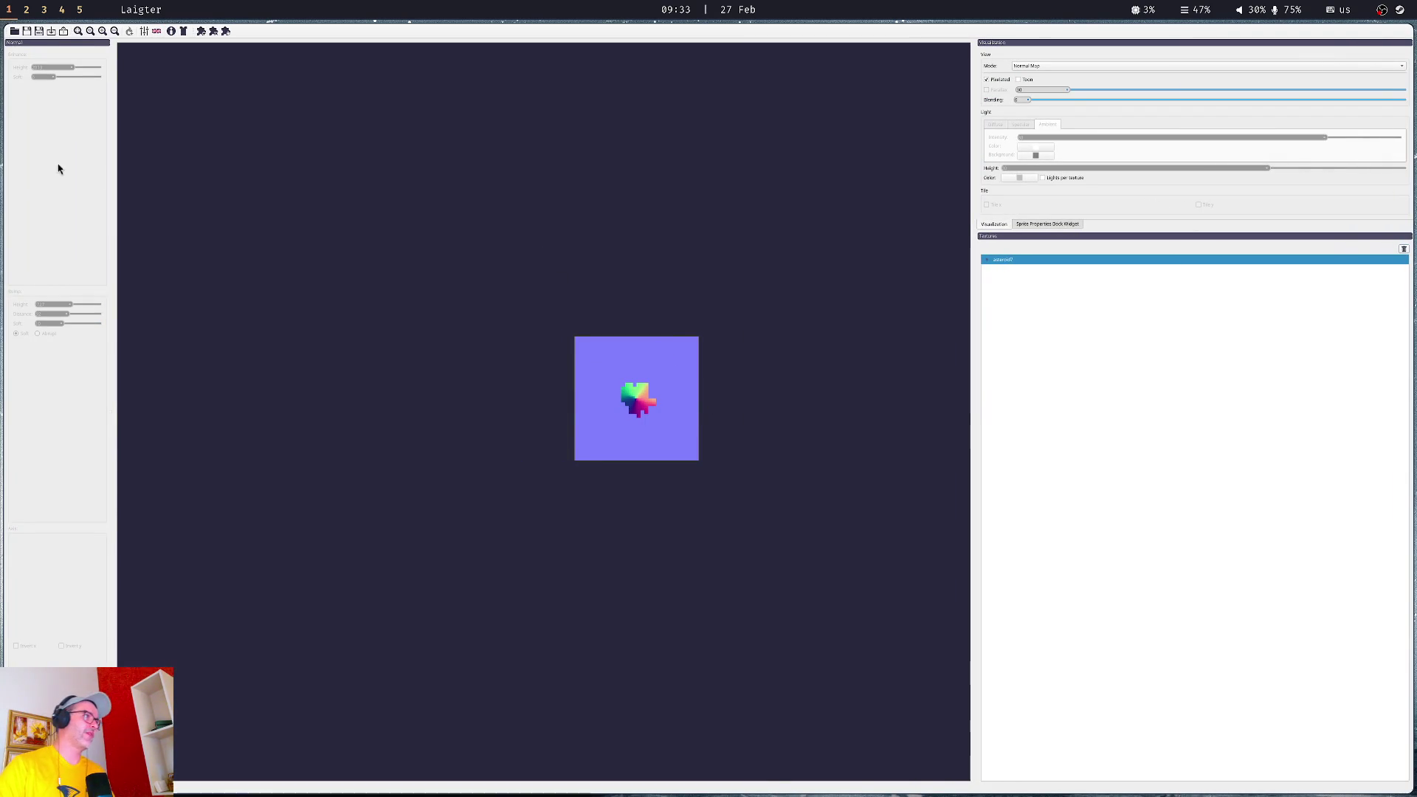
- Toggle the small asteroid's canvas preview, export its normal and specular maps, then go to Godot
{"action": "left_click", "coordinate": [618, 412]}
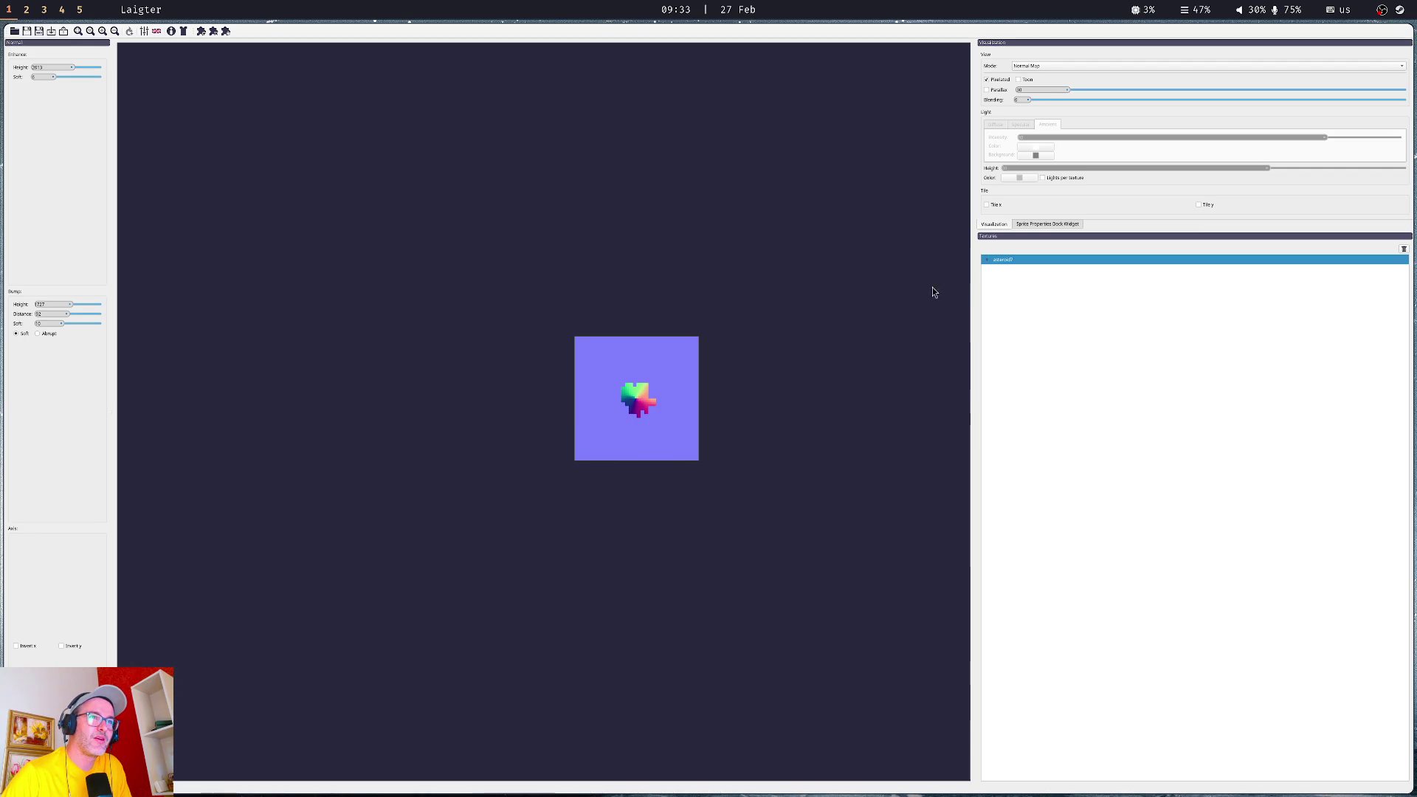
{"action": "left_click", "coordinate": [626, 412]}
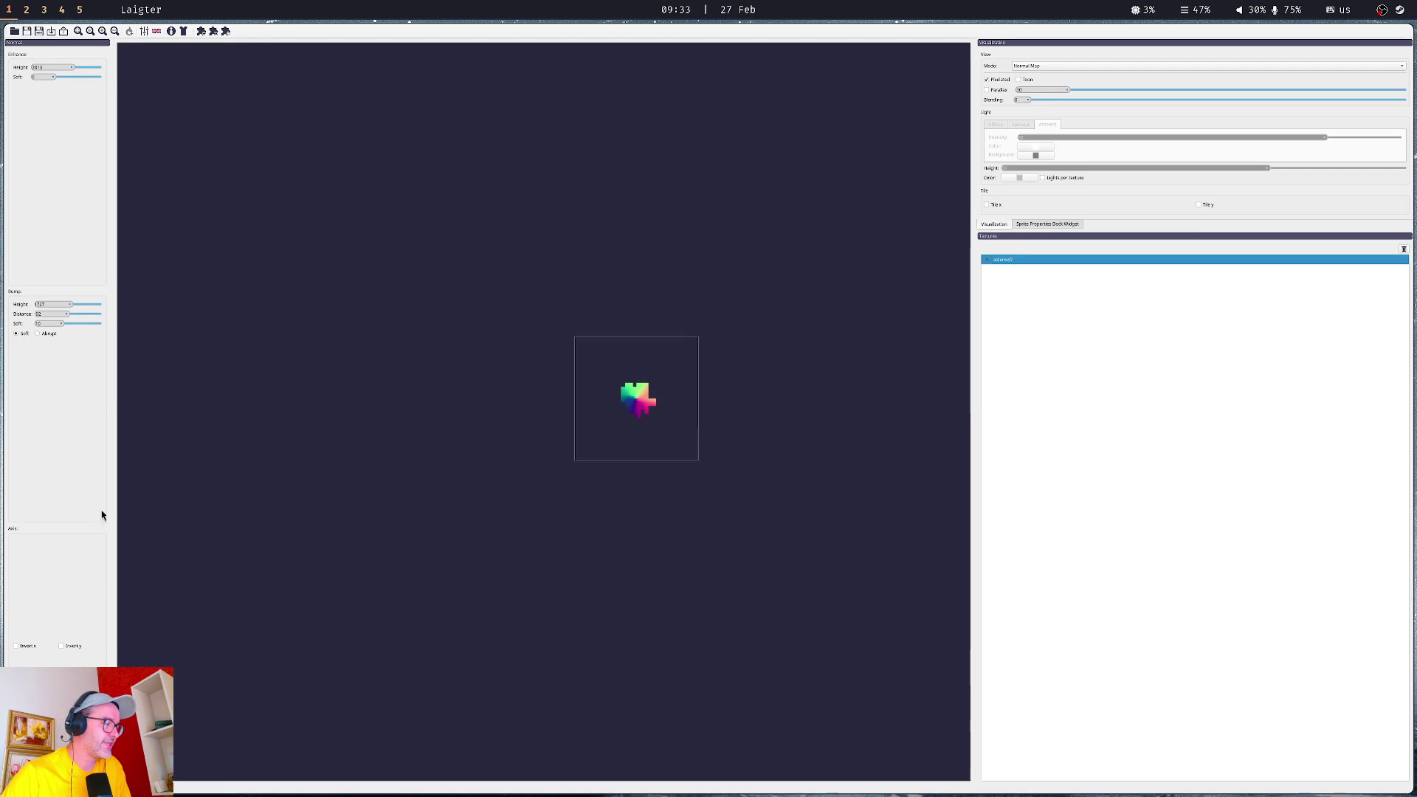
{"action": "left_click", "coordinate": [64, 32]}
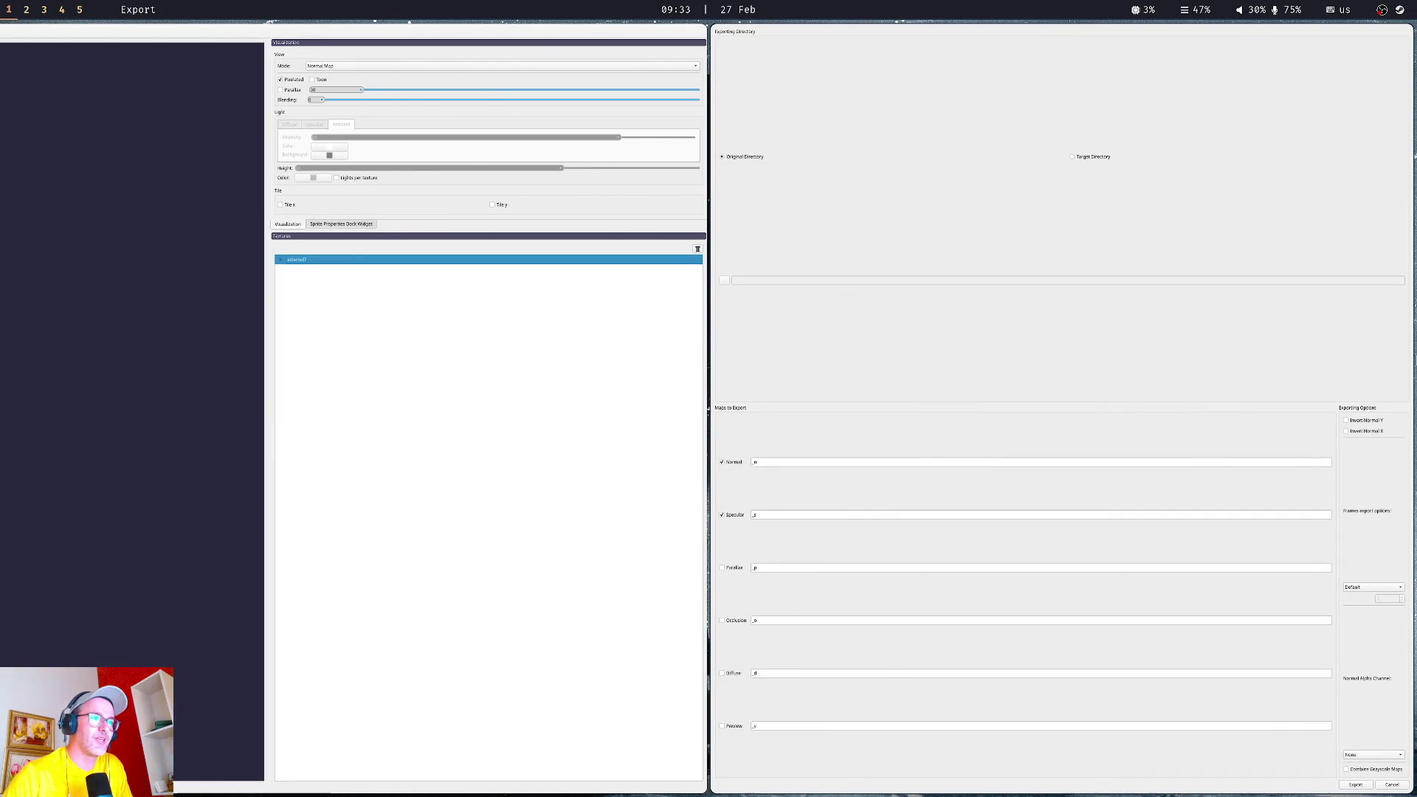
{"action": "left_click", "coordinate": [1355, 785]}
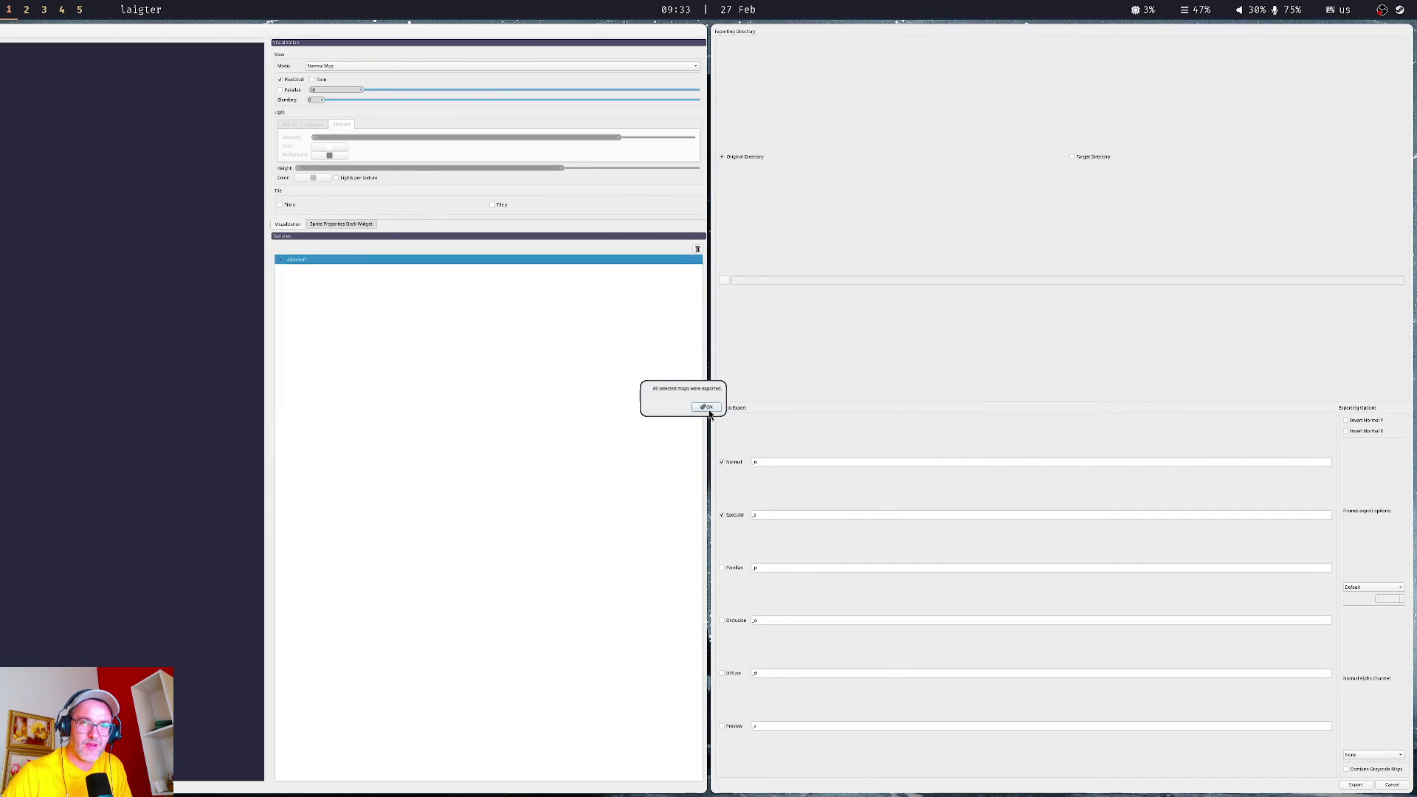
{"action": "key", "text": "Return"}
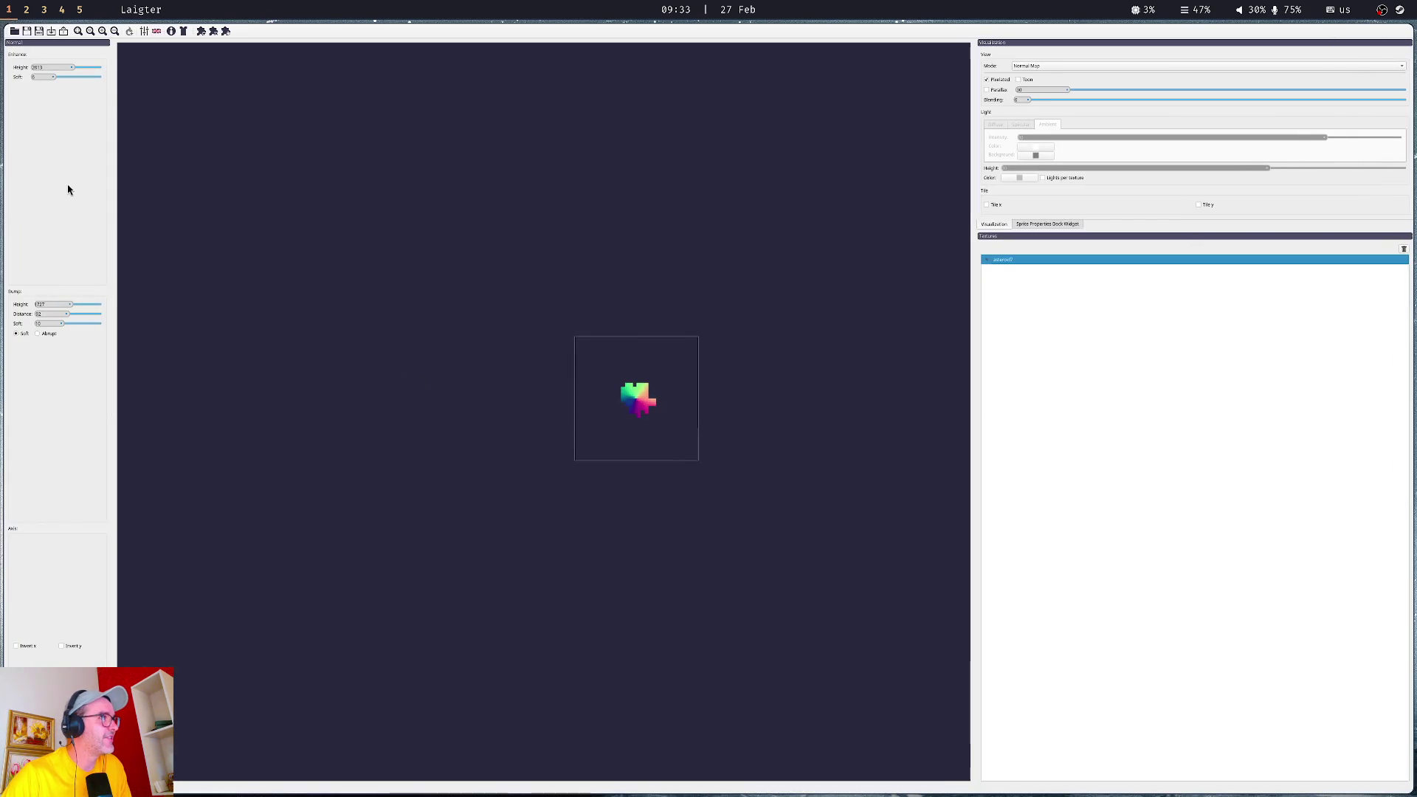
{"action": "key", "text": "super+2"}
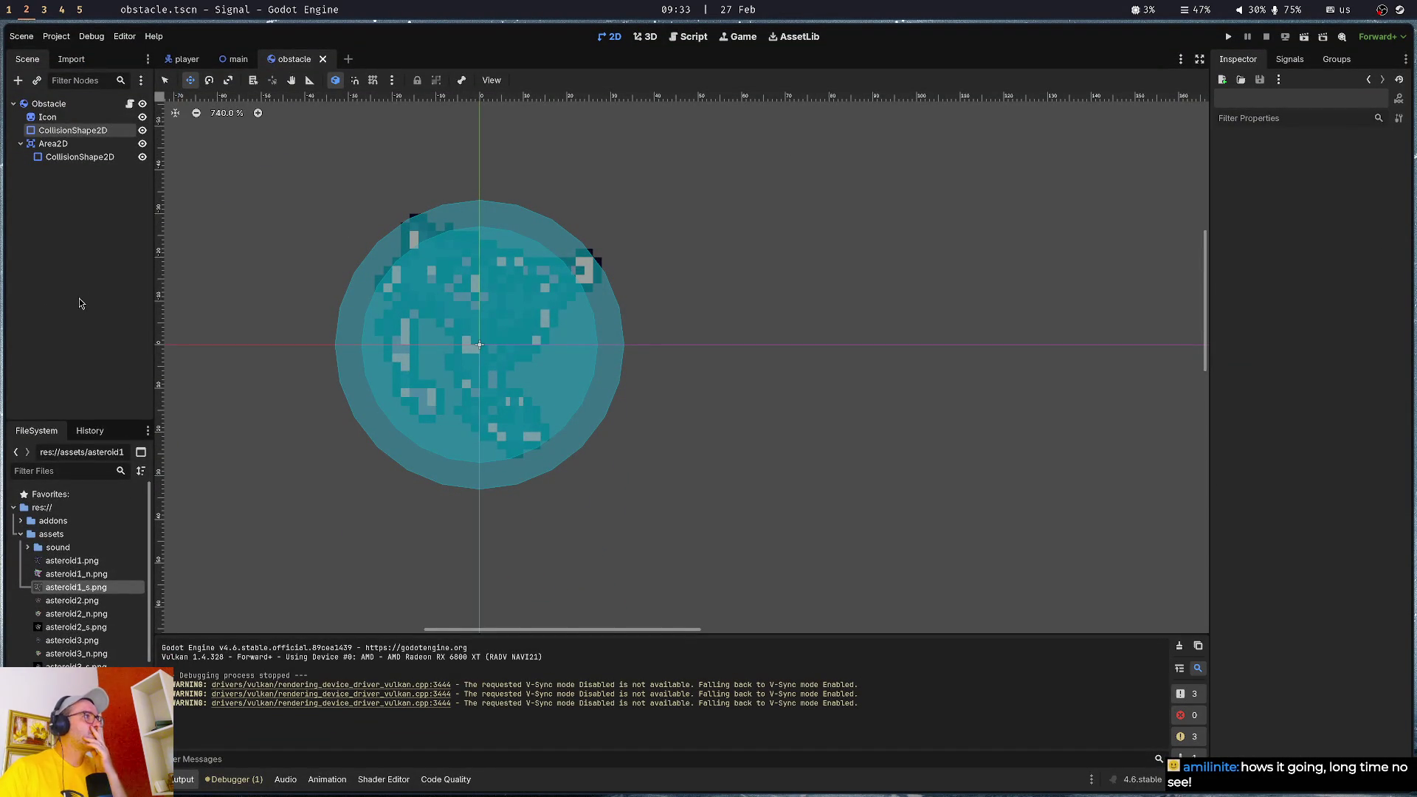
{"action": "left_click", "coordinate": [47, 119]}
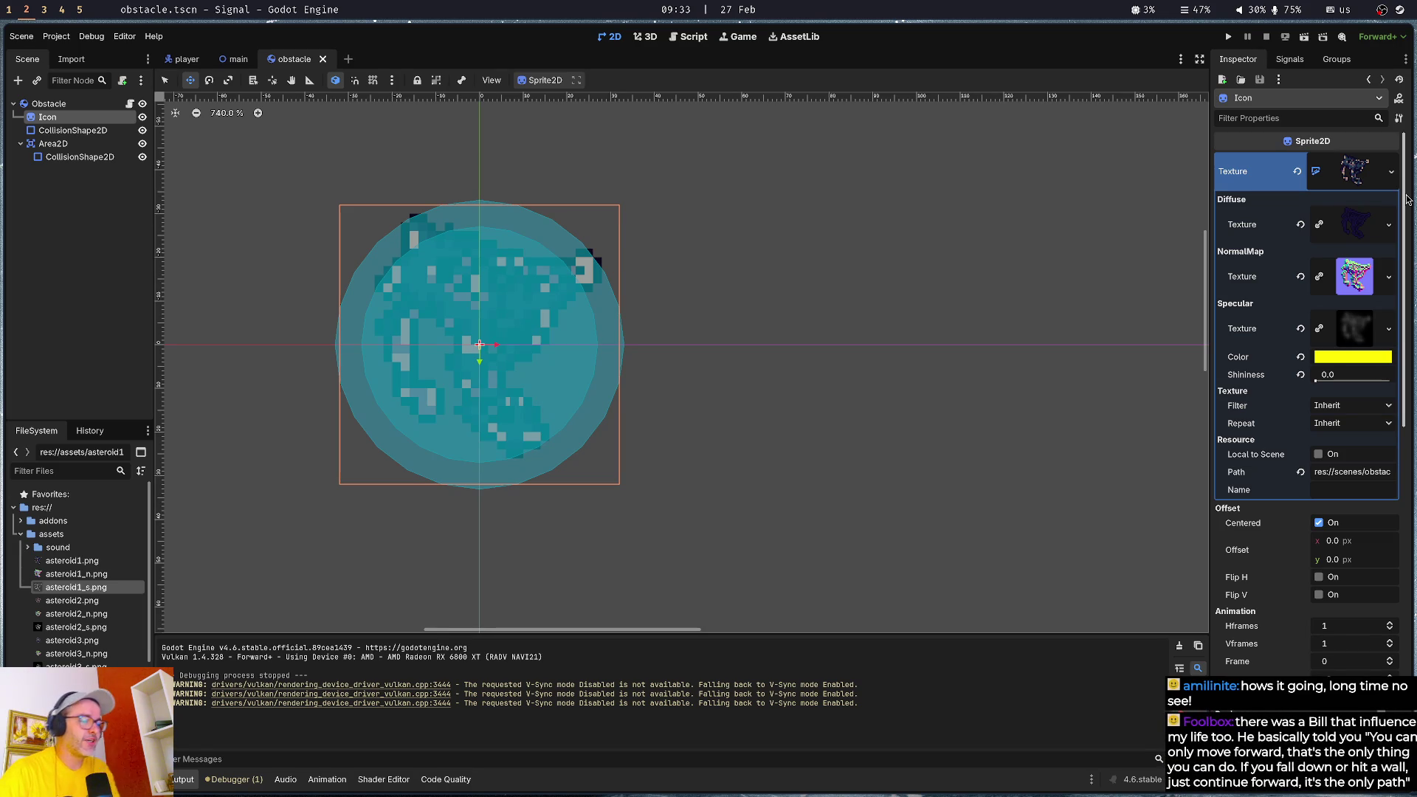
{"action": "left_click", "coordinate": [105, 270]}
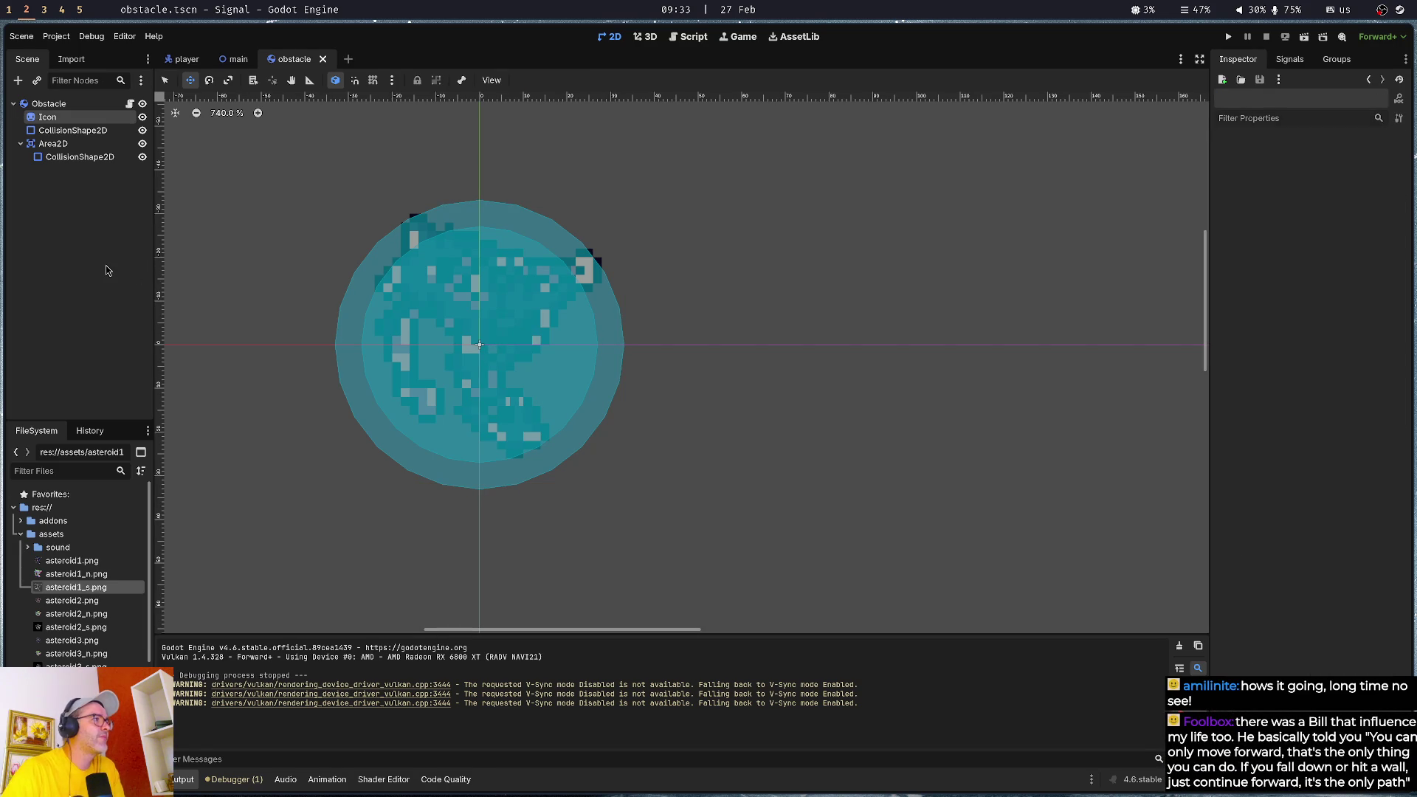
{"action": "left_click", "coordinate": [88, 117]}
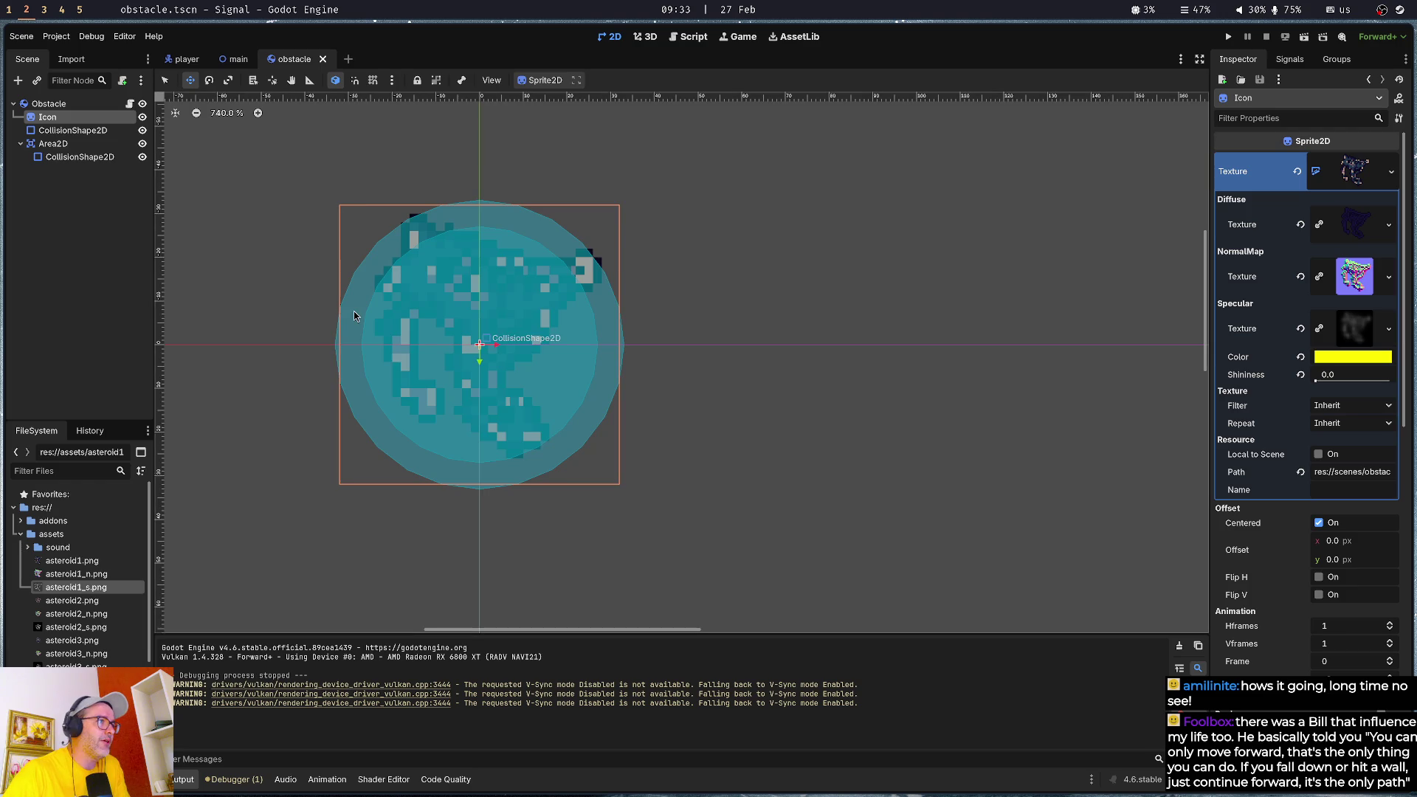
{"action": "scroll", "coordinate": [354, 316], "scroll_direction": "down", "scroll_amount": 4}
{"action": "scroll", "coordinate": [330, 295], "scroll_direction": "up", "scroll_amount": 5}
{"action": "scroll", "coordinate": [329, 299], "scroll_direction": "down", "scroll_amount": 3}
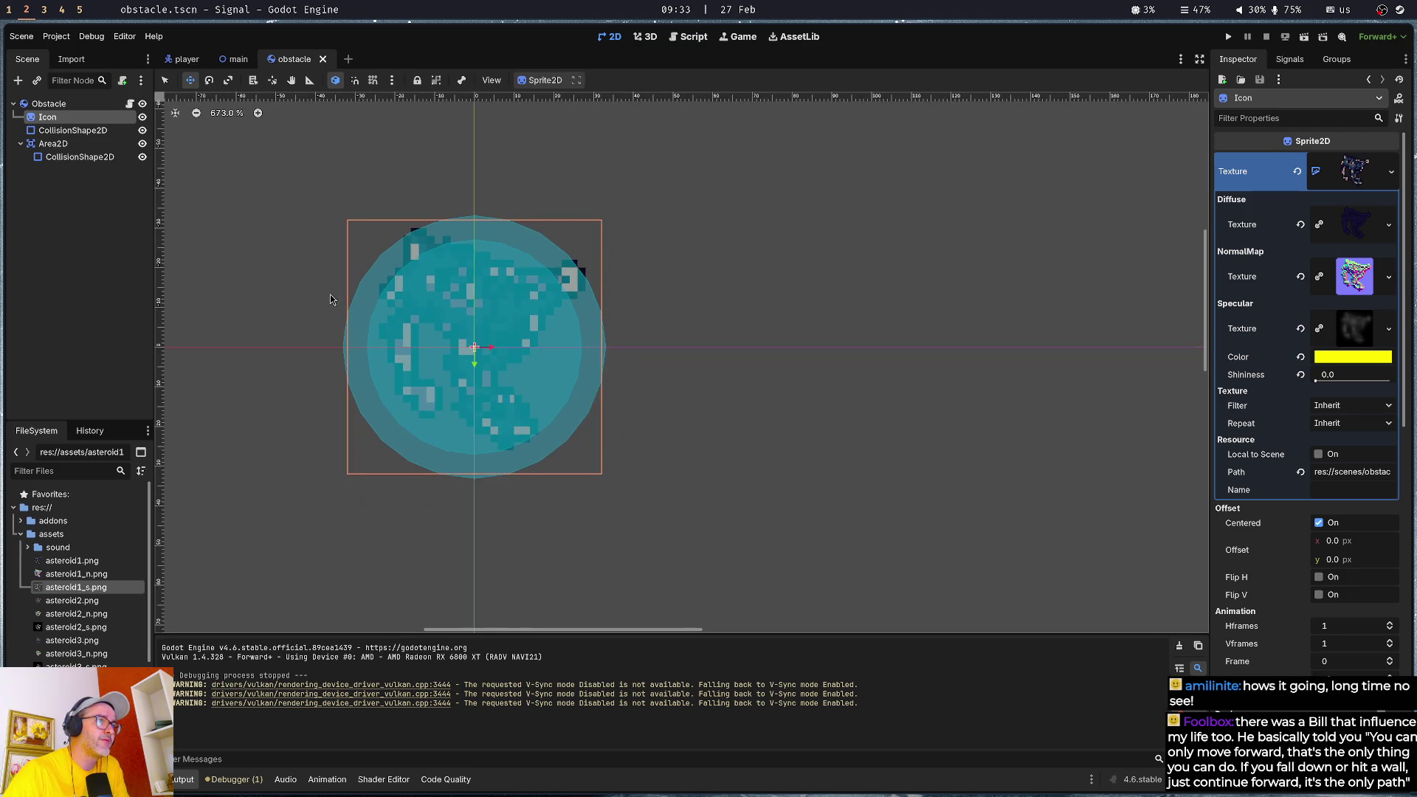
{"action": "left_click", "coordinate": [108, 290]}
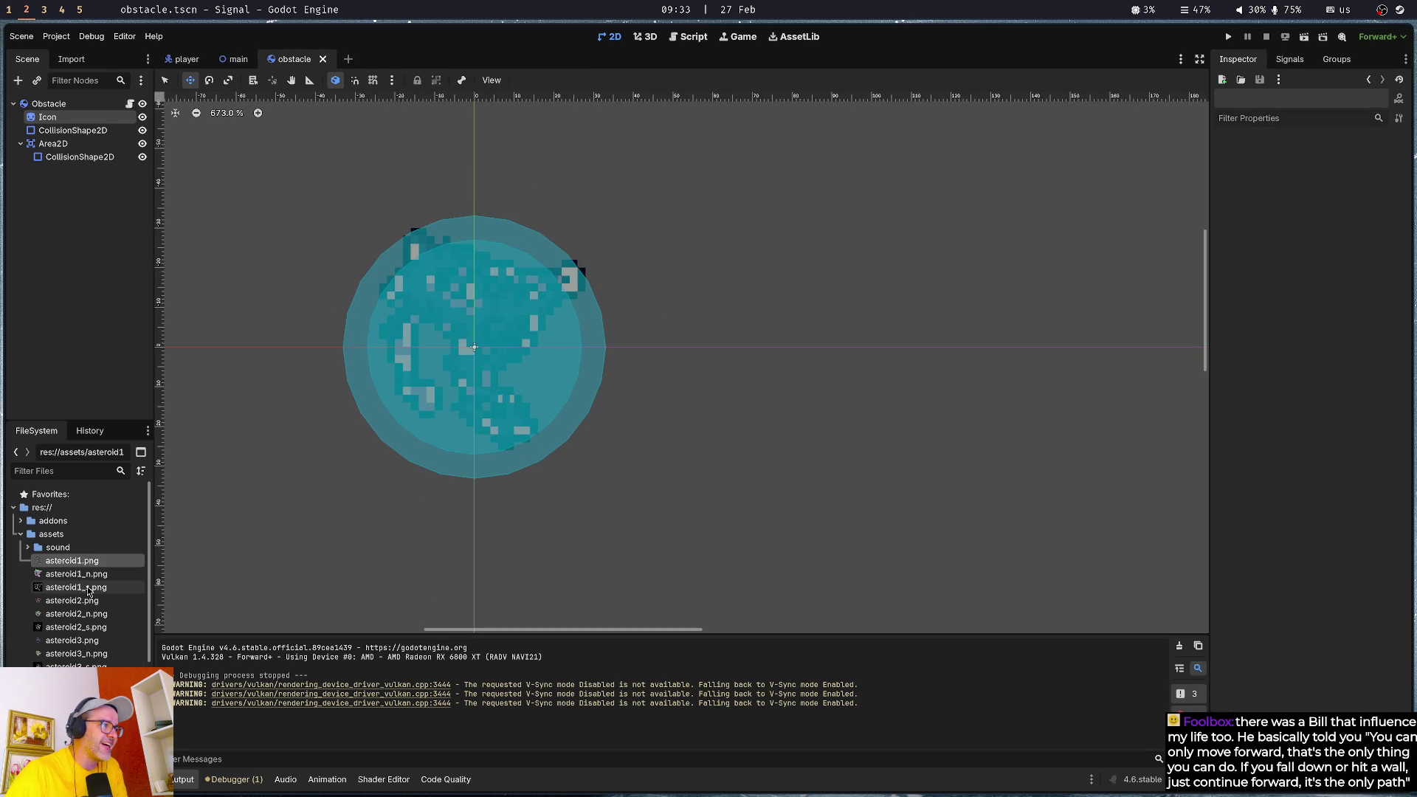
{"action": "left_click", "coordinate": [51, 117]}
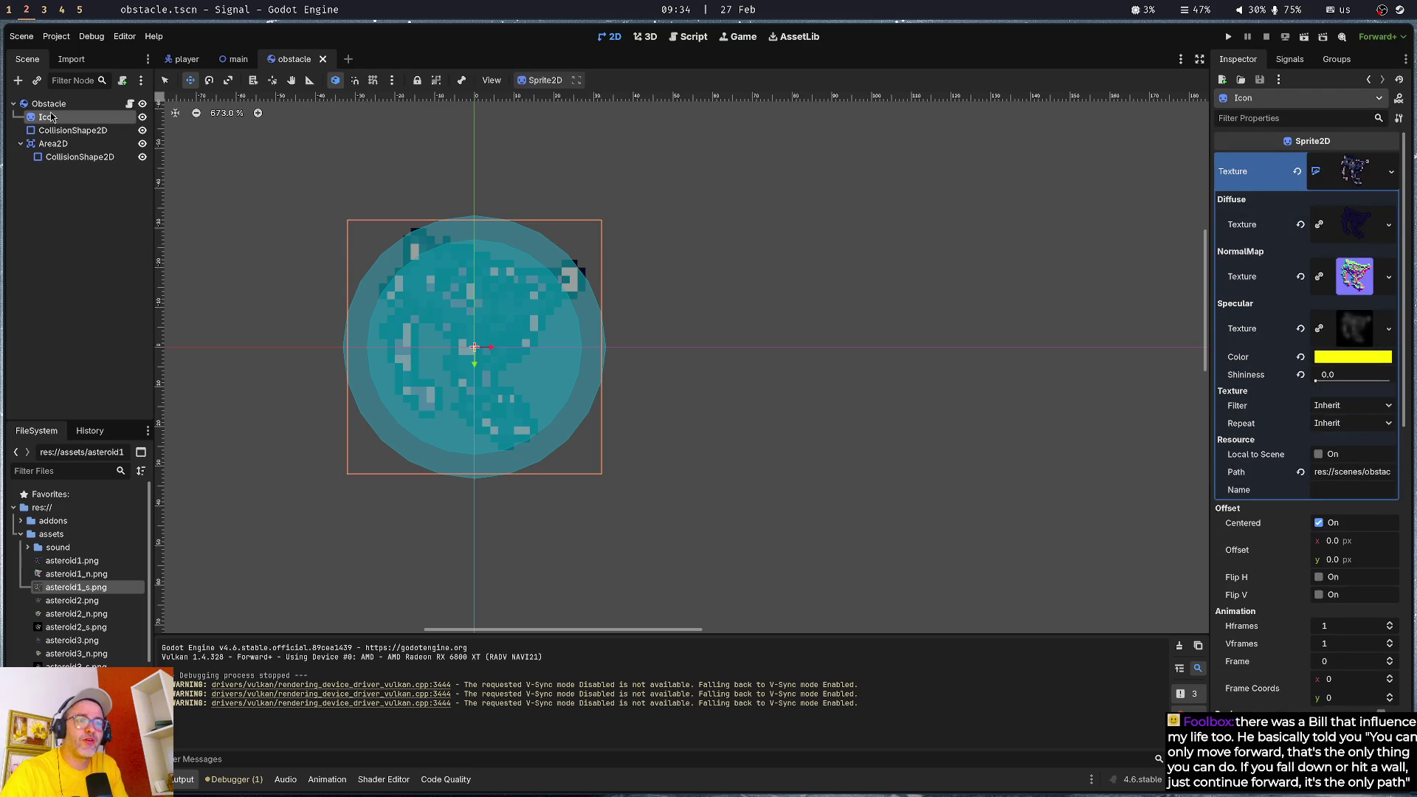
{"action": "left_click", "coordinate": [57, 269]}
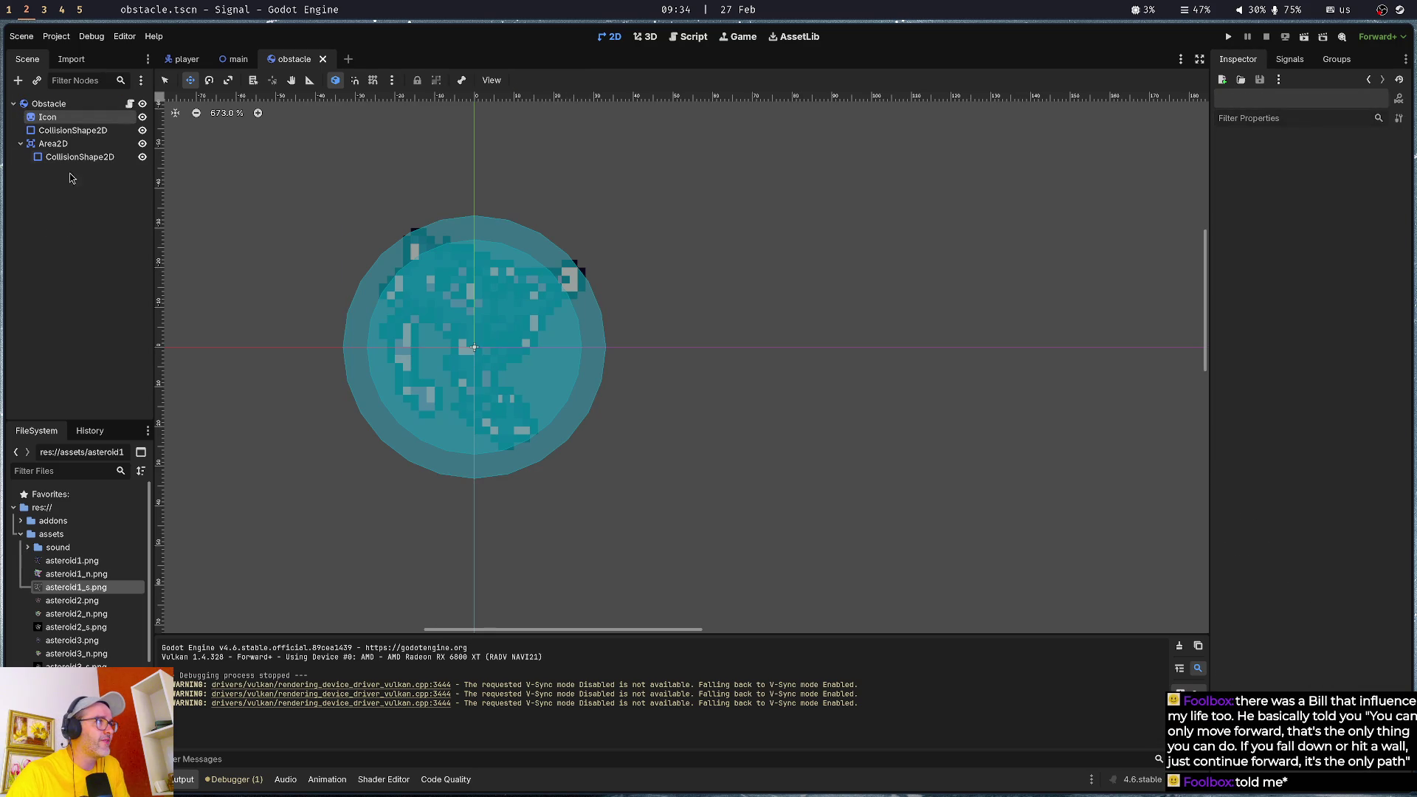
{"action": "left_click", "coordinate": [38, 118]}
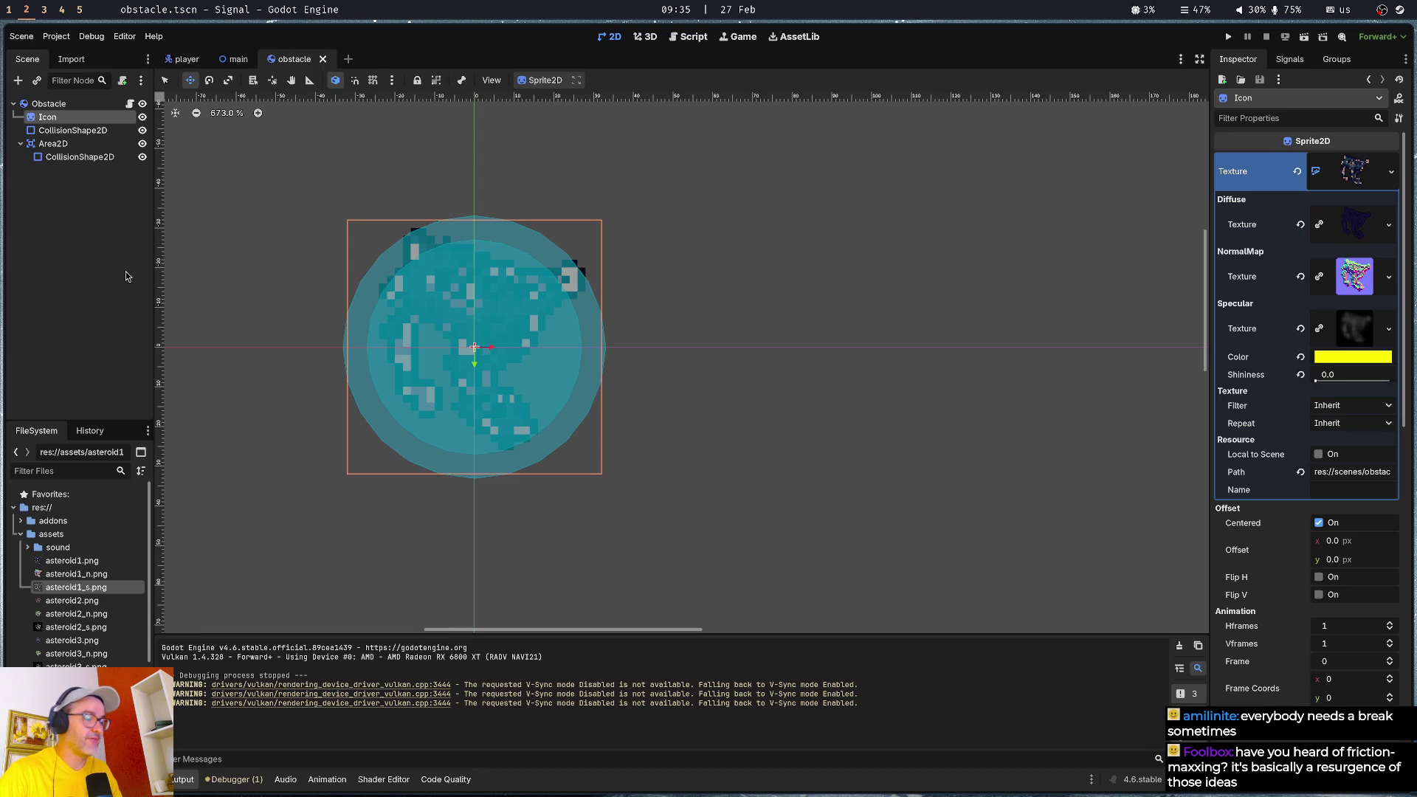
- Clear the node selection in Godot and switch back to the Laigter workspace
{"action": "left_click", "coordinate": [74, 256]}
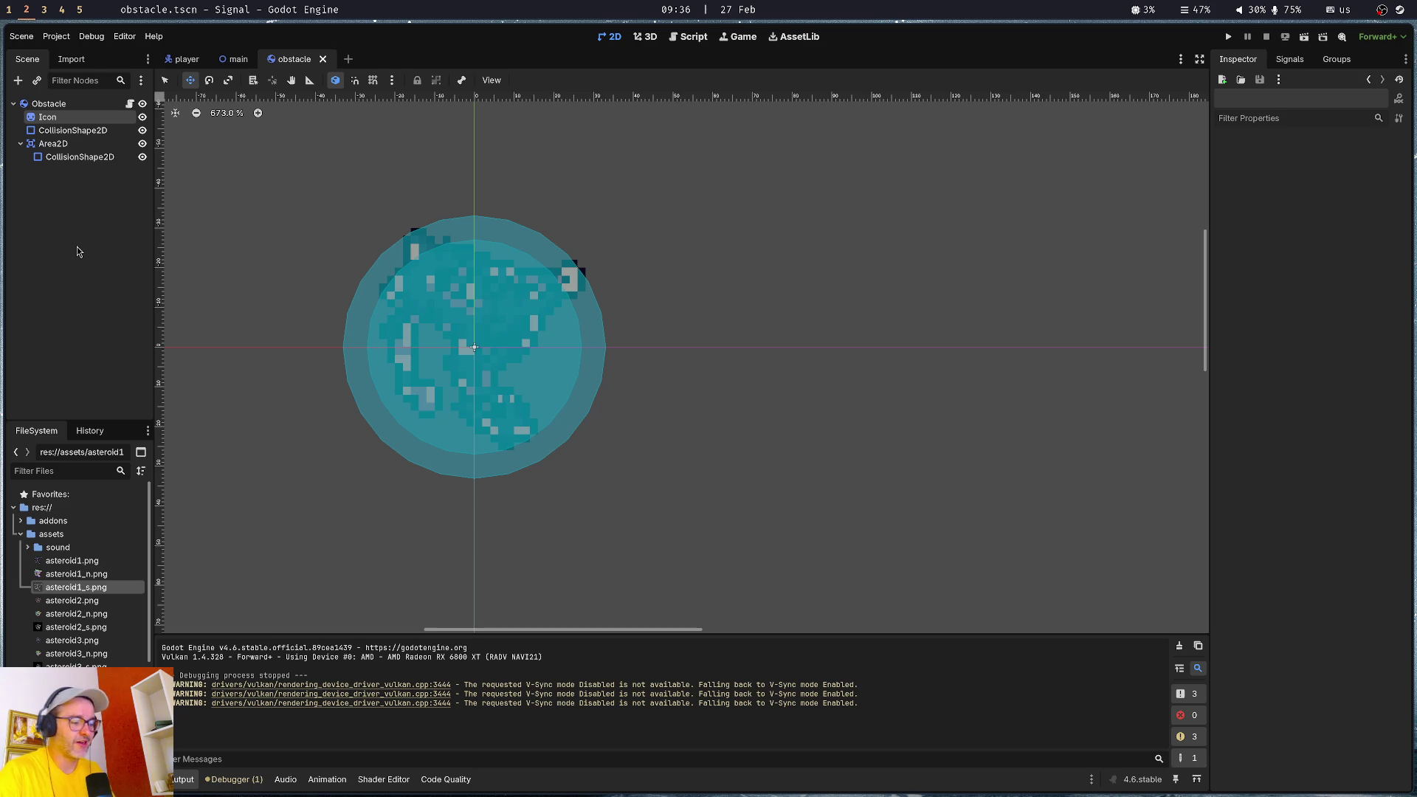
{"action": "key", "text": "super+1"}
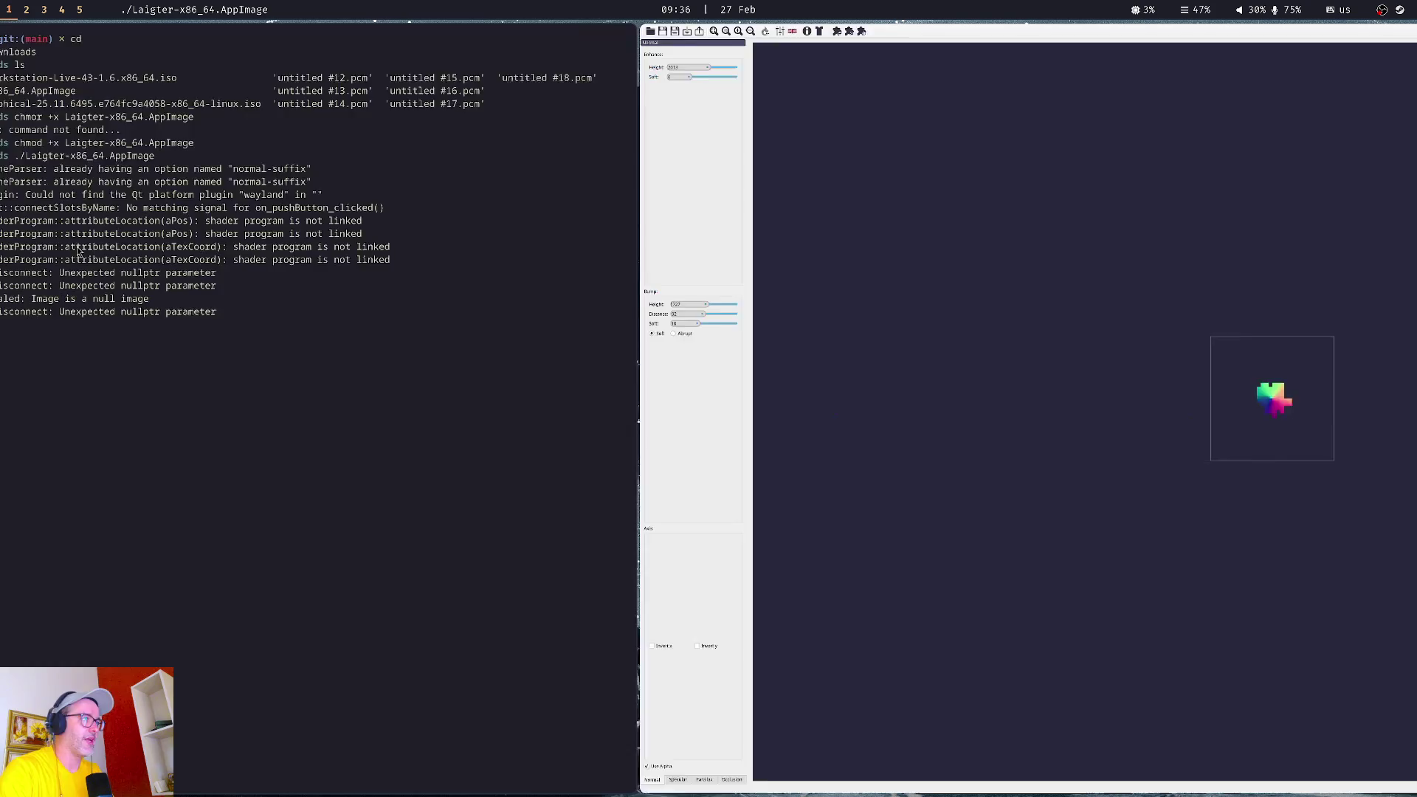
- Search for 'friction maxxing' with Brave Search in a new browser tab
{"action": "key", "text": "ctrl+t"}
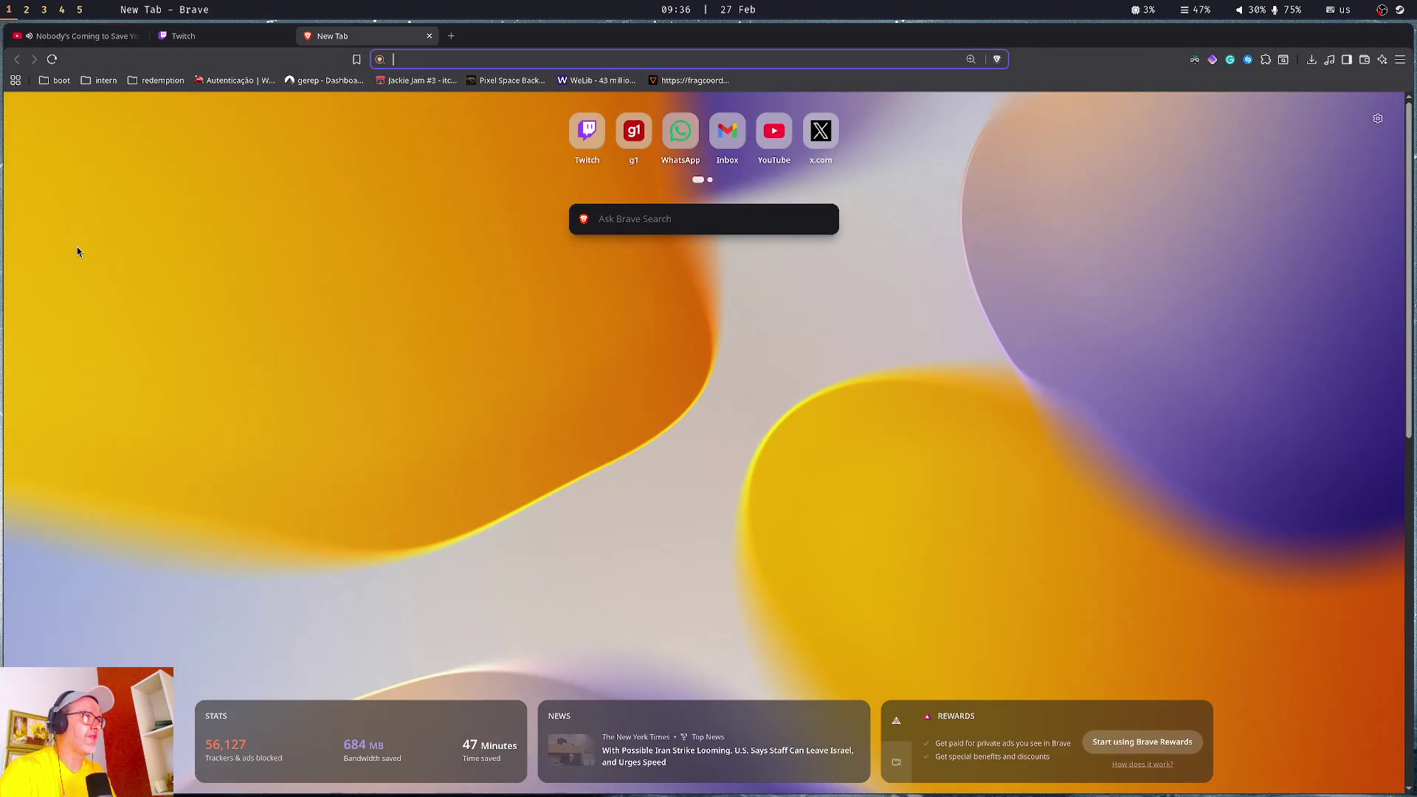
{"action": "type", "text": "fr"}
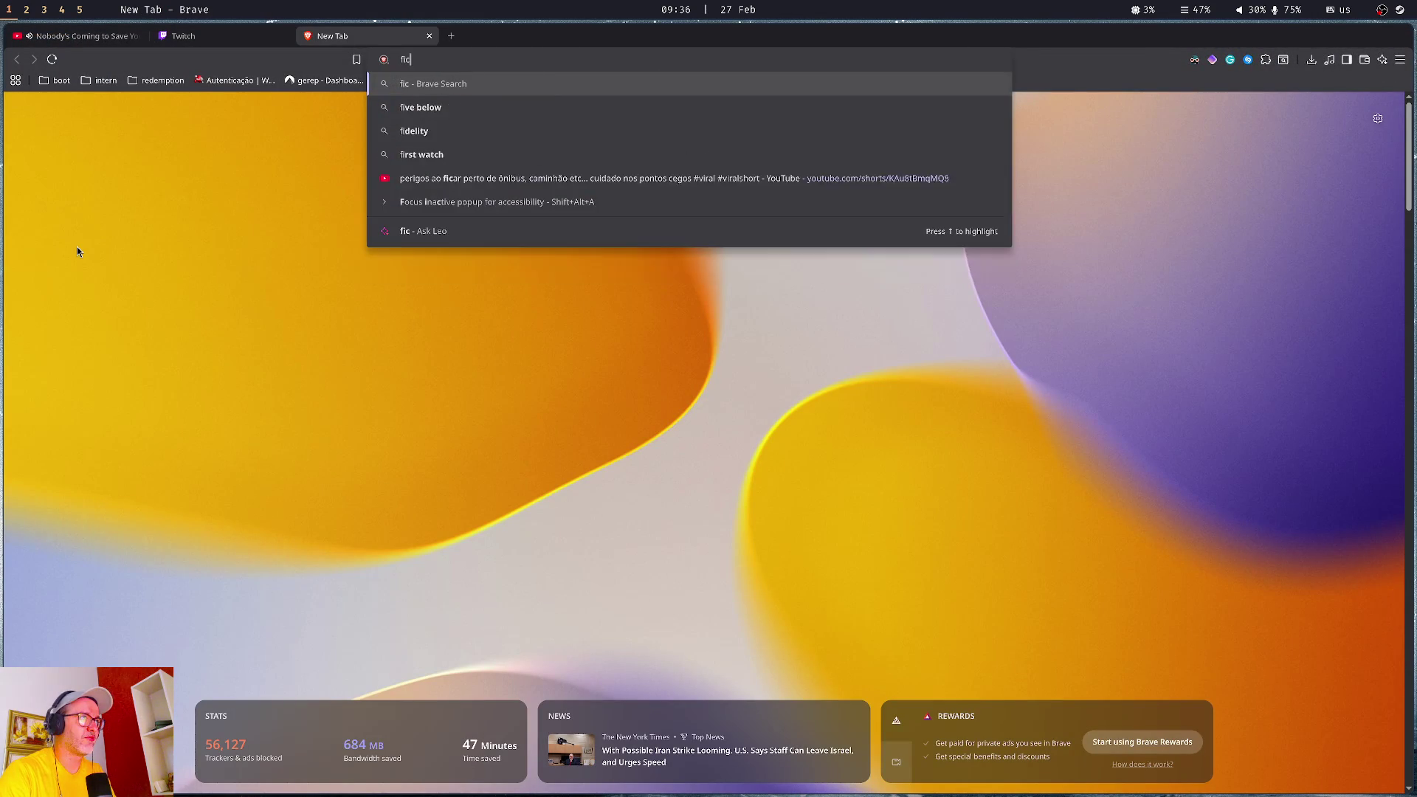
{"action": "type", "text": "iction mas"}
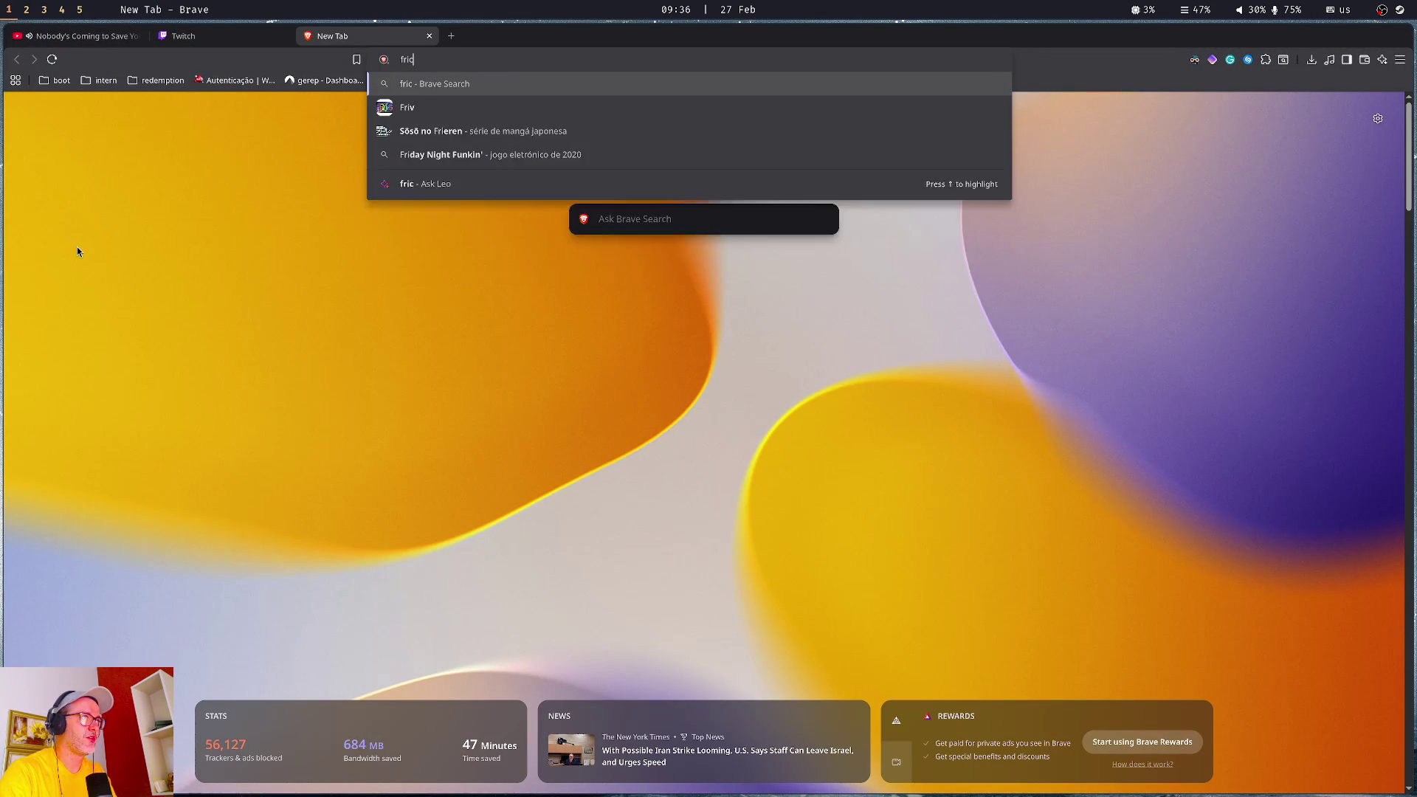
{"action": "type", "text": "xxing"}
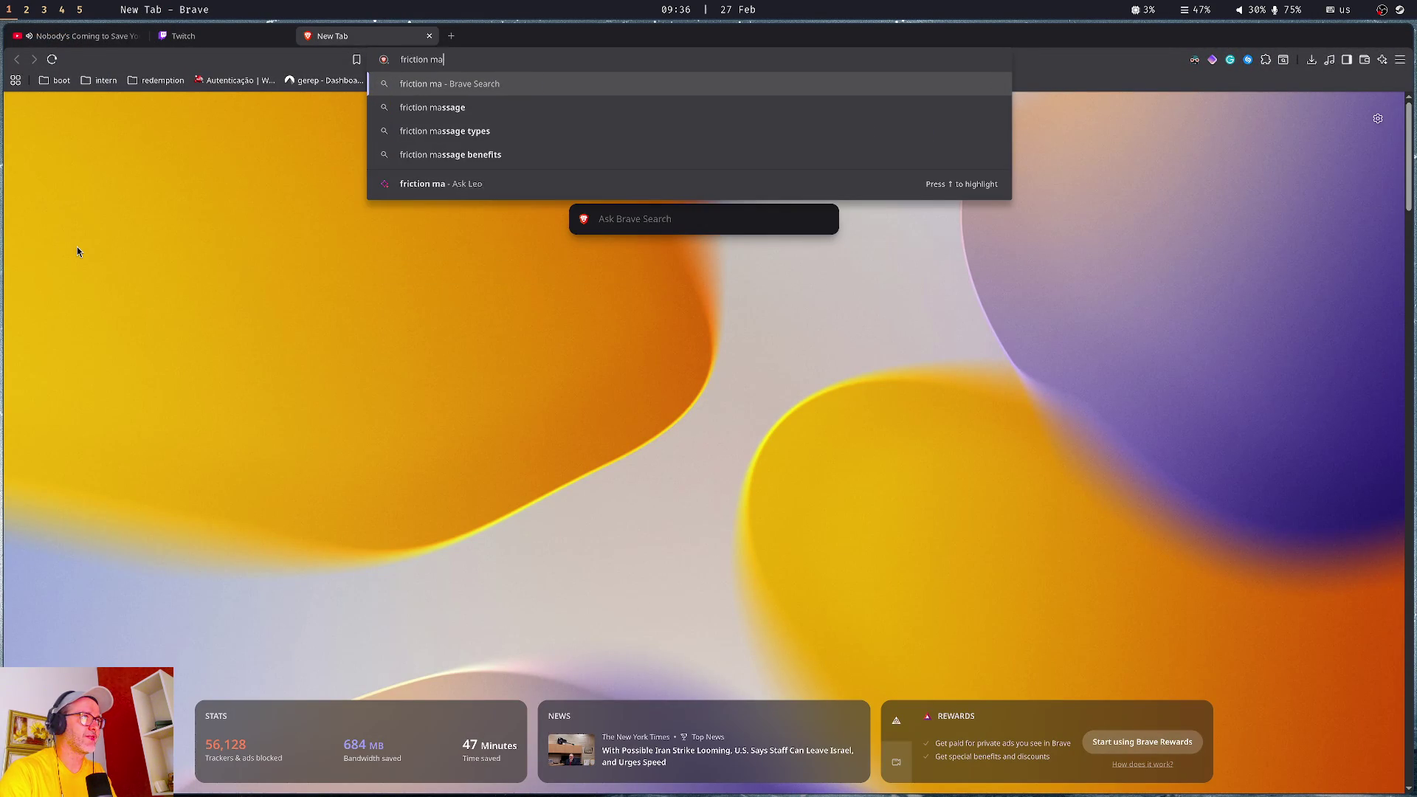
{"action": "key", "text": "Return"}
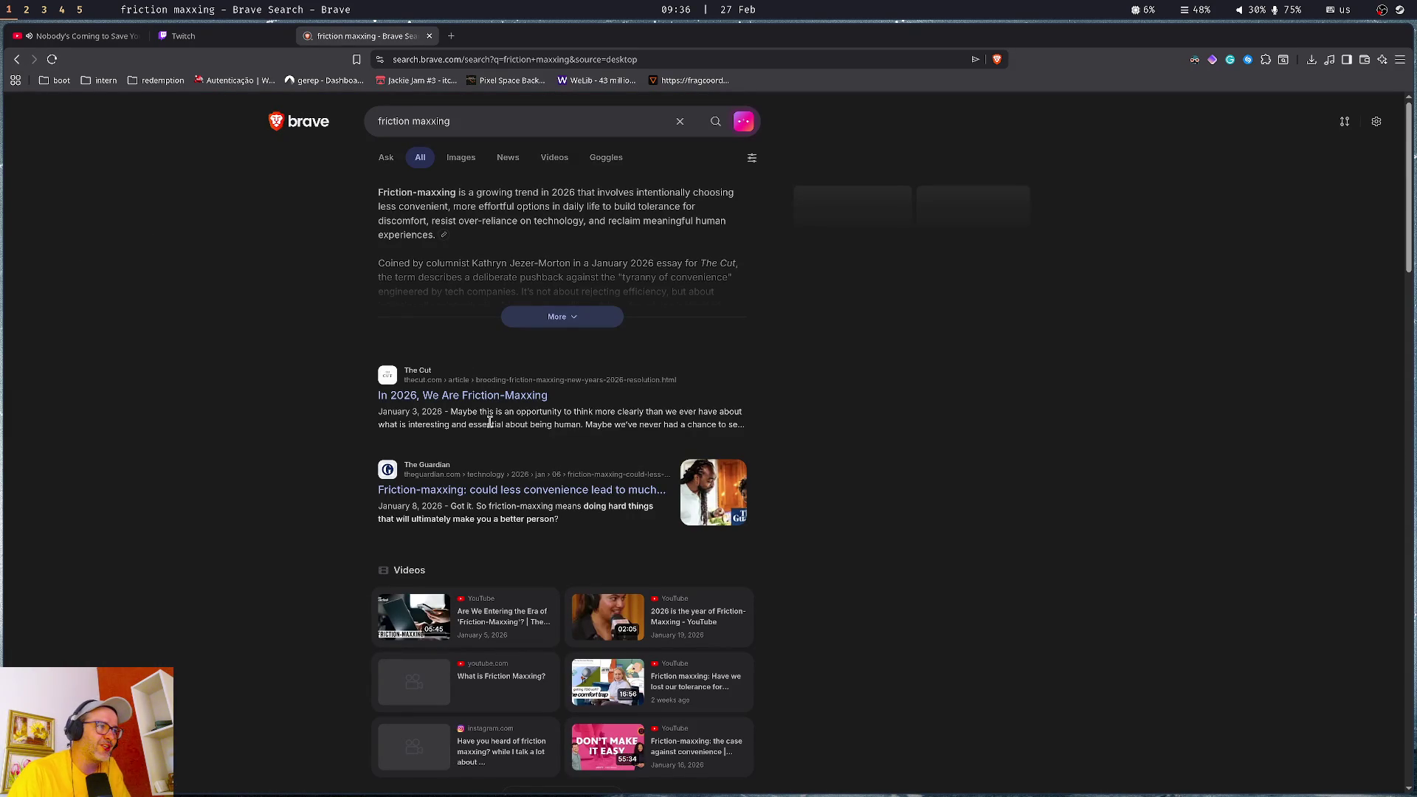
- Highlight the opening passages of the AI summary and expand it to full text
{"action": "left_click_drag", "start_coordinate": [543, 191], "coordinate": [733, 215]}
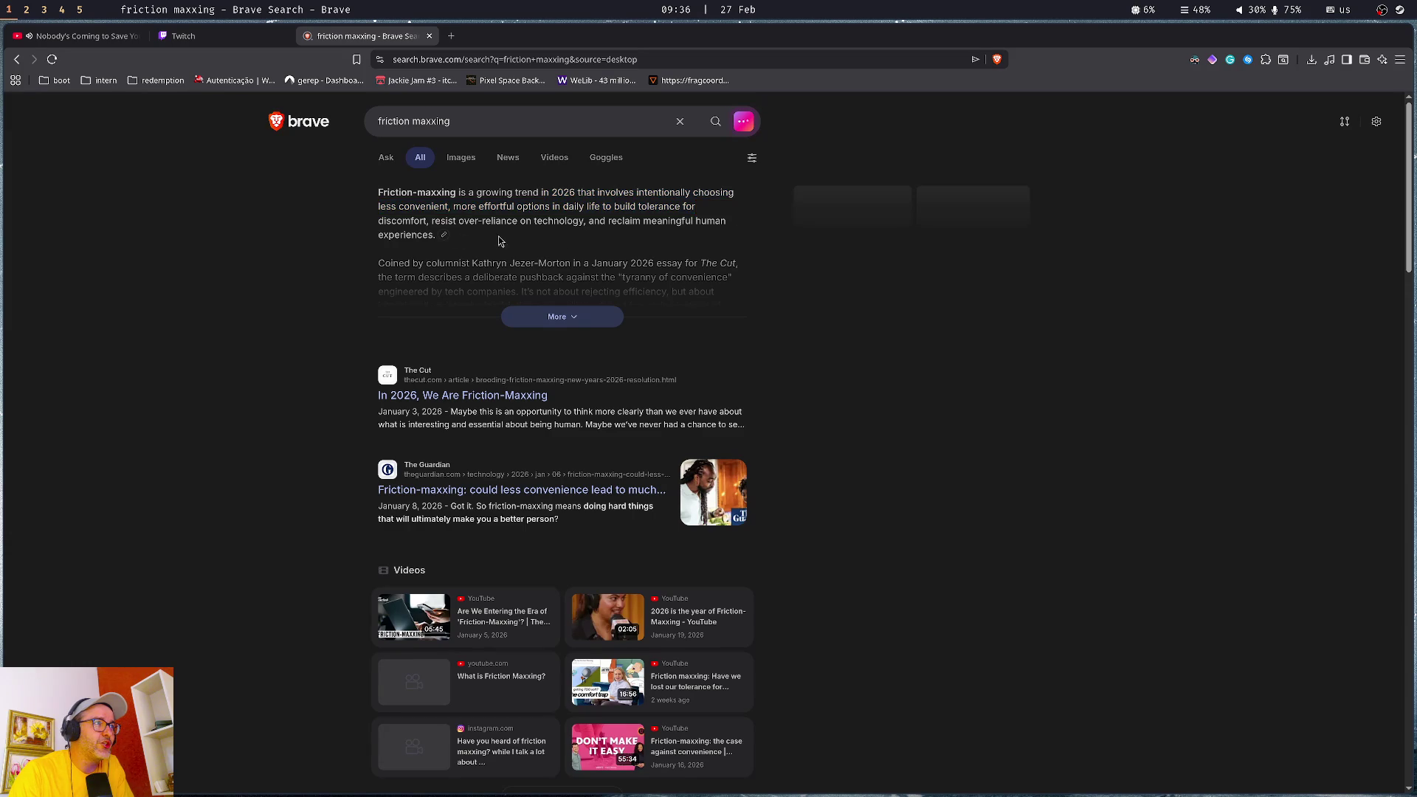
{"action": "left_click_drag", "start_coordinate": [453, 207], "coordinate": [481, 236]}
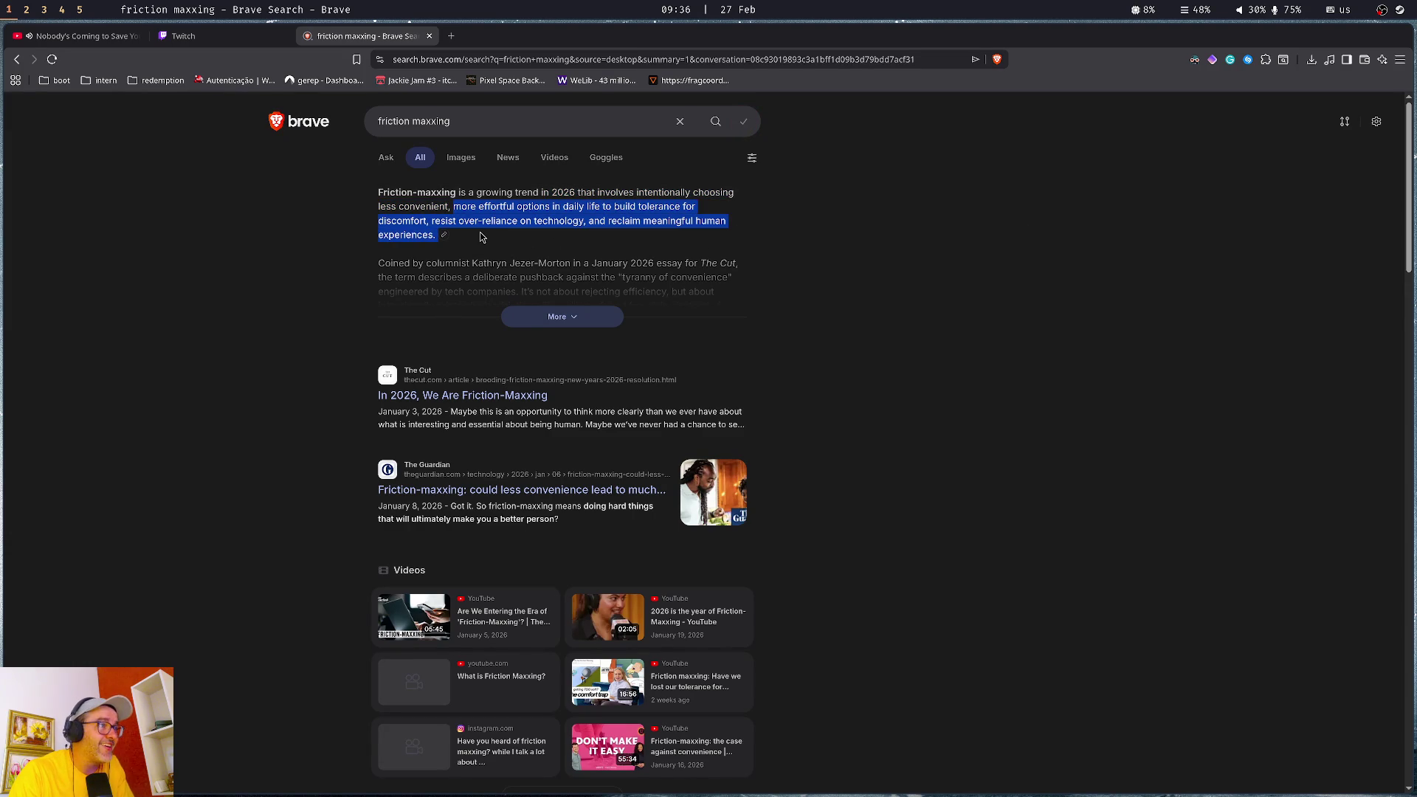
{"action": "left_click", "coordinate": [481, 236]}
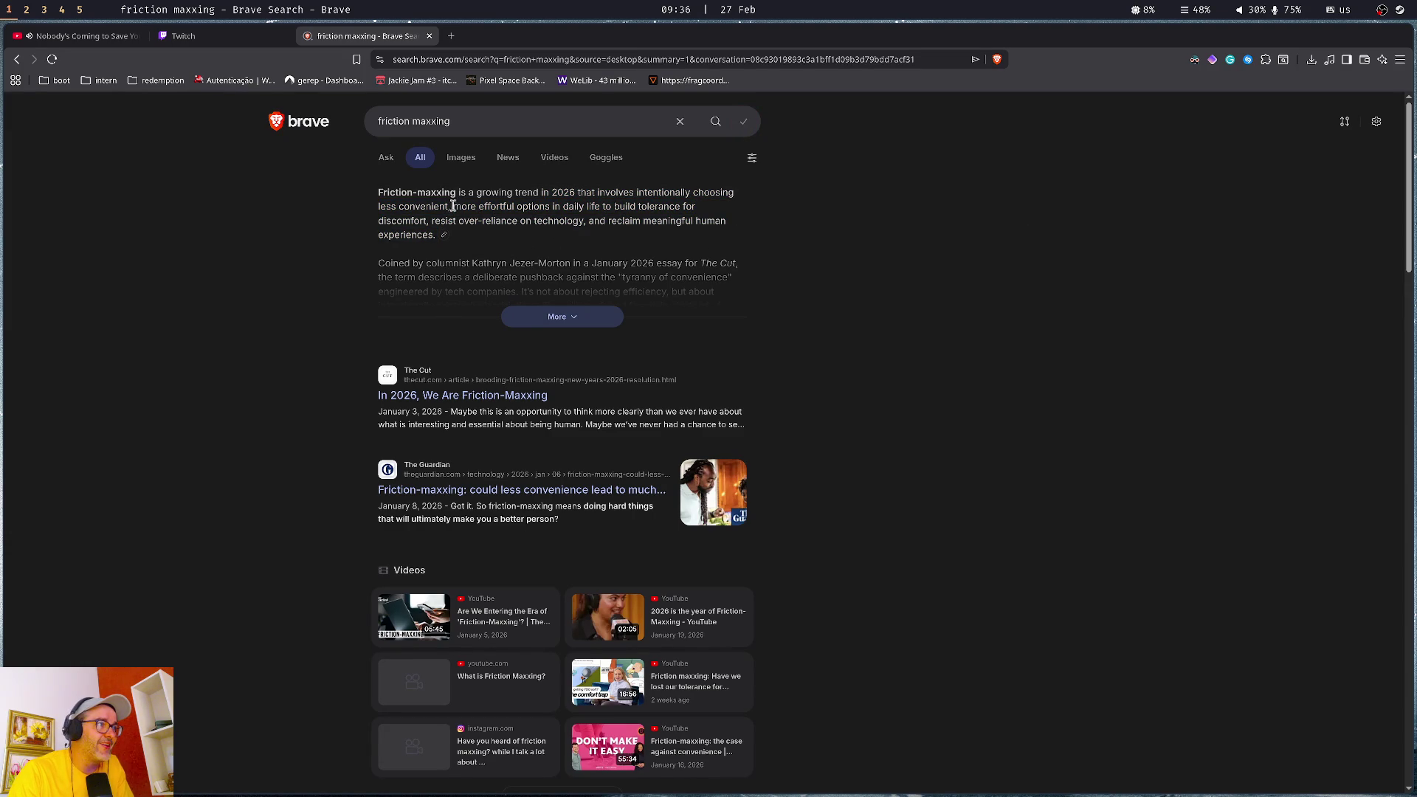
{"action": "left_click_drag", "start_coordinate": [453, 206], "coordinate": [438, 233]}
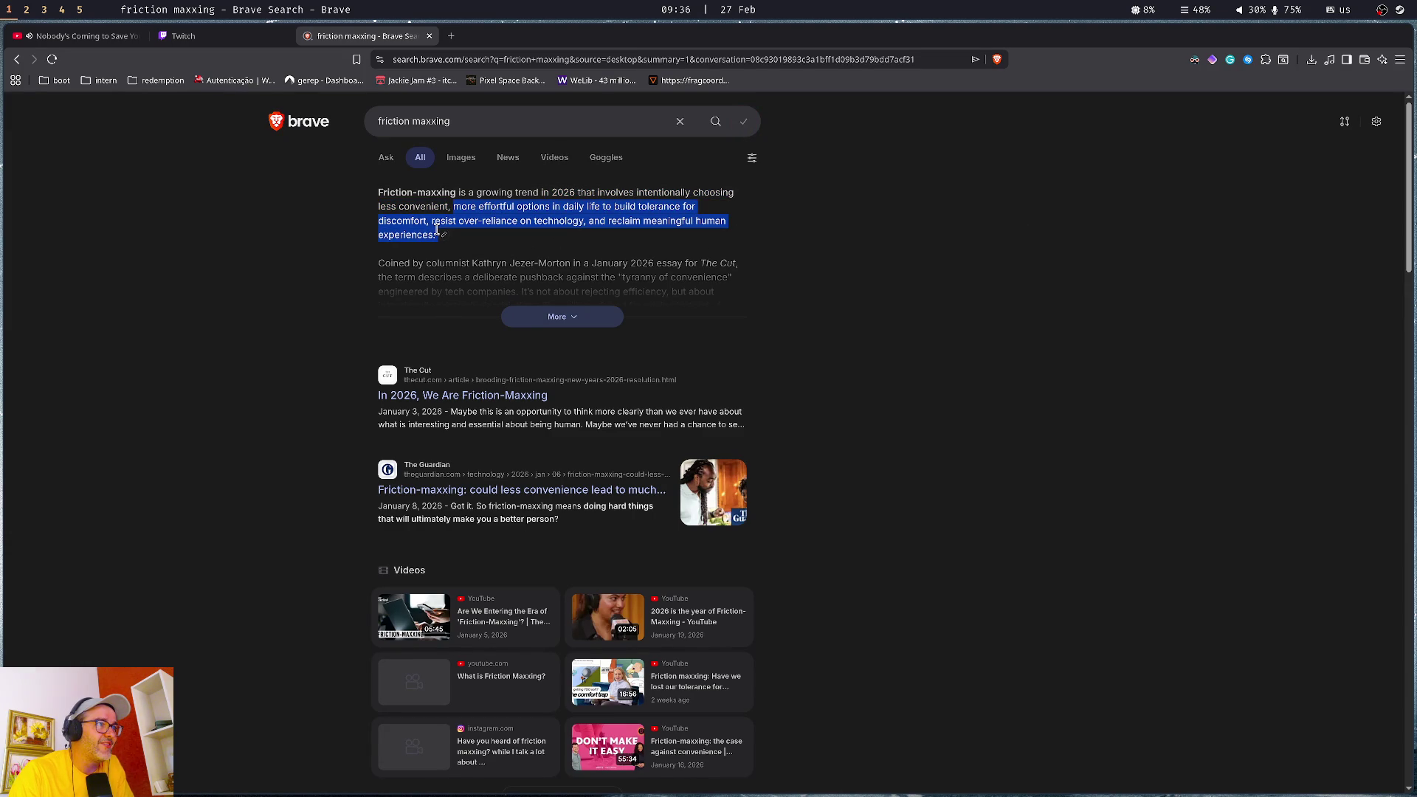
{"action": "left_click", "coordinate": [588, 315]}
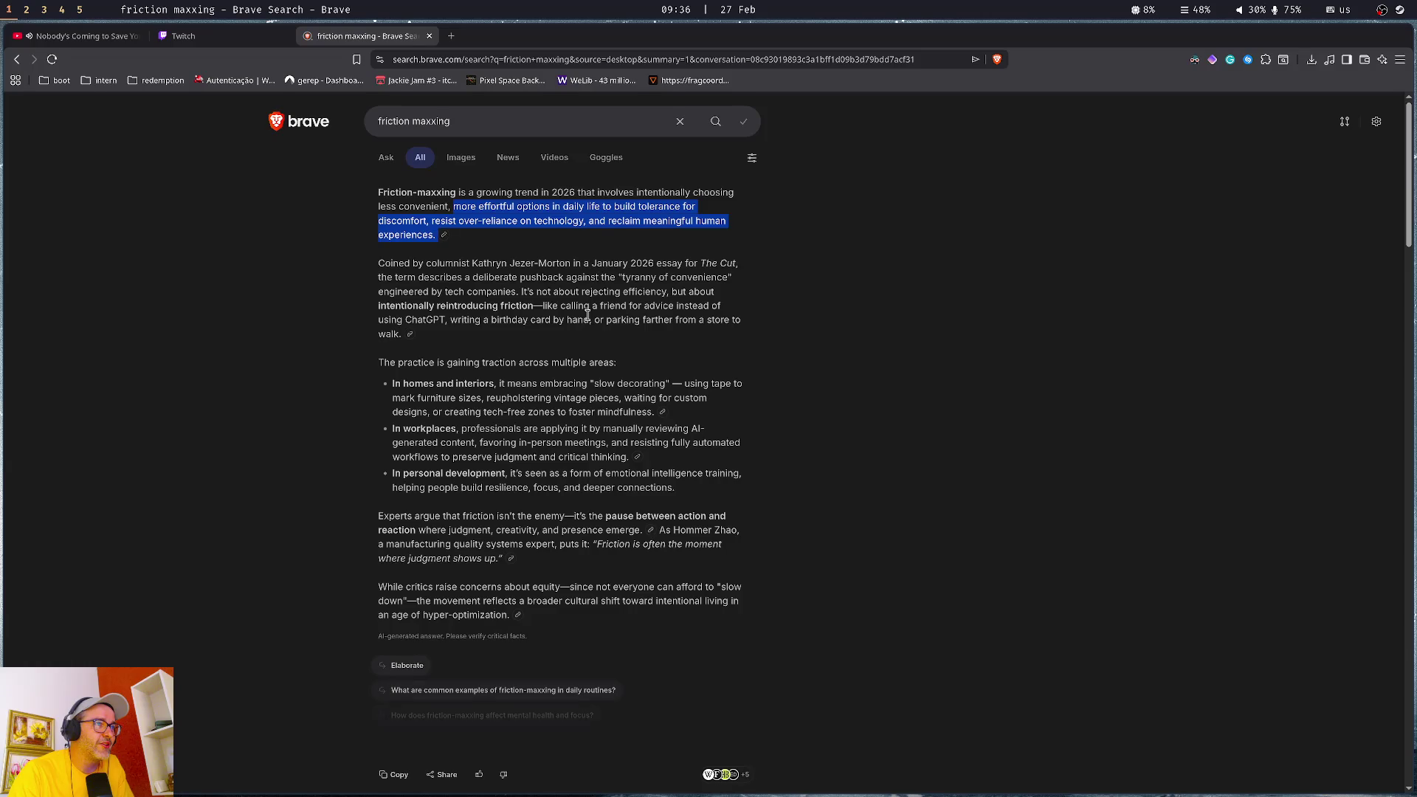
{"action": "left_click", "coordinate": [414, 275]}
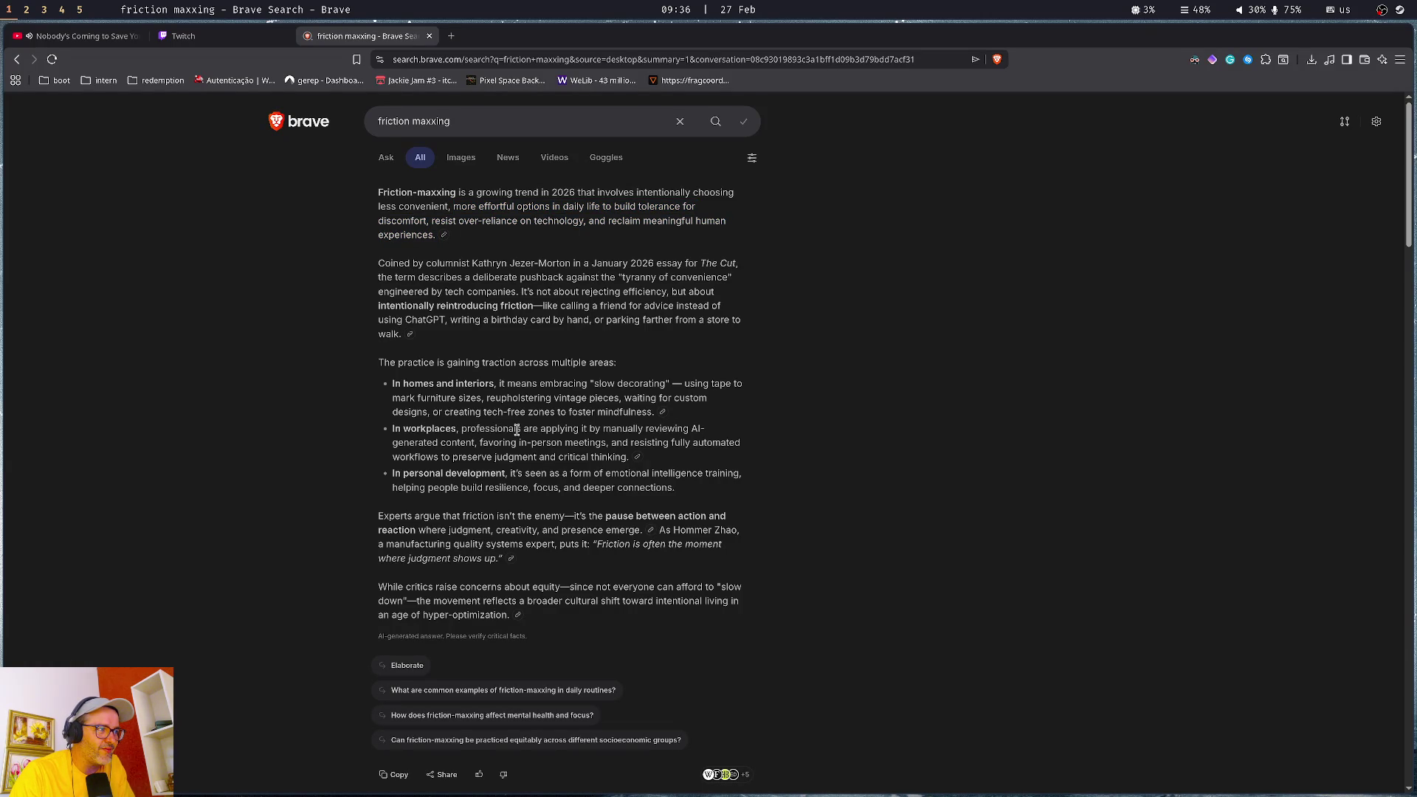
- Highlight the quote about friction and judgment, then return to the Godot workspace
{"action": "left_click_drag", "start_coordinate": [597, 544], "coordinate": [502, 560]}
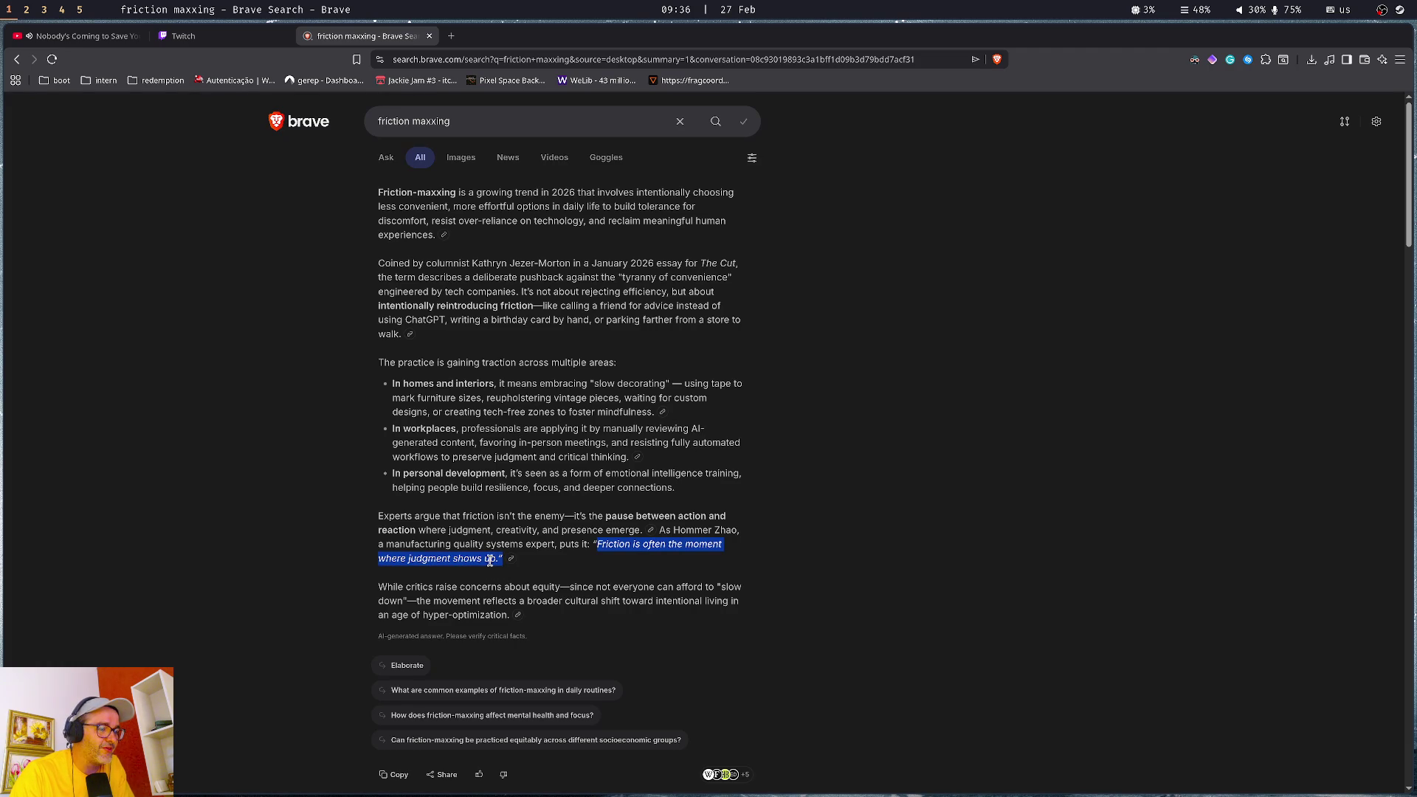
{"action": "left_click", "coordinate": [490, 561]}
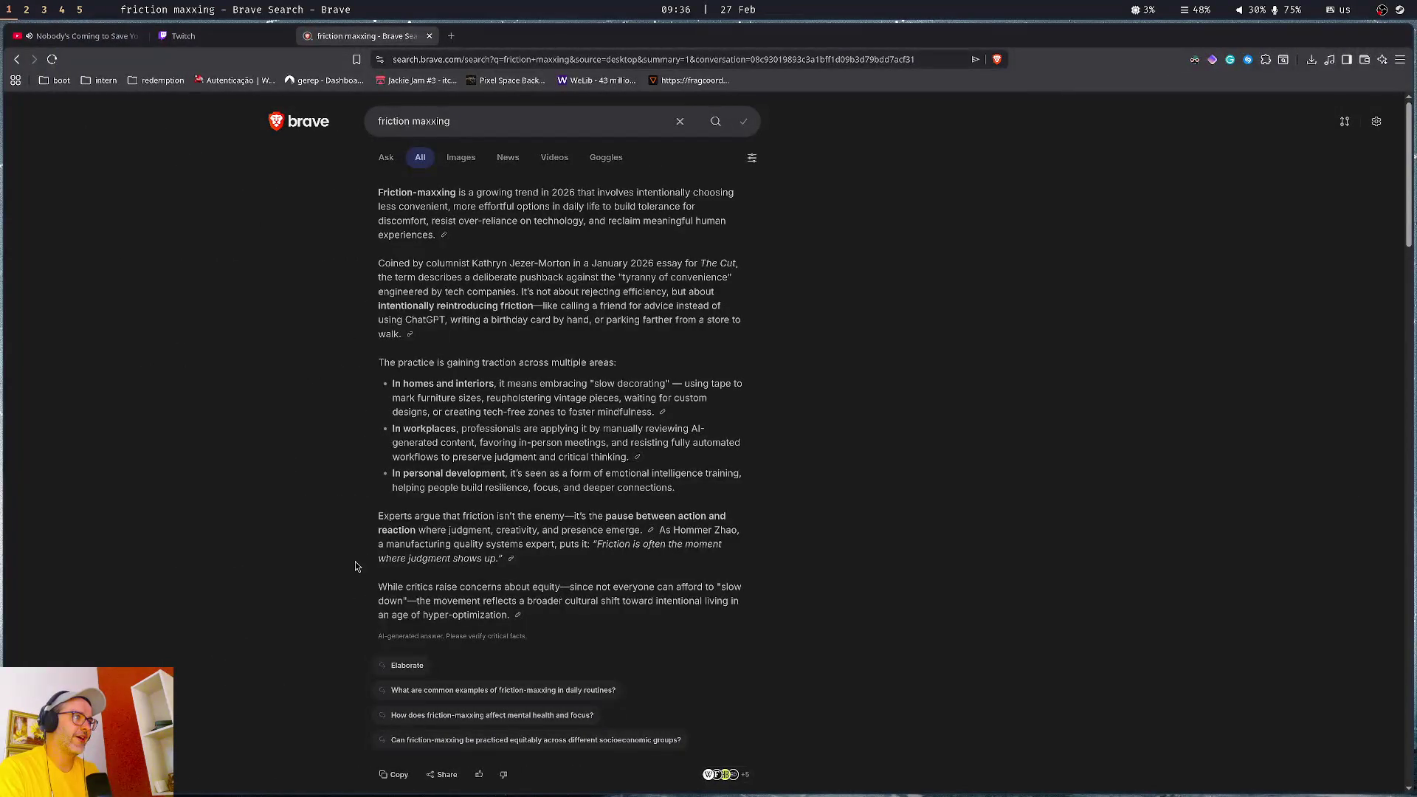
{"action": "key", "text": "super+2"}
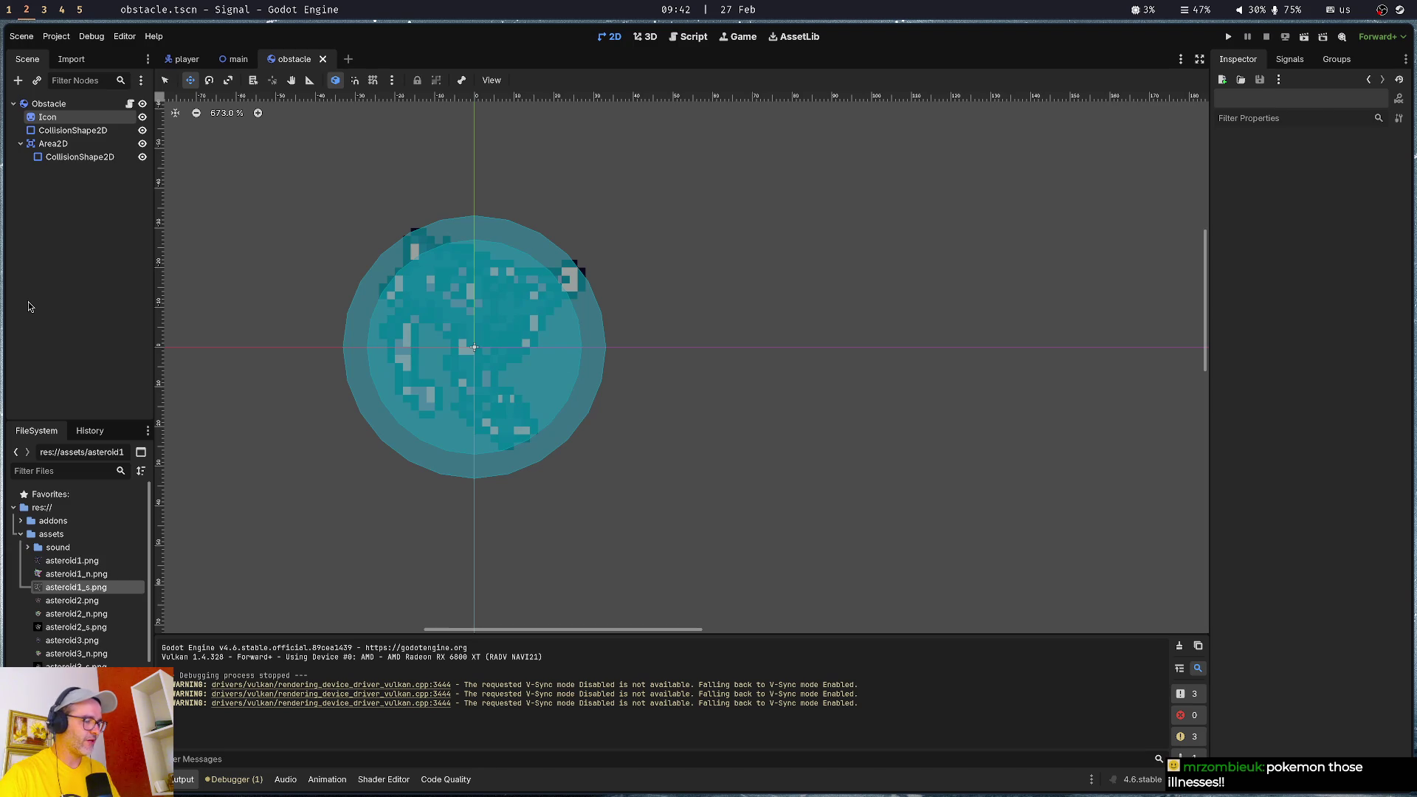
- Open Google Translate in a new browser tab
{"action": "key", "text": "super+1"}
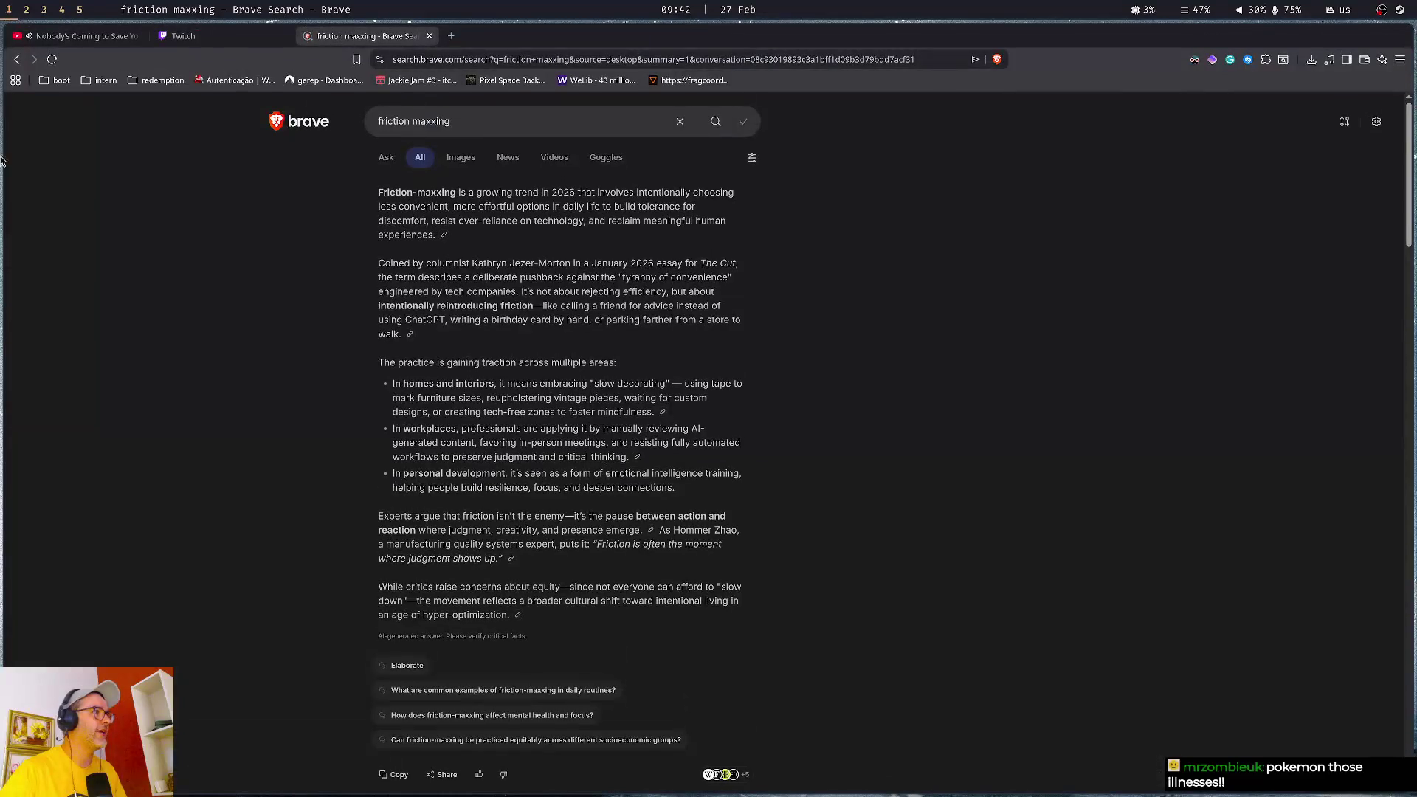
{"action": "key", "text": "ctrl+t"}
{"action": "type", "text": "translate.google.co.uk"}
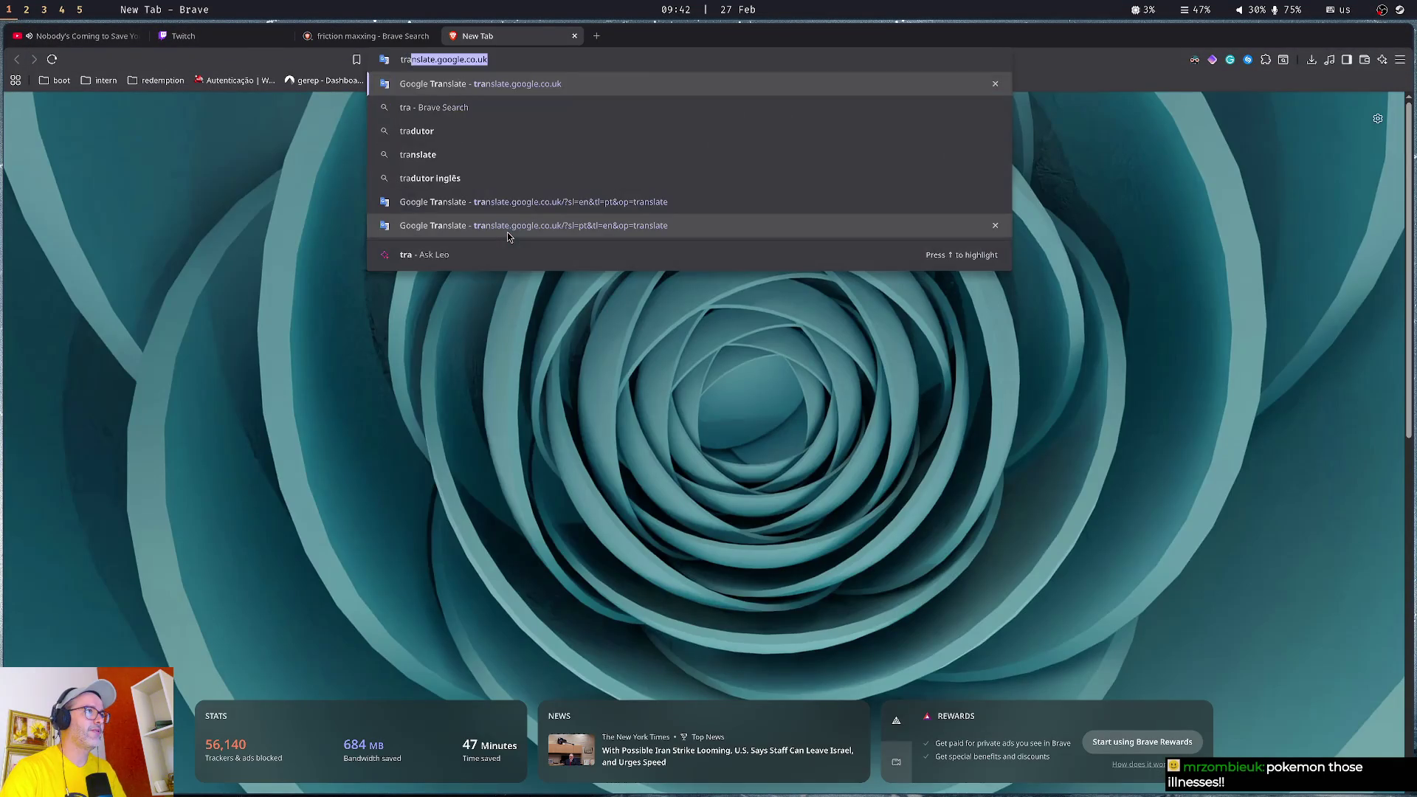
{"action": "key", "text": "Return"}
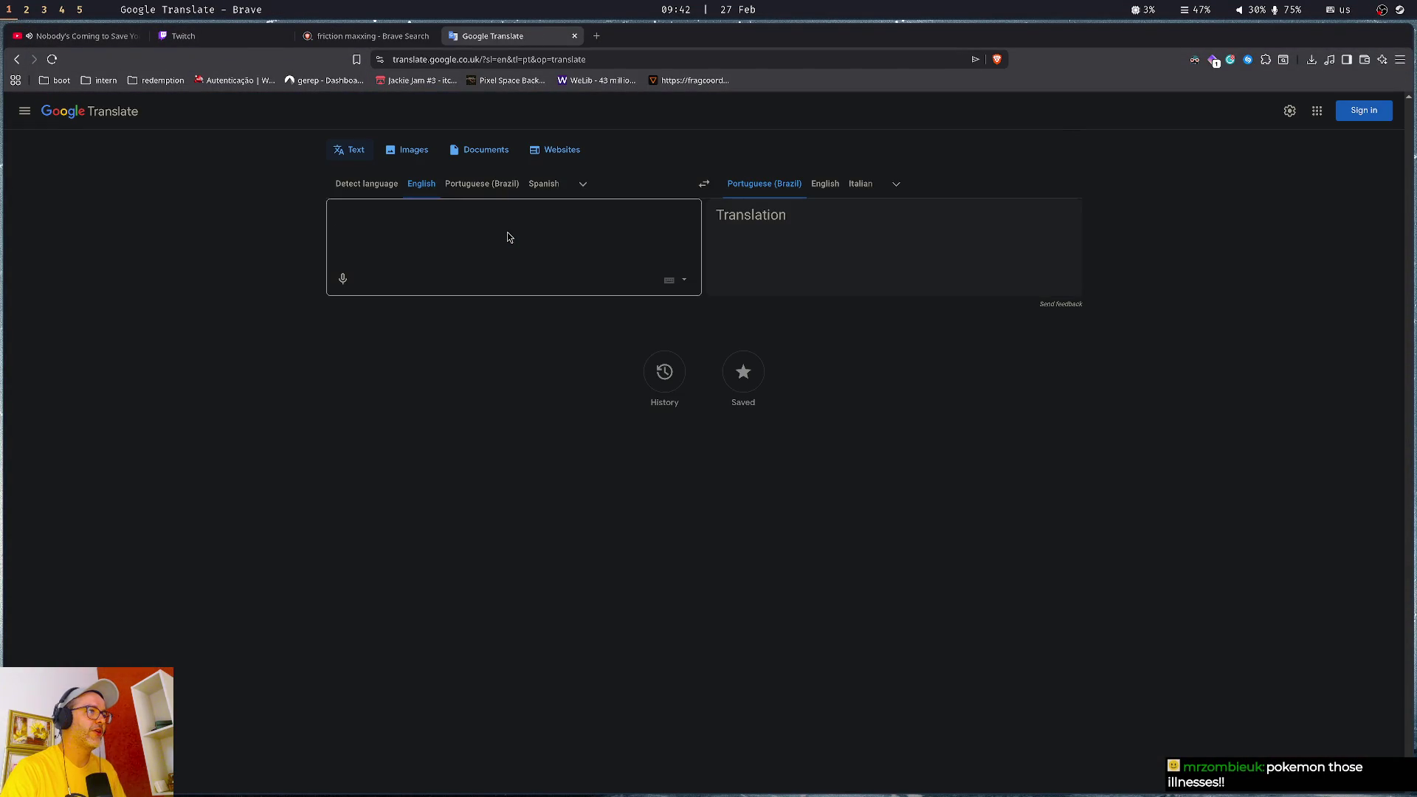
- Translate 'eutanásia' from Portuguese to English, play the pronunciation, then close the tab
{"action": "left_click", "coordinate": [704, 184]}
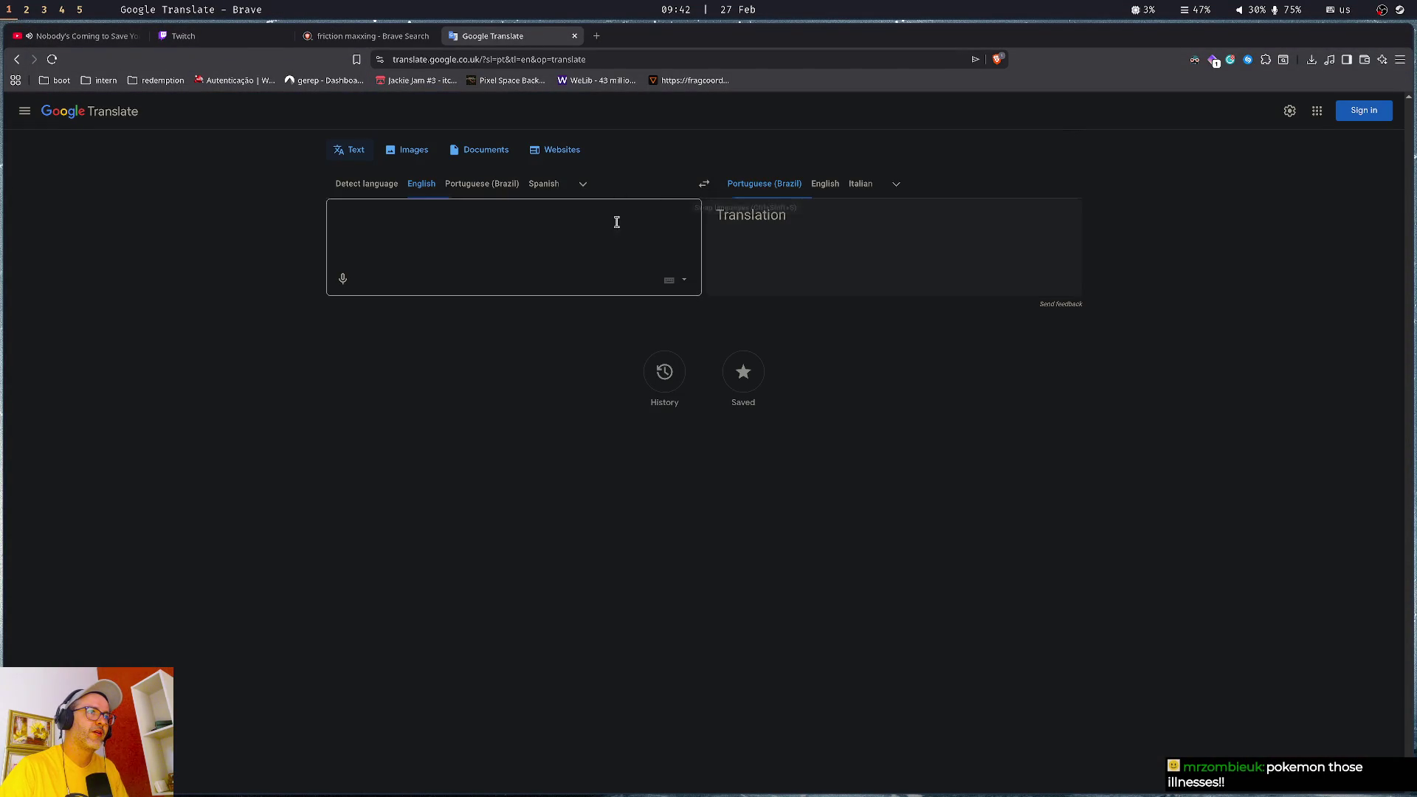
{"action": "type", "text": "euto"}
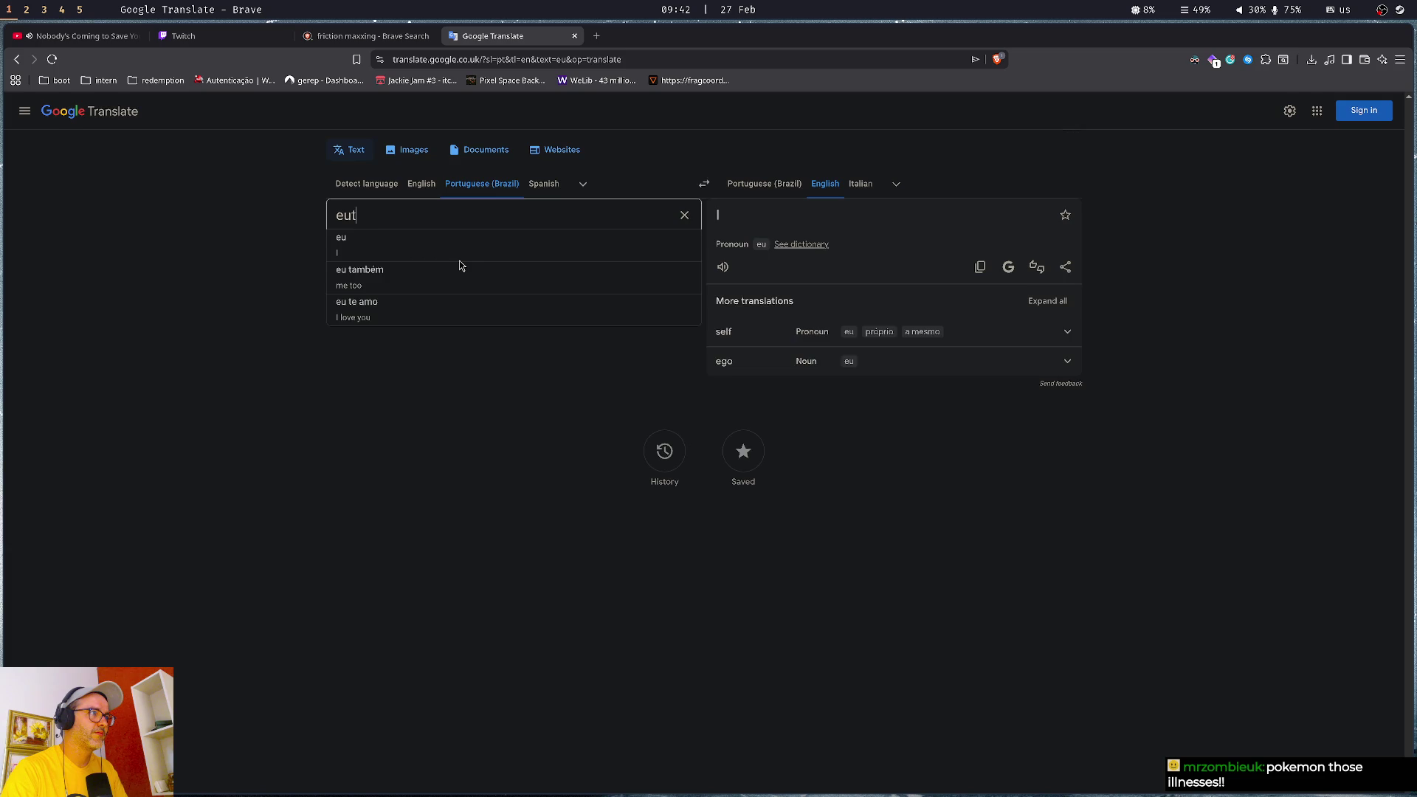
{"action": "key", "text": "BackSpace"}
{"action": "key", "text": "Down"}
{"action": "key", "text": "Return"}
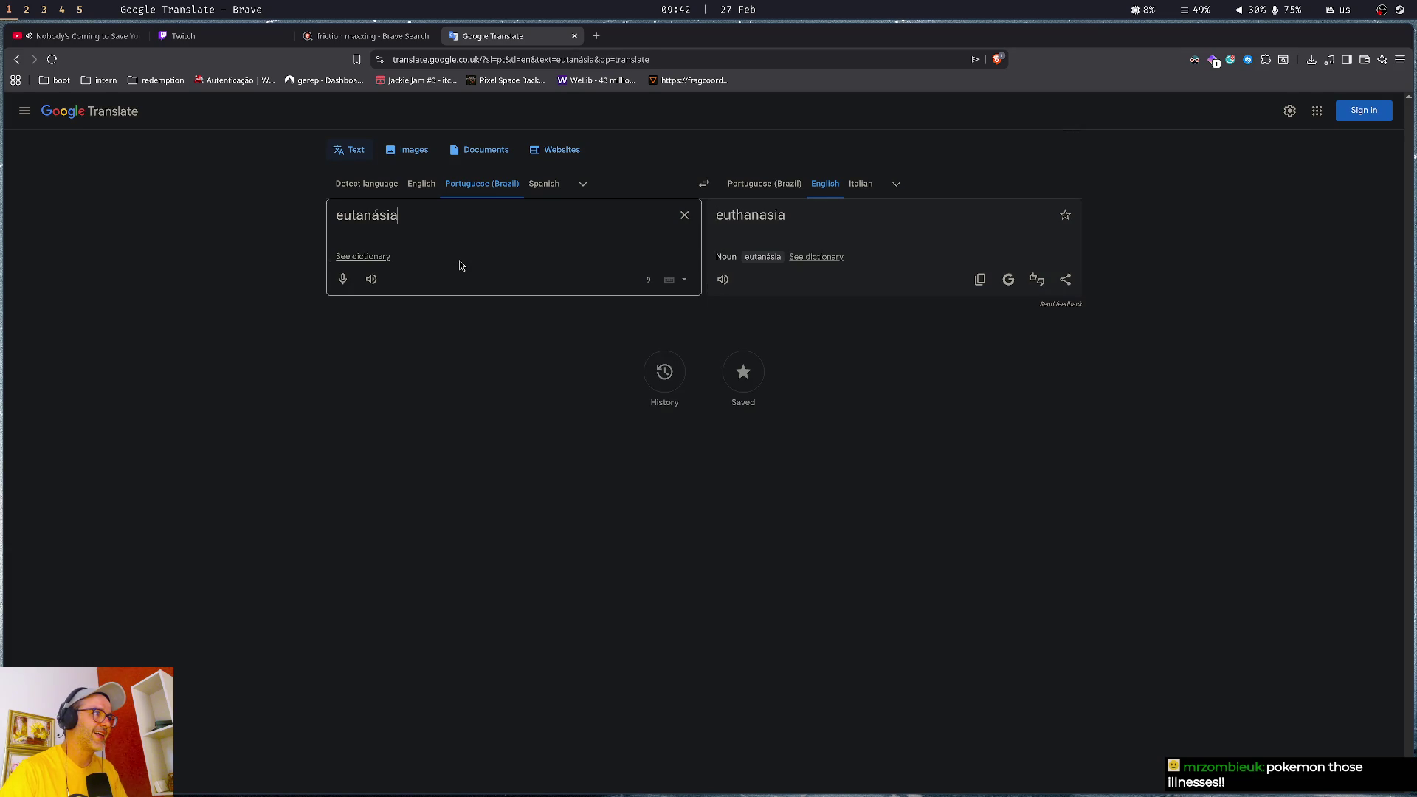
{"action": "left_click", "coordinate": [725, 287]}
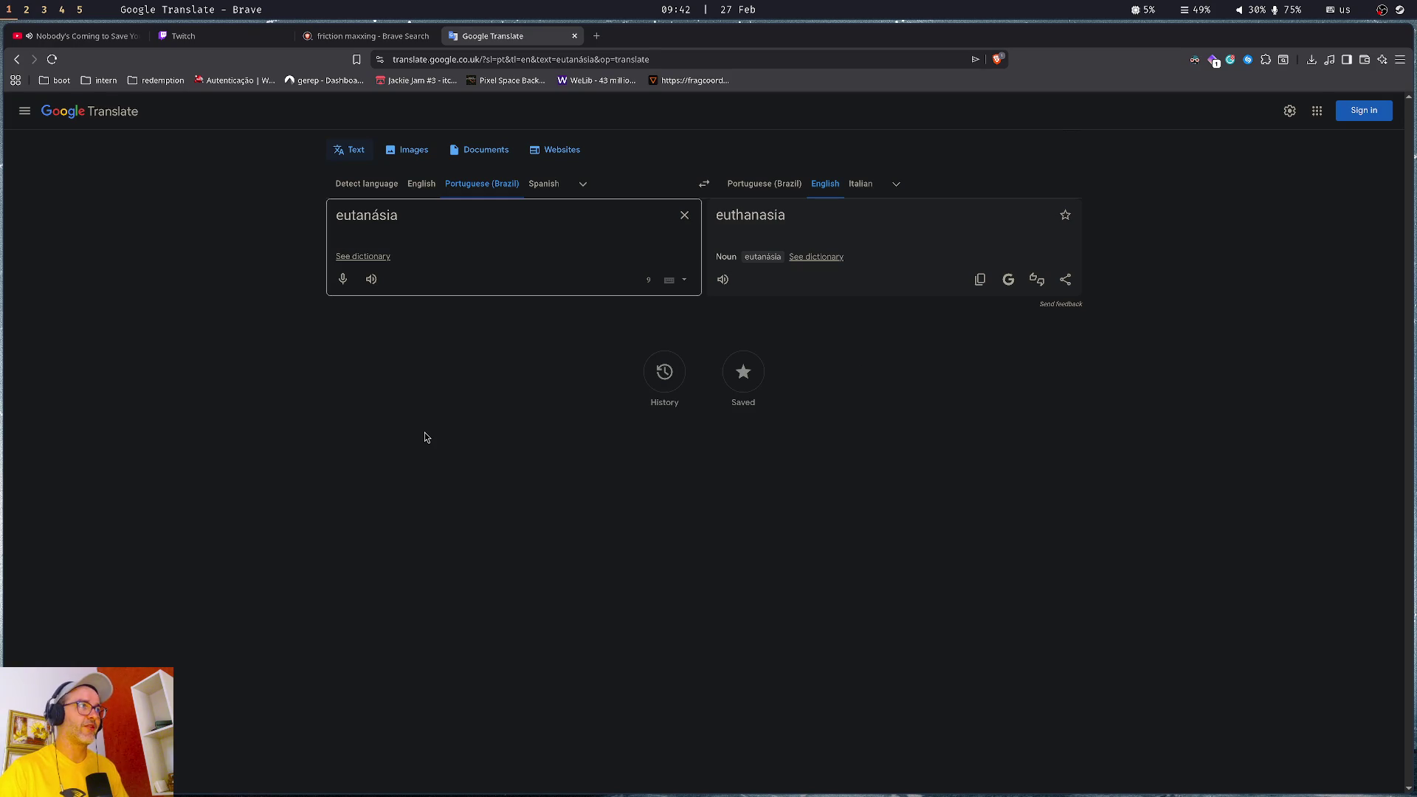
{"action": "key", "text": "ctrl+w"}
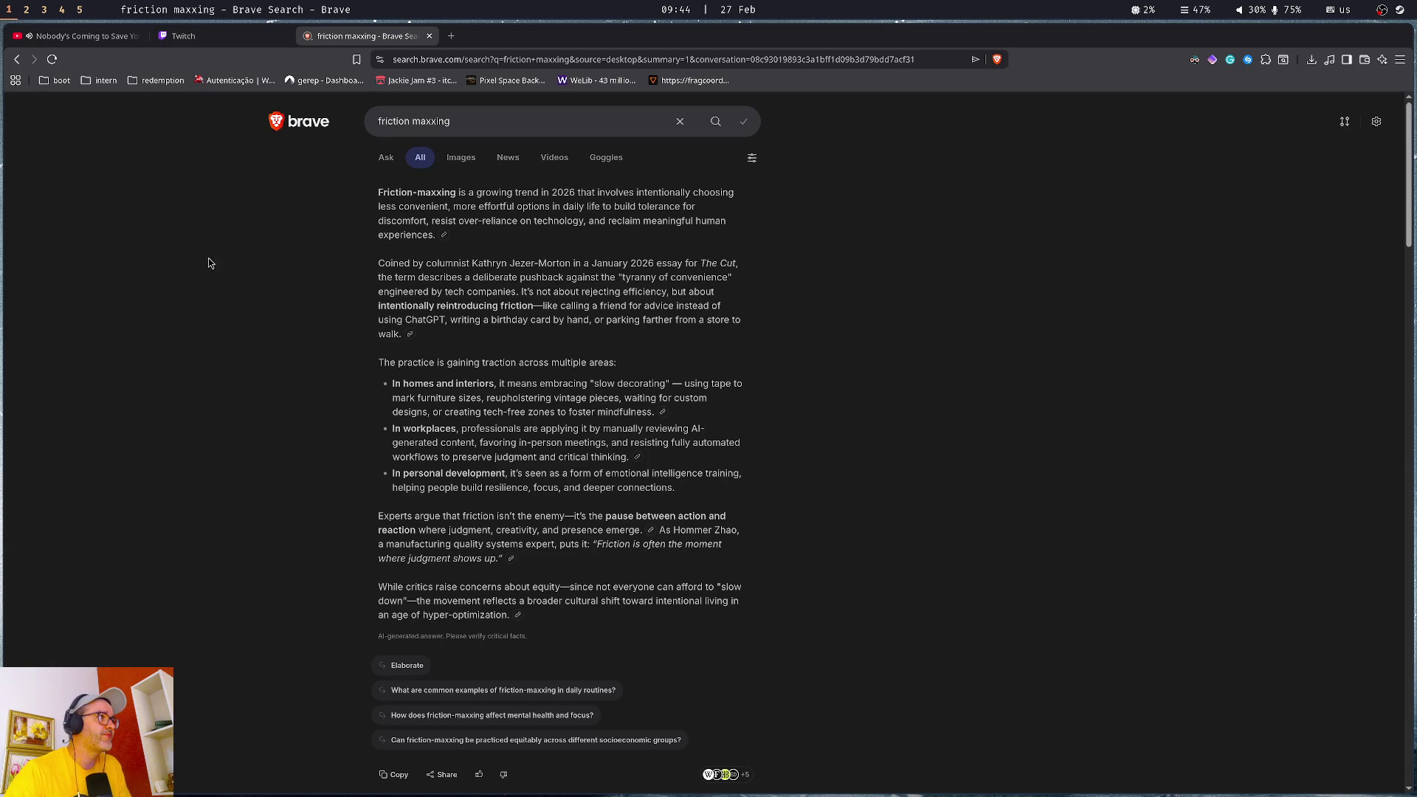
- Return to the Godot editor and run the project with F5 to test it
{"action": "key", "text": "super+2"}
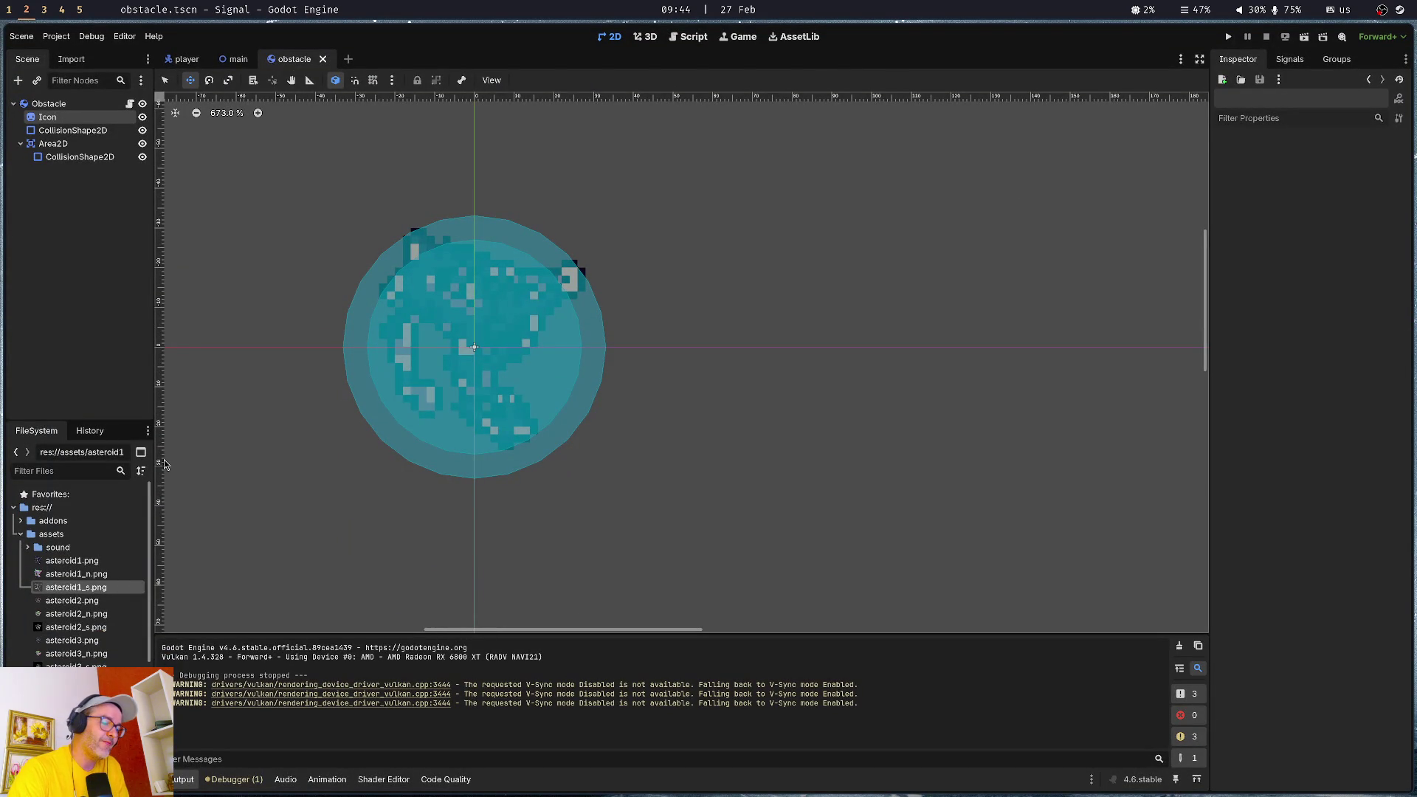
{"action": "key", "text": "super+1"}
{"action": "key", "text": "super+2"}
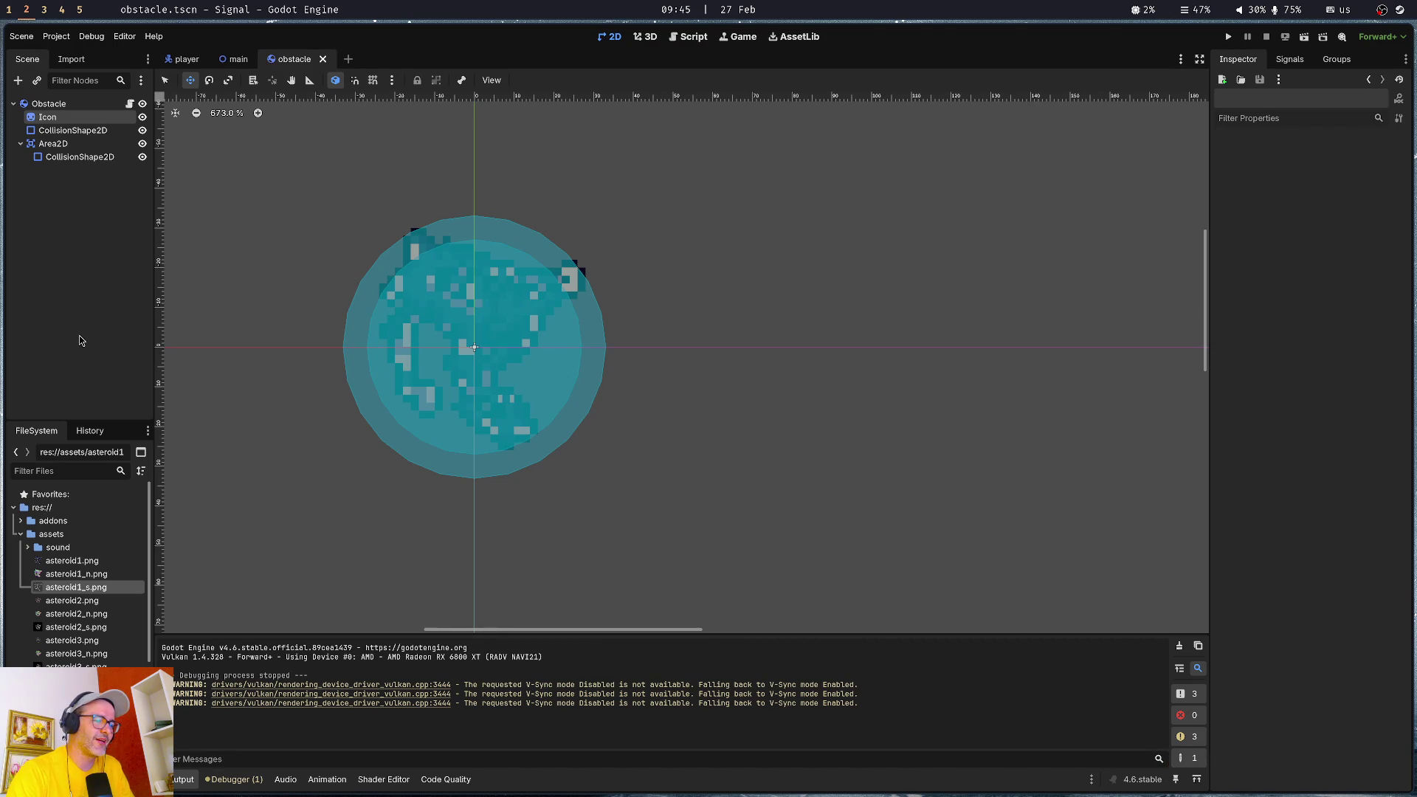
{"action": "key", "text": "F5"}
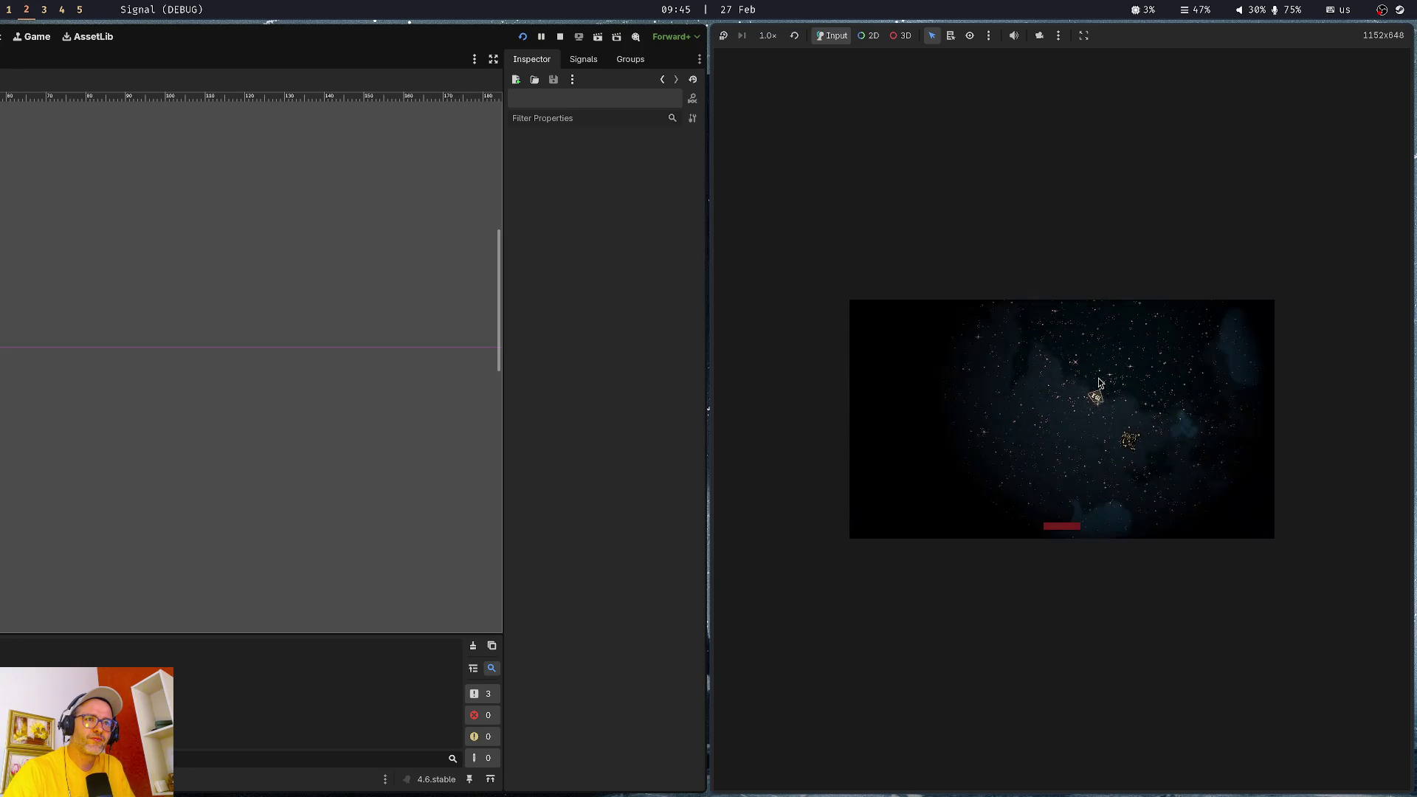
- Stop the running game with F8 to return to the obstacle scene editor
{"action": "key", "text": "F8"}
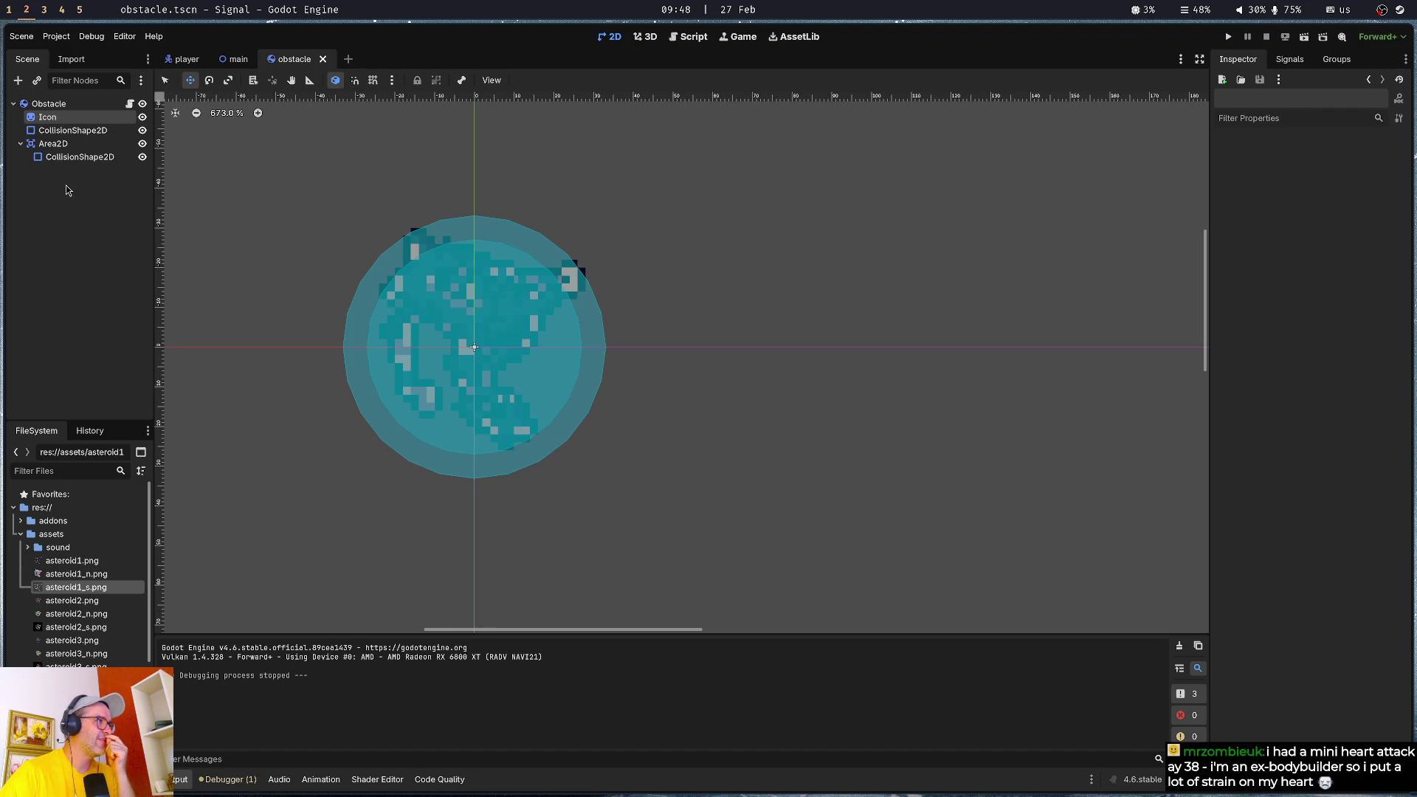
- Select the Icon sprite to view its diffuse, normal and specular textures in the Inspector
{"action": "left_click", "coordinate": [45, 120]}
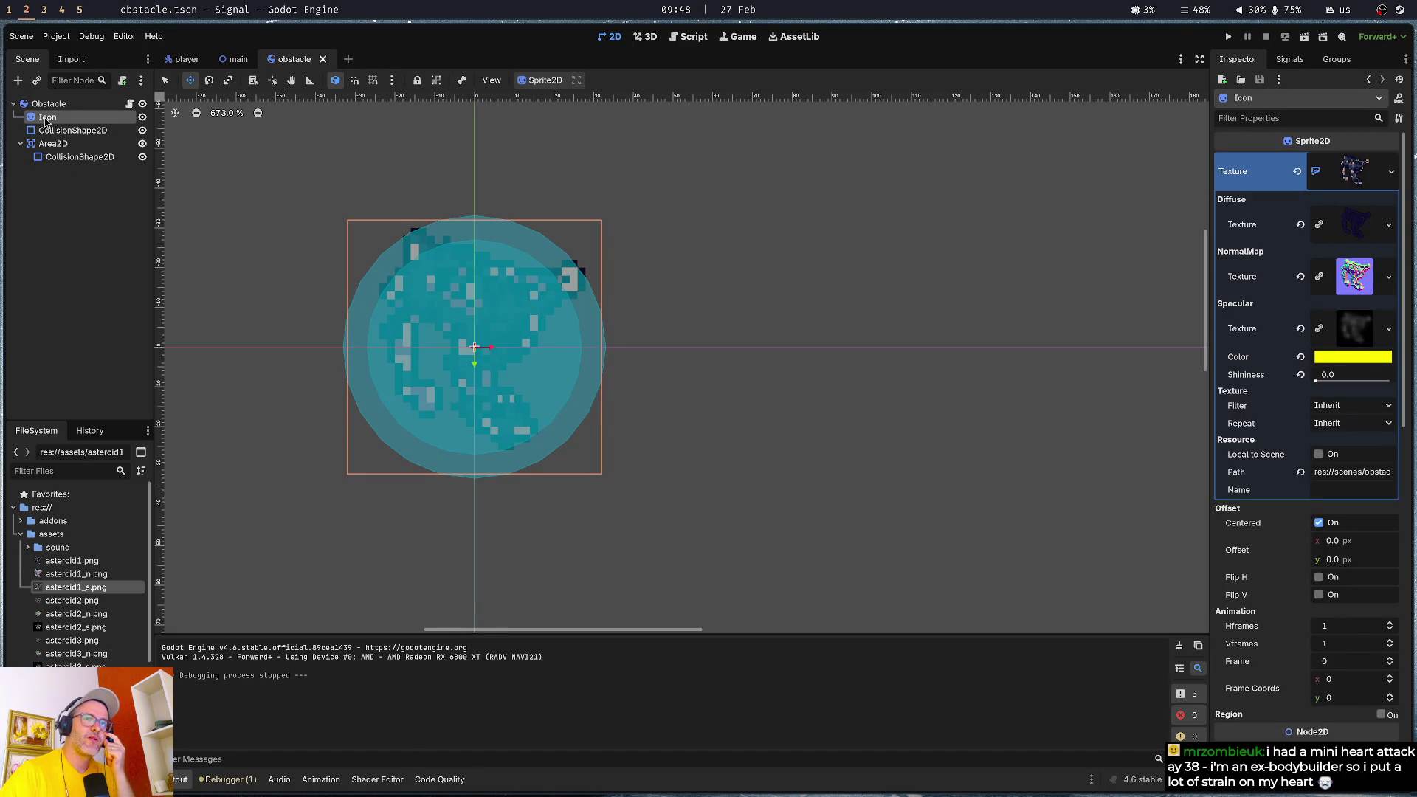
{"action": "left_click", "coordinate": [58, 313]}
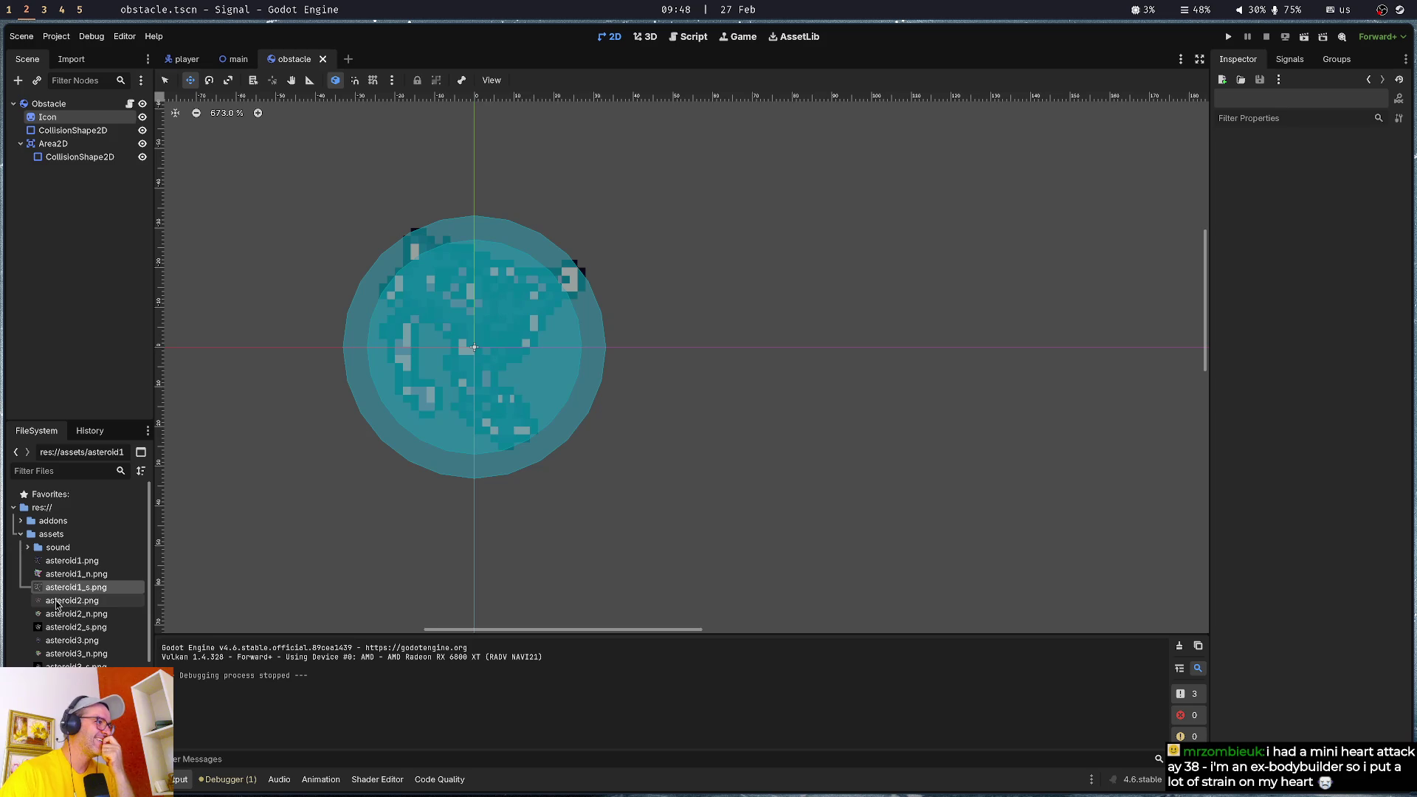
{"action": "left_click", "coordinate": [47, 118]}
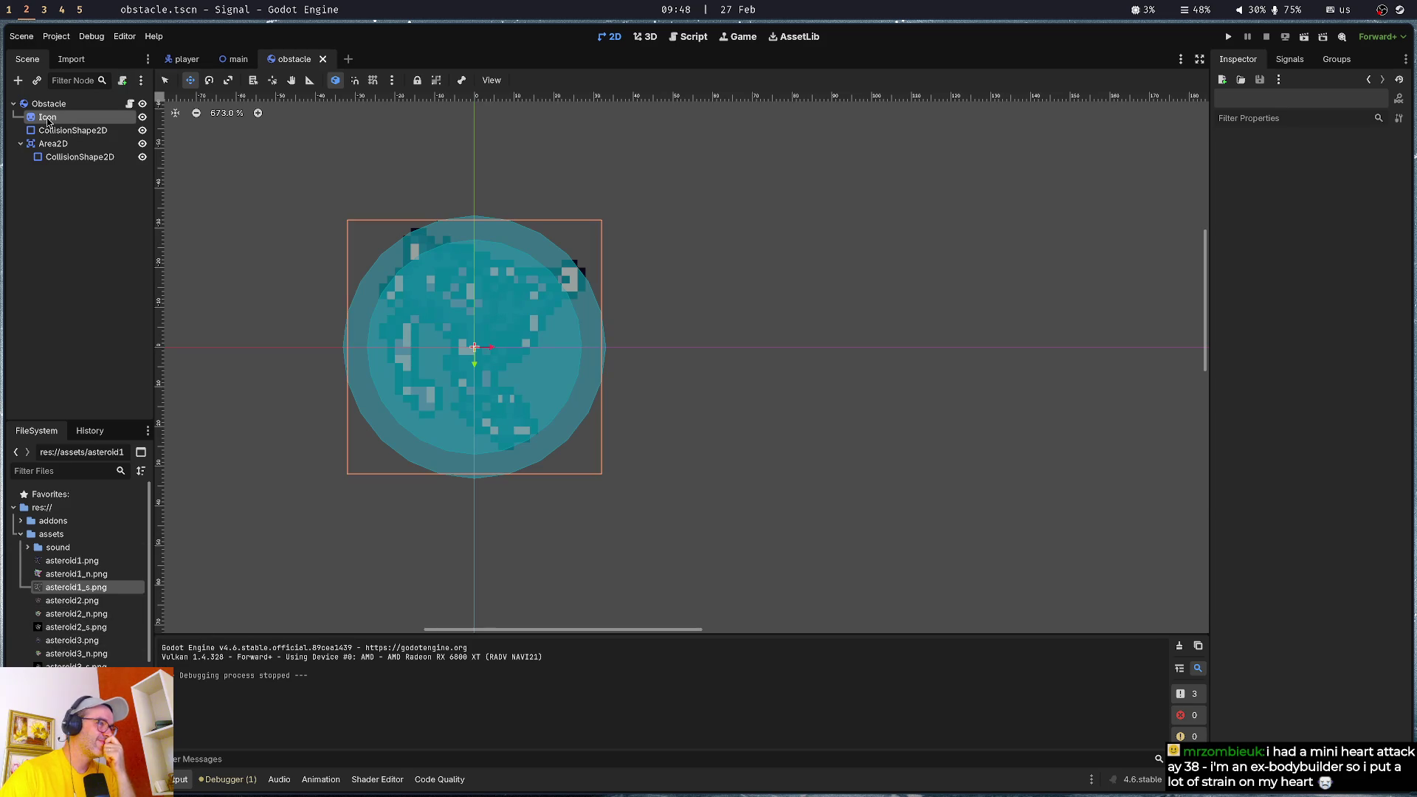
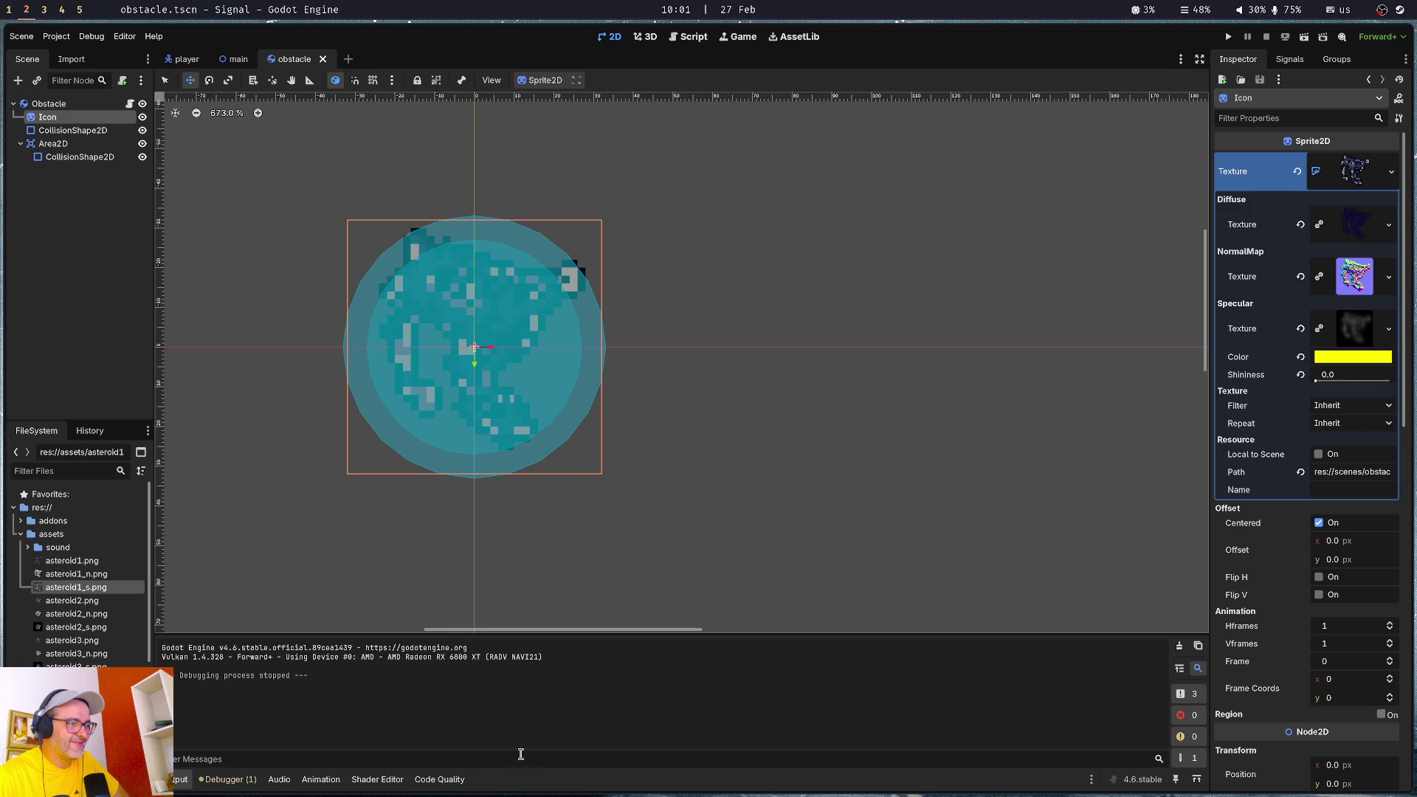
- Clear the node selection and save the obstacle scene
{"action": "left_click_drag", "start_coordinate": [751, 553], "coordinate": [750, 553]}
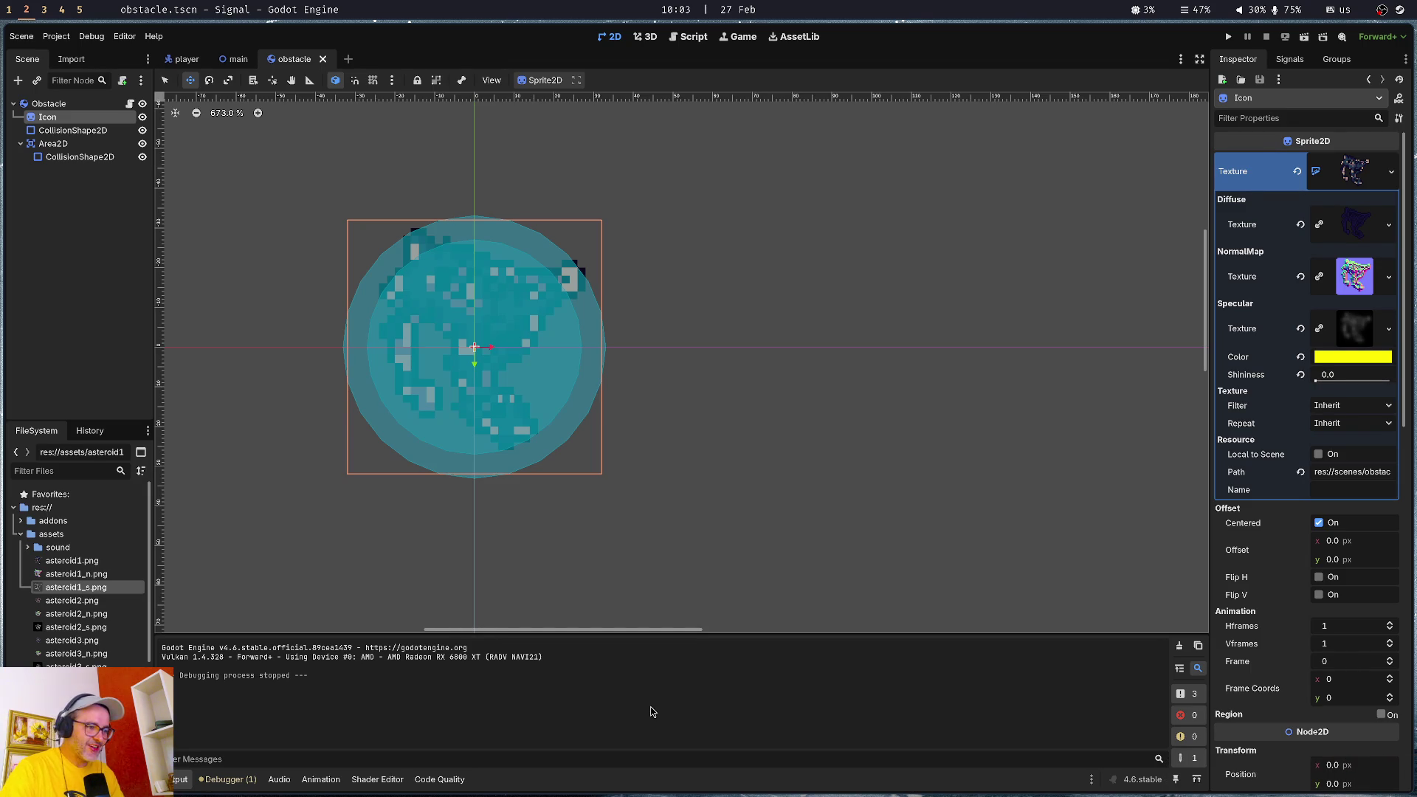
{"action": "left_click", "coordinate": [83, 331]}
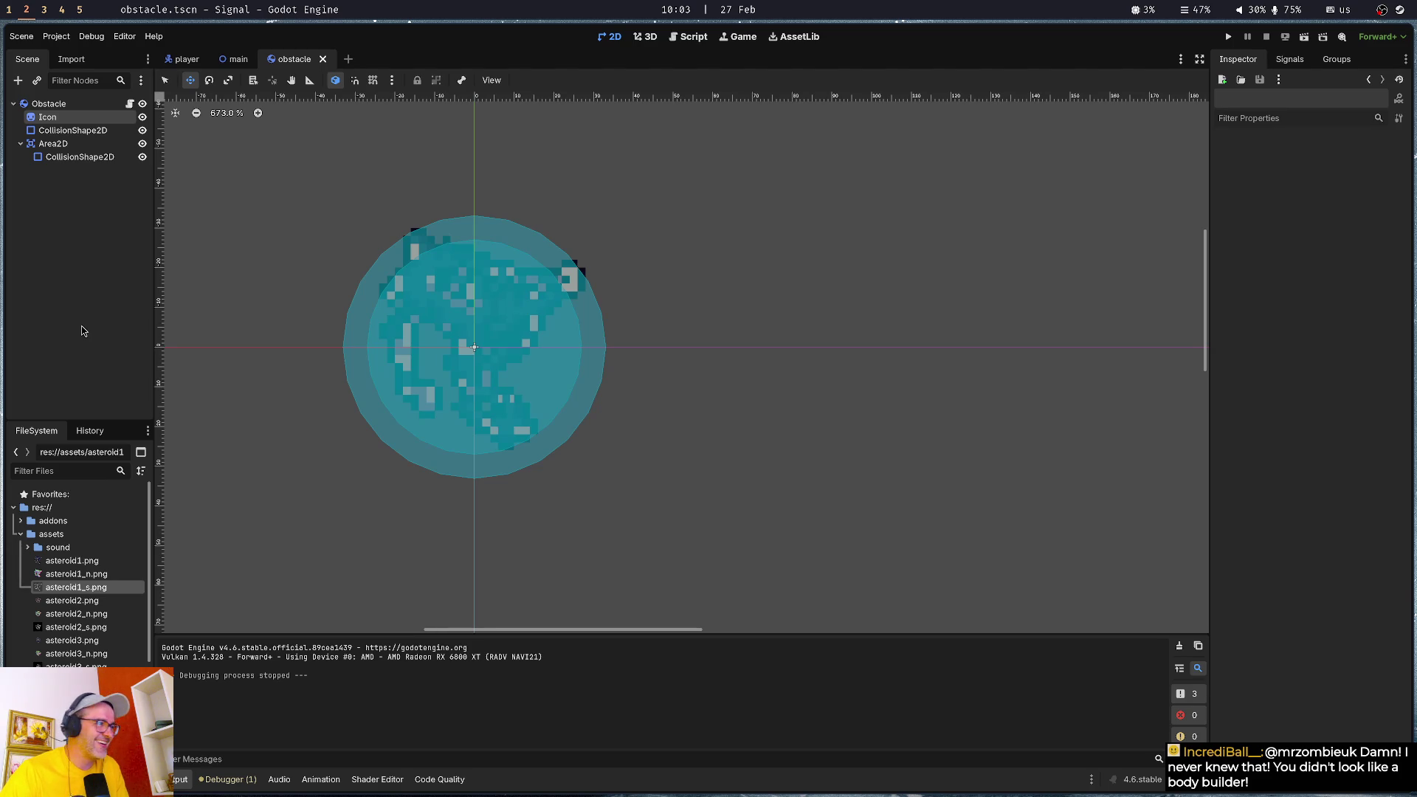
{"action": "key", "text": "ctrl+s"}
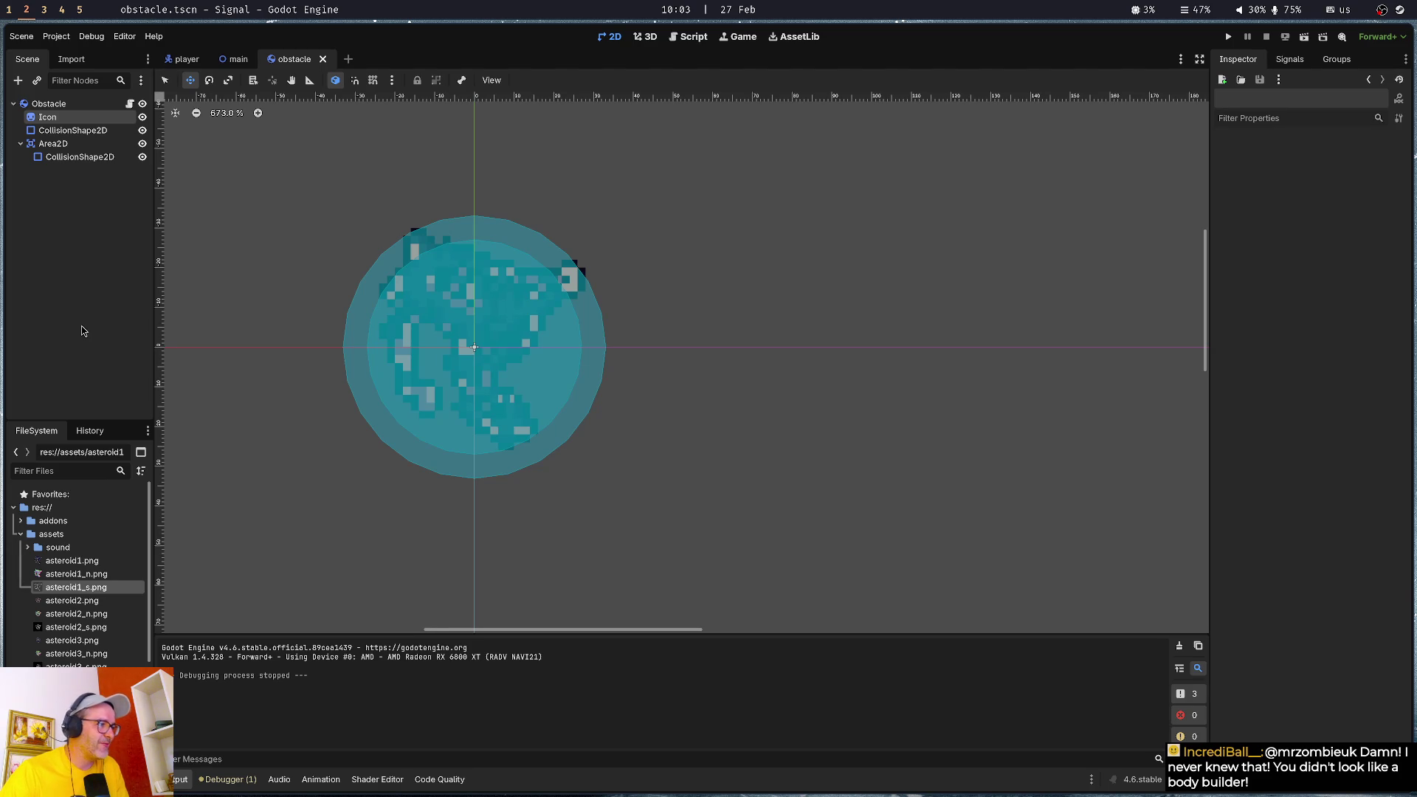
- Select the Icon sprite, try asteroid5.png as its texture, then undo that replacement
{"action": "left_click", "coordinate": [76, 116]}
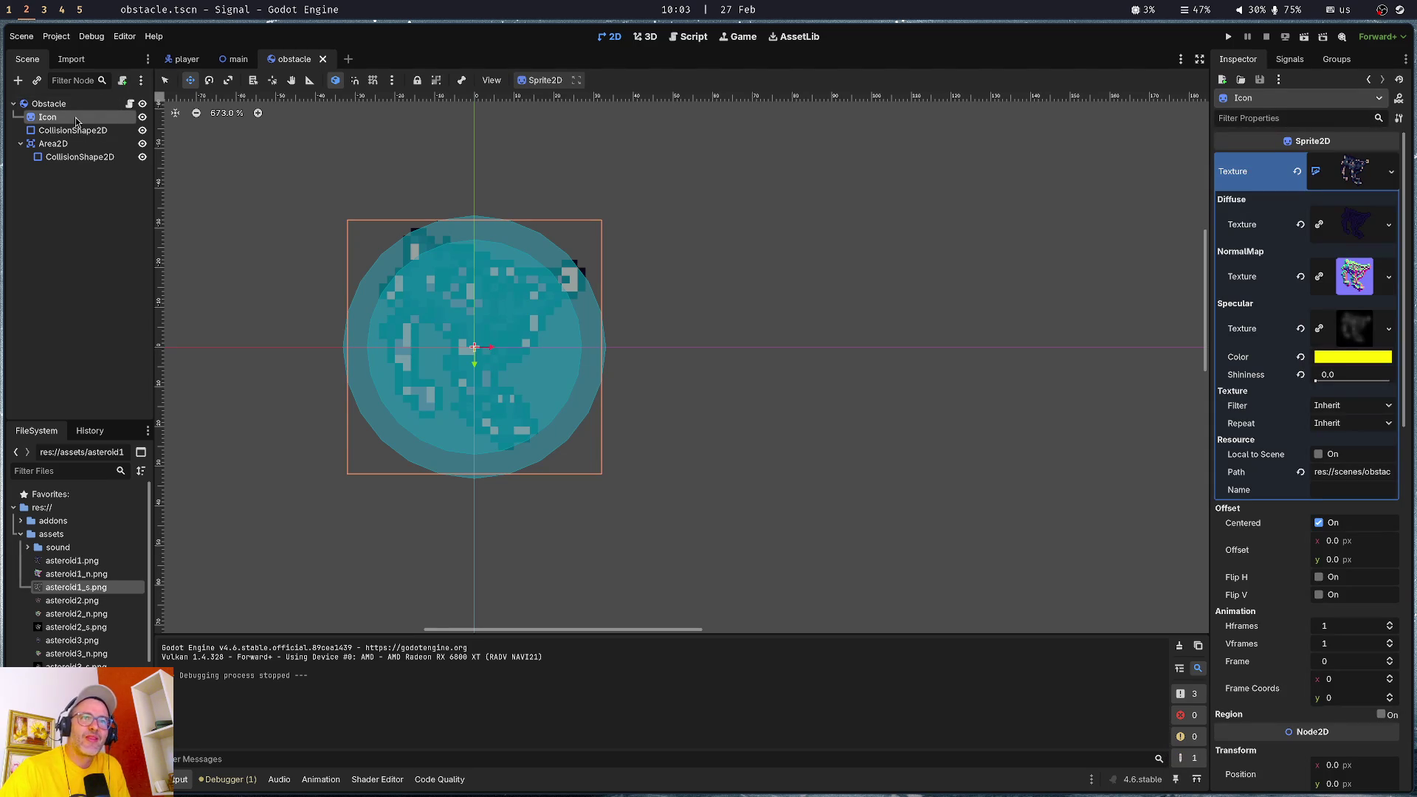
{"action": "scroll", "coordinate": [65, 636], "scroll_direction": "down", "scroll_amount": 3}
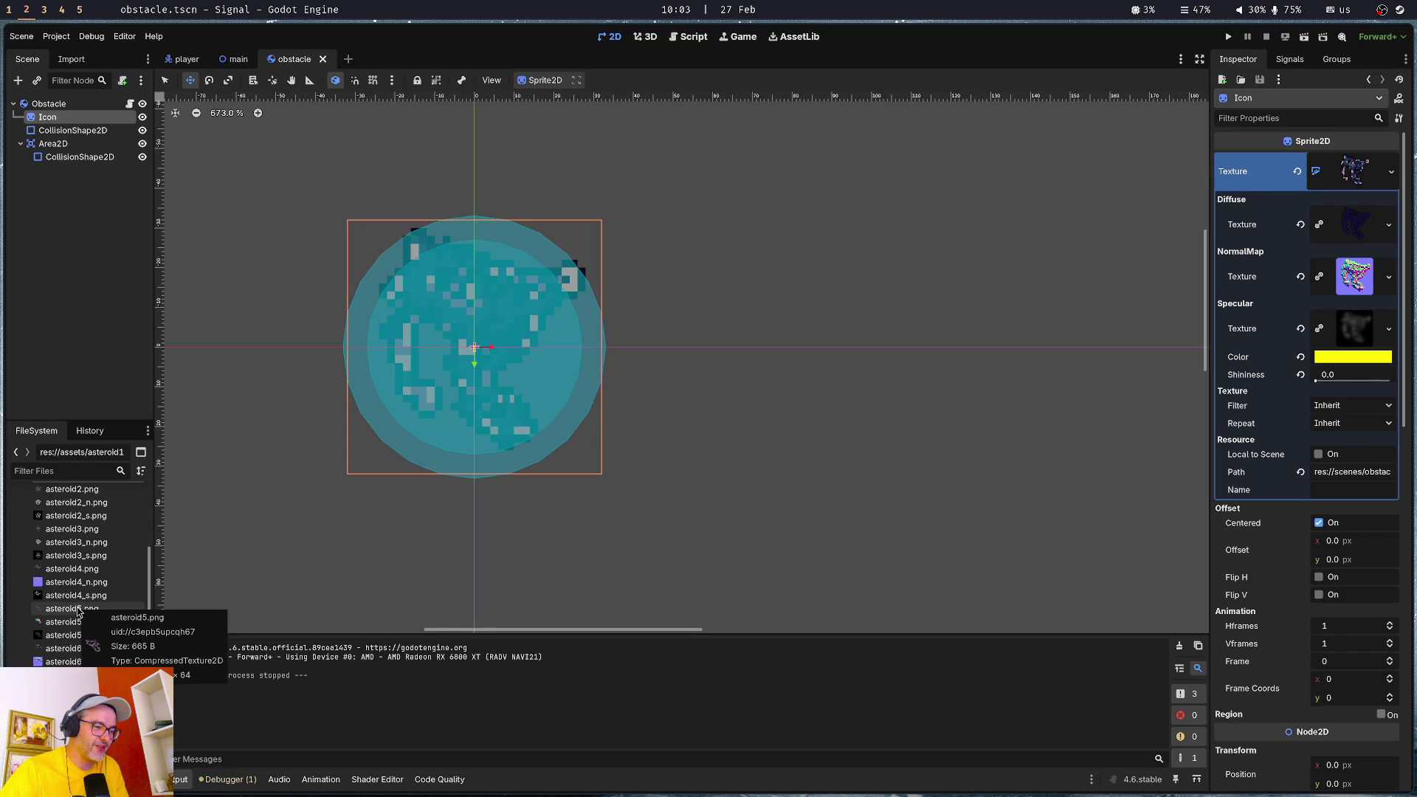
{"action": "mouse_move", "coordinate": [77, 610]}
{"action": "left_mouse_down"}
{"action": "mouse_move", "coordinate": [1313, 229]}
{"action": "mouse_move", "coordinate": [1358, 166]}
{"action": "mouse_move", "coordinate": [1351, 177]}
{"action": "left_mouse_up"}
{"action": "left_click", "coordinate": [1355, 173]}
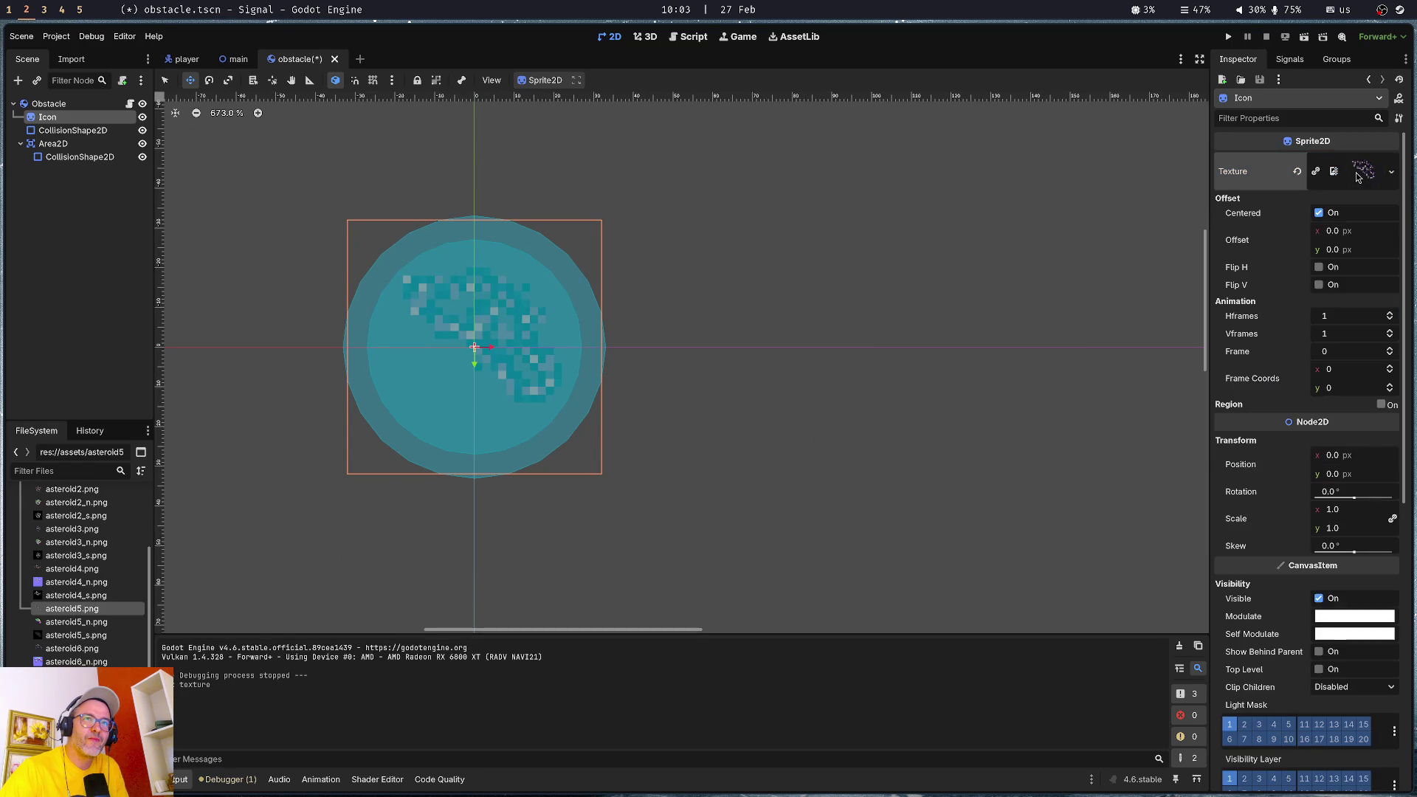
{"action": "left_click", "coordinate": [1366, 174]}
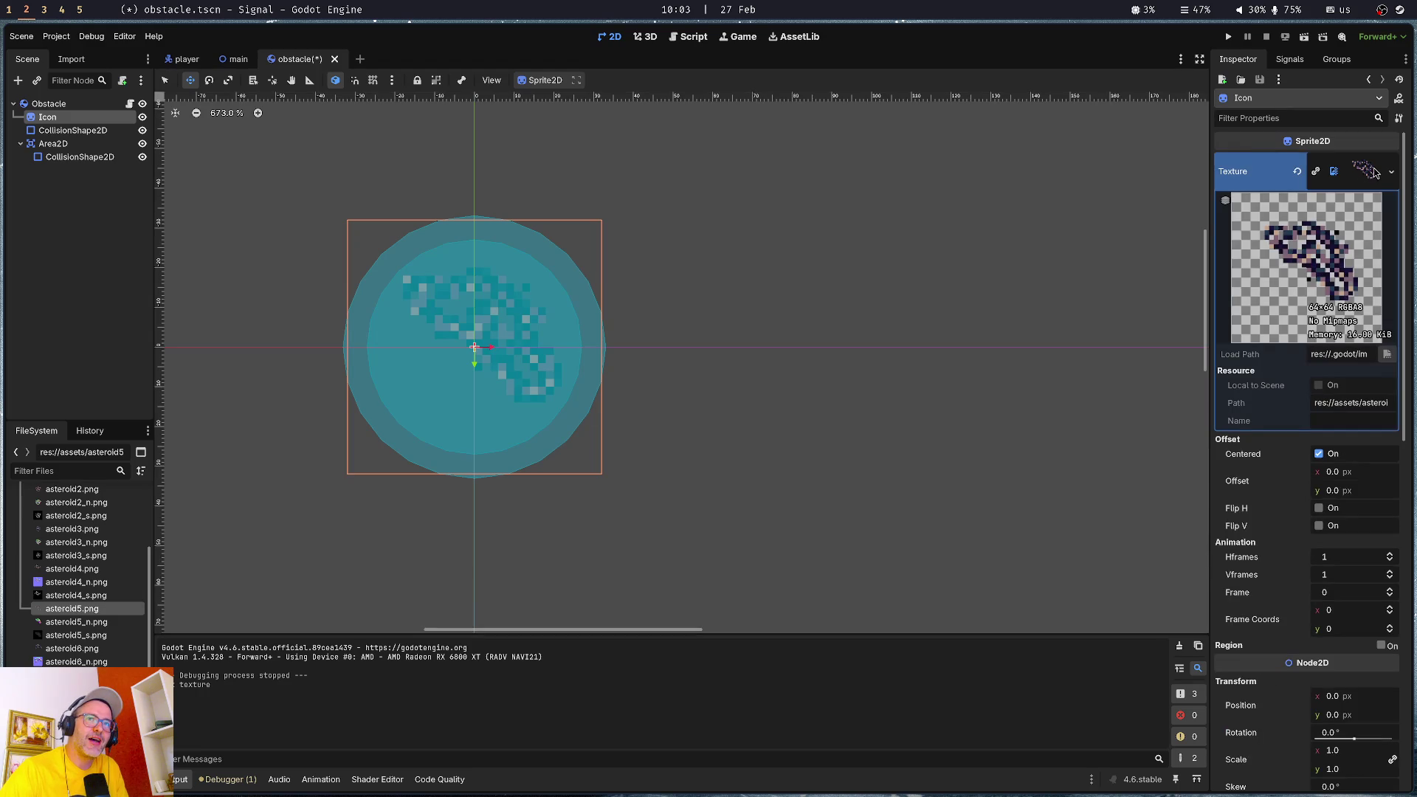
{"action": "key", "text": "ctrl+z"}
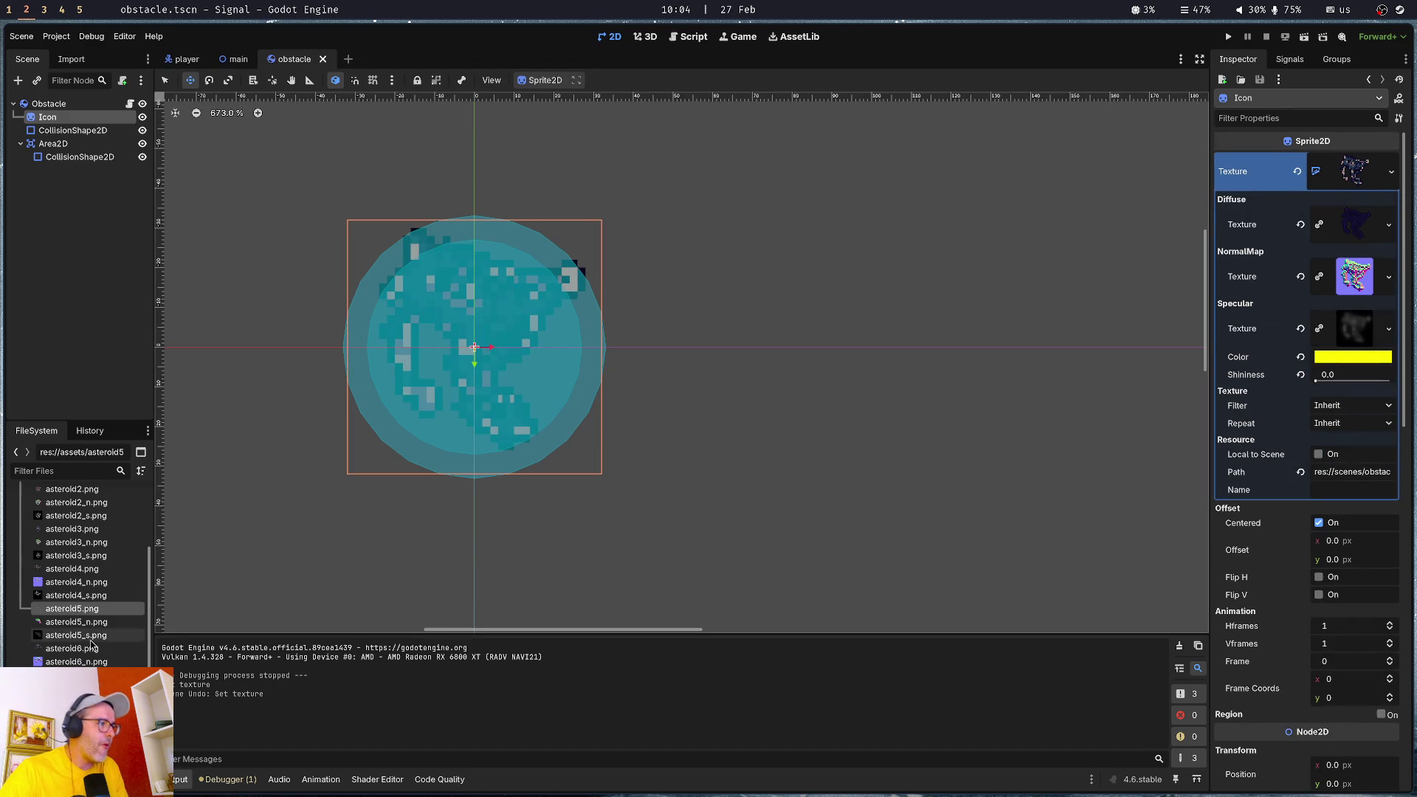
- Assign asteroid5.png, asteroid5_n.png and asteroid5_s.png as diffuse, normal and specular maps, then run the game
{"action": "mouse_move", "coordinate": [81, 615]}
{"action": "left_mouse_down"}
{"action": "mouse_move", "coordinate": [1335, 221]}
{"action": "mouse_move", "coordinate": [1362, 232]}
{"action": "left_mouse_up"}
{"action": "mouse_move", "coordinate": [81, 622]}
{"action": "left_mouse_down"}
{"action": "mouse_move", "coordinate": [1373, 281]}
{"action": "mouse_move", "coordinate": [1355, 276]}
{"action": "left_mouse_up"}
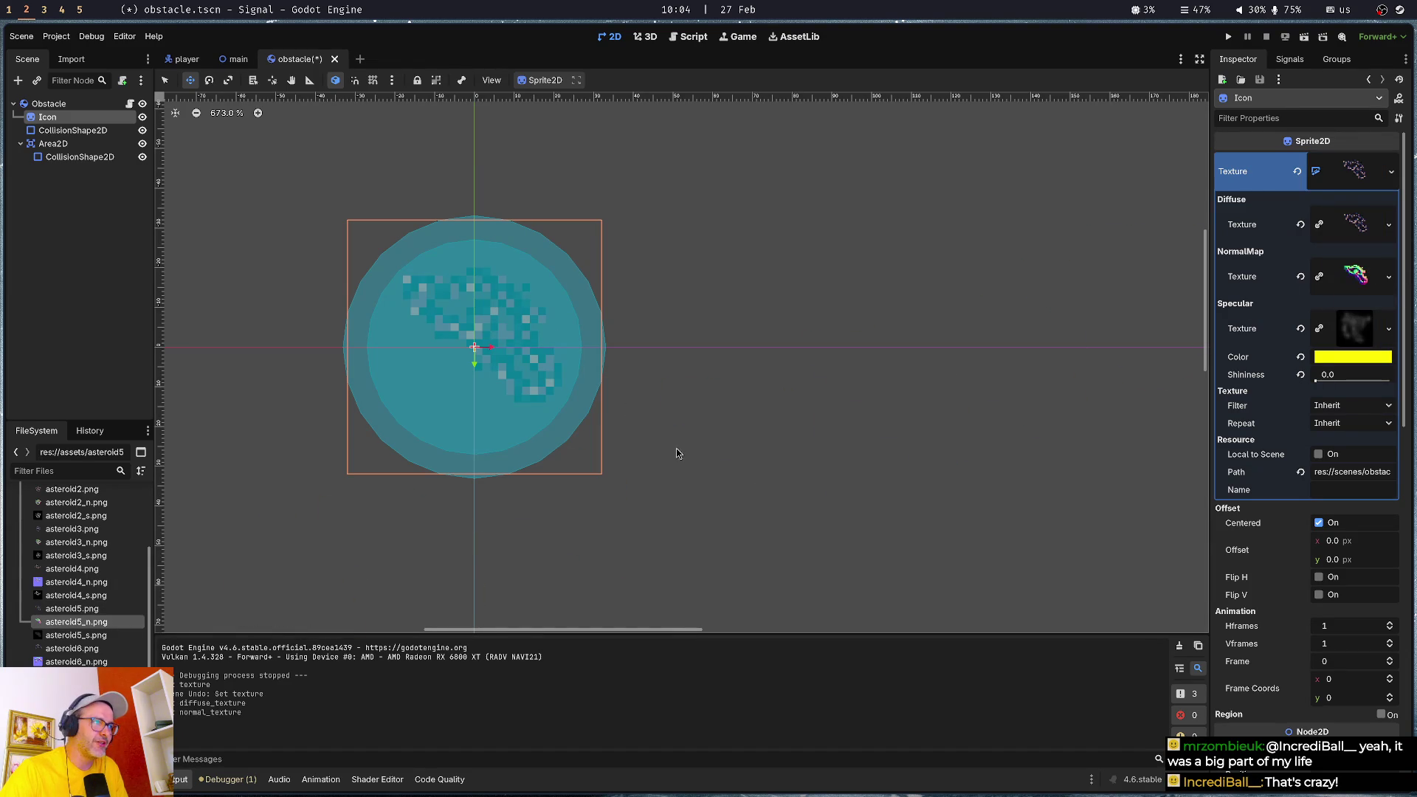
{"action": "mouse_move", "coordinate": [70, 637]}
{"action": "left_mouse_down"}
{"action": "mouse_move", "coordinate": [812, 332]}
{"action": "mouse_move", "coordinate": [1247, 384]}
{"action": "mouse_move", "coordinate": [1356, 330]}
{"action": "left_mouse_up"}
{"action": "key", "text": "F5"}
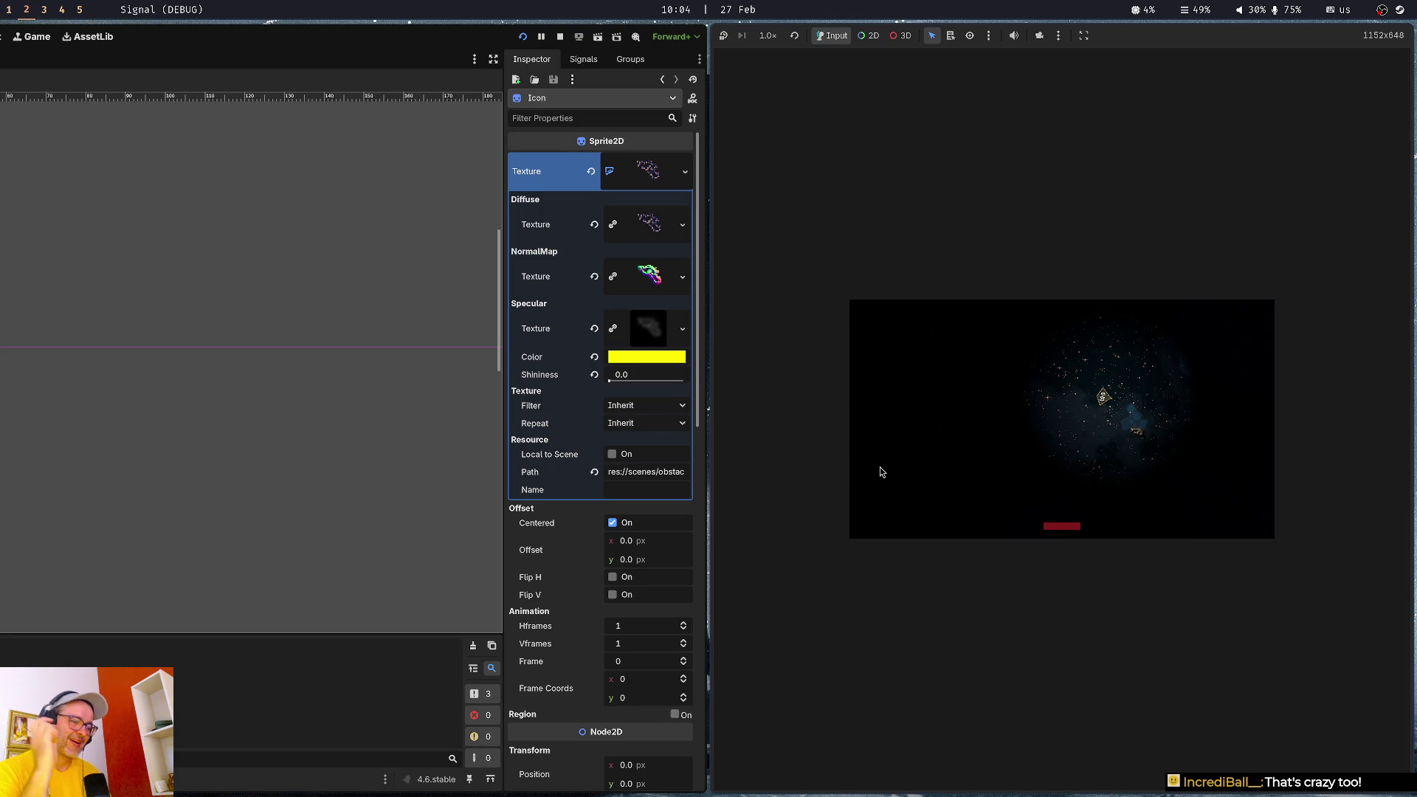
- Stop the running game after viewing the asteroid5 sprite
{"action": "key", "text": "F8"}
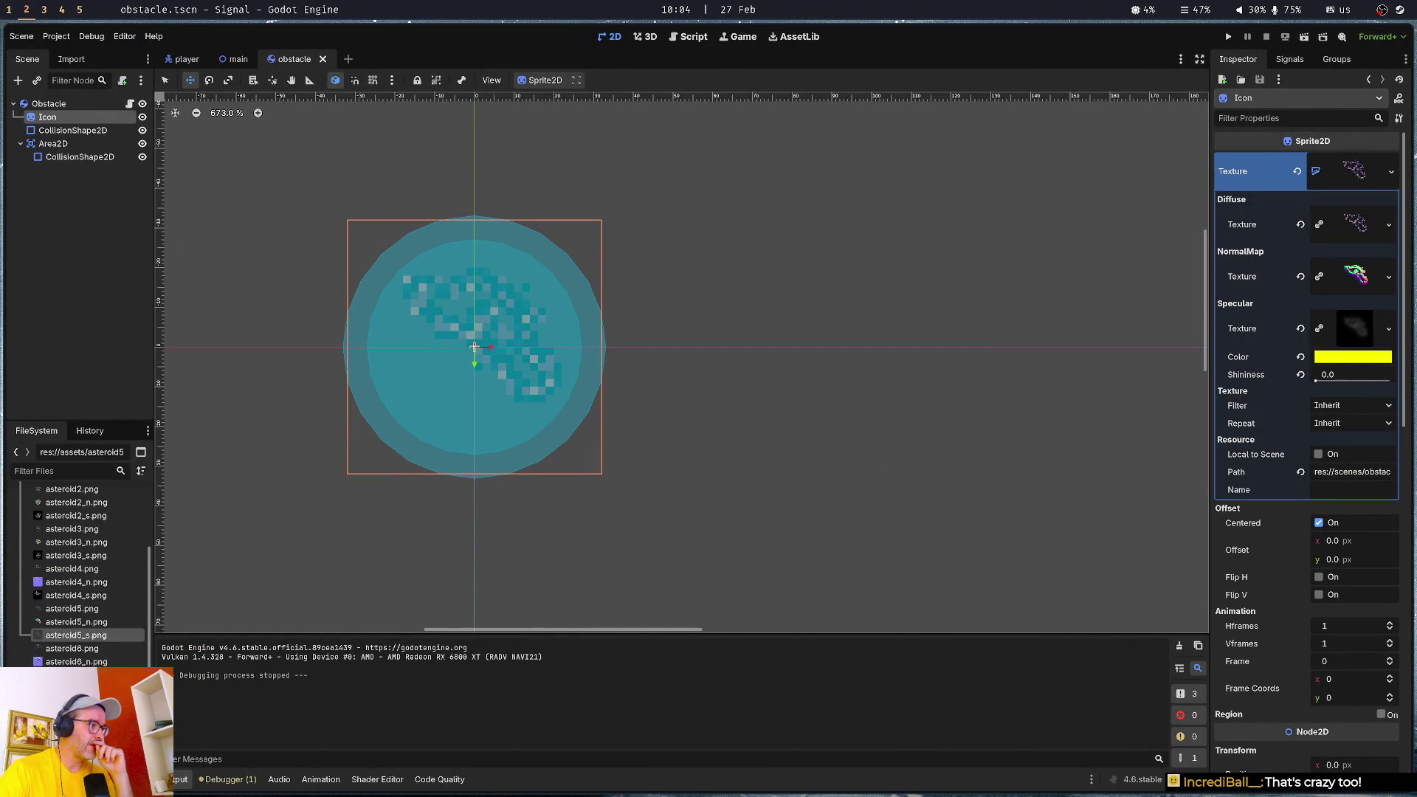
- Swap in asteroid7.png, asteroid7_n.png and asteroid7_s.png as diffuse, normal and specular maps
{"action": "scroll", "coordinate": [94, 653], "scroll_direction": "down", "scroll_amount": 1}
{"action": "mouse_move", "coordinate": [72, 651]}
{"action": "left_mouse_down"}
{"action": "mouse_move", "coordinate": [1387, 280]}
{"action": "mouse_move", "coordinate": [1356, 230]}
{"action": "left_mouse_up"}
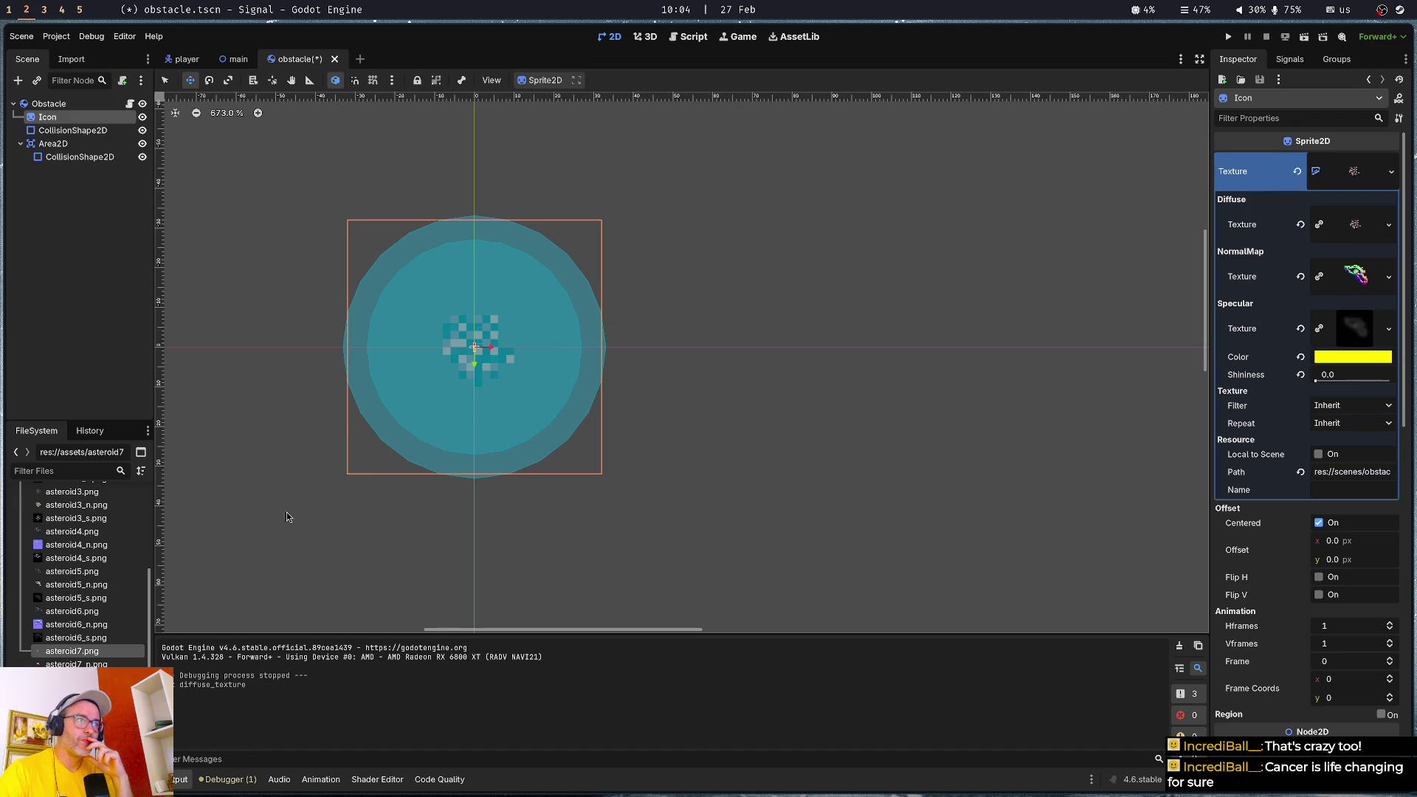
{"action": "mouse_move", "coordinate": [76, 663]}
{"action": "left_mouse_down"}
{"action": "mouse_move", "coordinate": [1181, 373]}
{"action": "mouse_move", "coordinate": [1358, 276]}
{"action": "left_mouse_up"}
{"action": "mouse_move", "coordinate": [74, 677]}
{"action": "left_mouse_down"}
{"action": "mouse_move", "coordinate": [1084, 487]}
{"action": "mouse_move", "coordinate": [1357, 329]}
{"action": "left_mouse_up"}
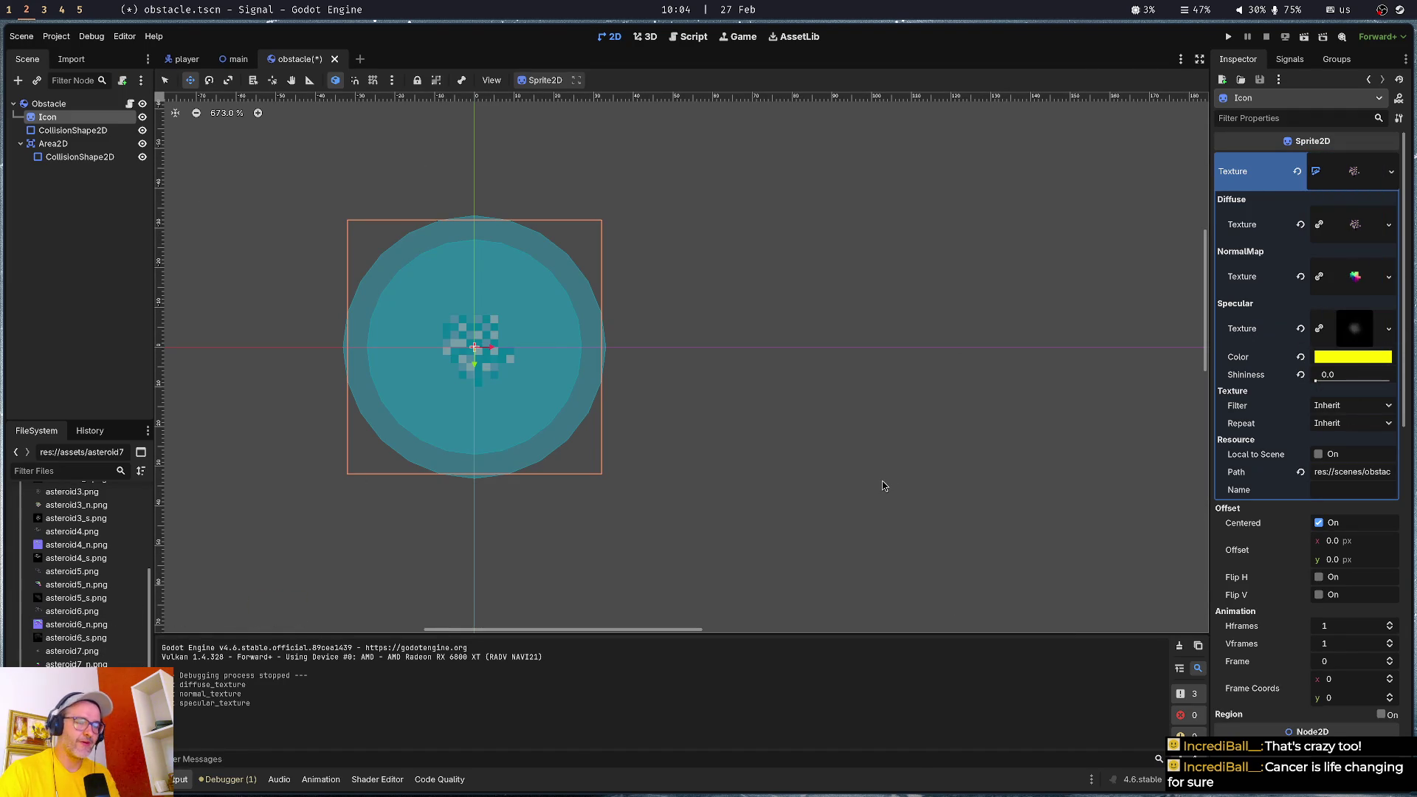
- Test-run the game with the asteroid7 look, stop it, and deselect Icon
{"action": "key", "text": "F5"}
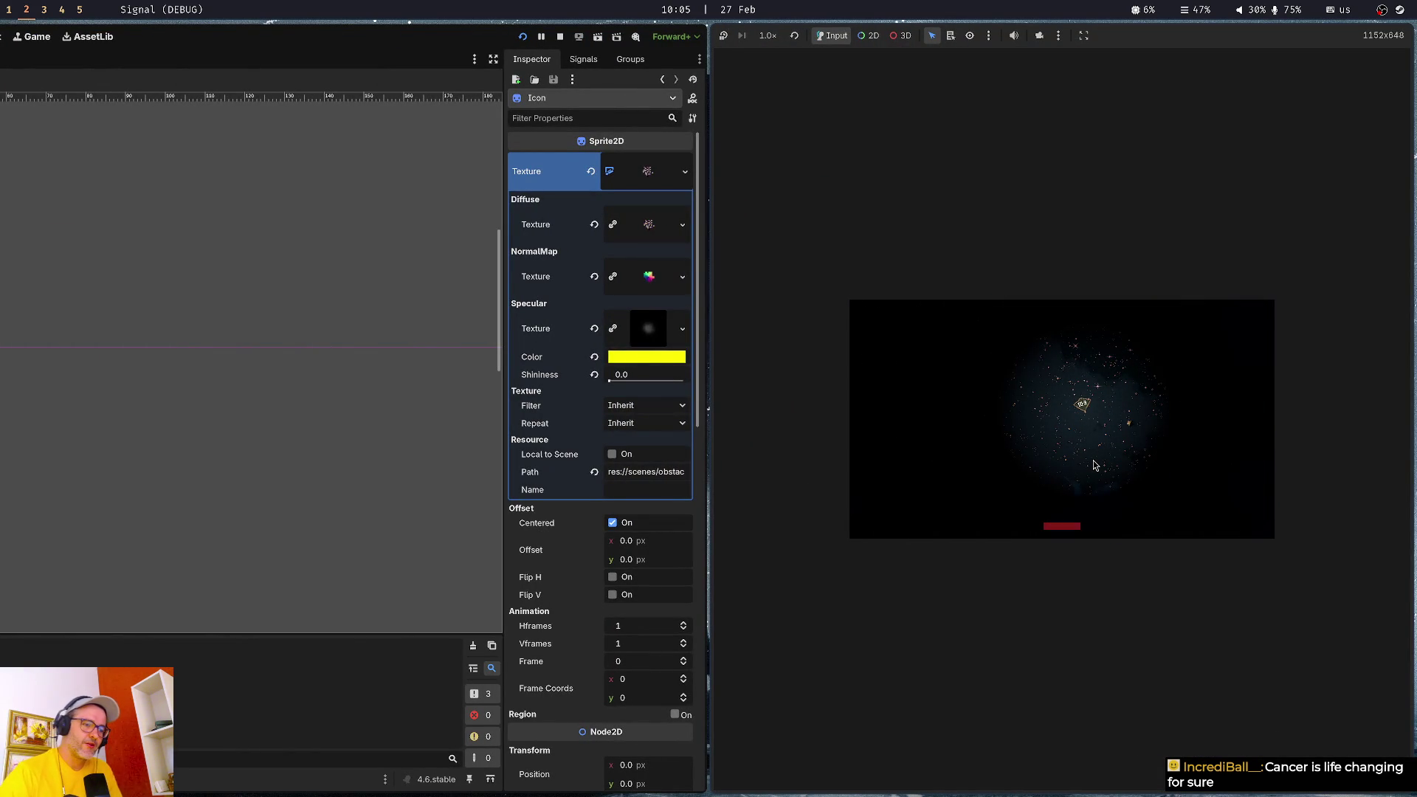
{"action": "key", "text": "F8"}
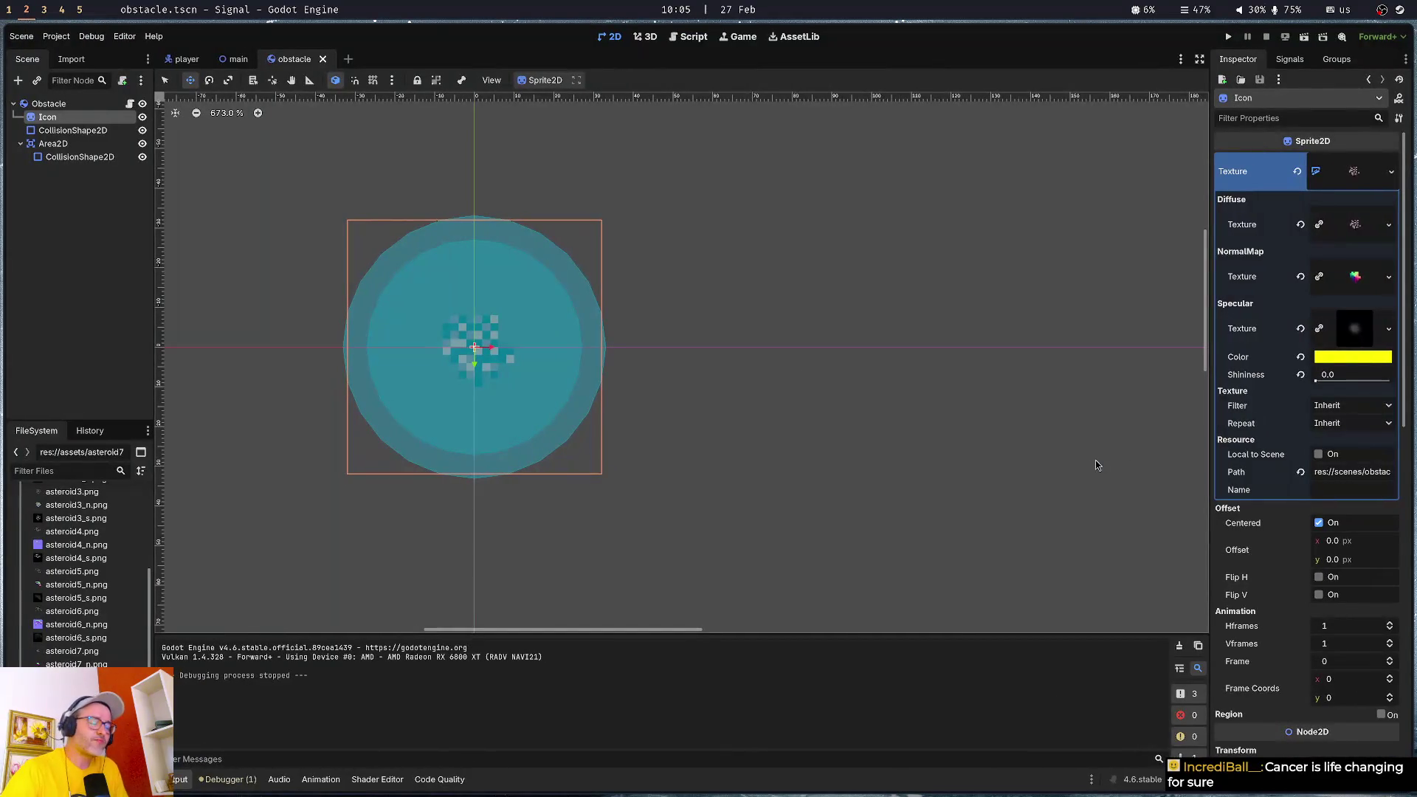
{"action": "left_click", "coordinate": [339, 366]}
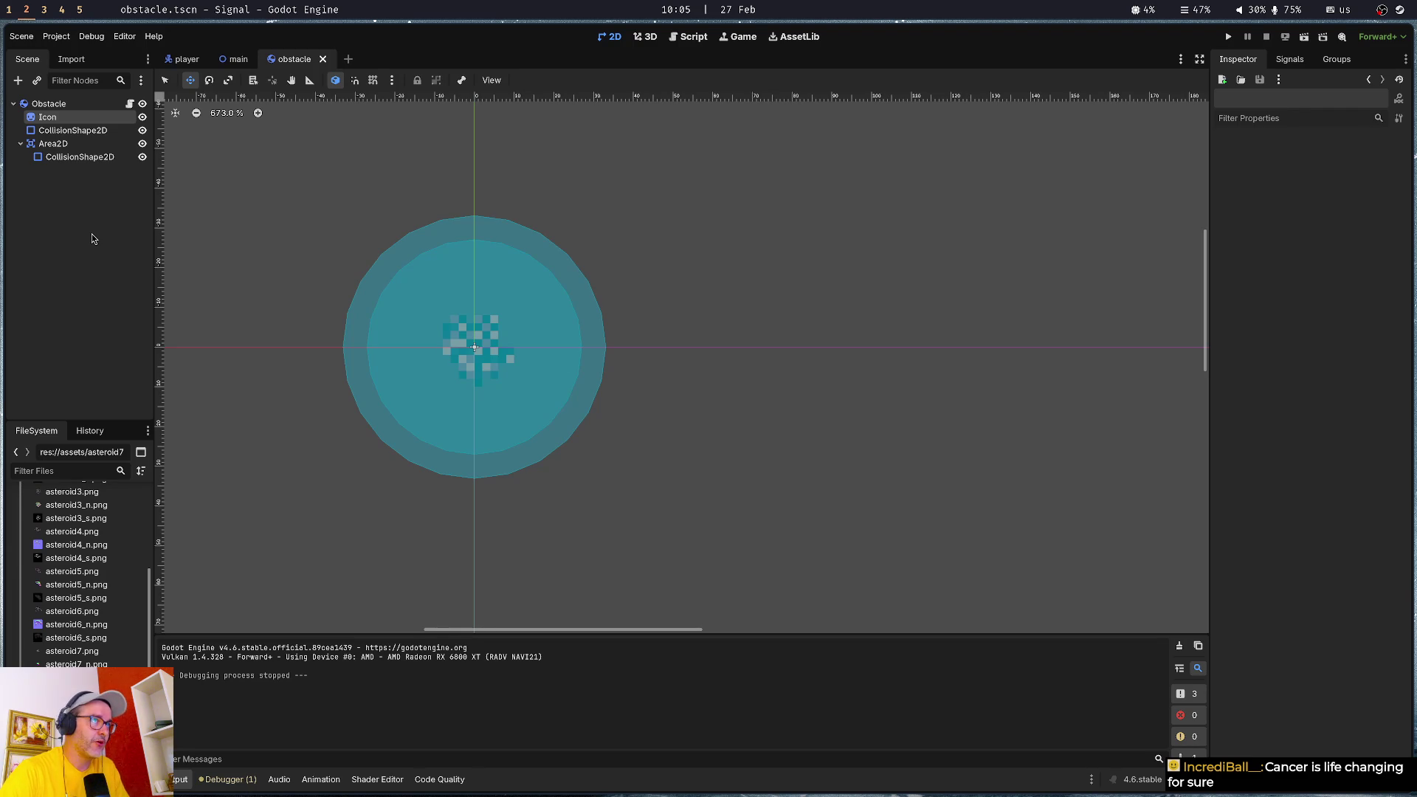
- Step through the scene's nodes back to Icon and save the obstacle scene
{"action": "key", "text": "Down"}
{"action": "key", "text": "Down"}
{"action": "key", "text": "Down"}
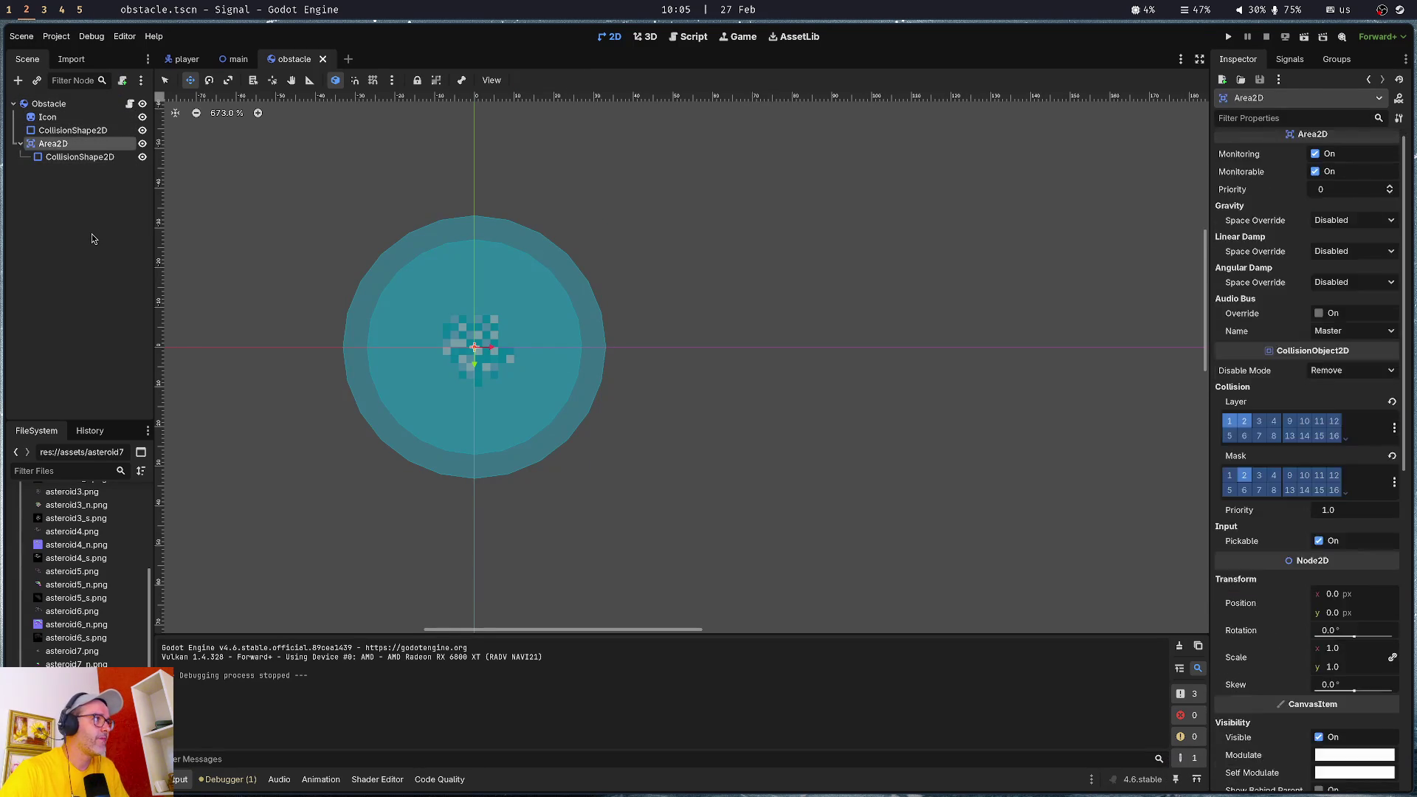
{"action": "key", "text": "Up"}
{"action": "key", "text": "Up"}
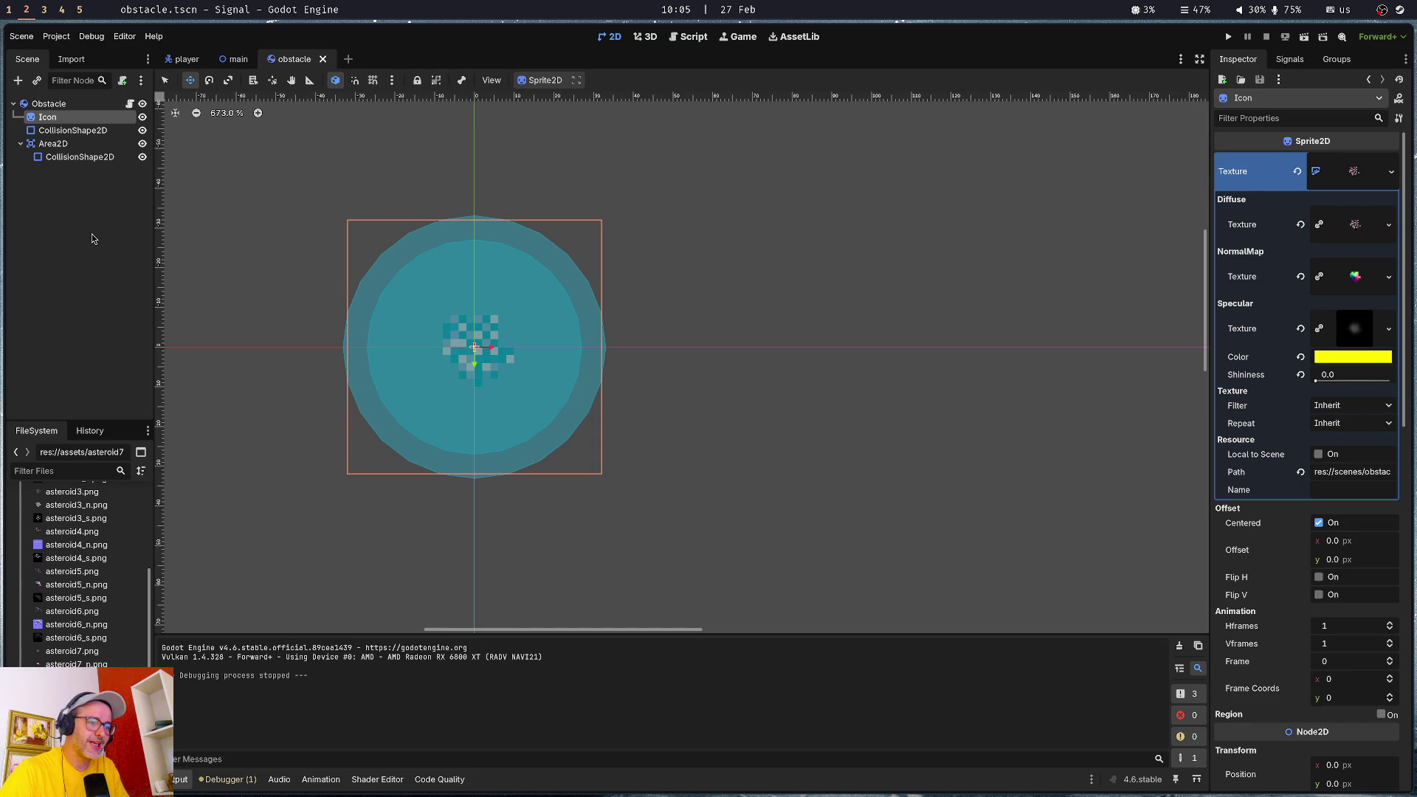
{"action": "key", "text": "ctrl+s"}
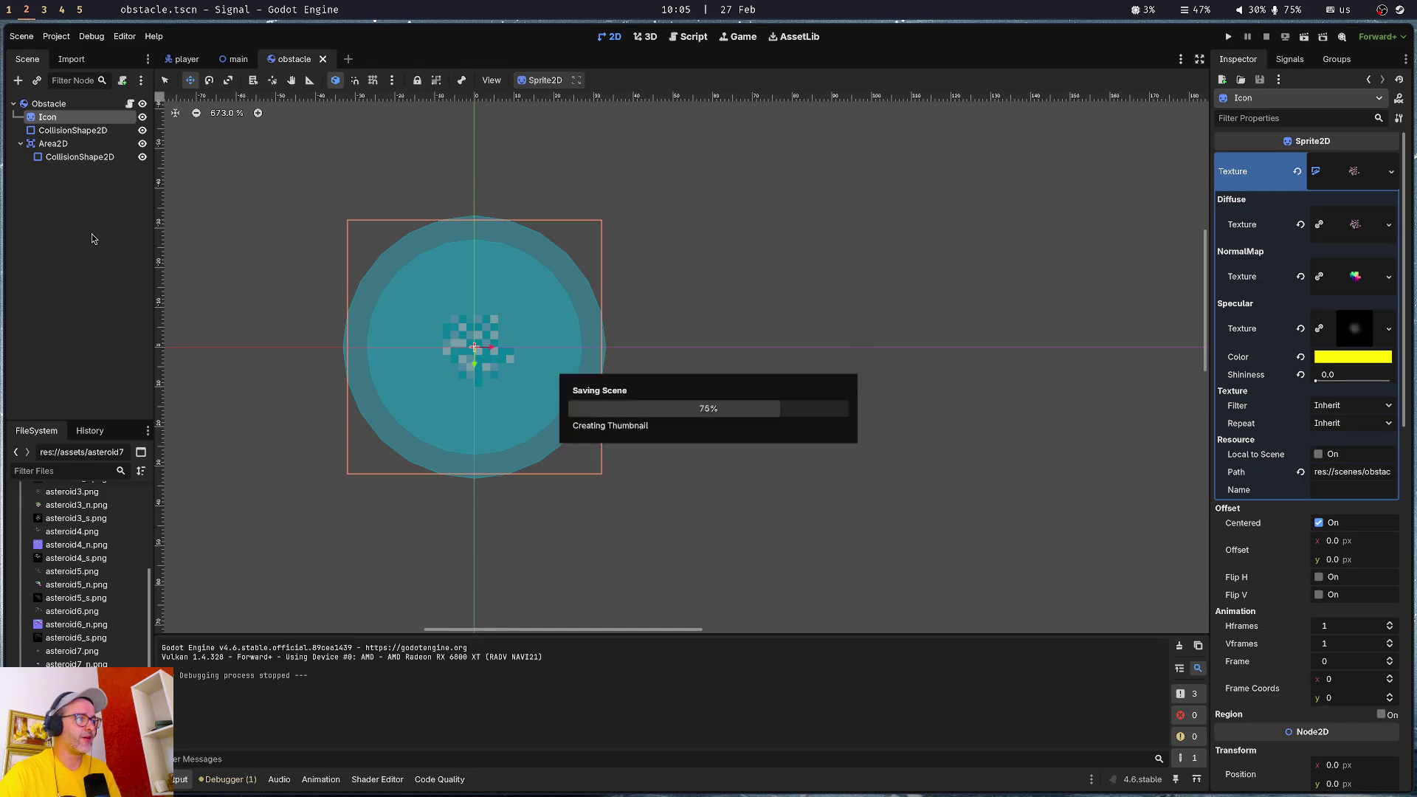
- Switch the CanvasTexture to the asteroid2 maps, save the scene, and run the game
{"action": "scroll", "coordinate": [62, 551], "scroll_direction": "up", "scroll_amount": 5}
{"action": "mouse_move", "coordinate": [71, 561]}
{"action": "left_mouse_down"}
{"action": "mouse_move", "coordinate": [1386, 249]}
{"action": "mouse_move", "coordinate": [1358, 226]}
{"action": "left_mouse_up"}
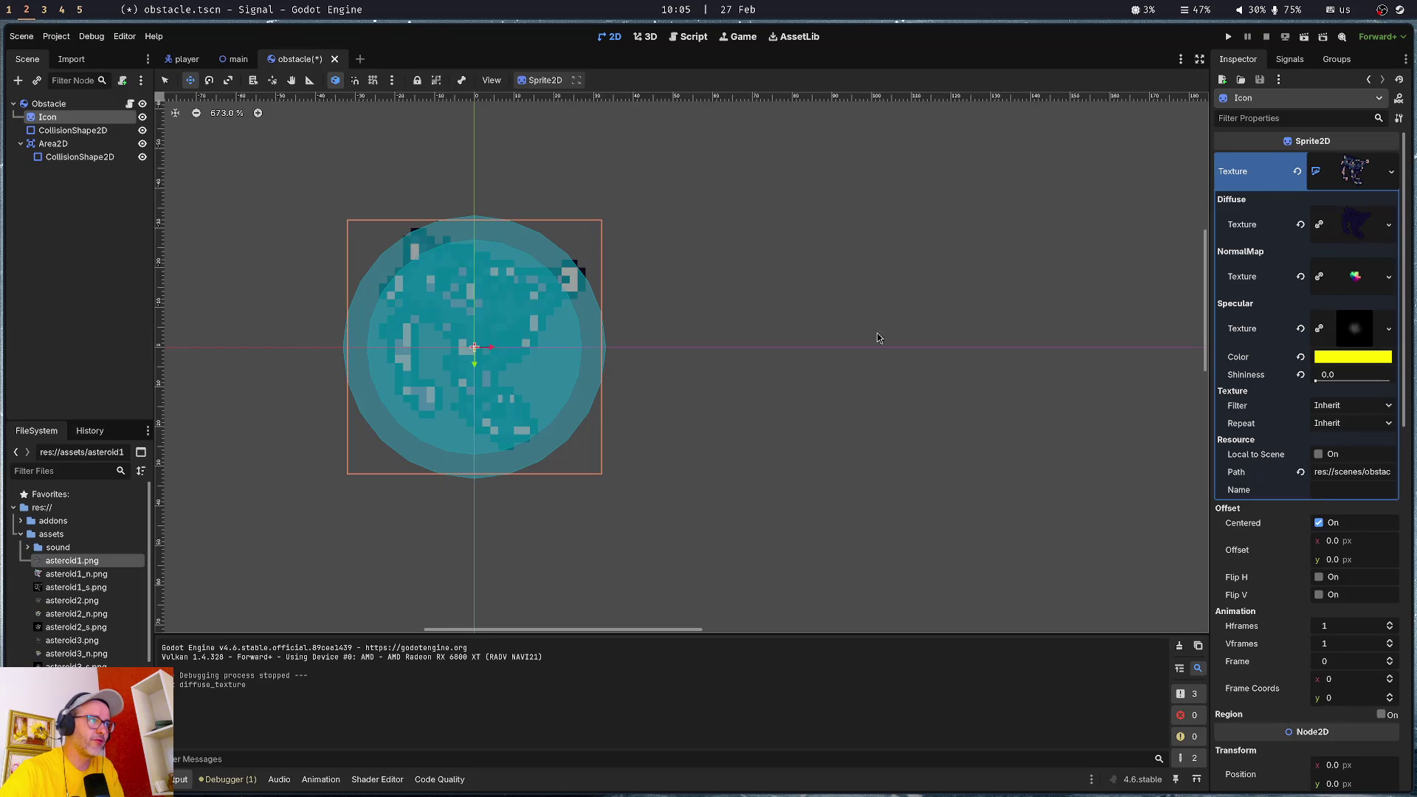
{"action": "mouse_move", "coordinate": [79, 602]}
{"action": "left_mouse_down"}
{"action": "mouse_move", "coordinate": [166, 590]}
{"action": "mouse_move", "coordinate": [1360, 227]}
{"action": "left_mouse_up"}
{"action": "mouse_move", "coordinate": [72, 614]}
{"action": "left_mouse_down"}
{"action": "mouse_move", "coordinate": [433, 556]}
{"action": "mouse_move", "coordinate": [1336, 270]}
{"action": "mouse_move", "coordinate": [1356, 277]}
{"action": "left_mouse_up"}
{"action": "mouse_move", "coordinate": [111, 627]}
{"action": "left_mouse_down"}
{"action": "mouse_move", "coordinate": [1337, 381]}
{"action": "mouse_move", "coordinate": [1382, 329]}
{"action": "mouse_move", "coordinate": [1356, 329]}
{"action": "left_mouse_up"}
{"action": "key", "text": "ctrl+s"}
{"action": "key", "text": "F5"}
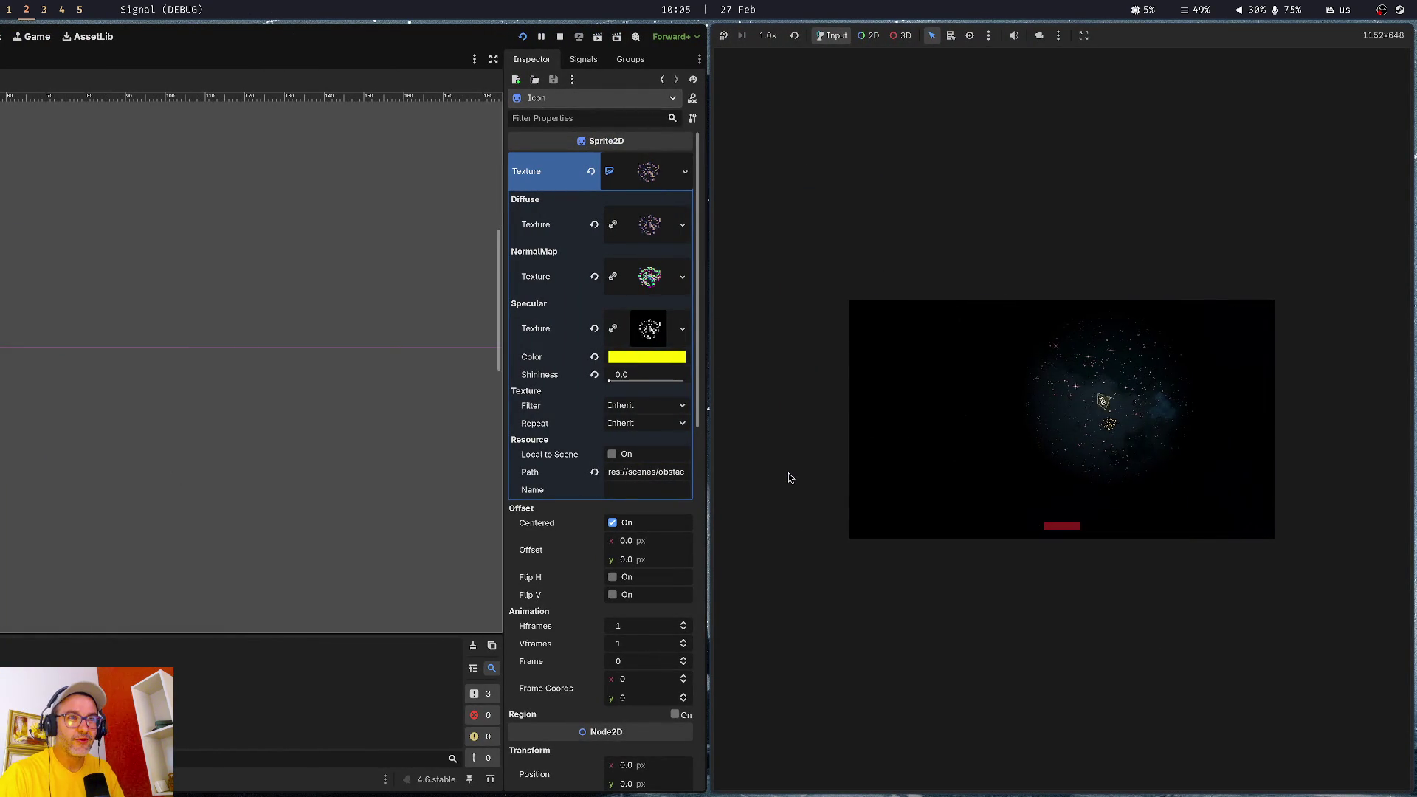
- Raise specular shininess to about 0.21, rerunning the game to compare the result
{"action": "left_click_drag", "start_coordinate": [615, 380], "coordinate": [622, 380]}
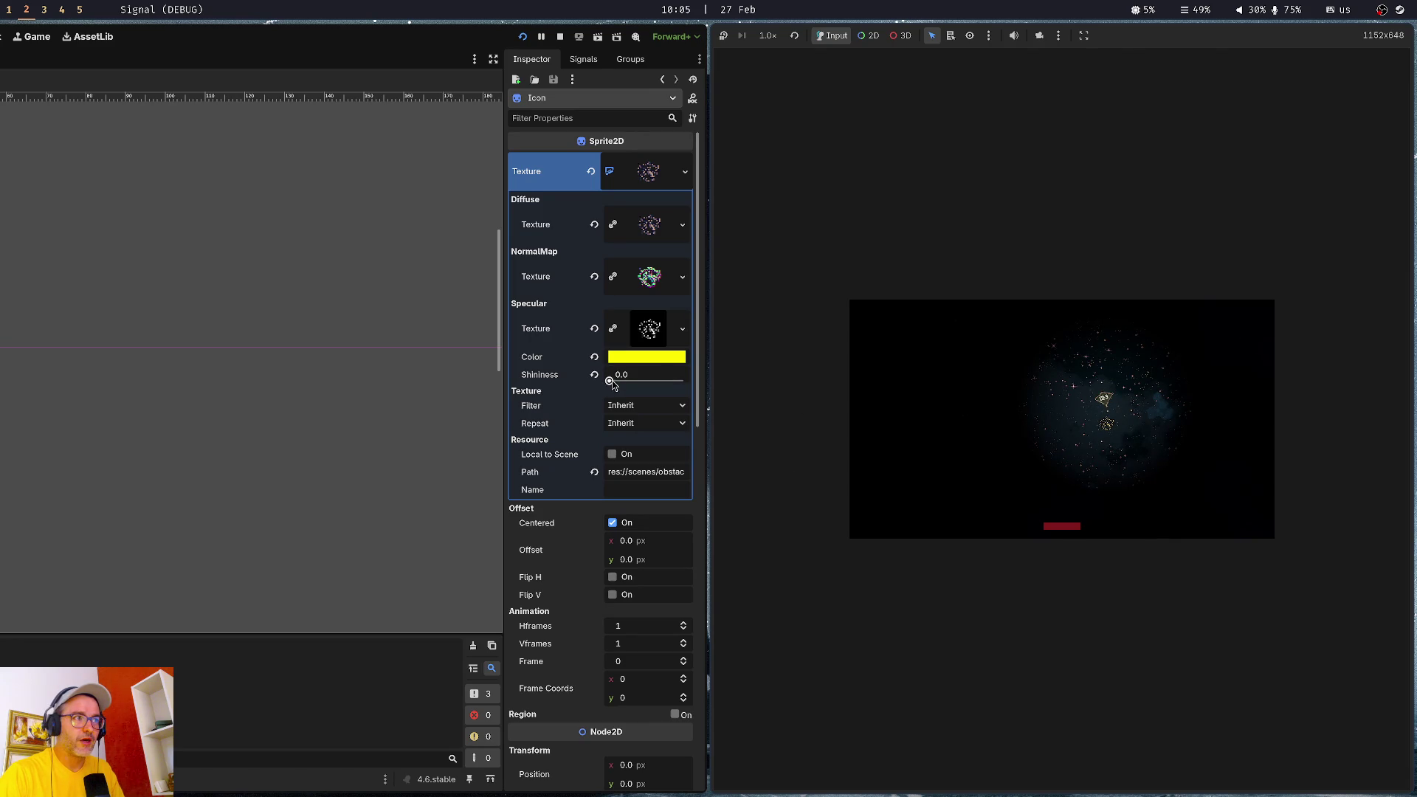
{"action": "key", "text": "F8"}
{"action": "key", "text": "F5"}
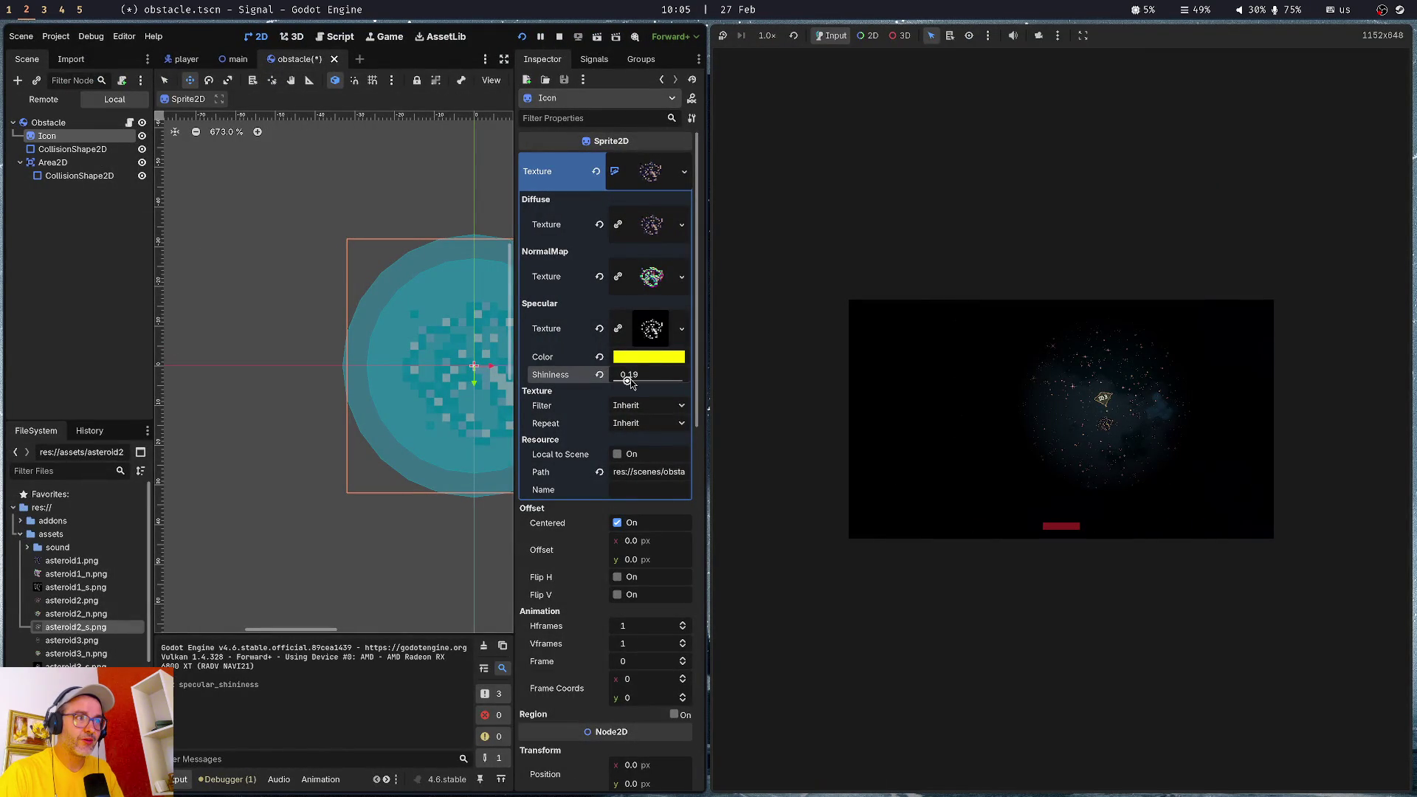
{"action": "mouse_move", "coordinate": [631, 380]}
{"action": "left_mouse_down"}
{"action": "mouse_move", "coordinate": [654, 380]}
{"action": "mouse_move", "coordinate": [619, 387]}
{"action": "mouse_move", "coordinate": [632, 390]}
{"action": "left_mouse_up"}
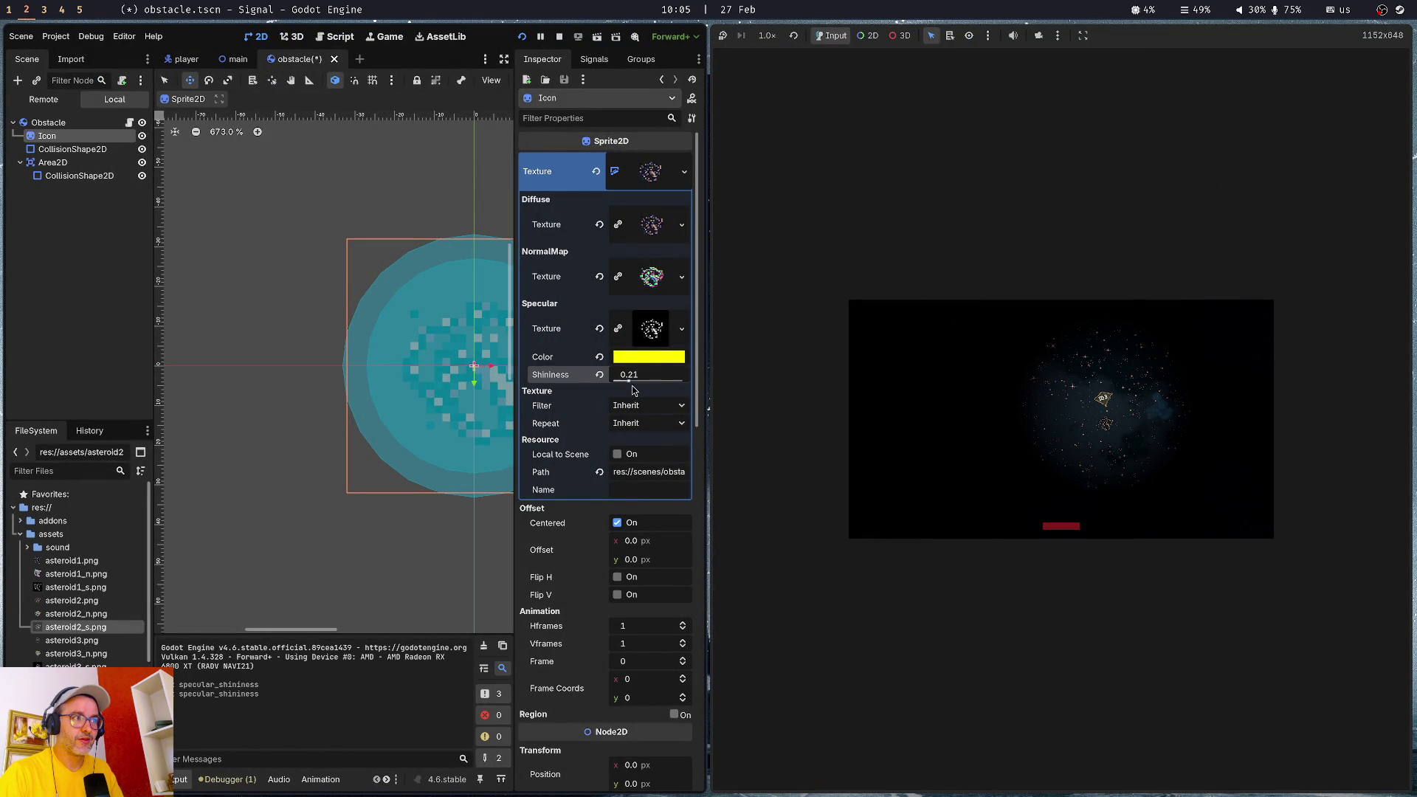
{"action": "key", "text": "F5"}
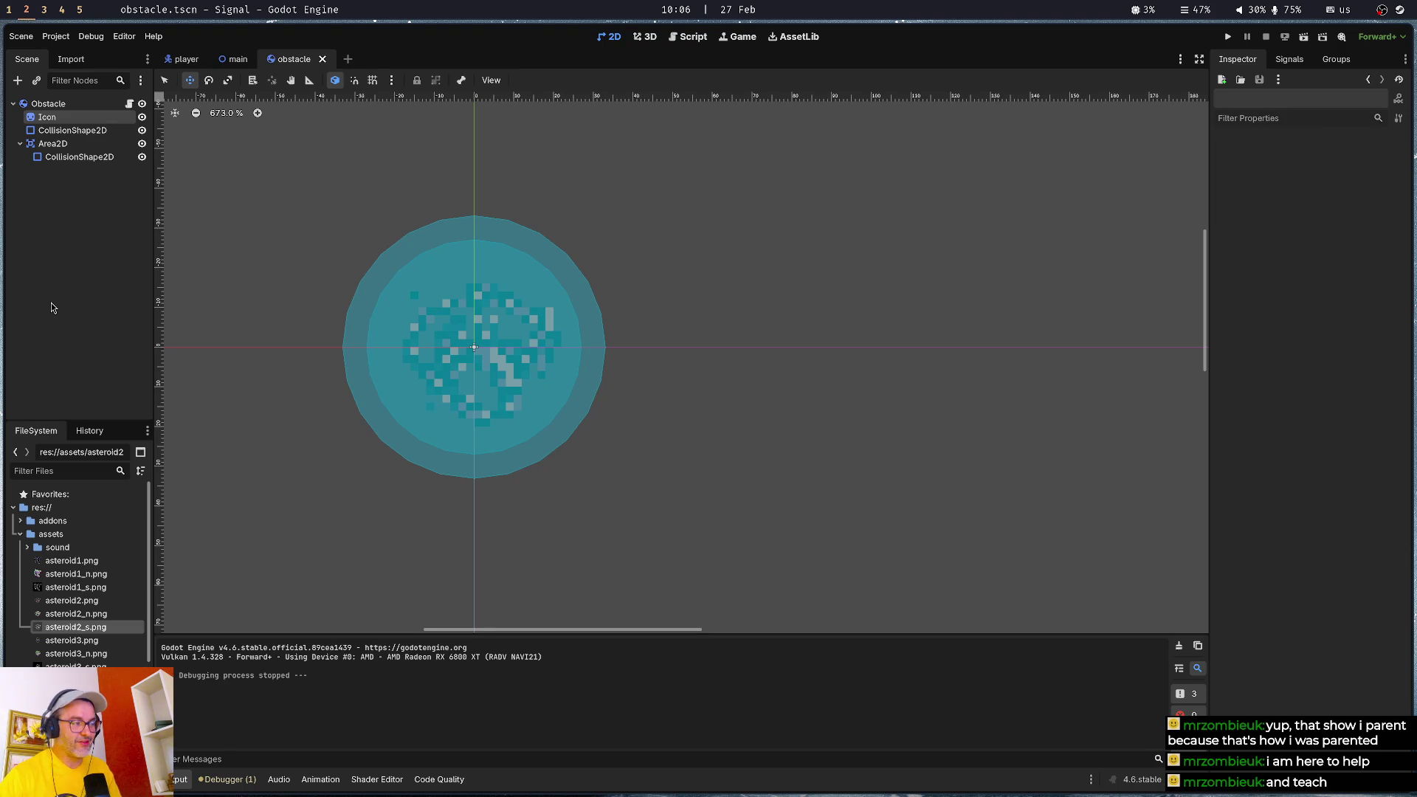
- Save the scene, select Icon, and open asteroid3.png in the Inspector
{"action": "key", "text": "ctrl+s"}
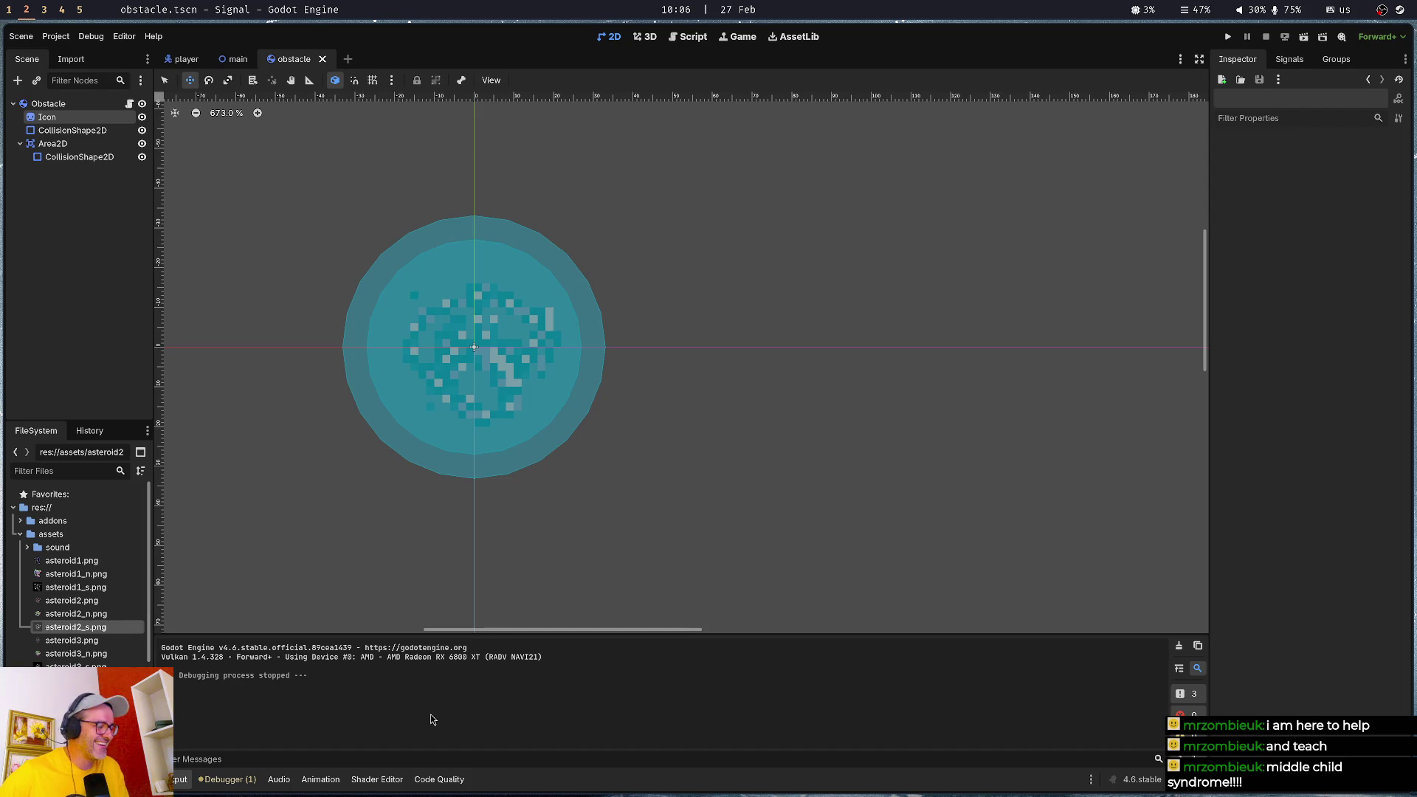
{"action": "key", "text": "ctrl+s"}
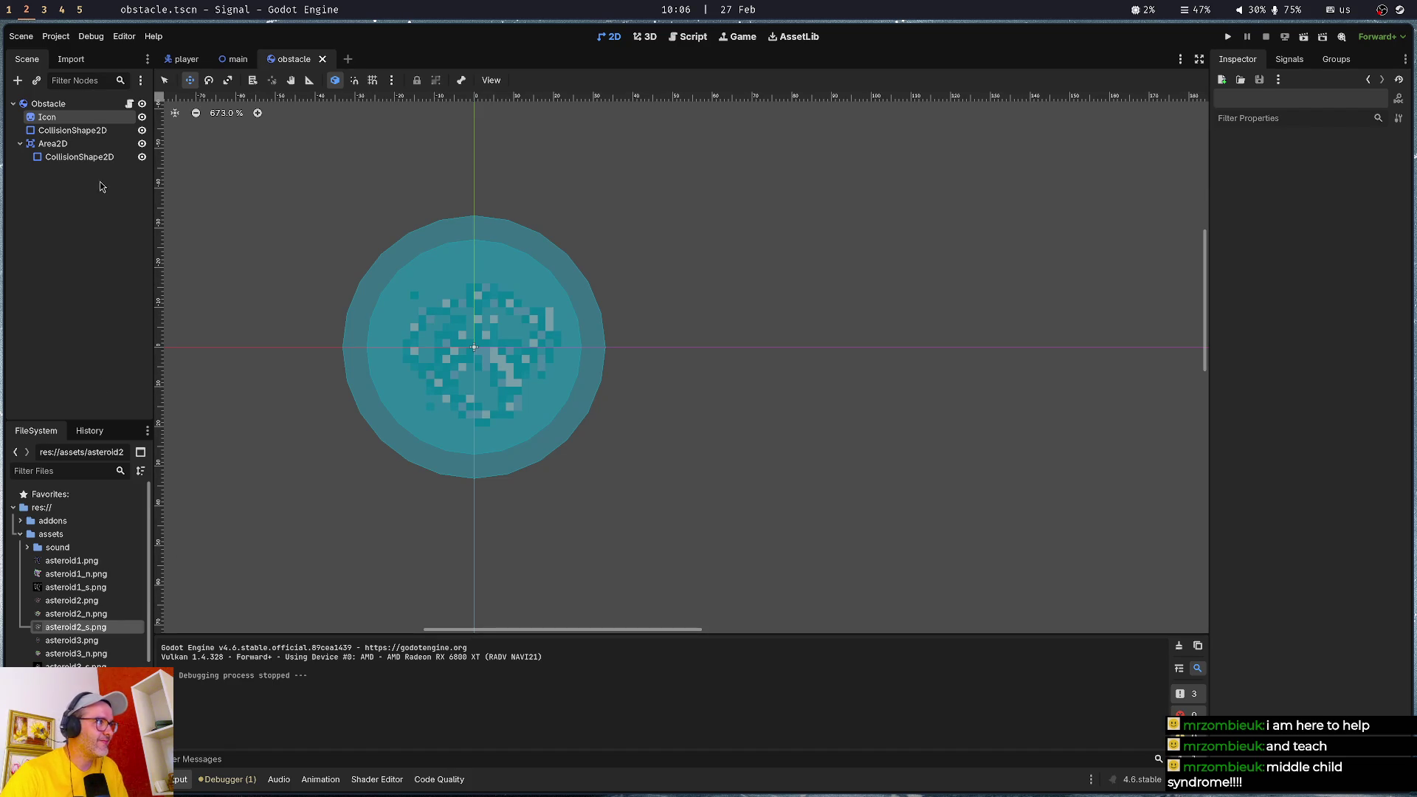
{"action": "left_click", "coordinate": [77, 116]}
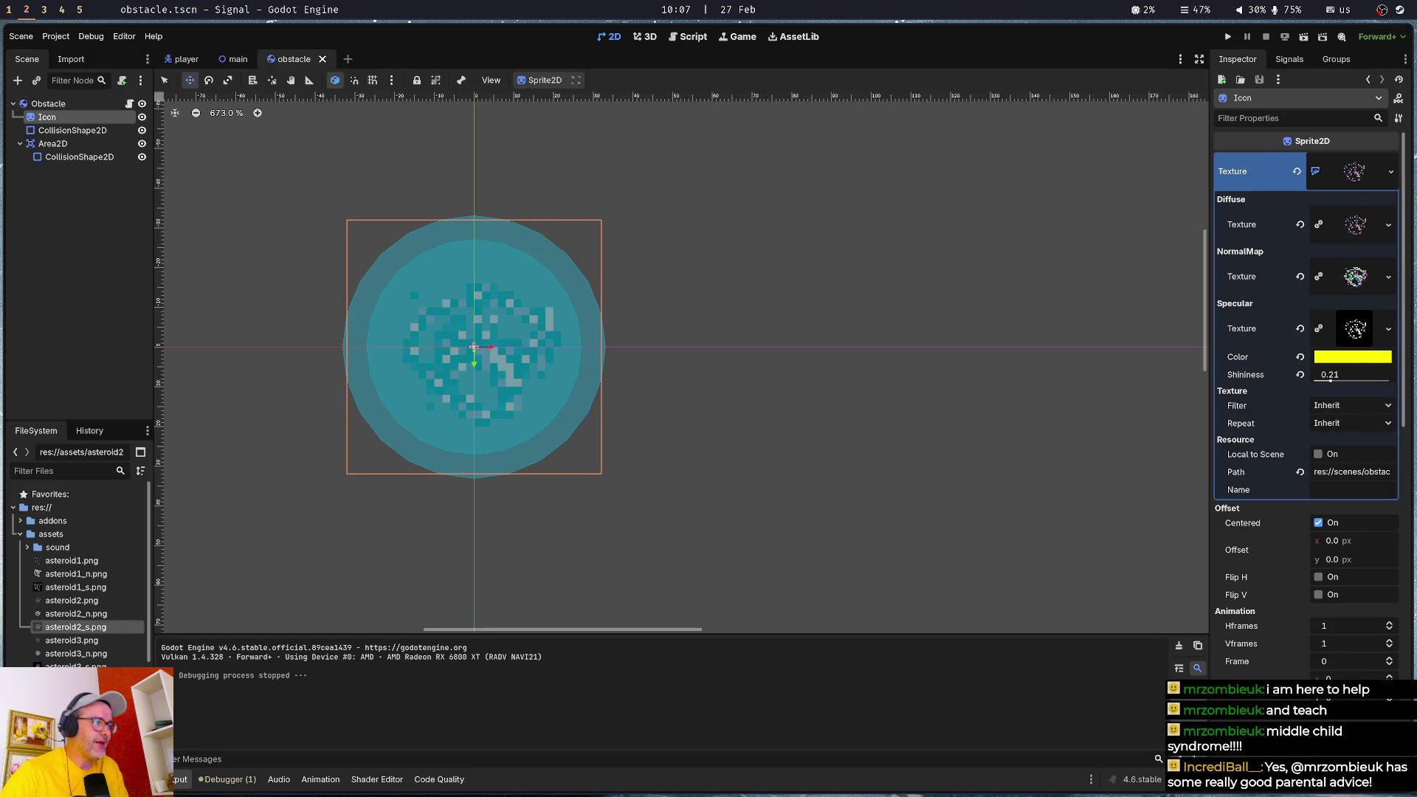
{"action": "left_click", "coordinate": [83, 641]}
{"action": "double_click", "coordinate": [83, 640]}
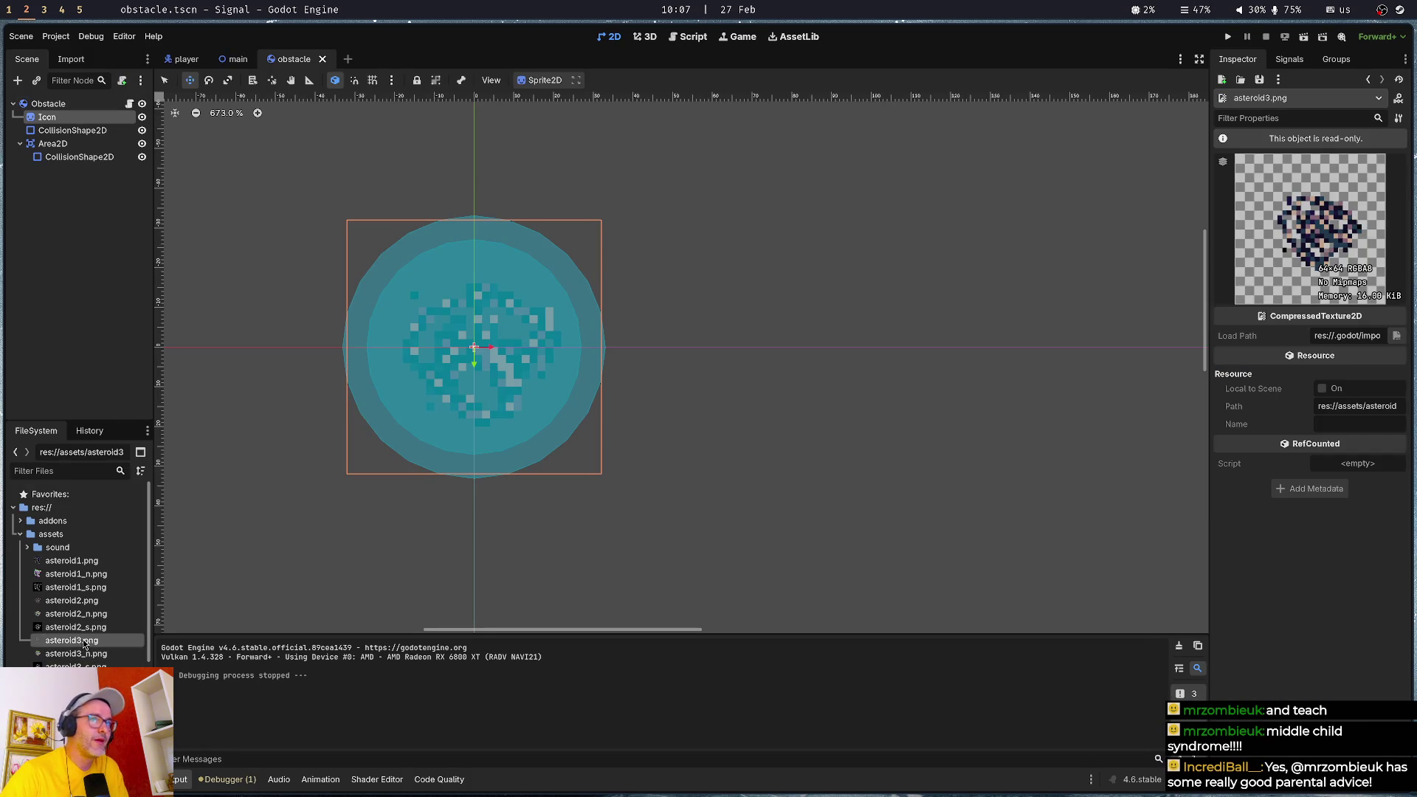